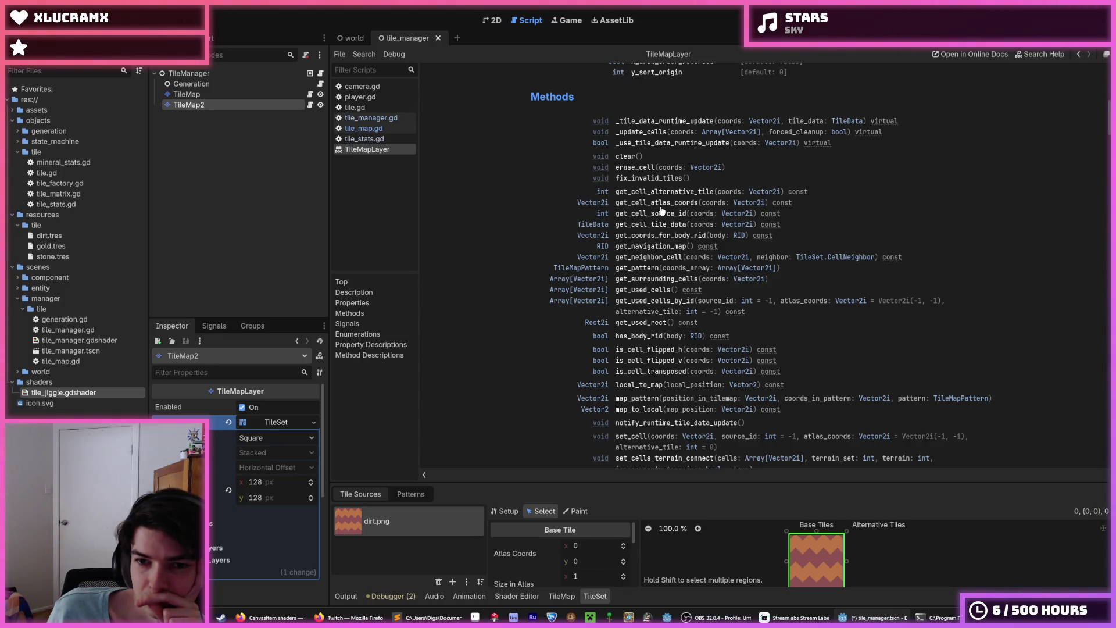
# Step: Enlarge the TileSet editor and view the dirt atlas source's Setup settings
pyautogui.scroll(2, 665, 195)
pyautogui.scroll(6, 664, 195)
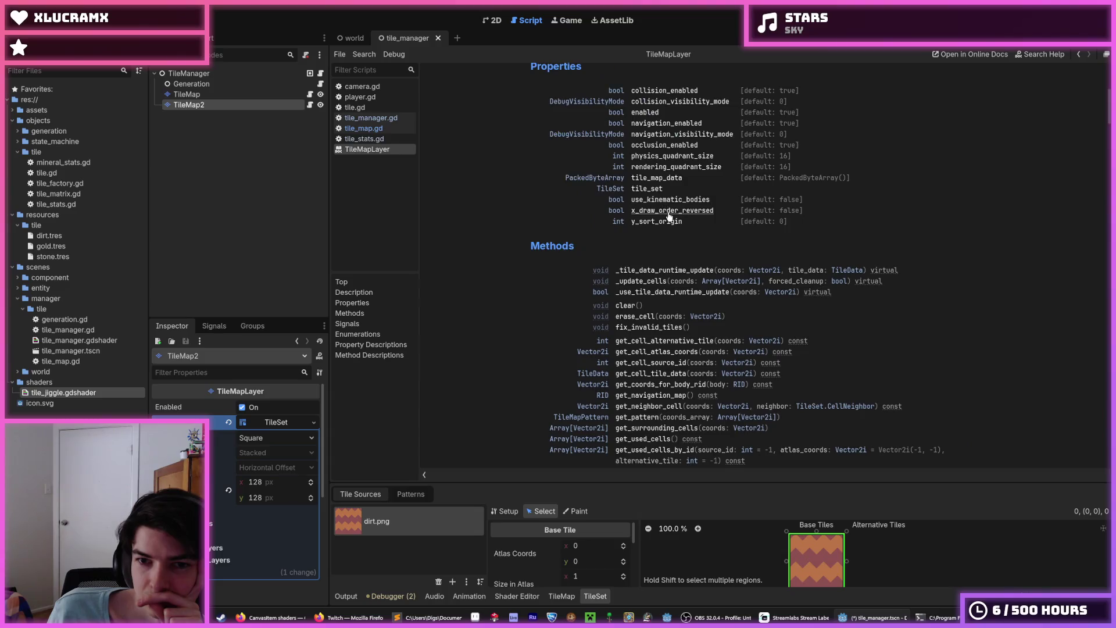
pyautogui.scroll(6, 655, 197)
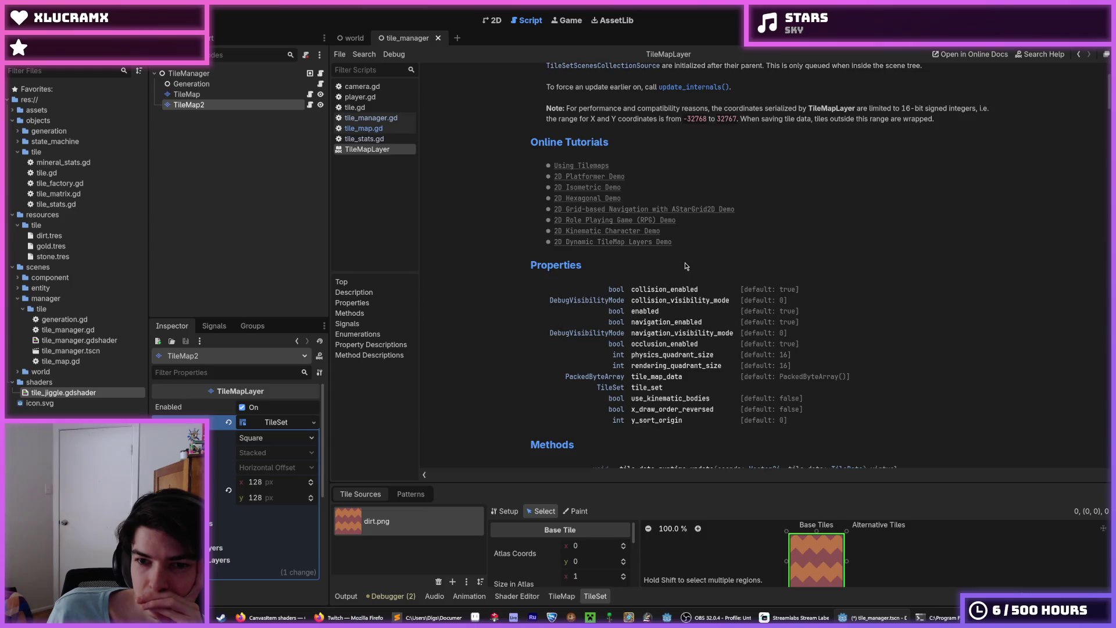
pyautogui.scroll(-2, 692, 230)
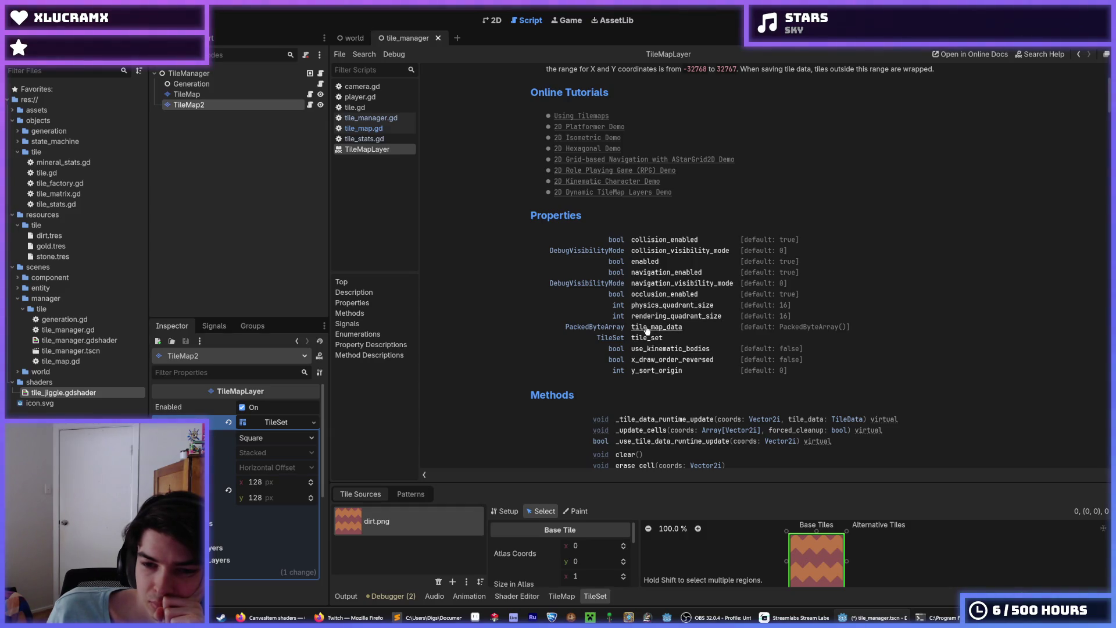
pyautogui.scroll(-2, 647, 328)
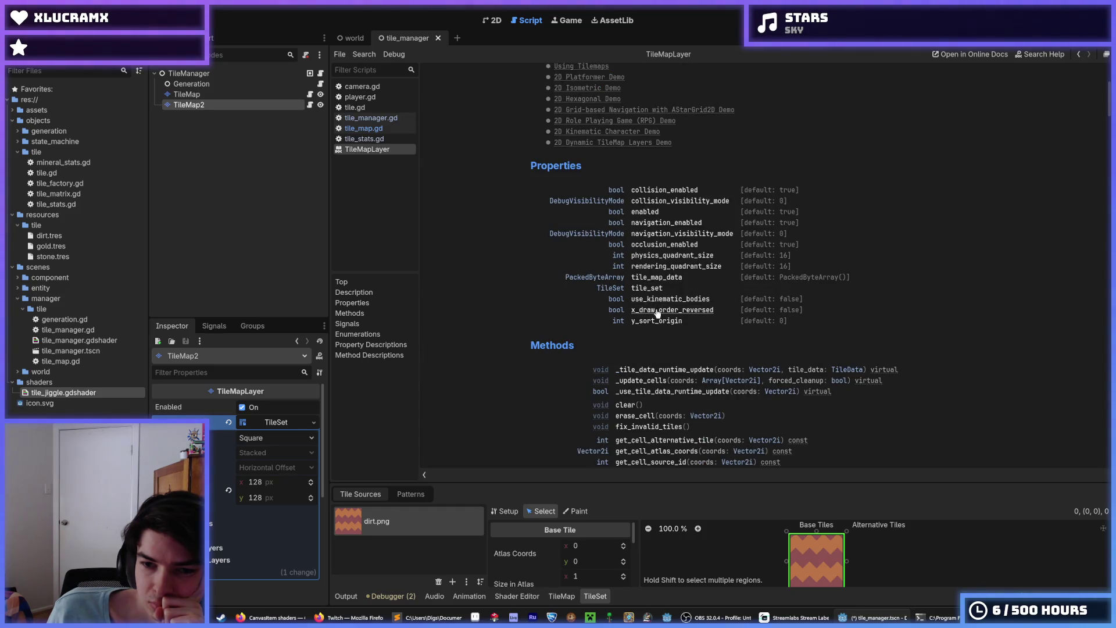
pyautogui.scroll(-2, 658, 318)
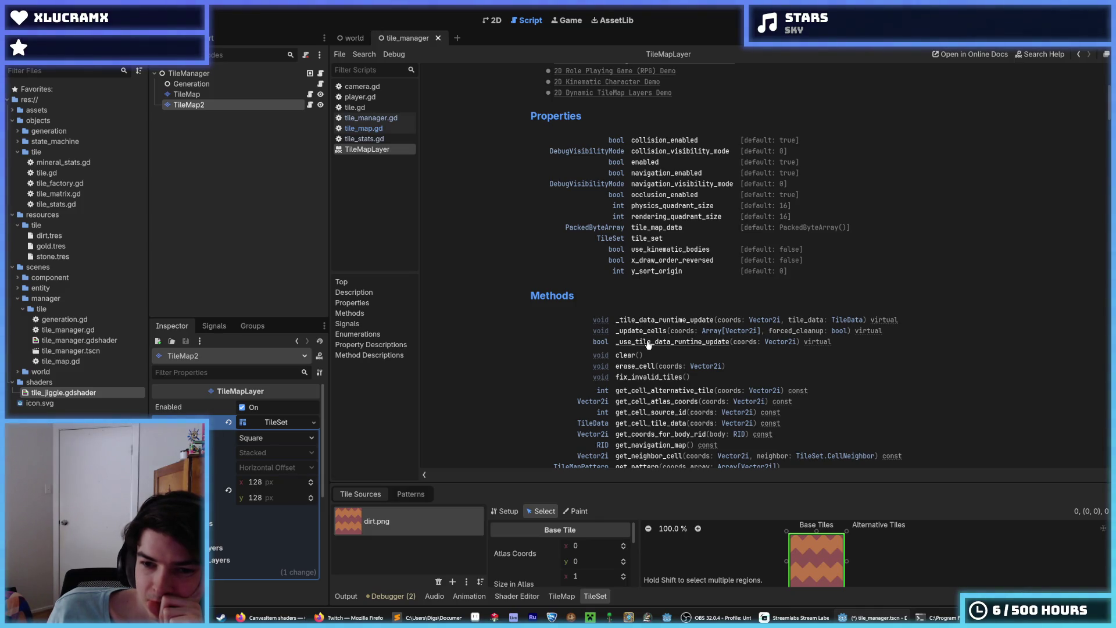
pyautogui.scroll(-2, 626, 357)
pyautogui.scroll(-4, 628, 325)
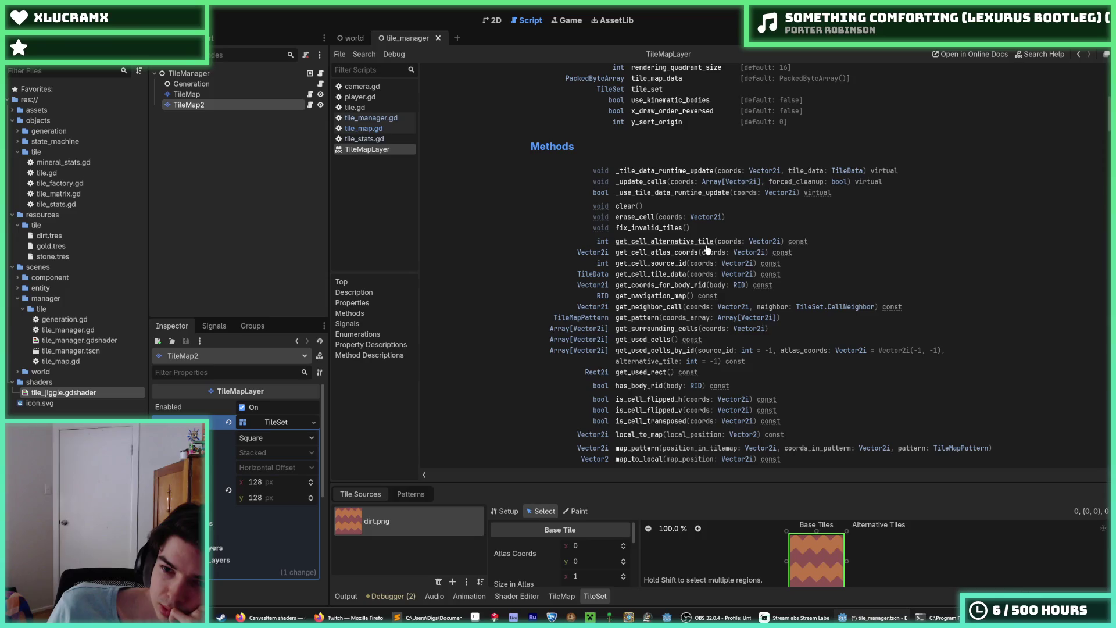
pyautogui.moveTo(653, 482); pyautogui.dragTo(640, 313)
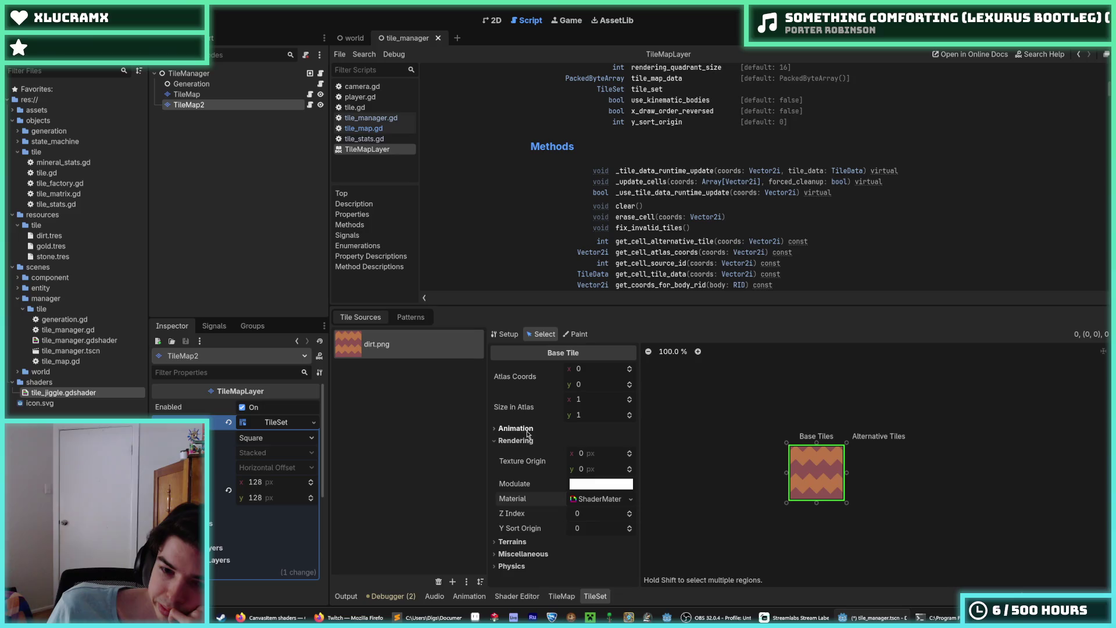
pyautogui.click(504, 334)
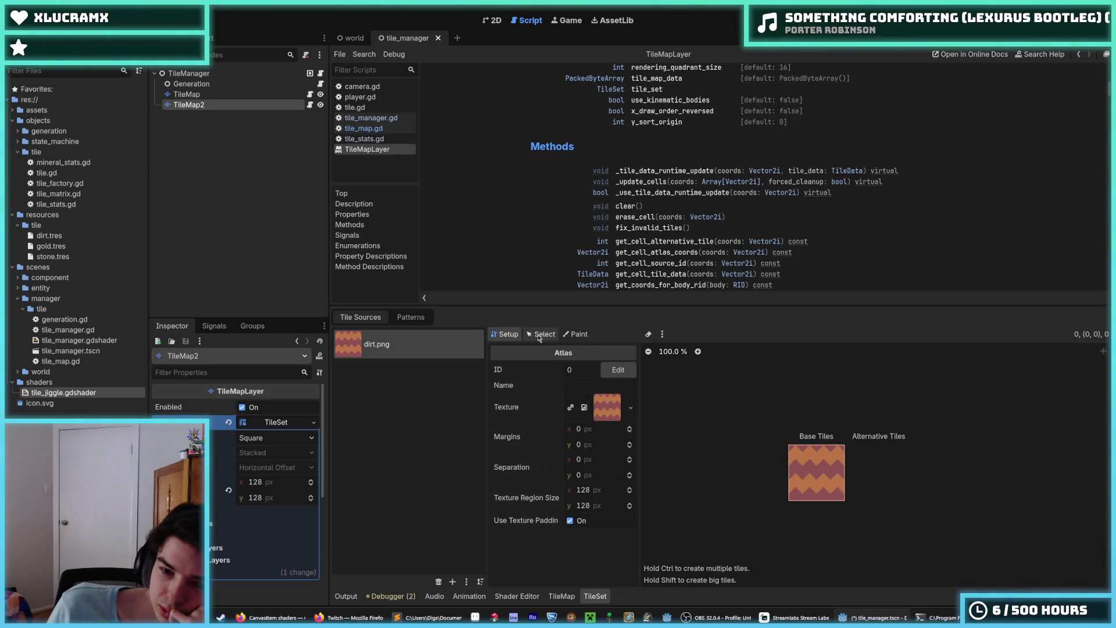
# Step: Return to the dirt tile's Base Tile properties and dismiss the + source-type list unused
pyautogui.moveTo(517, 441)
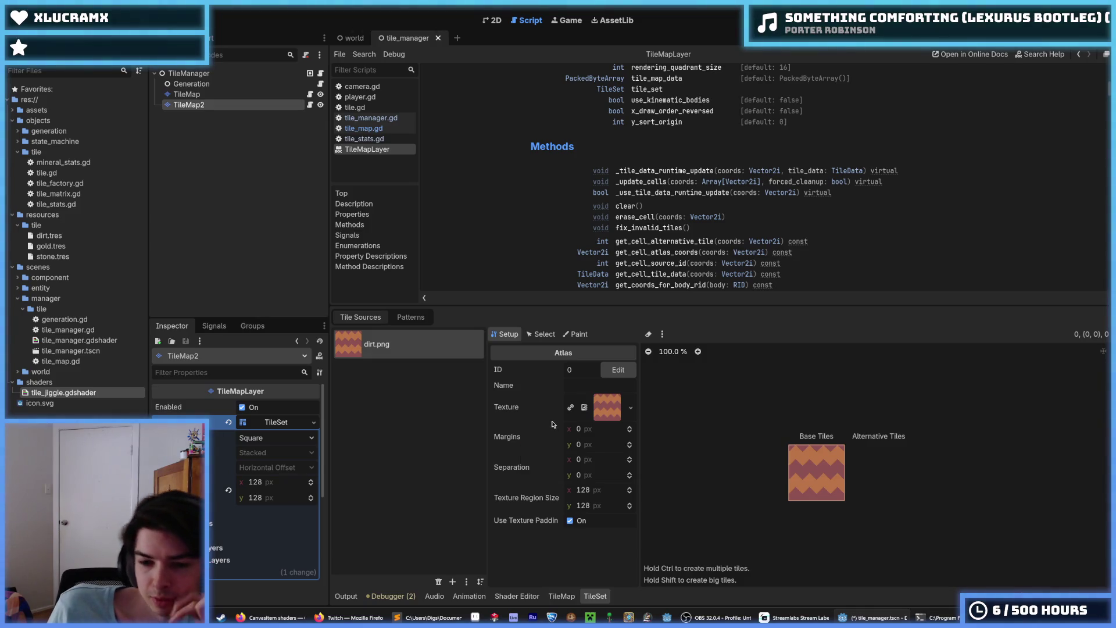
pyautogui.moveTo(524, 497)
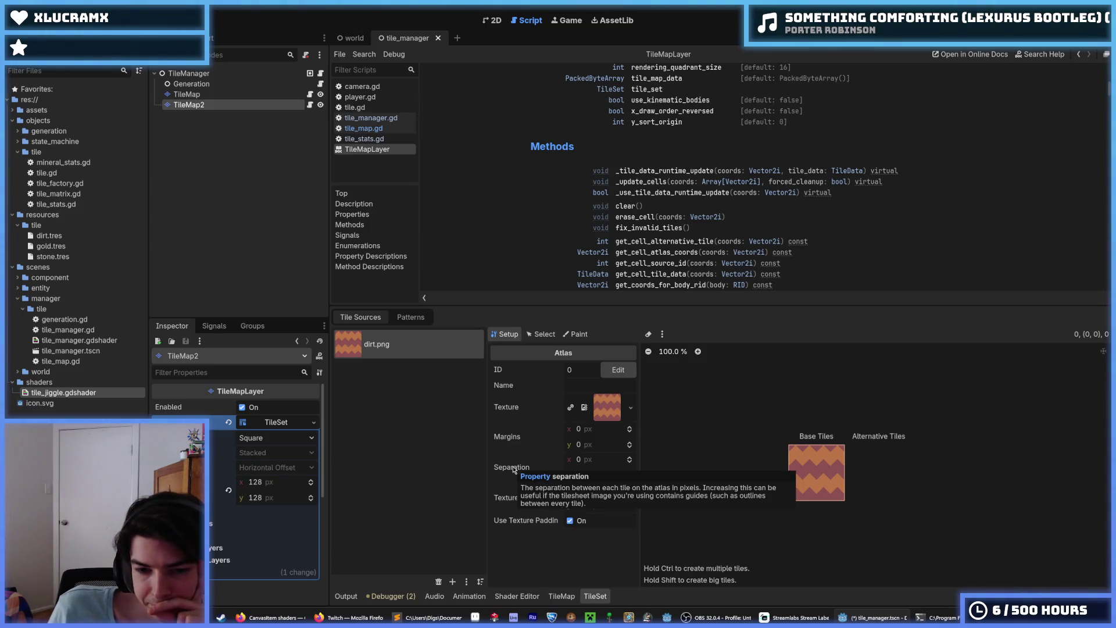
pyautogui.click(536, 335)
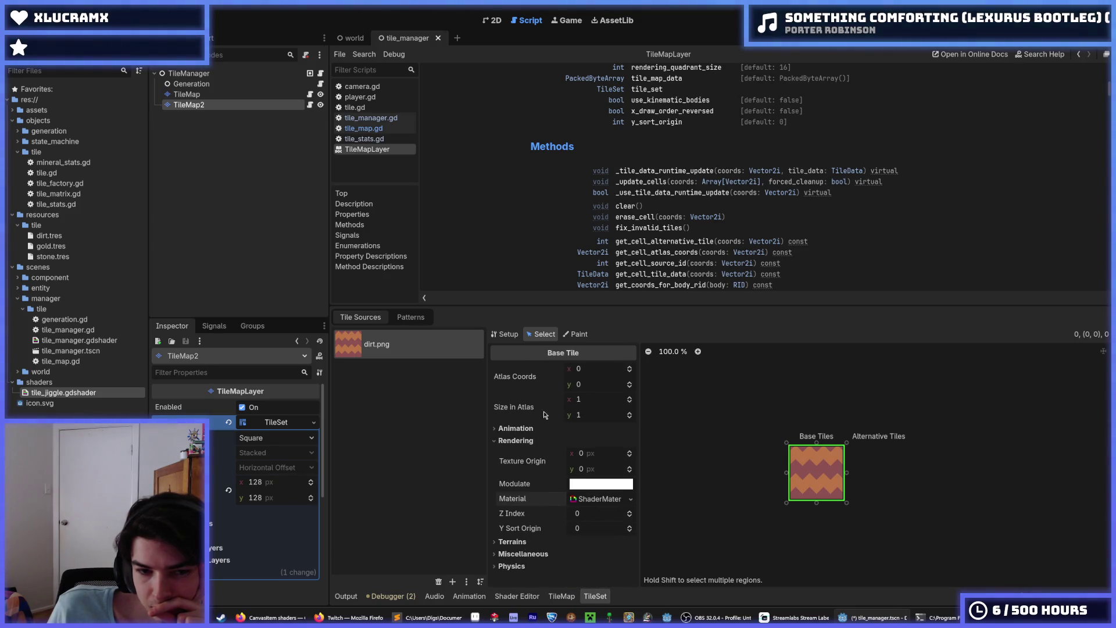
pyautogui.click(452, 583)
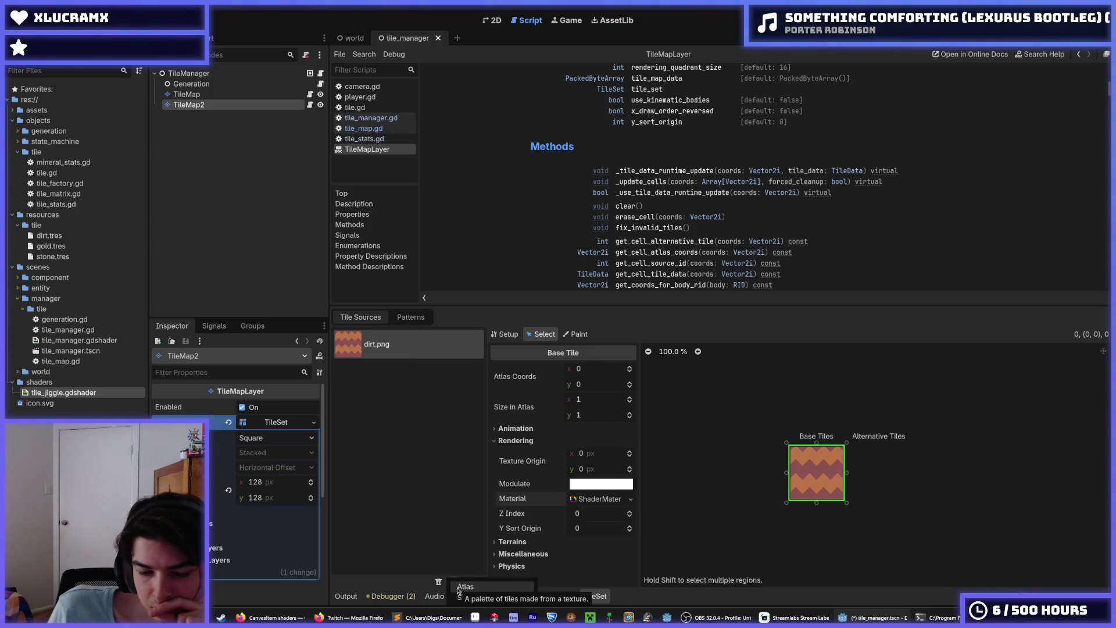
pyautogui.press('Escape')
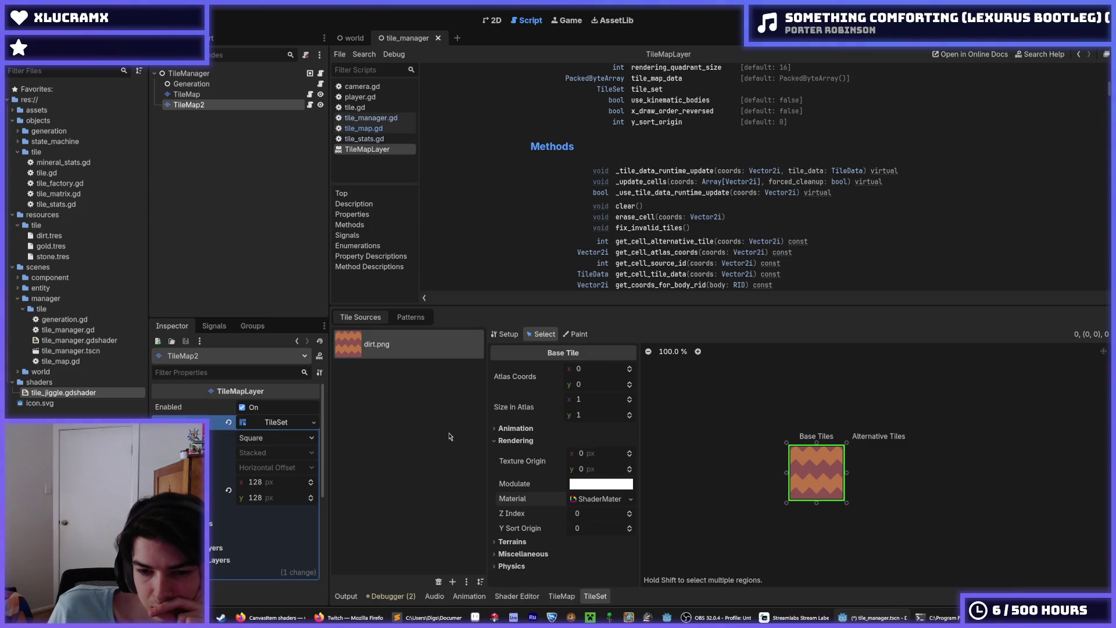
# Step: Give the TileMapLayer documentation more room and jump to the is_cell_transposed description
pyautogui.scroll(-2, 828, 266)
pyautogui.scroll(-2, 827, 265)
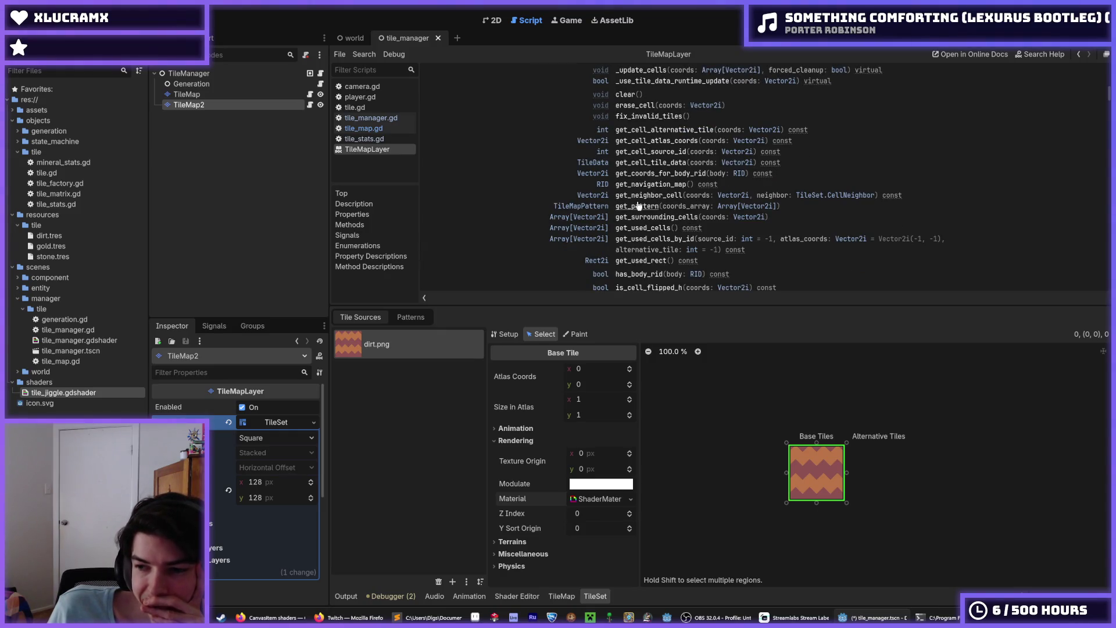
pyautogui.moveTo(704, 301); pyautogui.dragTo(701, 353)
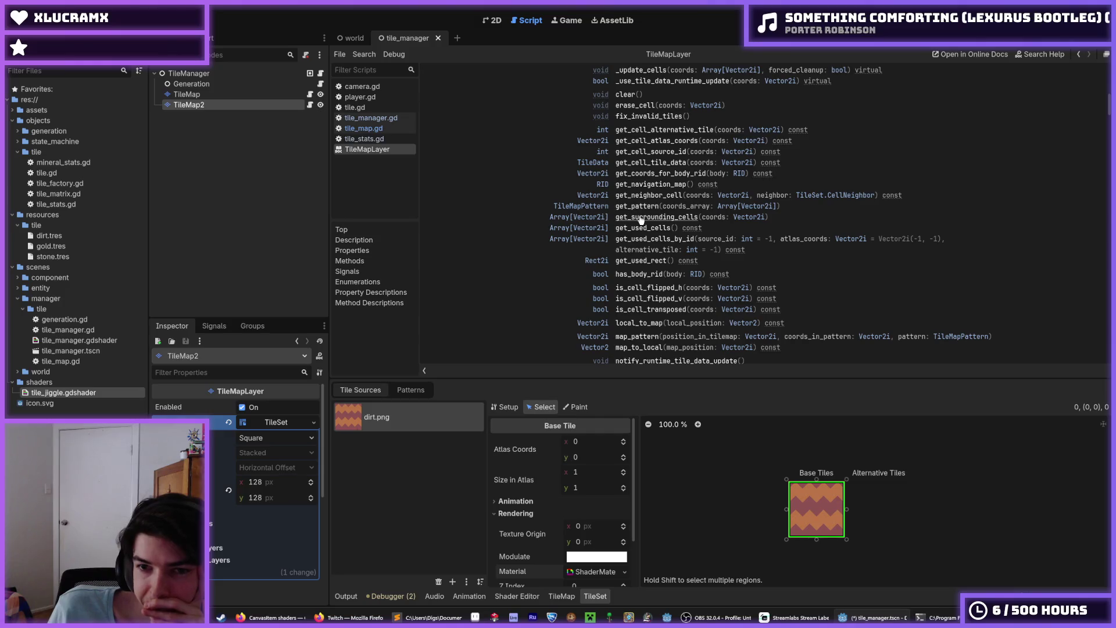
pyautogui.scroll(-2, 640, 239)
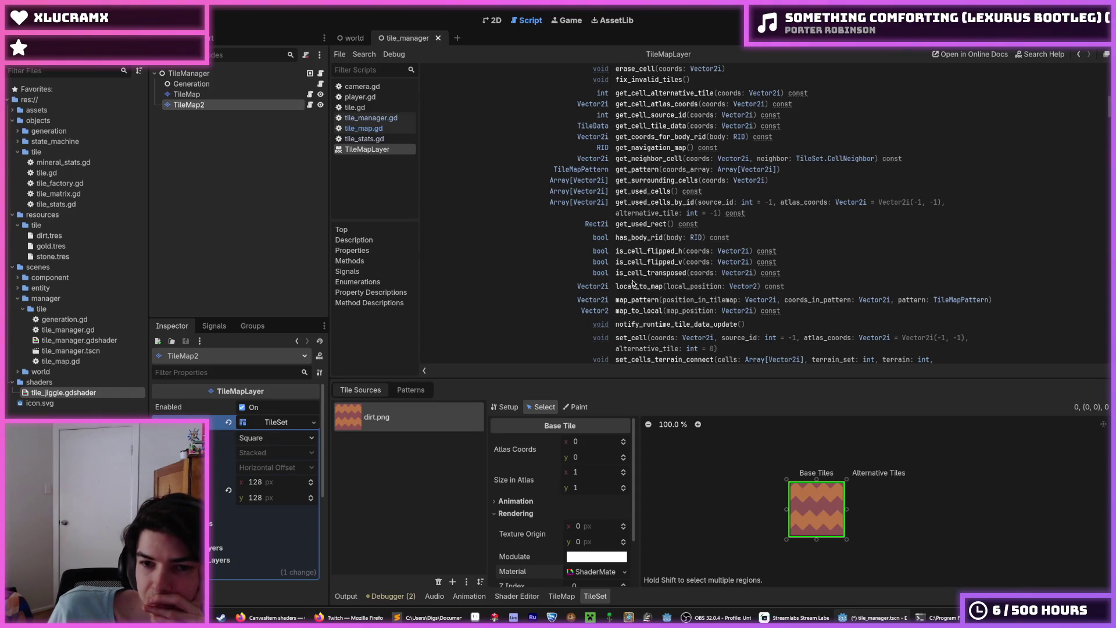
pyautogui.scroll(-1, 631, 280)
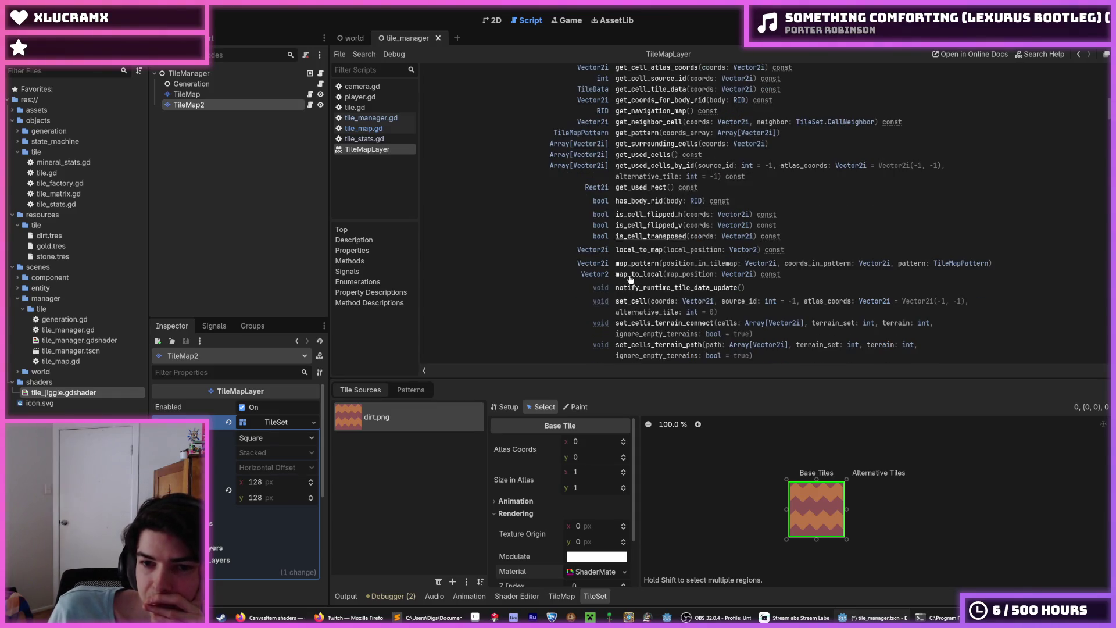
pyautogui.click(636, 237)
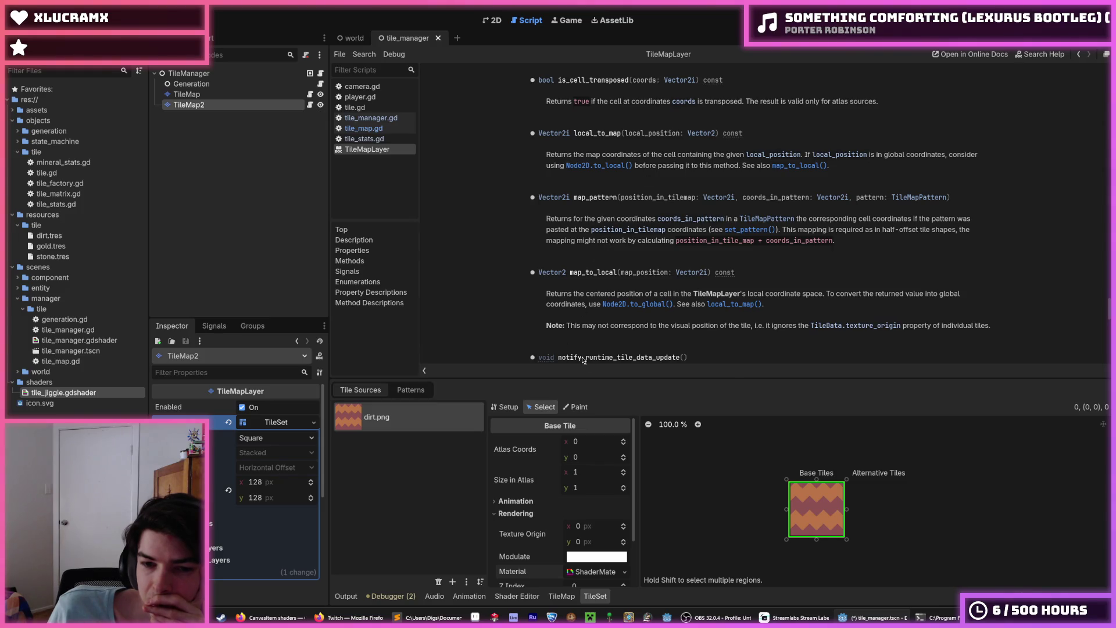
# Step: Enlarge the TileSet area, toggle the dirt tile's Animation section, and highlight 'transposed' in the docs
pyautogui.moveTo(722, 377); pyautogui.dragTo(722, 268)
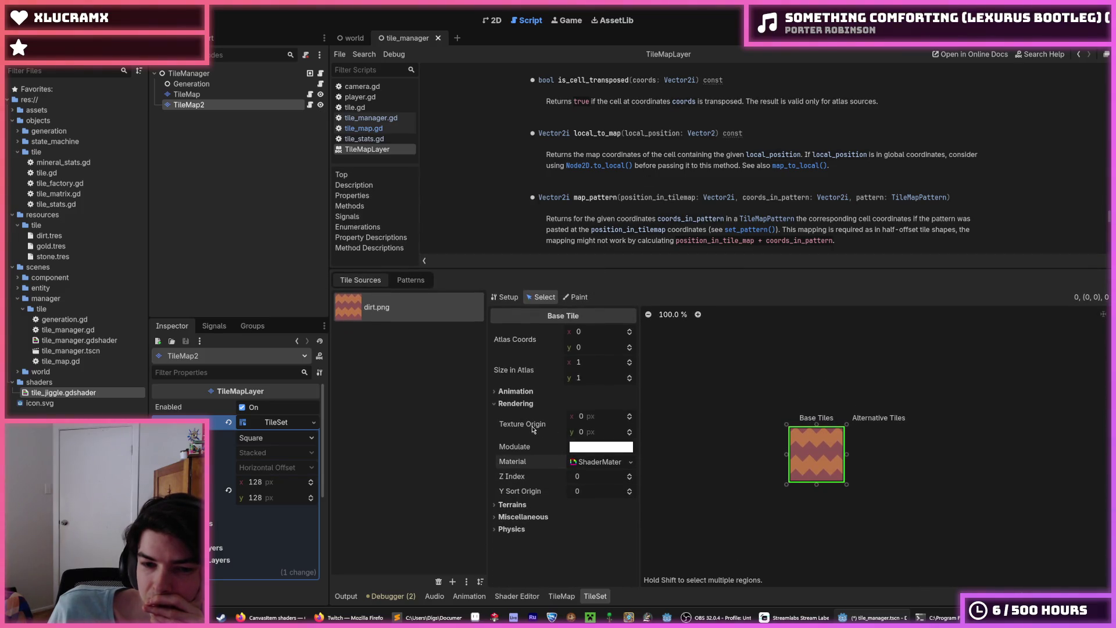
pyautogui.click(538, 392)
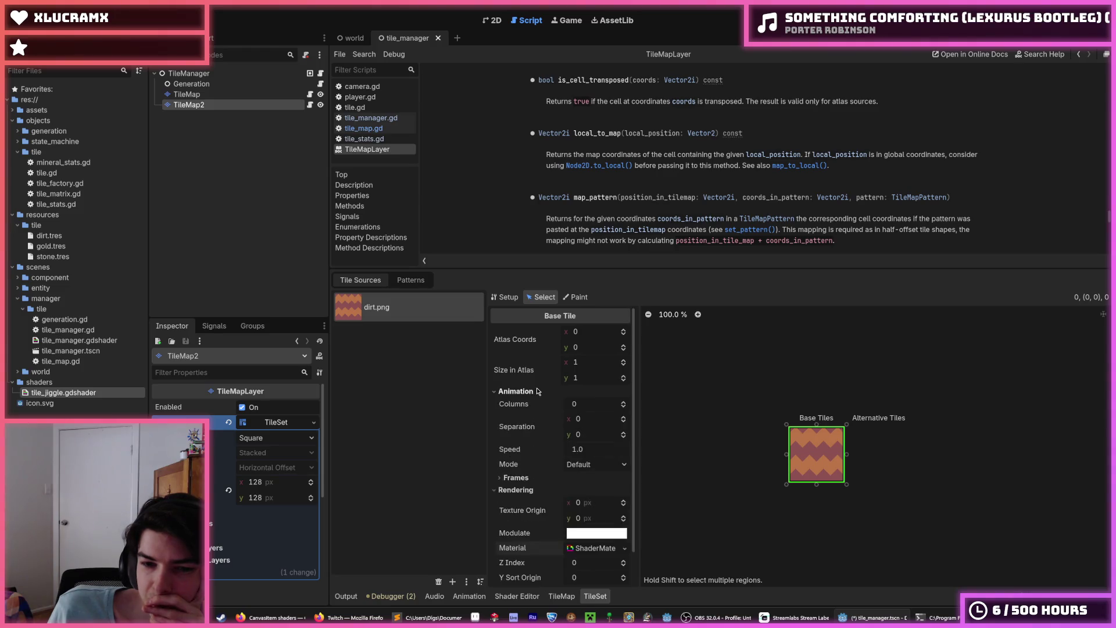
pyautogui.click(538, 393)
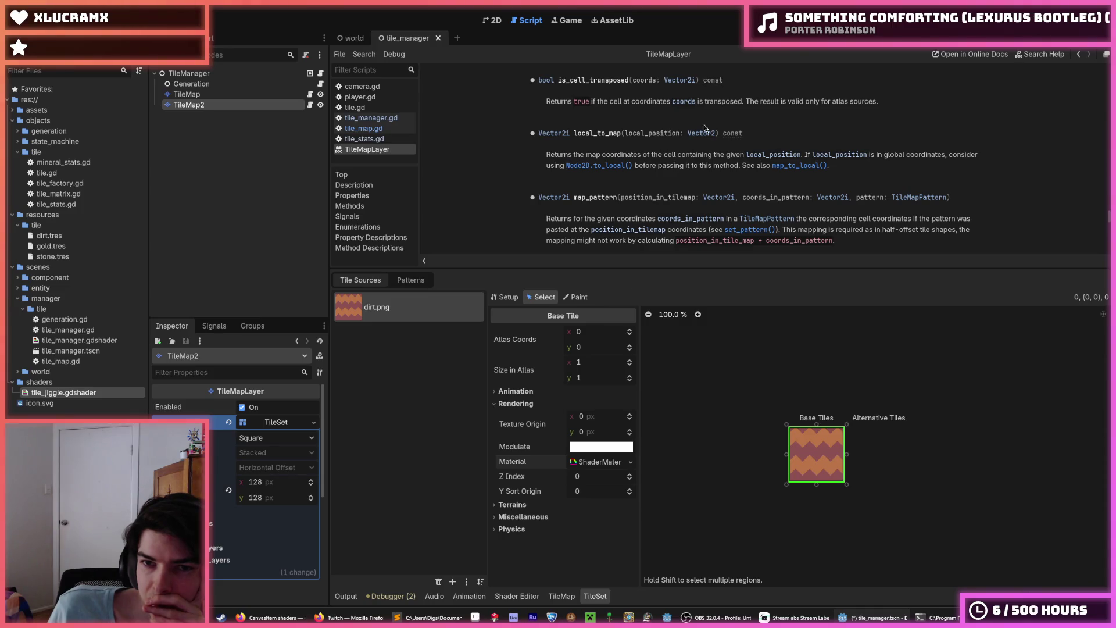
pyautogui.doubleClick(725, 101)
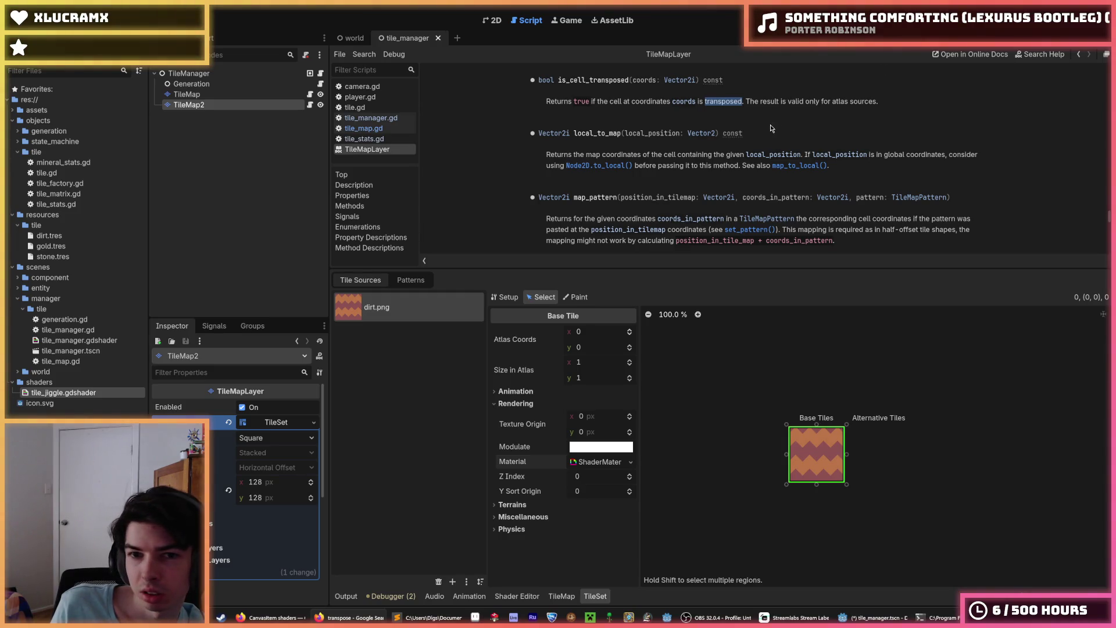
pyautogui.click(633, 106)
pyautogui.click(630, 103)
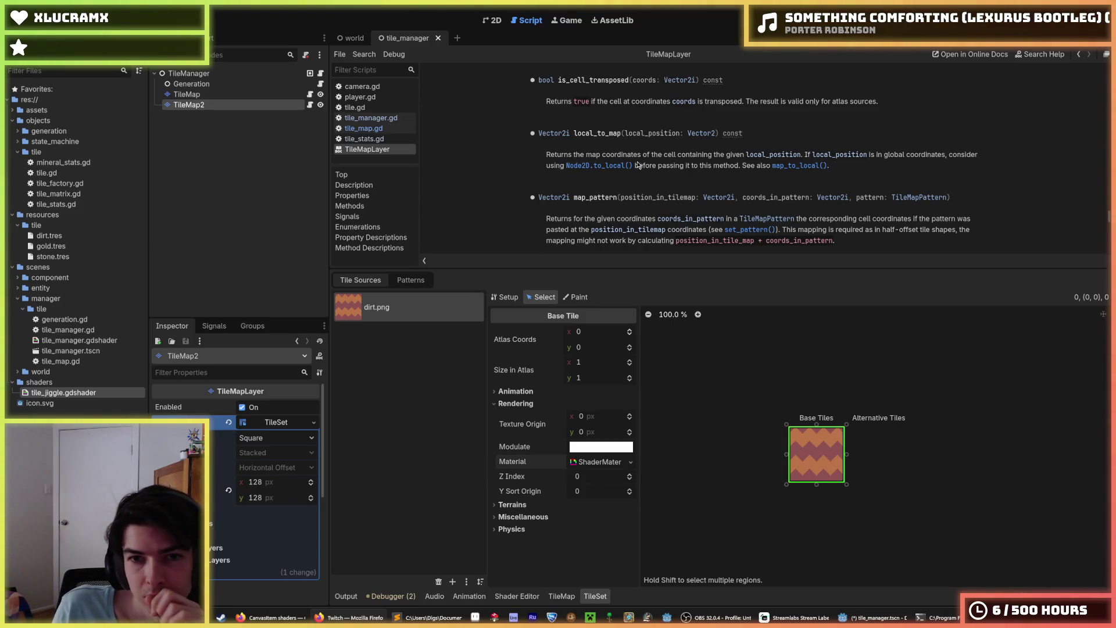
pyautogui.click(705, 194)
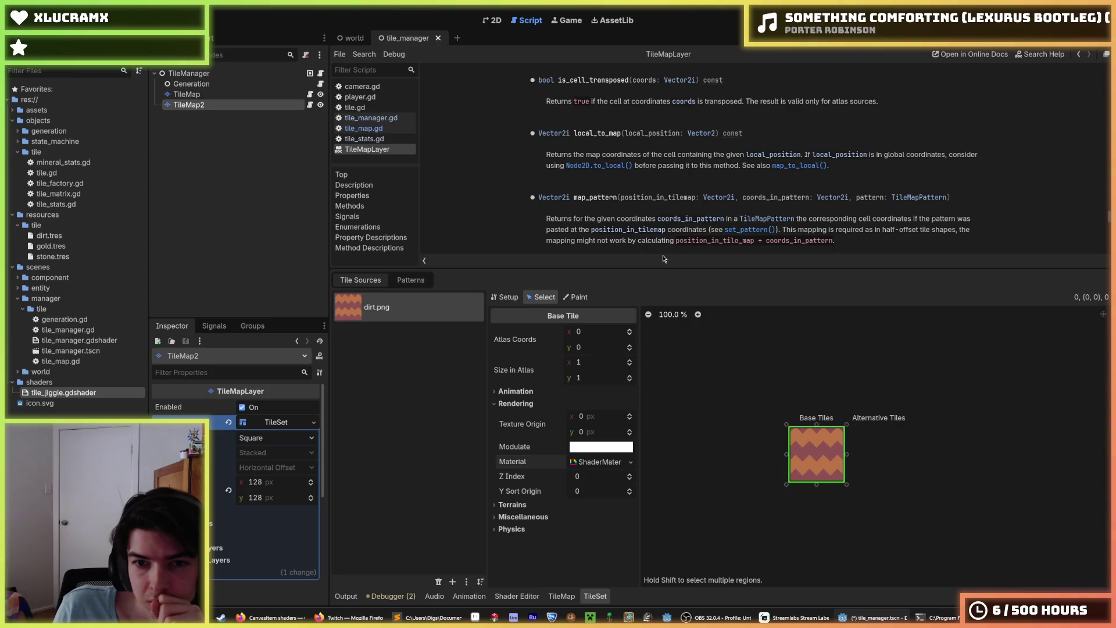
# Step: Enlarge the documentation view and scroll the method descriptions down to set_cell
pyautogui.moveTo(750, 269); pyautogui.dragTo(744, 413)
pyautogui.scroll(-2, 718, 293)
pyautogui.scroll(-8, 715, 291)
pyautogui.scroll(-10, 714, 291)
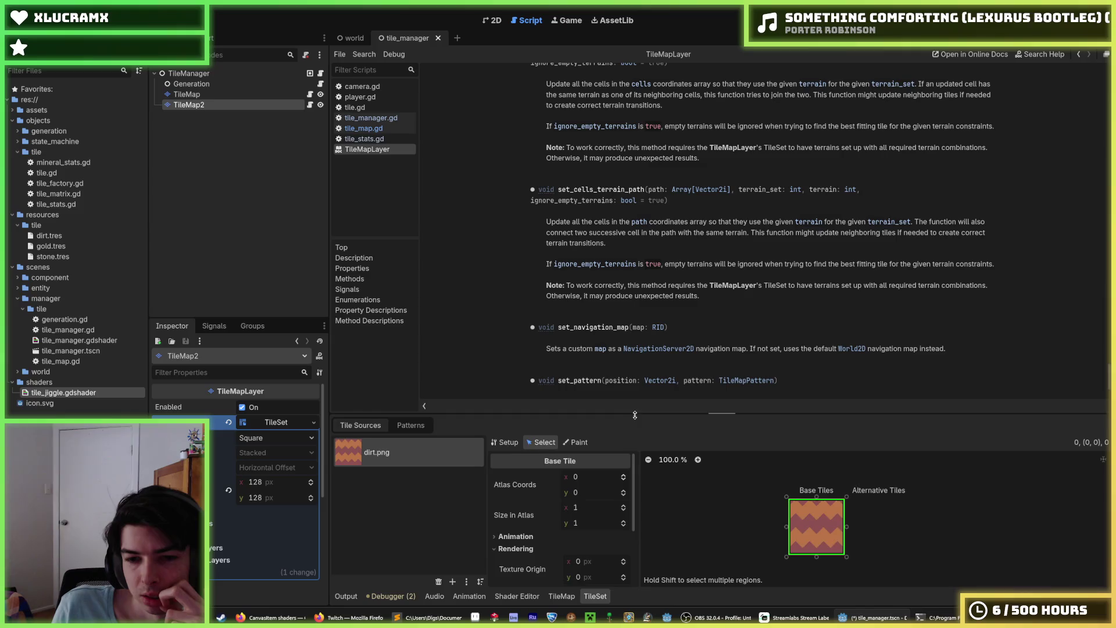
pyautogui.moveTo(635, 414); pyautogui.dragTo(650, 497)
pyautogui.scroll(-3, 644, 407)
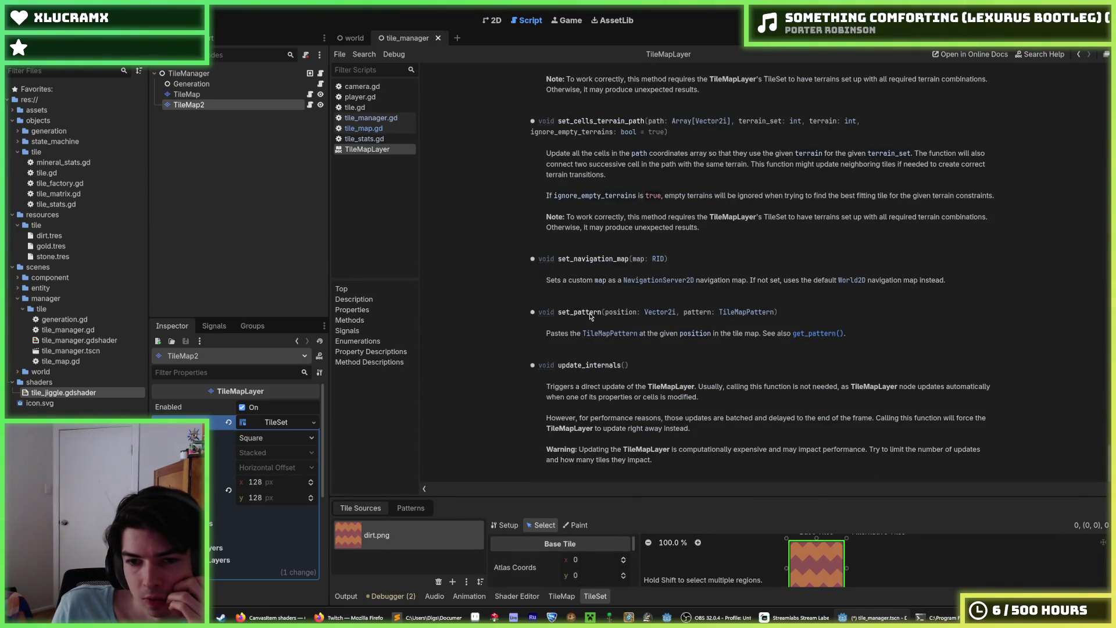
pyautogui.scroll(4, 598, 262)
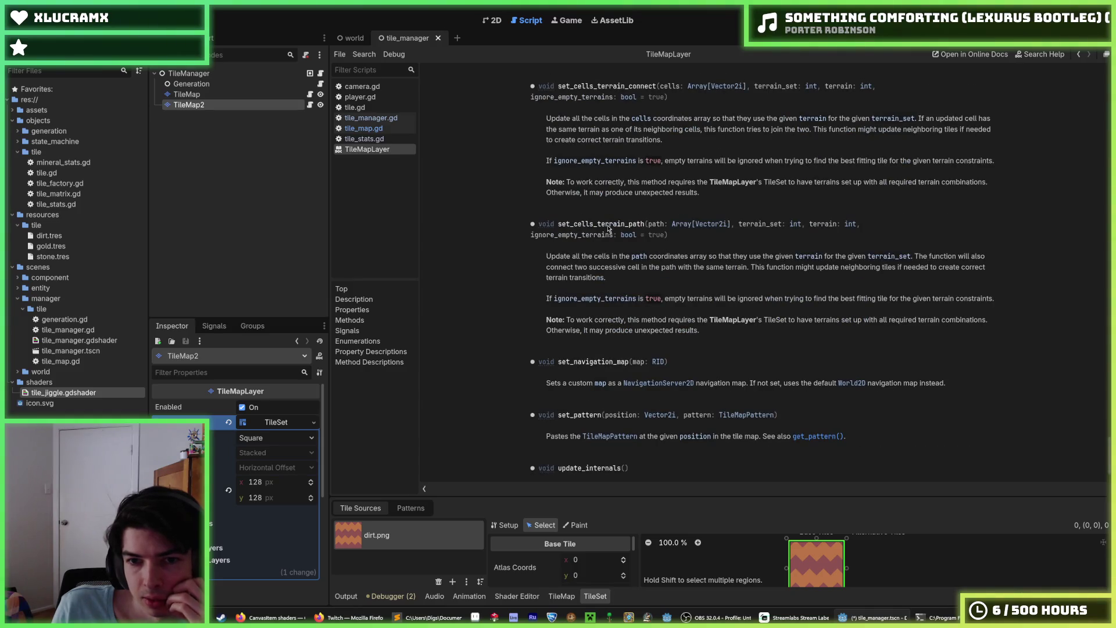
pyautogui.scroll(4, 609, 228)
pyautogui.scroll(14, 605, 226)
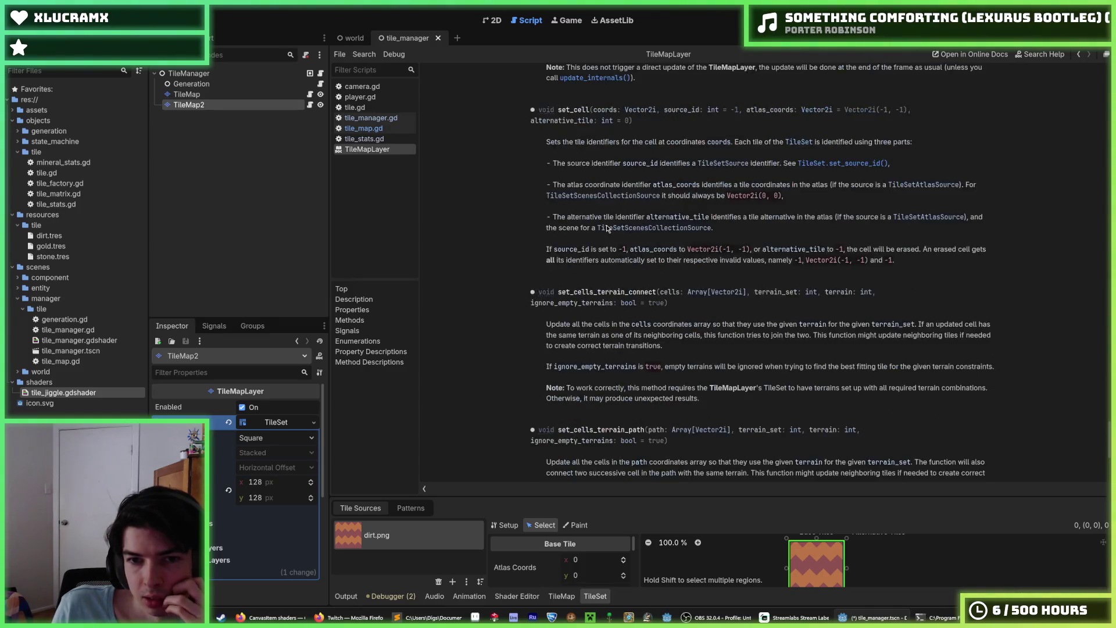
# Step: Search the docs for 'transpose' and open the TileData transpose property description
pyautogui.click(1040, 54)
pyautogui.write('transpose')
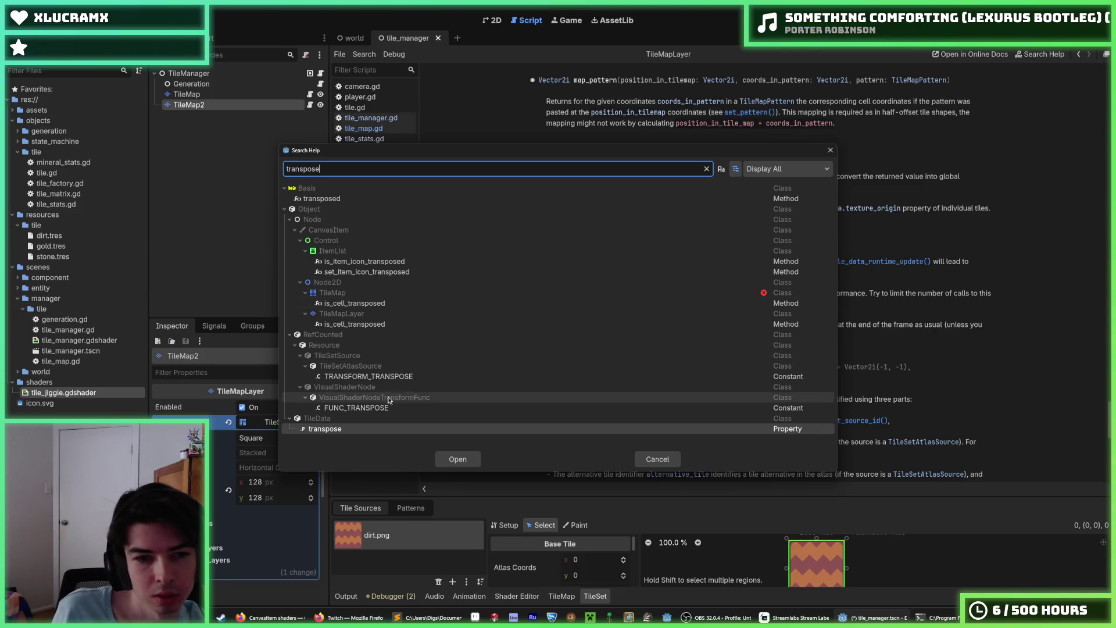
pyautogui.doubleClick(328, 433)
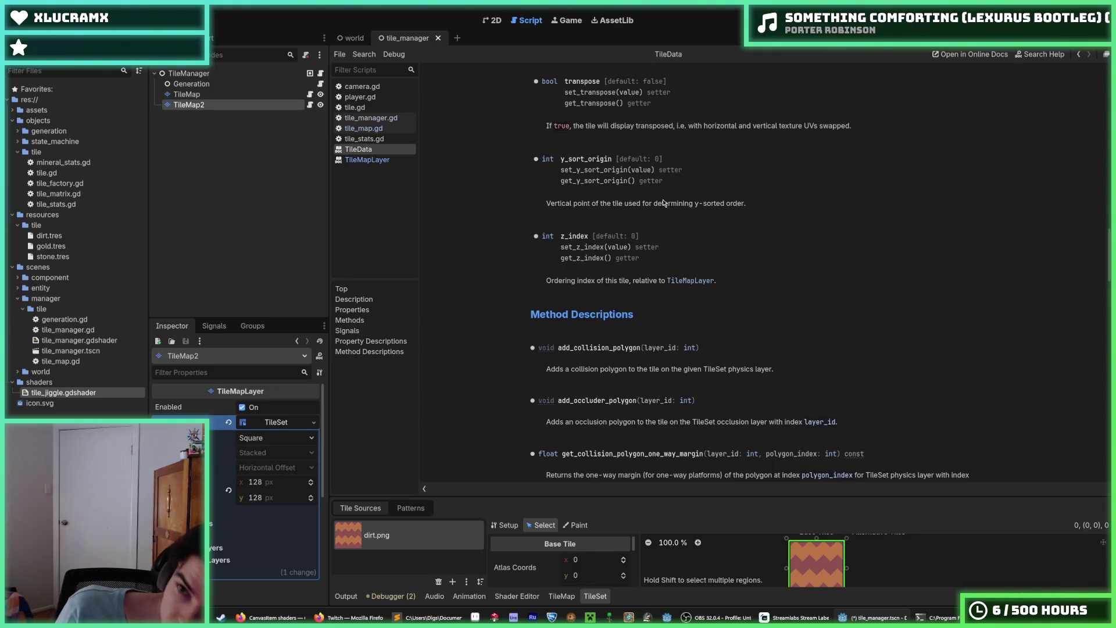
pyautogui.doubleClick(723, 128)
pyautogui.click(942, 179)
# Step: Scroll the TileData reference and select the texture_origin property name
pyautogui.scroll(-3, 1005, 258)
pyautogui.scroll(5, 1005, 258)
pyautogui.moveTo(1104, 258); pyautogui.dragTo(1107, 235)
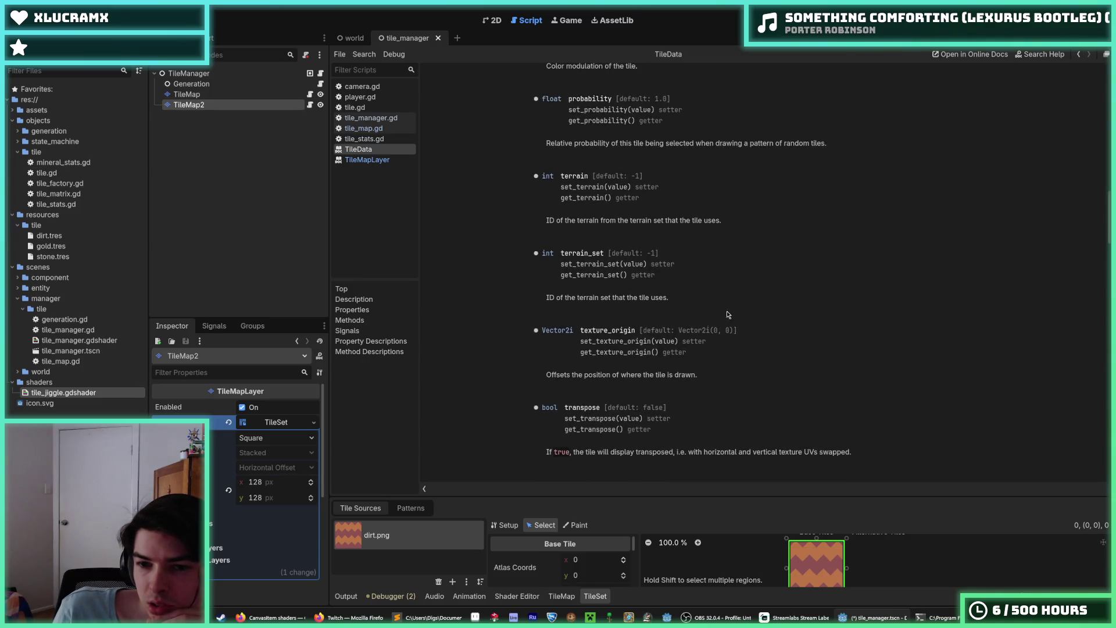
pyautogui.doubleClick(615, 335)
pyautogui.rightClick(615, 334)
pyautogui.click(634, 339)
# Step: Scroll the TileData reference, then enlarge the TileSet panel to show the dirt tile's ShaderMaterial
pyautogui.scroll(10, 640, 314)
pyautogui.scroll(6, 759, 327)
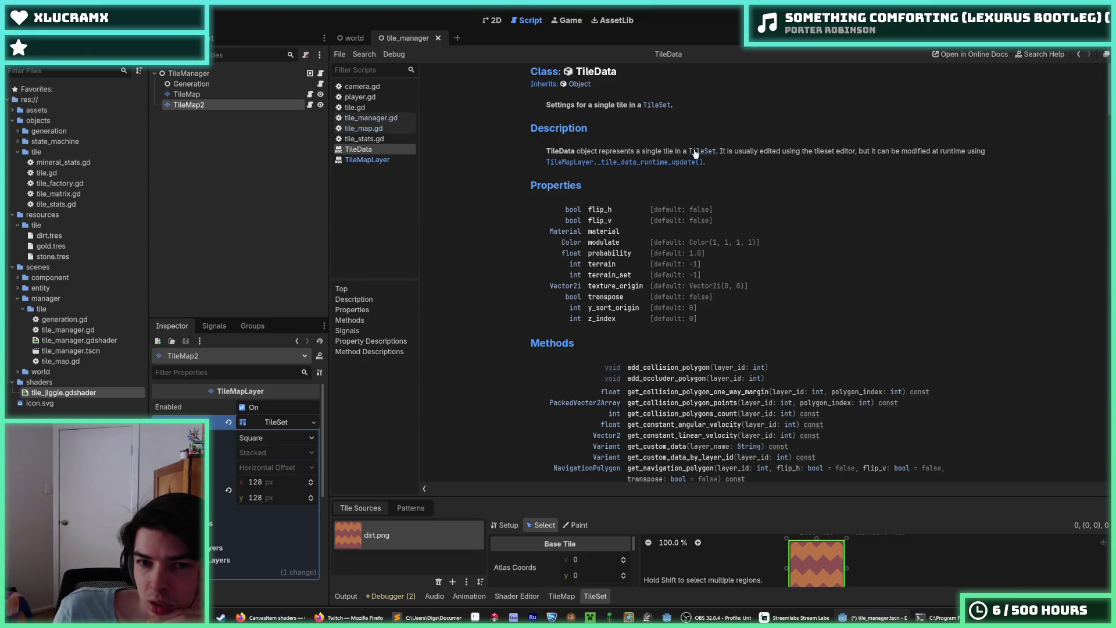
pyautogui.scroll(-15, 558, 145)
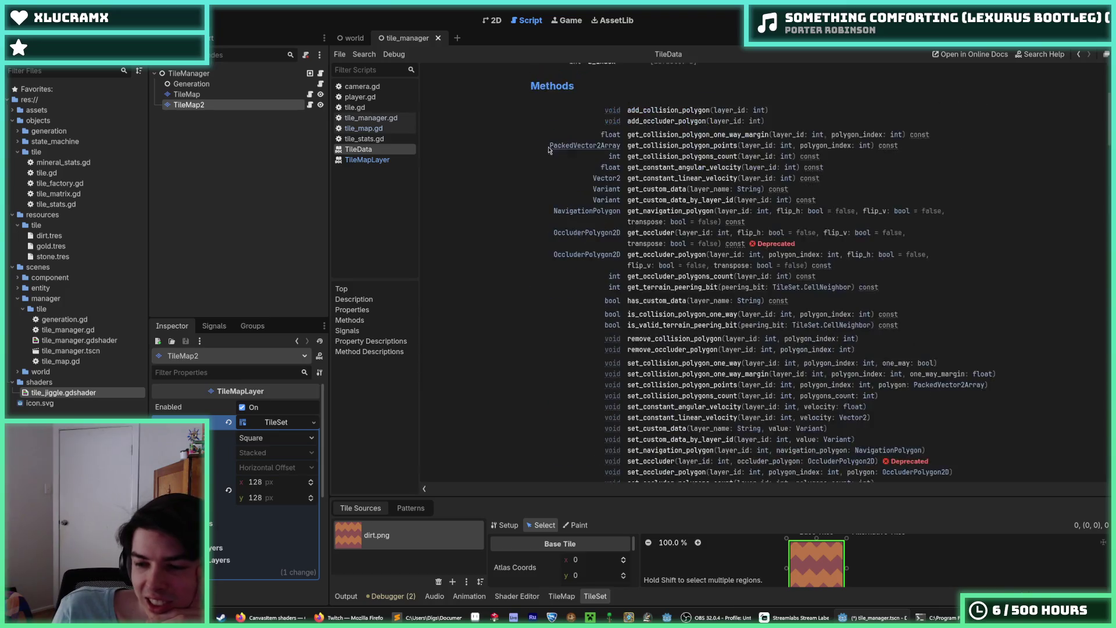
pyautogui.scroll(-15, 487, 162)
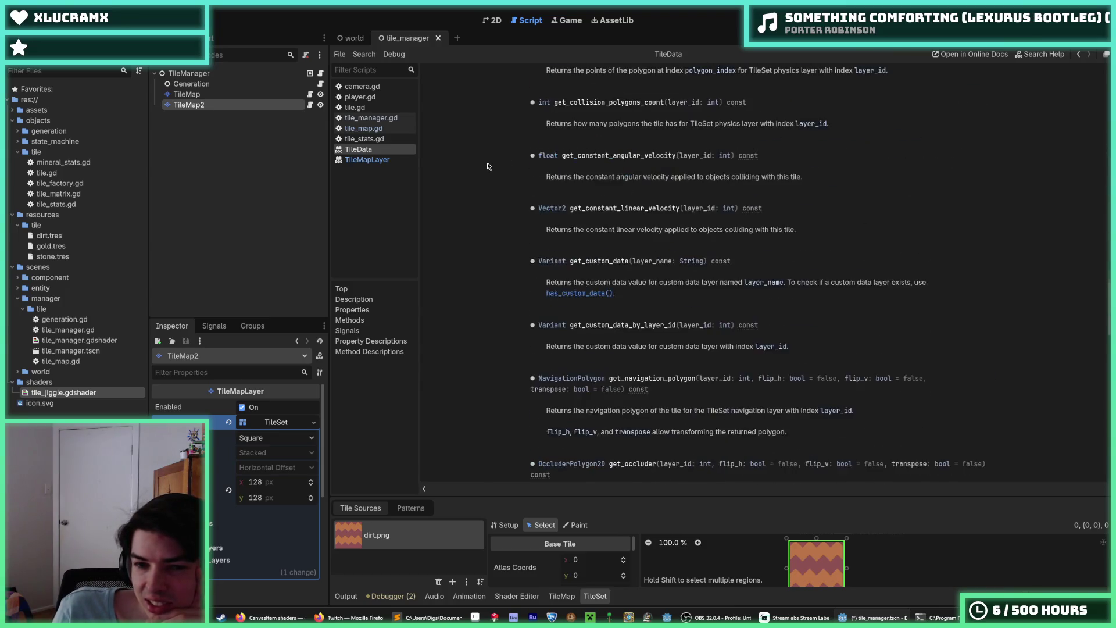
pyautogui.scroll(10, 487, 170)
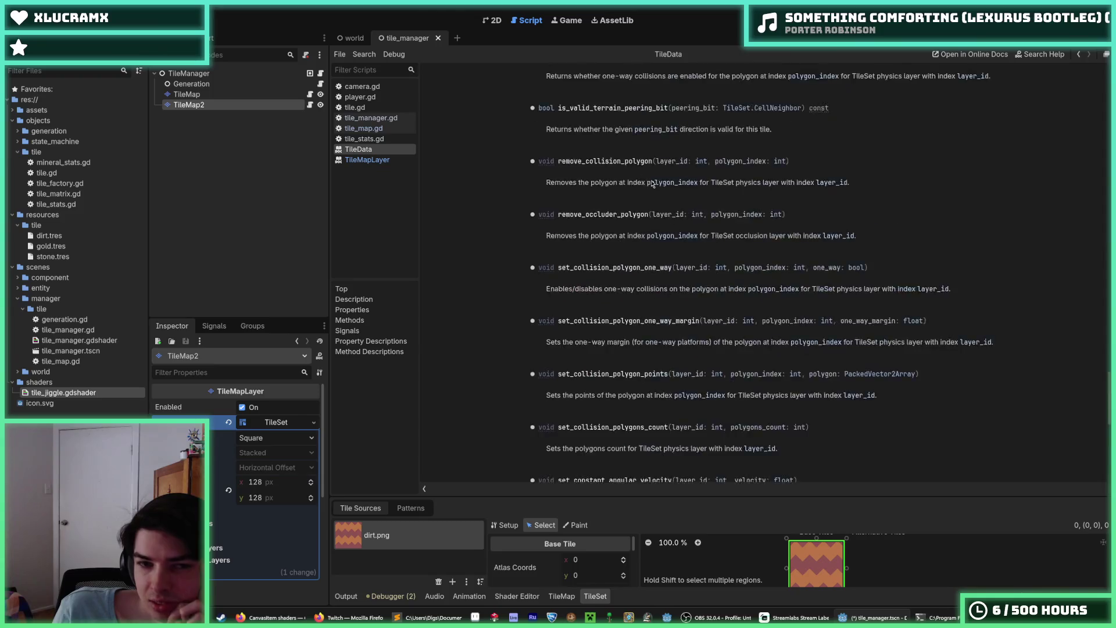
pyautogui.scroll(3, 980, 115)
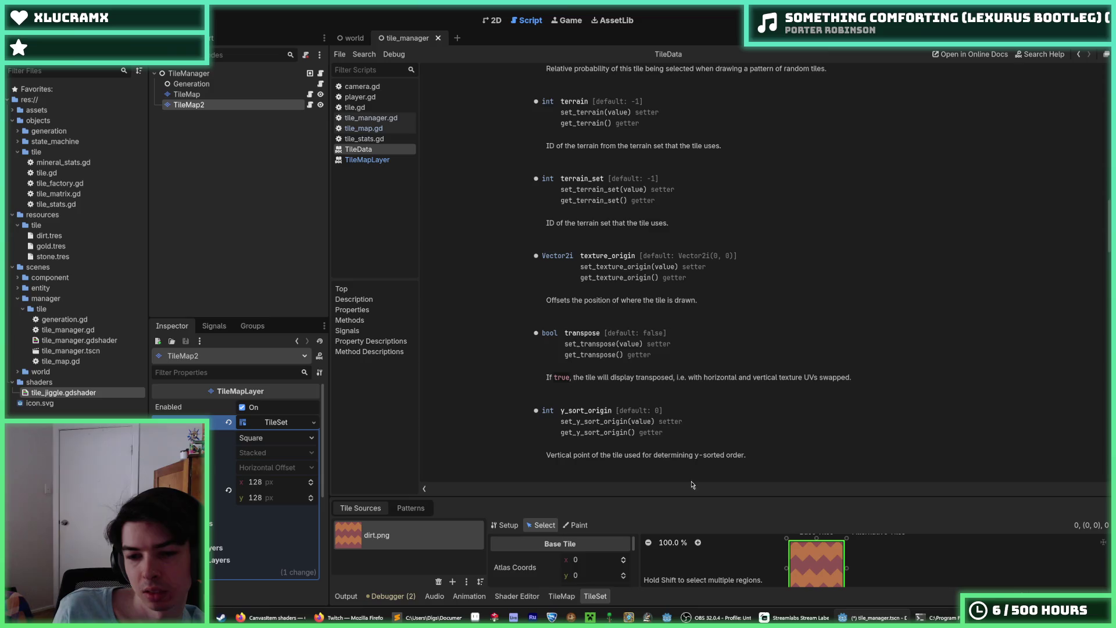
pyautogui.moveTo(691, 497); pyautogui.dragTo(704, 269)
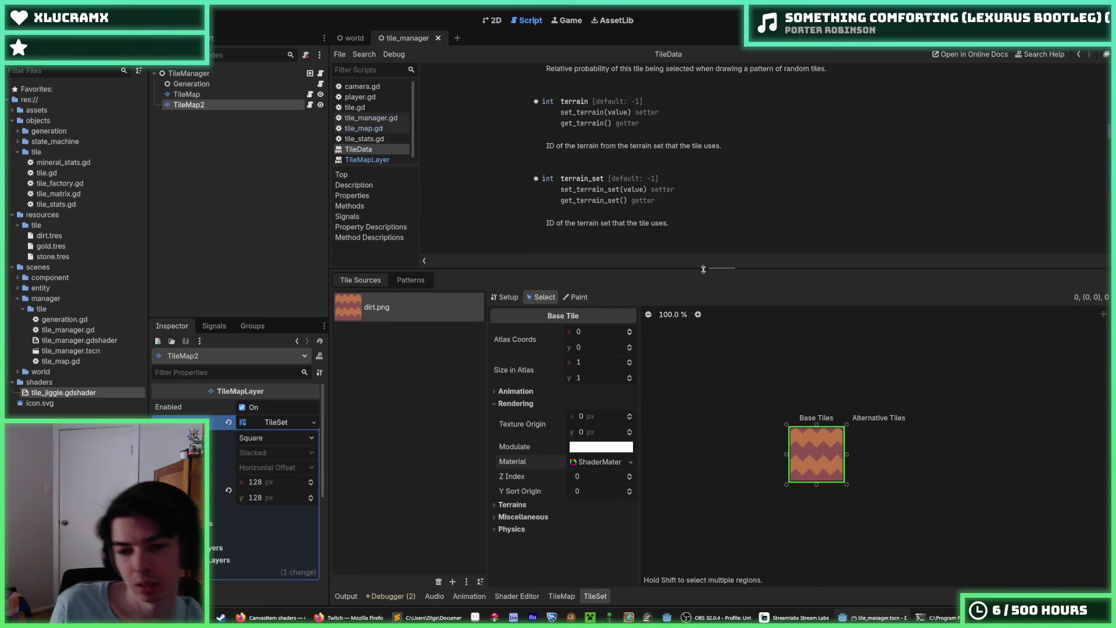
# Step: Toggle the dirt tile's Terrains and Miscellaneous sections open and closed
pyautogui.click(512, 504)
pyautogui.click(512, 505)
pyautogui.click(526, 516)
pyautogui.click(529, 518)
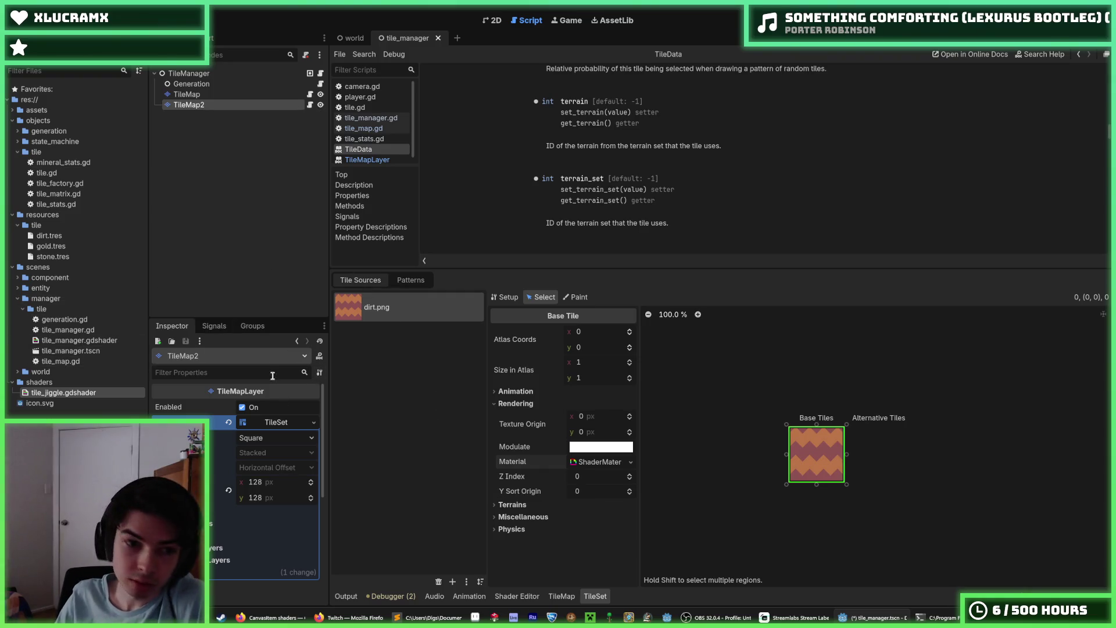
# Step: Select TileMap2 in the 2D workspace and zoom out to see its two dirt tiles
pyautogui.click(187, 94)
pyautogui.click(493, 20)
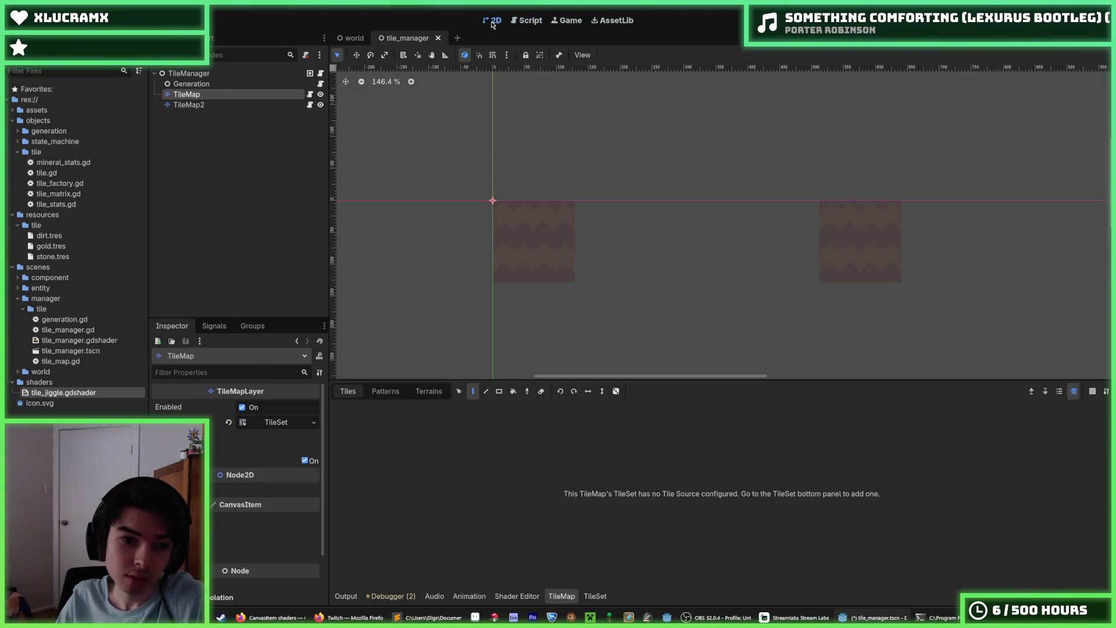
pyautogui.click(187, 105)
pyautogui.scroll(-2, 604, 290)
pyautogui.scroll(-3, 604, 290)
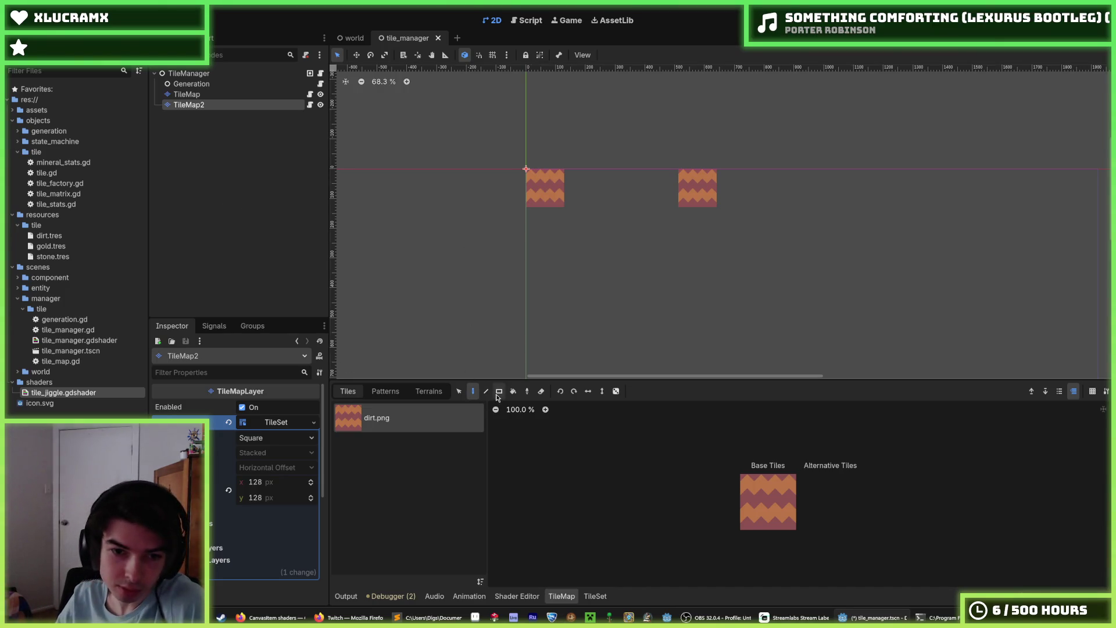
# Step: Reopen the dirt tile in the TileSet editor, toggle Terrains and Miscellaneous, and show the Output log
pyautogui.click(587, 597)
pyautogui.click(527, 506)
pyautogui.click(527, 506)
pyautogui.click(532, 516)
pyautogui.click(531, 517)
pyautogui.click(515, 506)
pyautogui.click(516, 506)
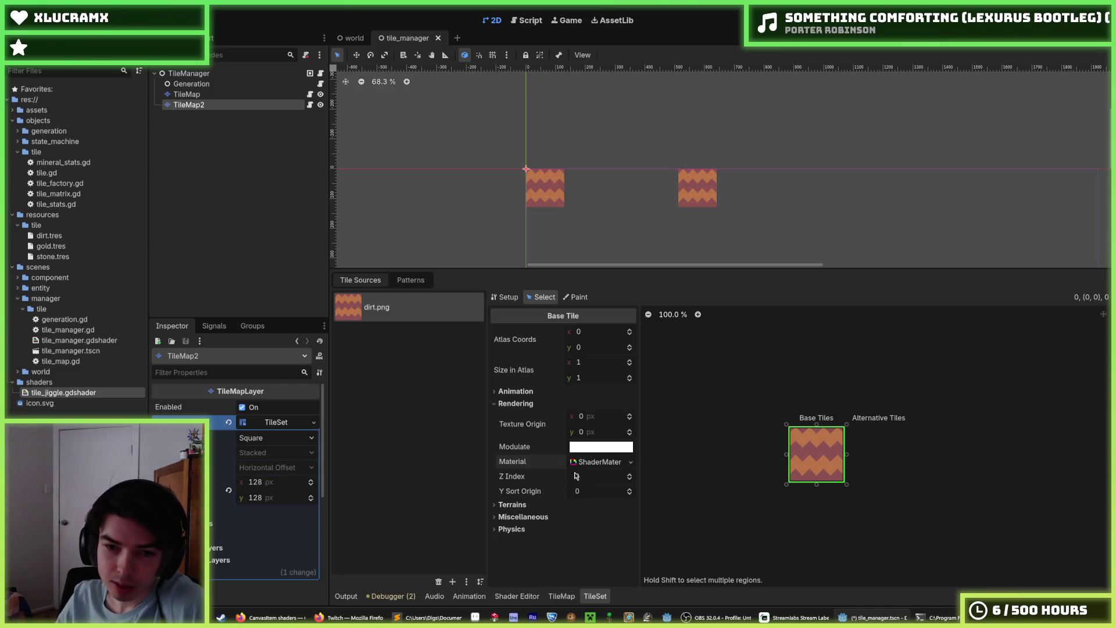
pyautogui.click(353, 598)
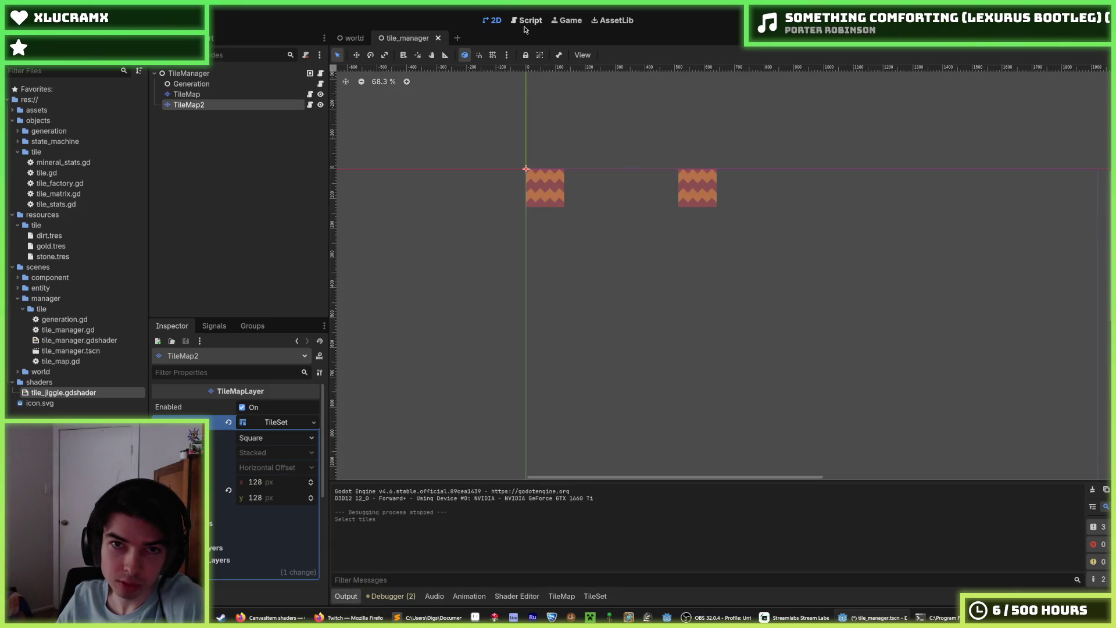
# Step: Return to the TileData docs in the Script workspace and scroll down to get_custom_data
pyautogui.click(527, 22)
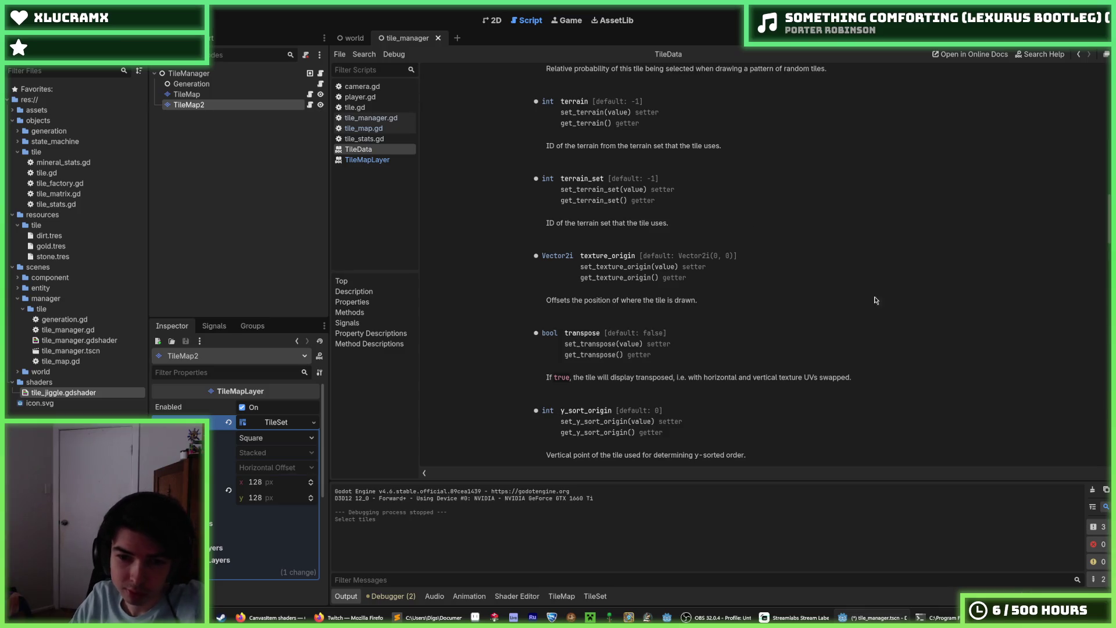
pyautogui.scroll(-2, 751, 414)
pyautogui.scroll(-4, 750, 412)
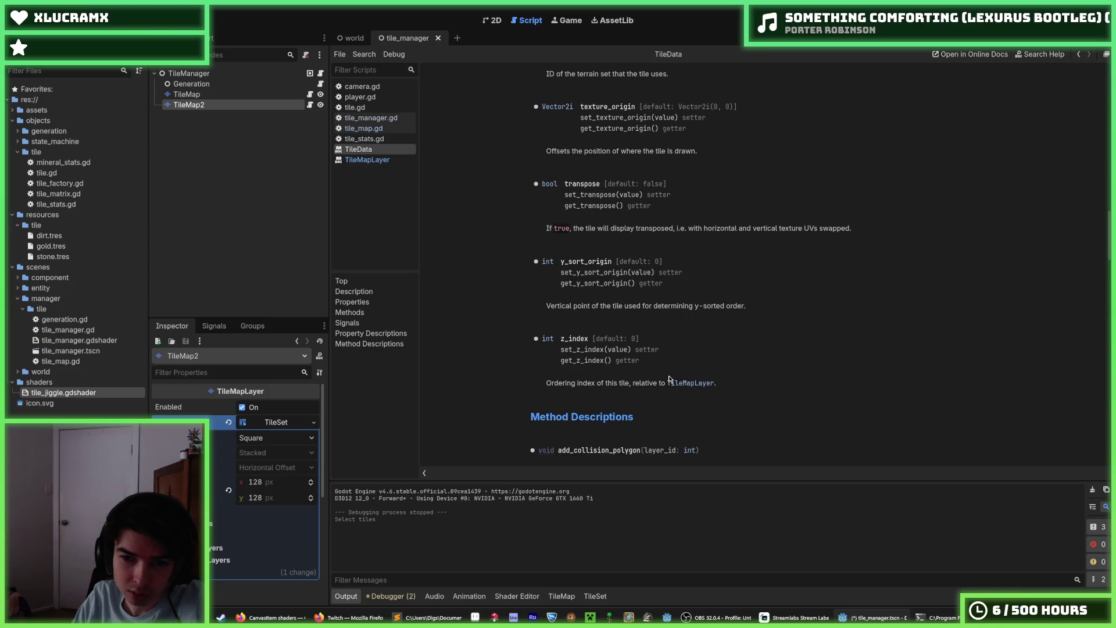
pyautogui.scroll(-6, 656, 371)
pyautogui.scroll(-12, 625, 359)
pyautogui.scroll(-5, 620, 331)
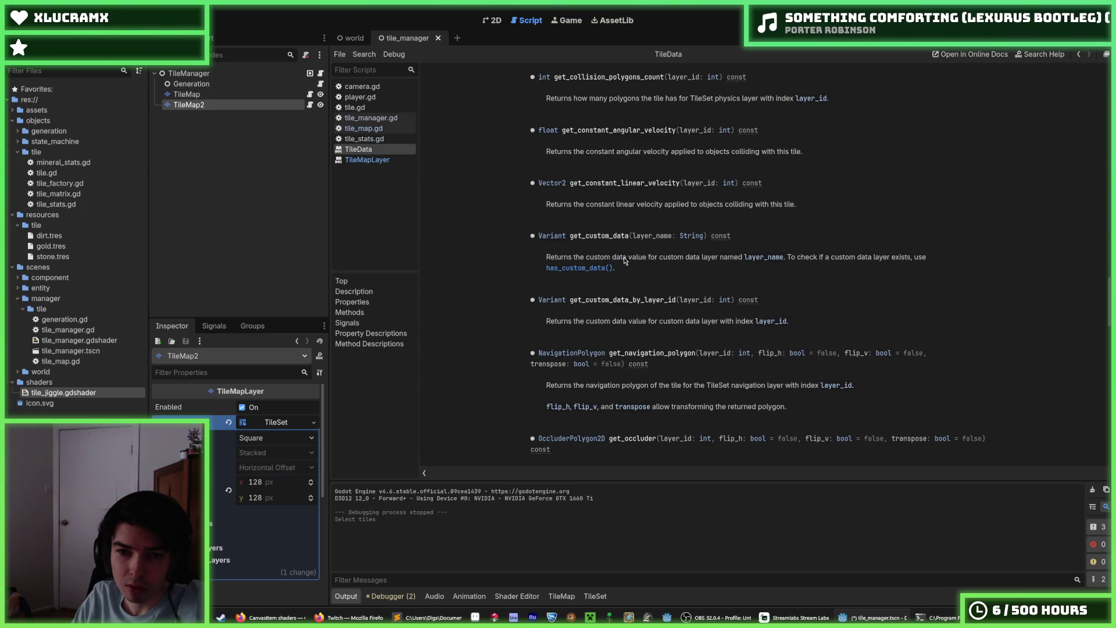
# Step: Highlight 'custom' in the docs, then select TileMap2 to show its dirt.png tile palette
pyautogui.doubleClick(673, 259)
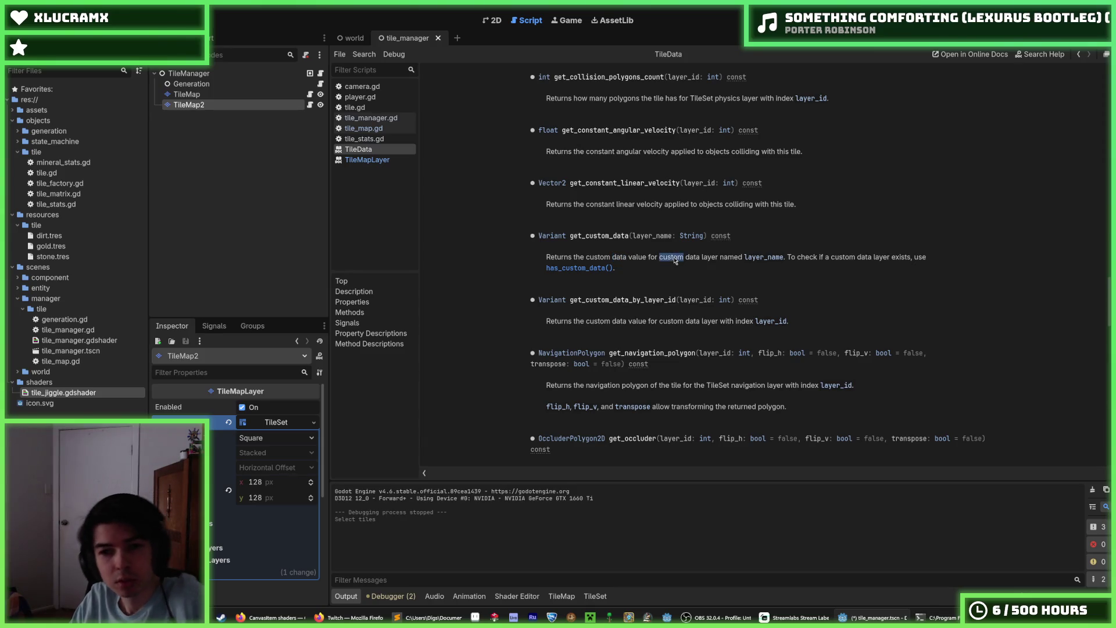
pyautogui.click(675, 260)
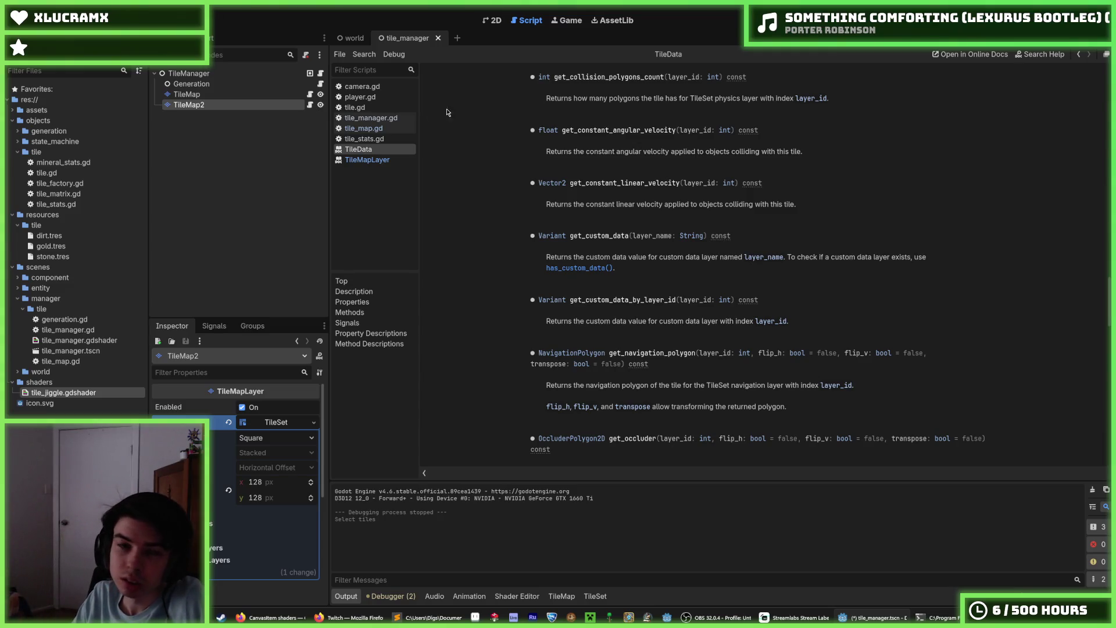
pyautogui.click(215, 94)
pyautogui.click(221, 105)
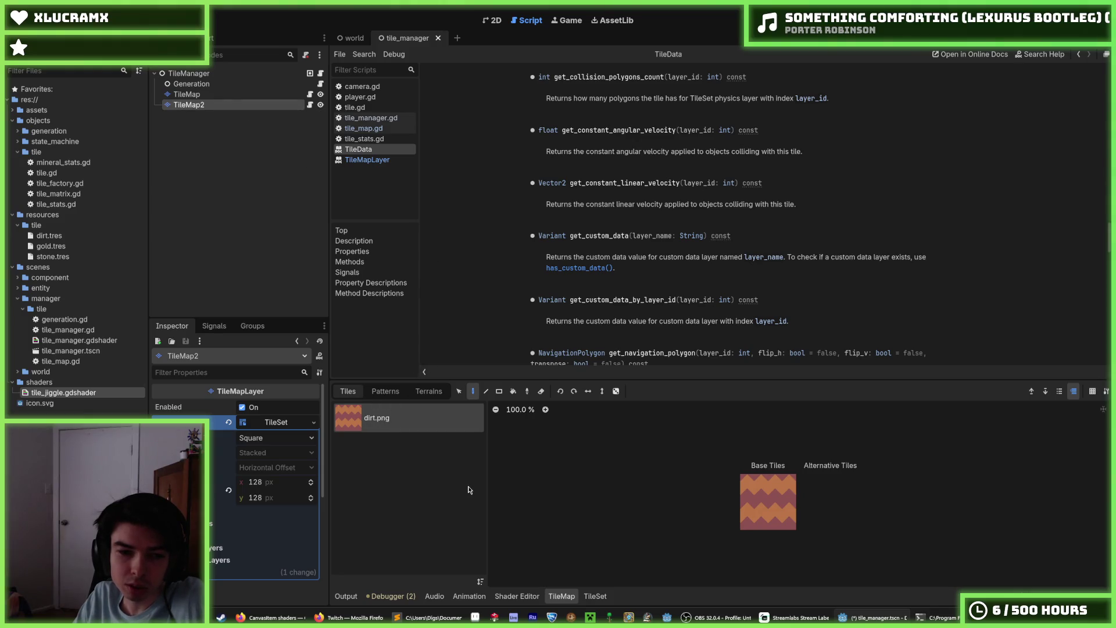
pyautogui.click(596, 597)
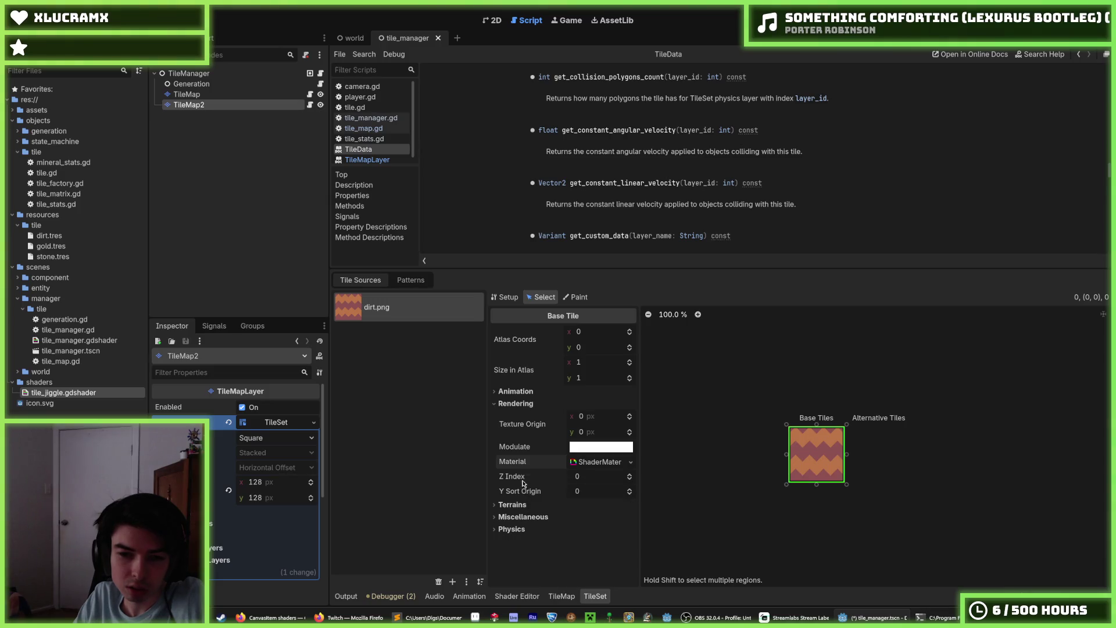
pyautogui.click(517, 506)
pyautogui.click(514, 504)
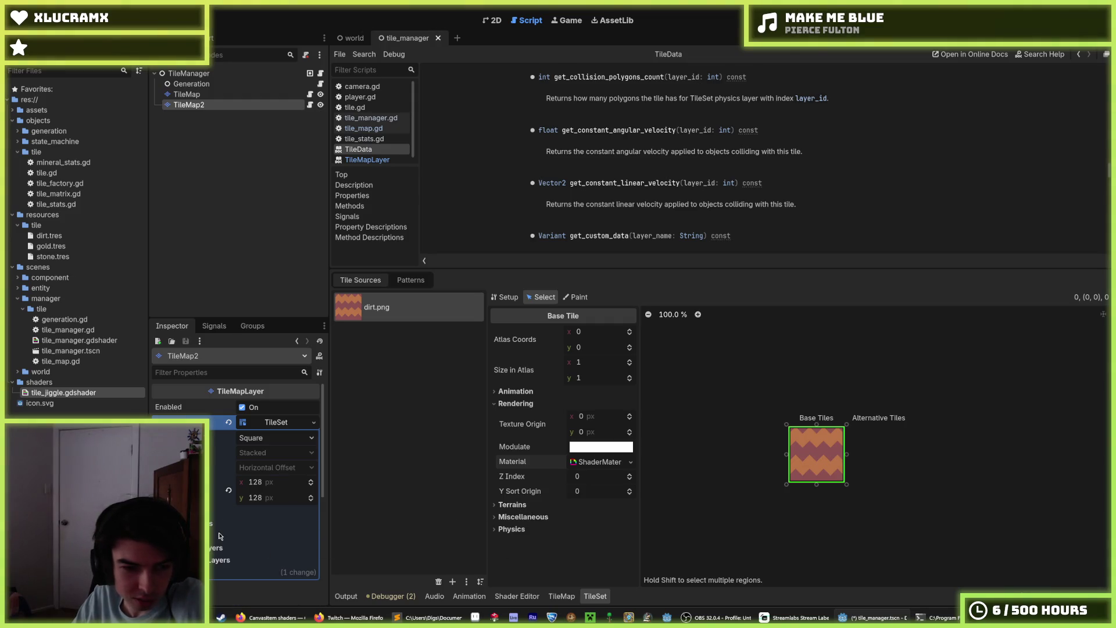
pyautogui.click(514, 295)
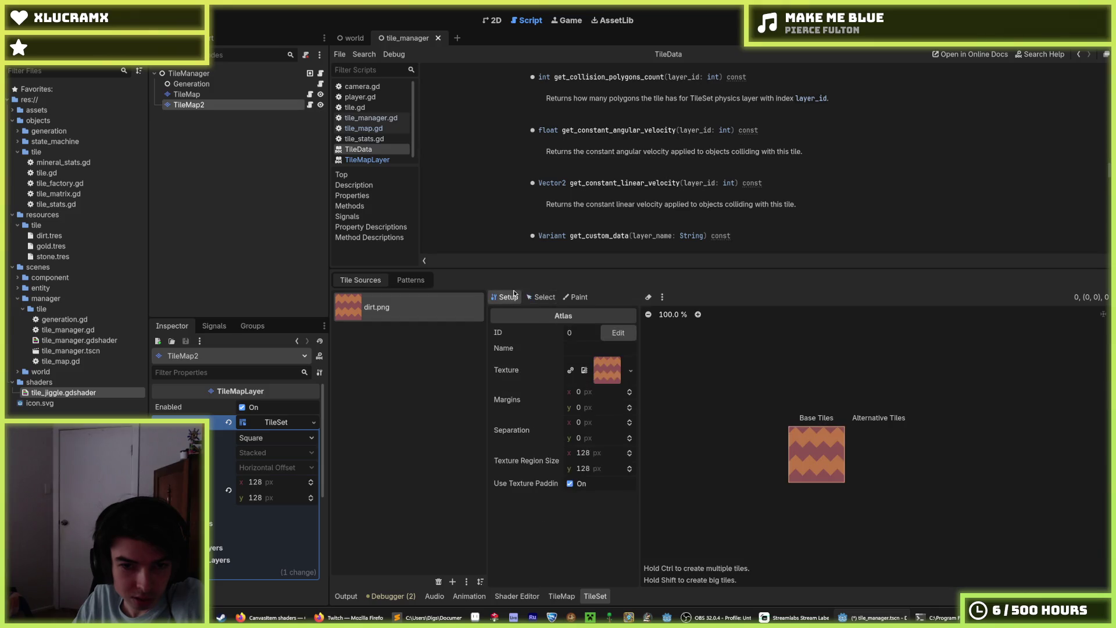
pyautogui.click(532, 295)
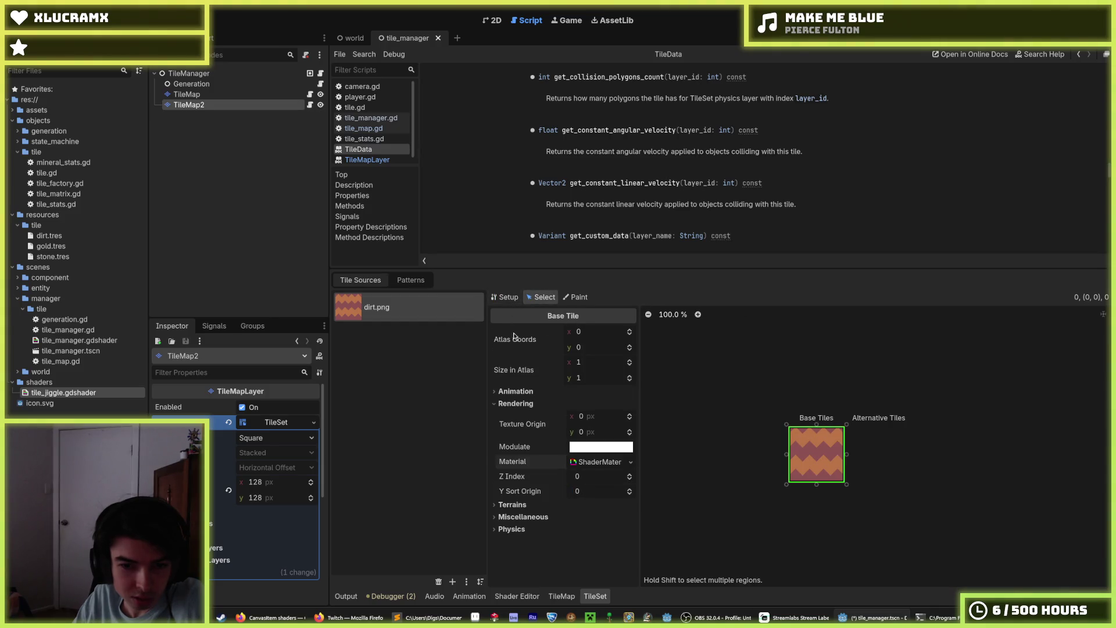
pyautogui.click(186, 94)
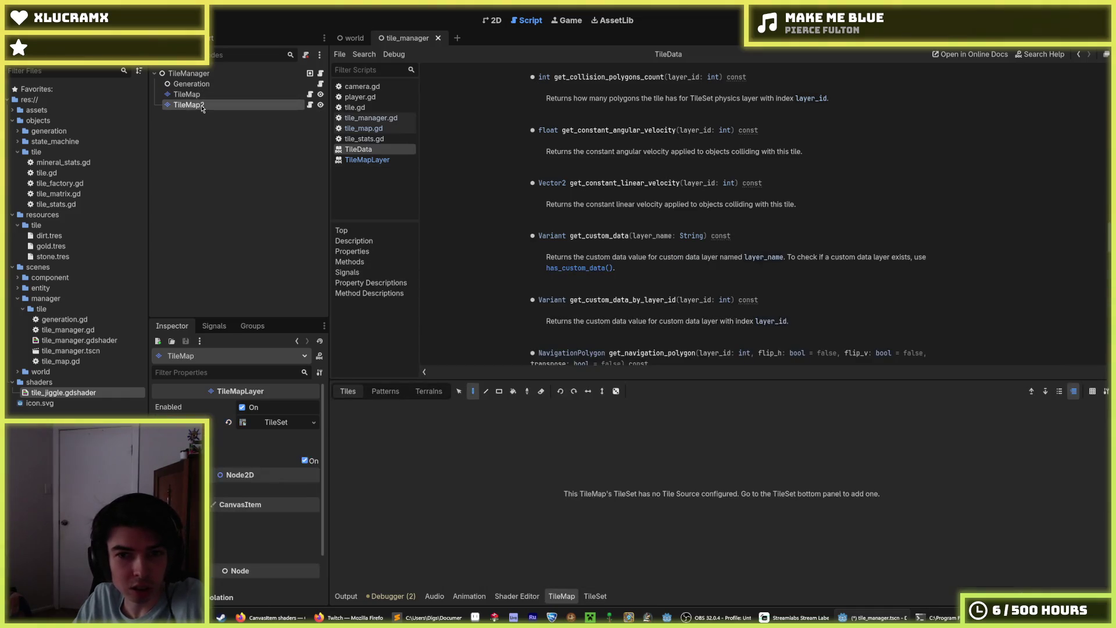
pyautogui.click(202, 108)
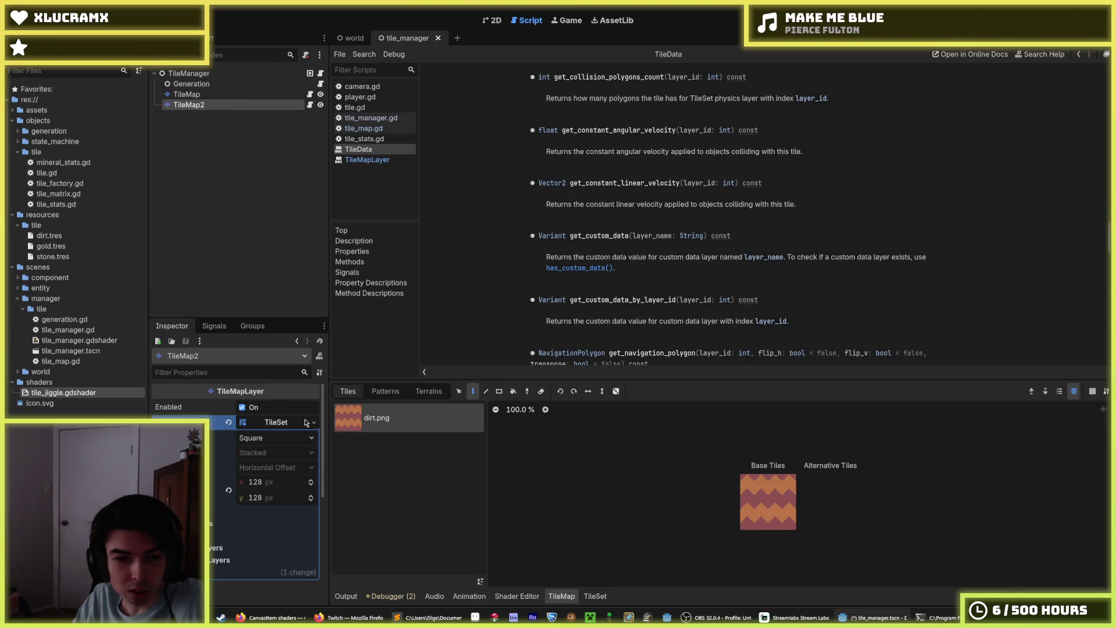
pyautogui.click(385, 391)
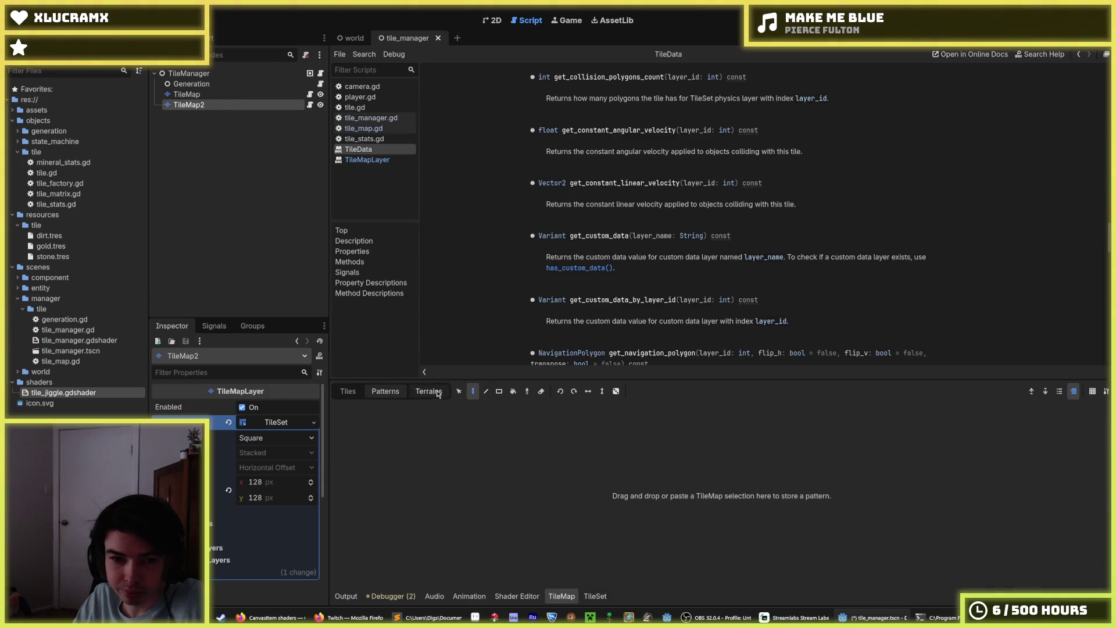
pyautogui.click(428, 391)
pyautogui.click(347, 393)
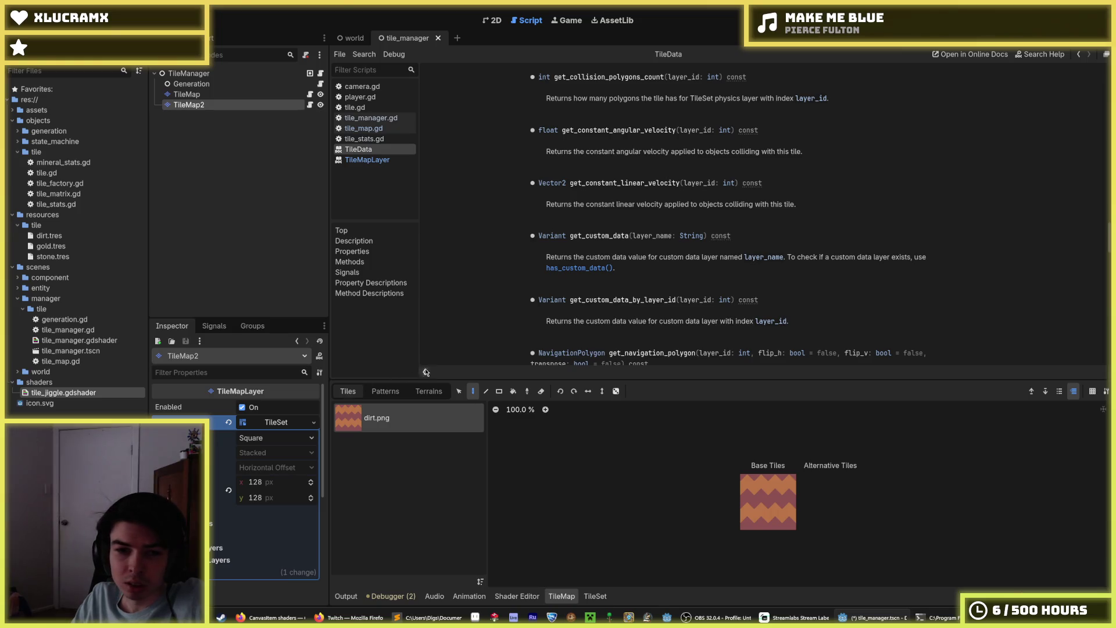
pyautogui.scroll(-4, 561, 348)
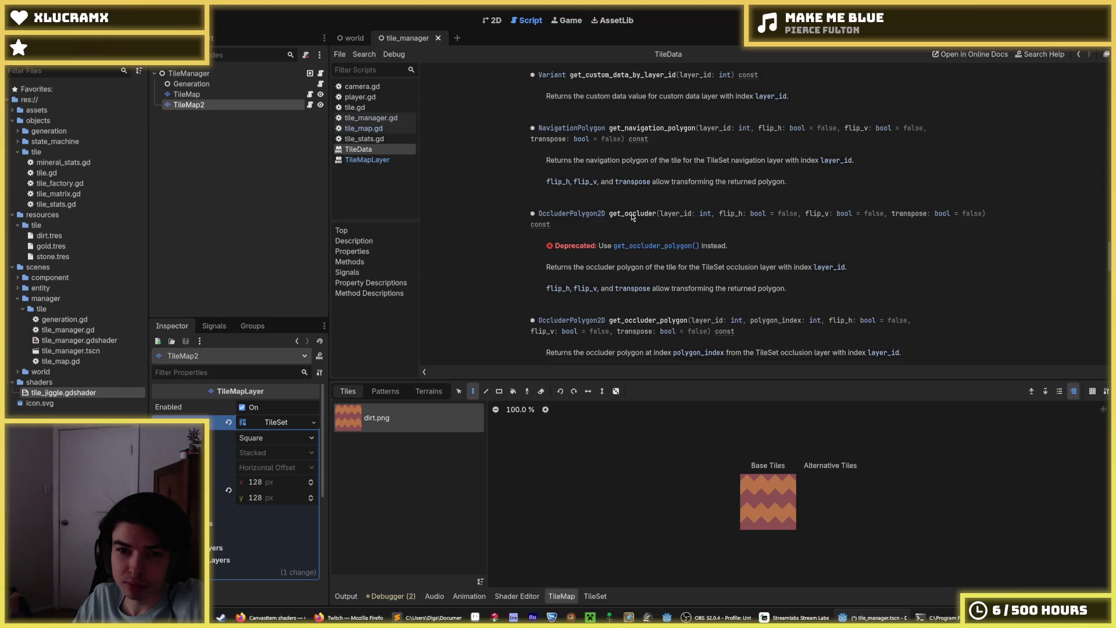
# Step: Scroll the script list and open the TileMapLayer class reference in place of TileData
pyautogui.scroll(10, 519, 189)
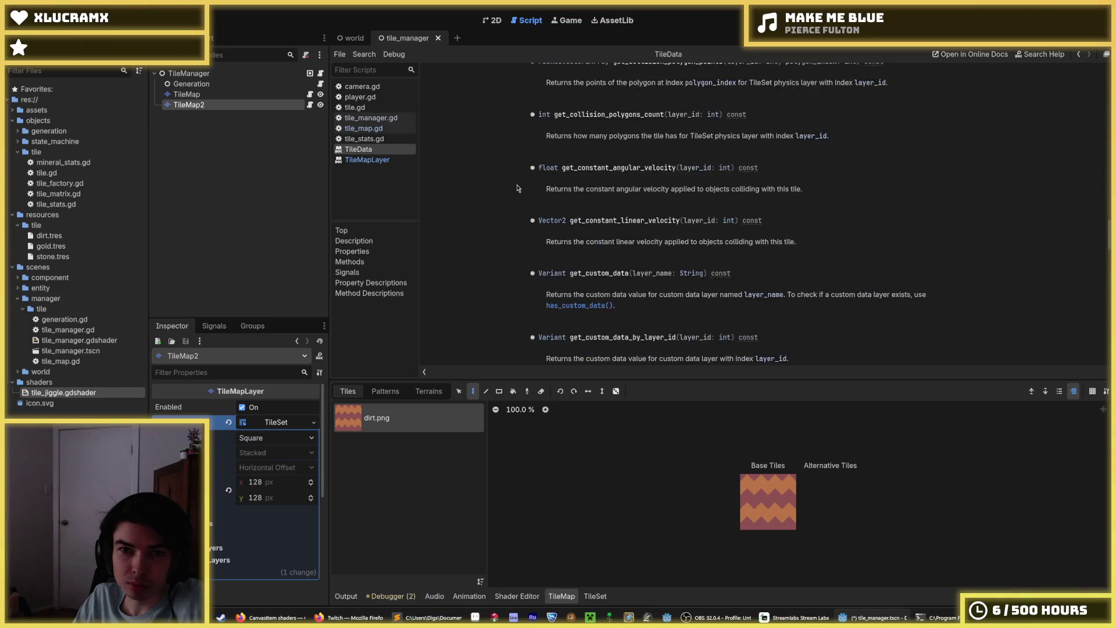
pyautogui.scroll(1, 518, 189)
pyautogui.moveTo(666, 380); pyautogui.dragTo(666, 472)
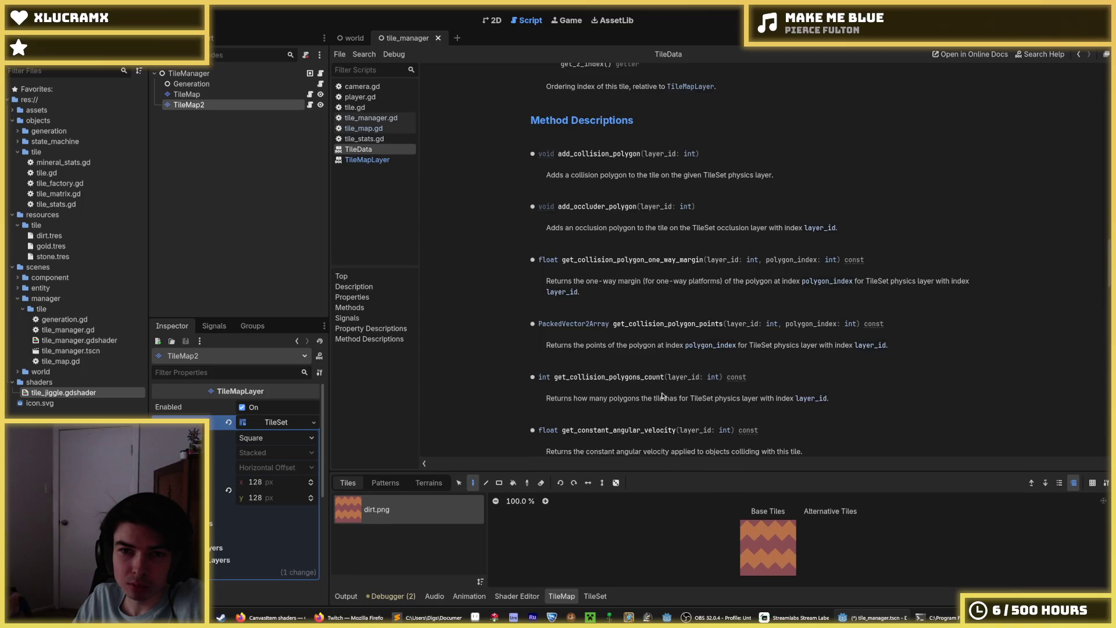
pyautogui.scroll(10, 662, 390)
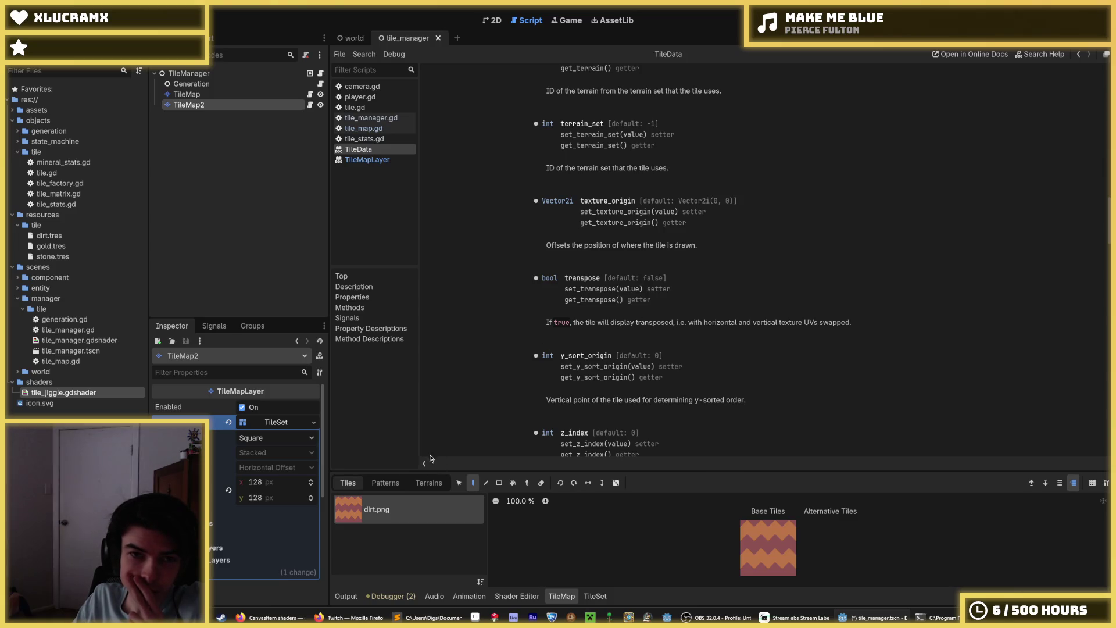
pyautogui.click(381, 161)
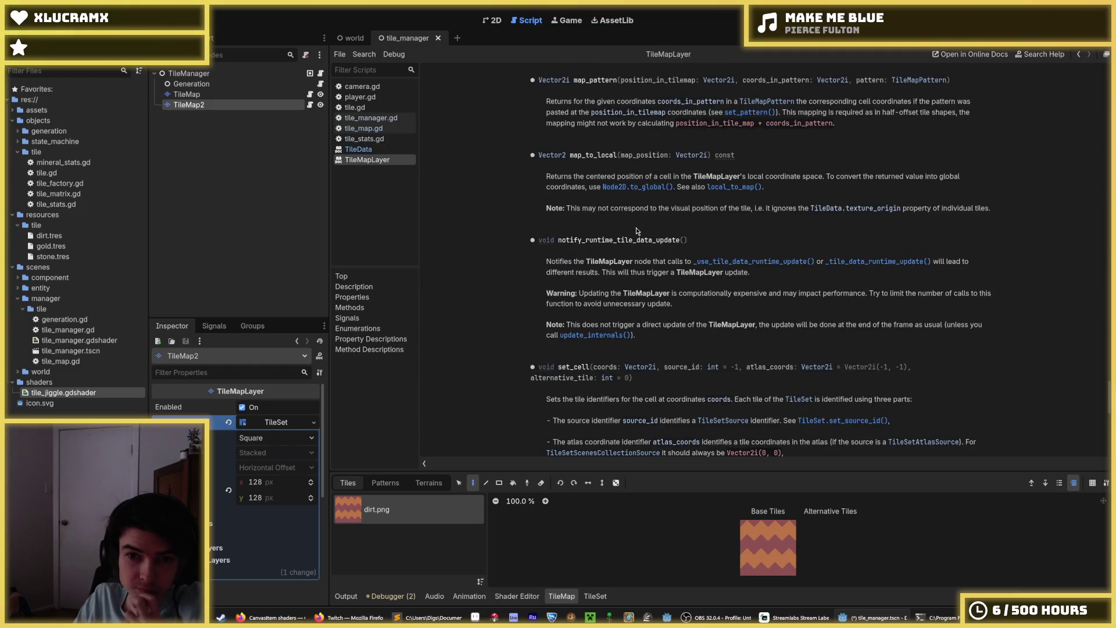
pyautogui.scroll(3, 637, 231)
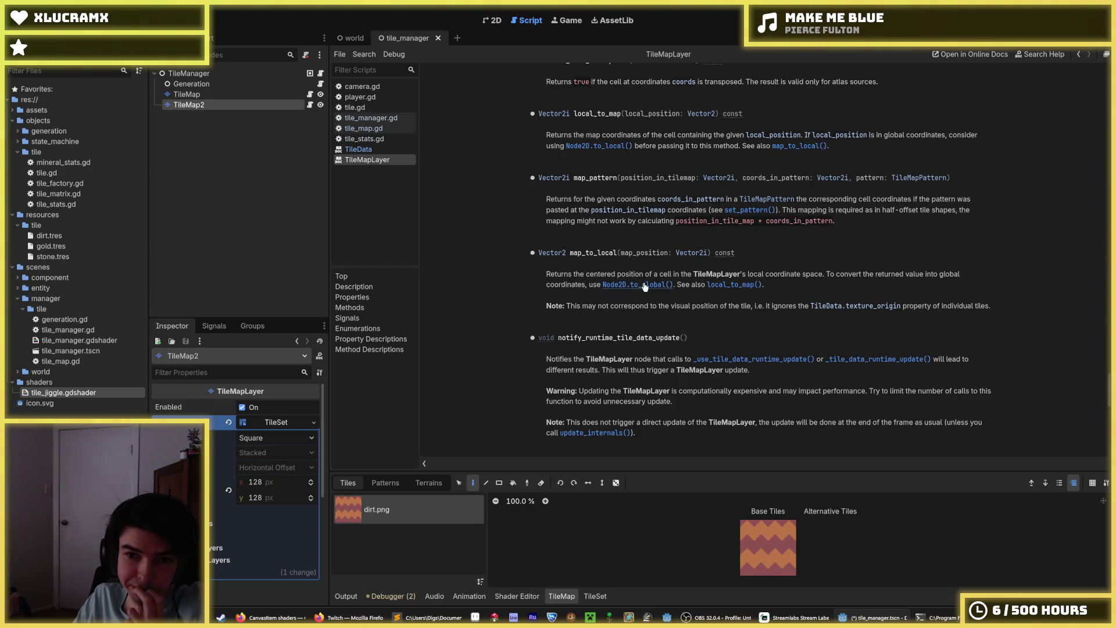
pyautogui.scroll(2, 645, 286)
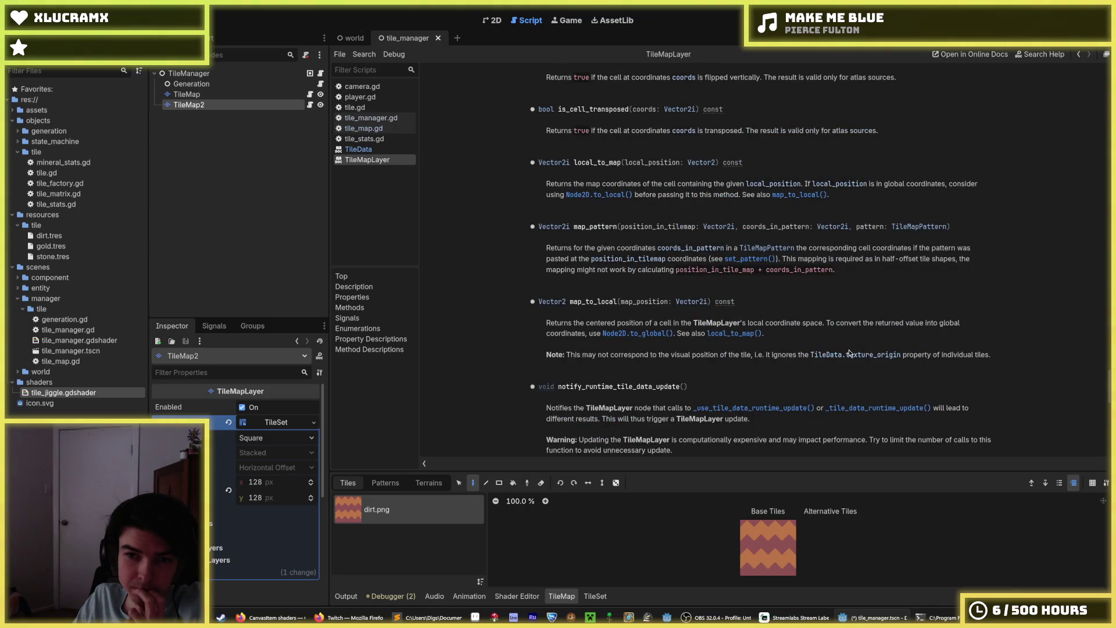
pyautogui.scroll(6, 849, 353)
pyautogui.scroll(2, 794, 323)
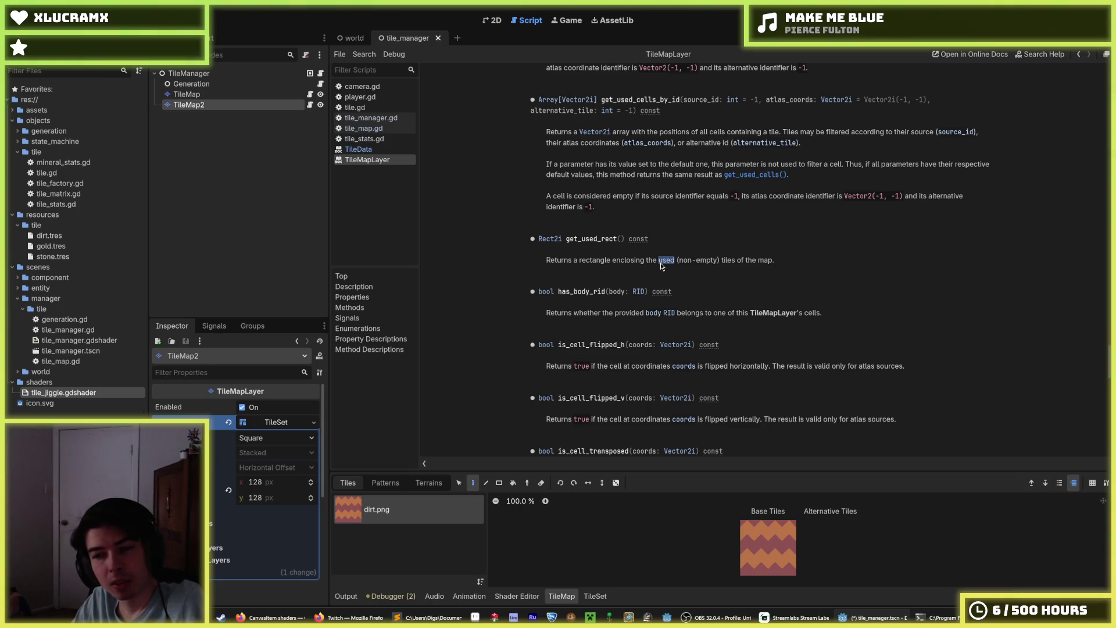
pyautogui.scroll(-6, 652, 256)
pyautogui.scroll(3, 616, 232)
pyautogui.doubleClick(603, 220)
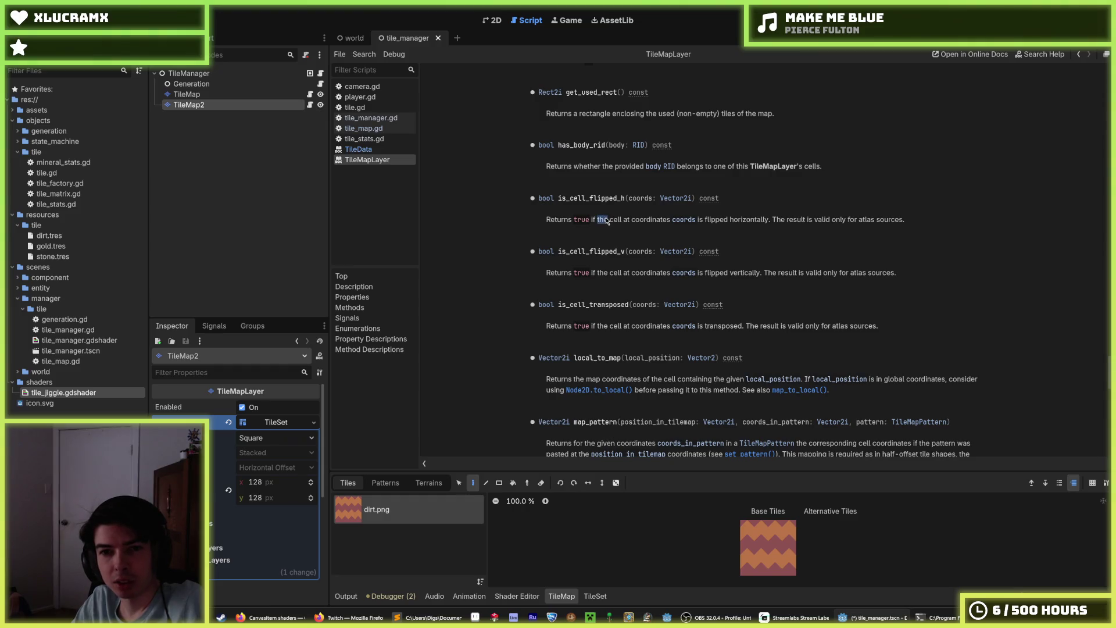
pyautogui.click(606, 220)
pyautogui.doubleClick(609, 198)
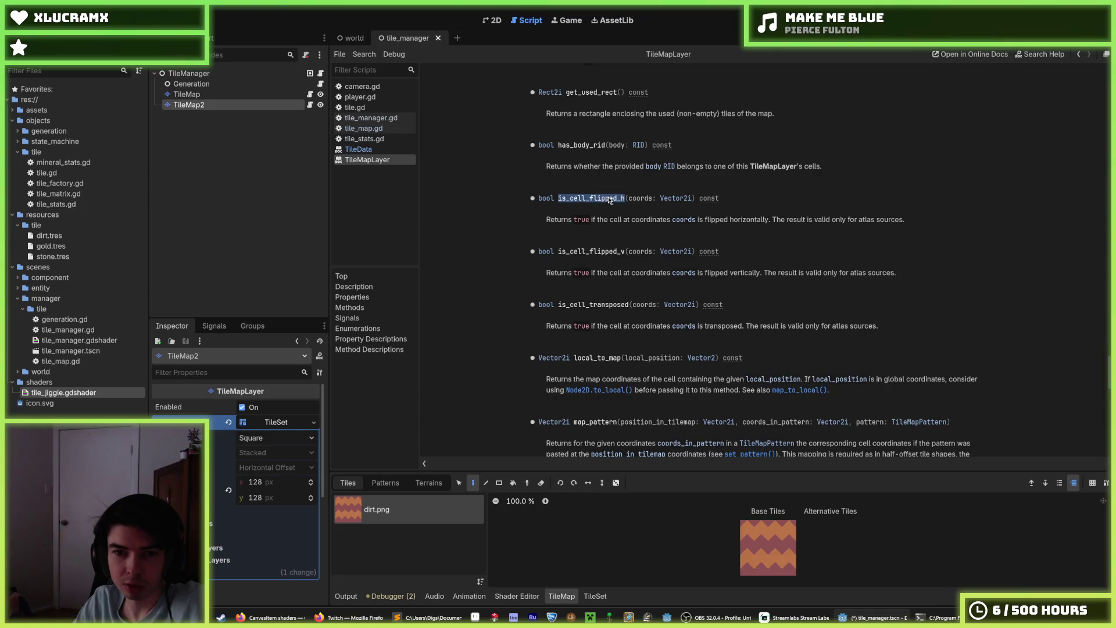
pyautogui.click(609, 199)
pyautogui.doubleClick(608, 198)
pyautogui.click(609, 198)
pyautogui.doubleClick(609, 198)
pyautogui.click(608, 199)
pyautogui.doubleClick(609, 199)
pyautogui.click(610, 202)
pyautogui.scroll(10, 646, 312)
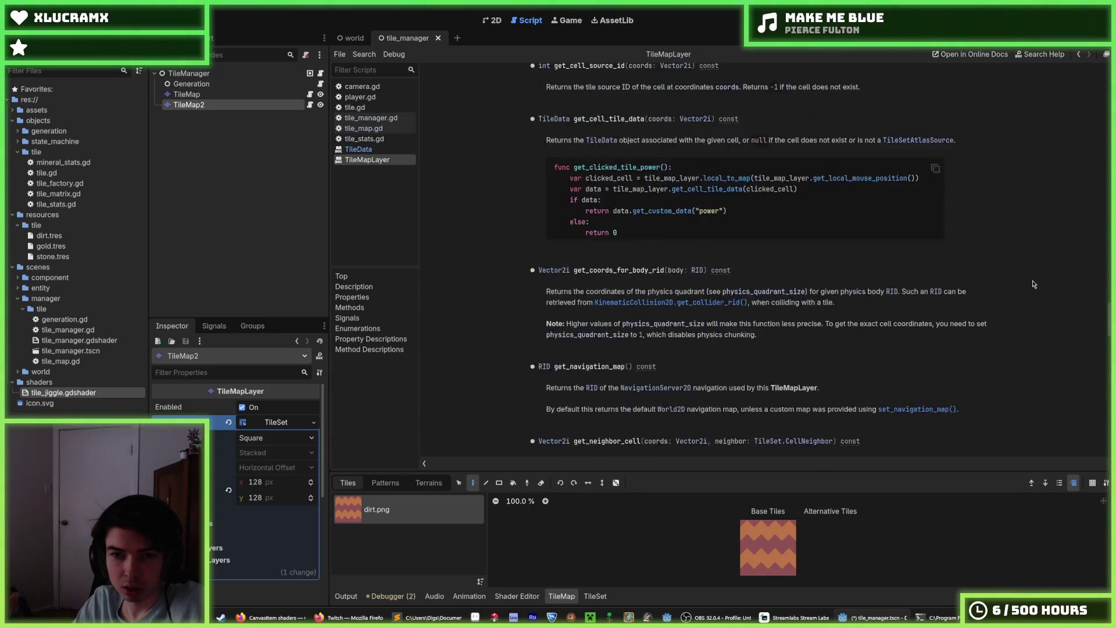
pyautogui.moveTo(1107, 302)
pyautogui.mouseDown()
pyautogui.moveTo(1108, 93)
pyautogui.moveTo(1109, 135)
pyautogui.mouseUp()
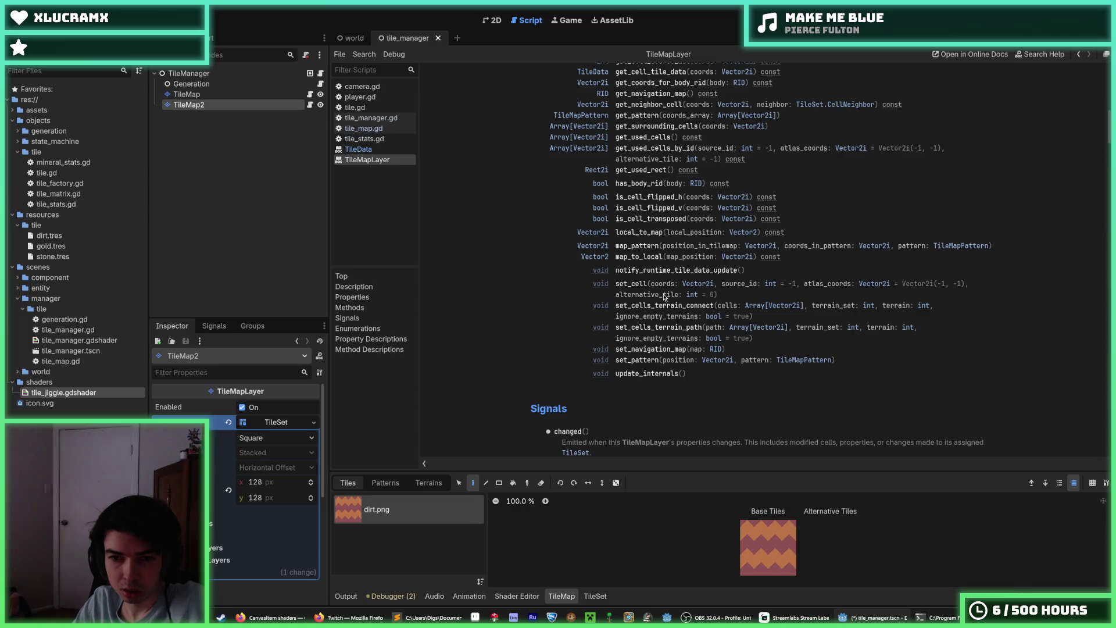
# Step: Highlight set_cell's alternative_tile parameter and scroll through the TileMapLayer method list
pyautogui.doubleClick(664, 296)
pyautogui.click(665, 297)
pyautogui.scroll(5, 635, 290)
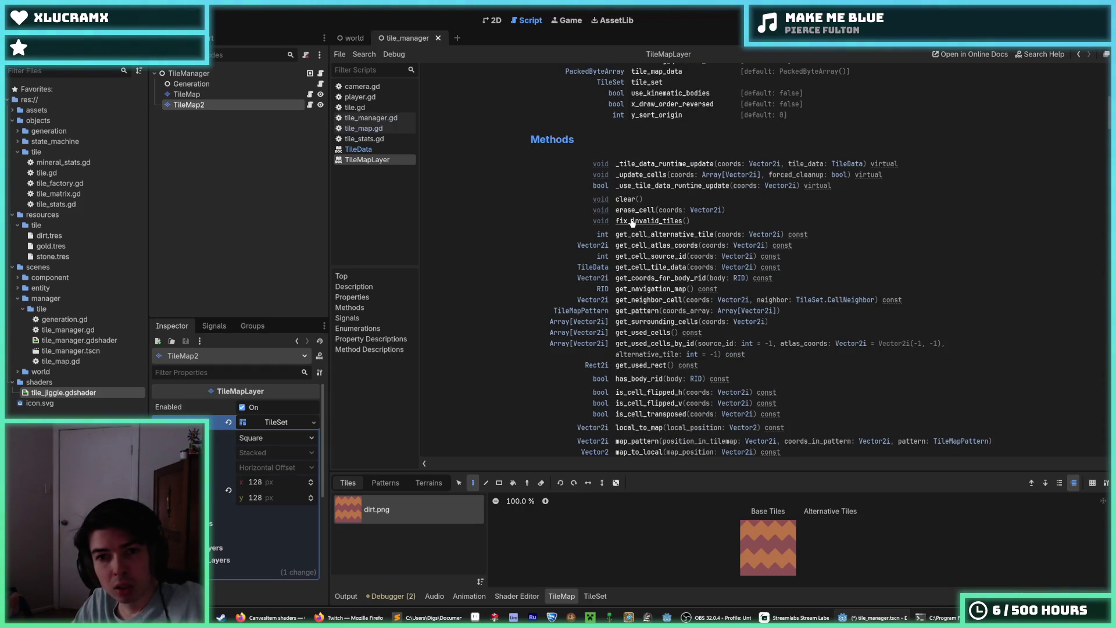
pyautogui.scroll(4, 632, 216)
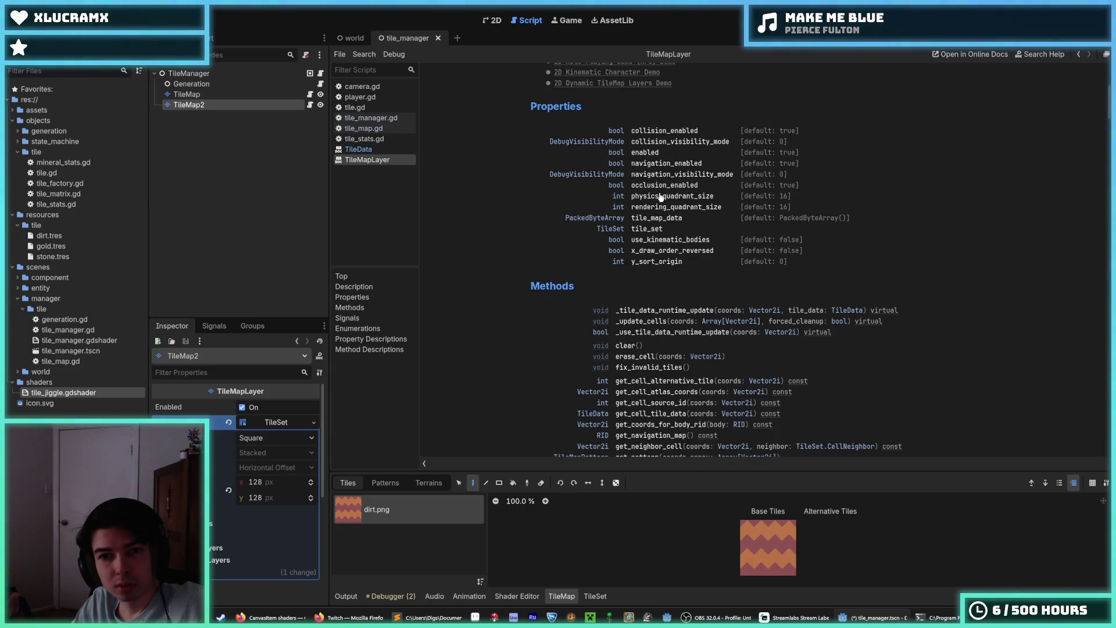
pyautogui.scroll(1, 655, 174)
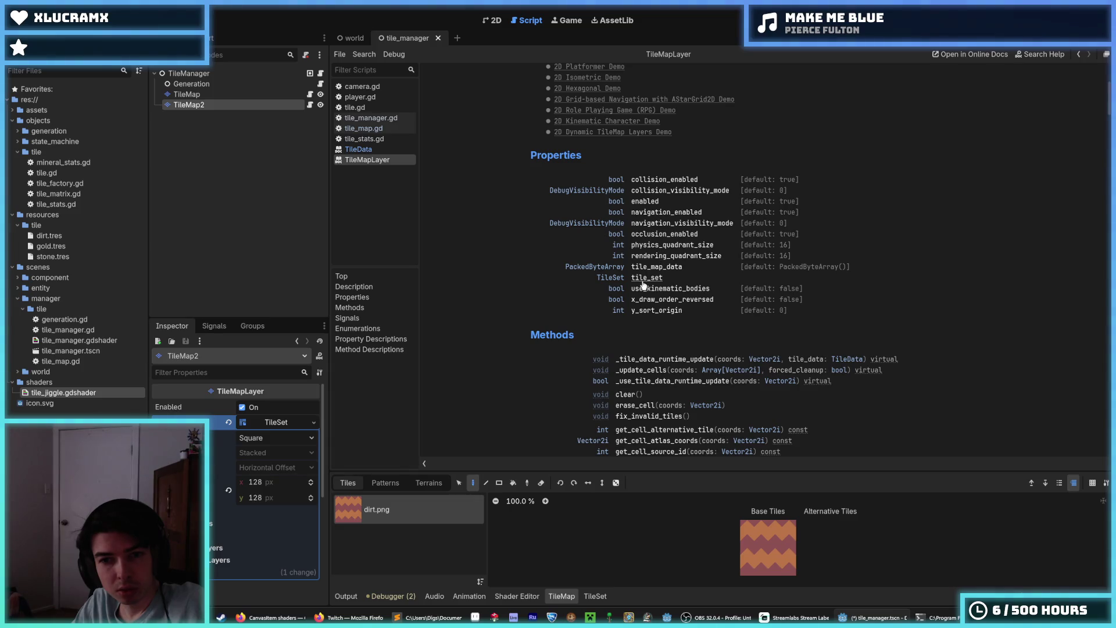
pyautogui.scroll(-6, 644, 285)
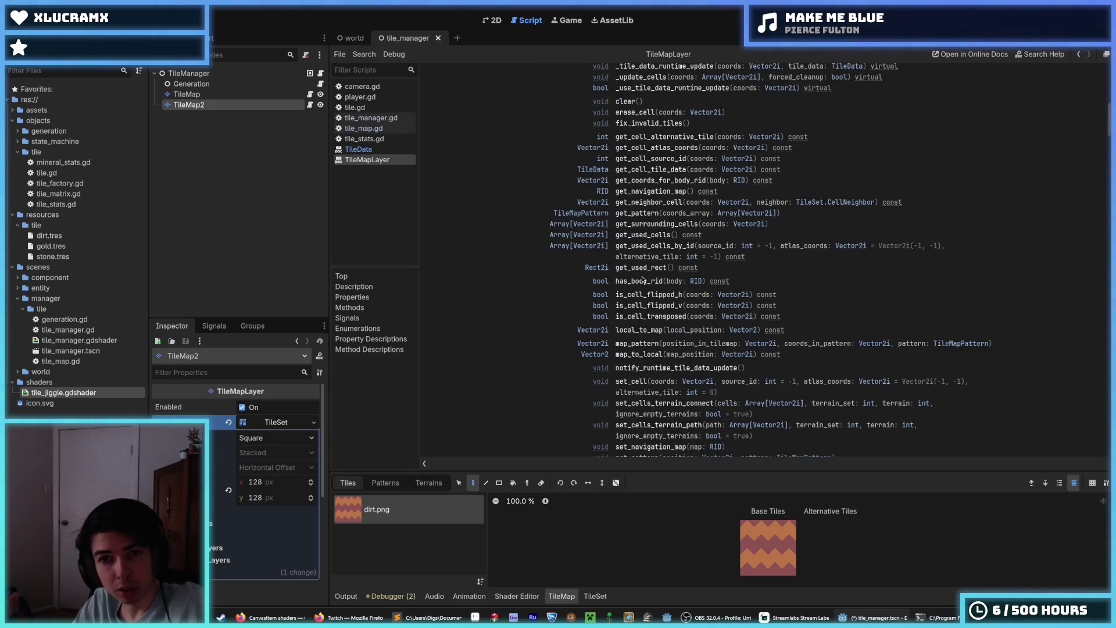
pyautogui.scroll(1, 644, 281)
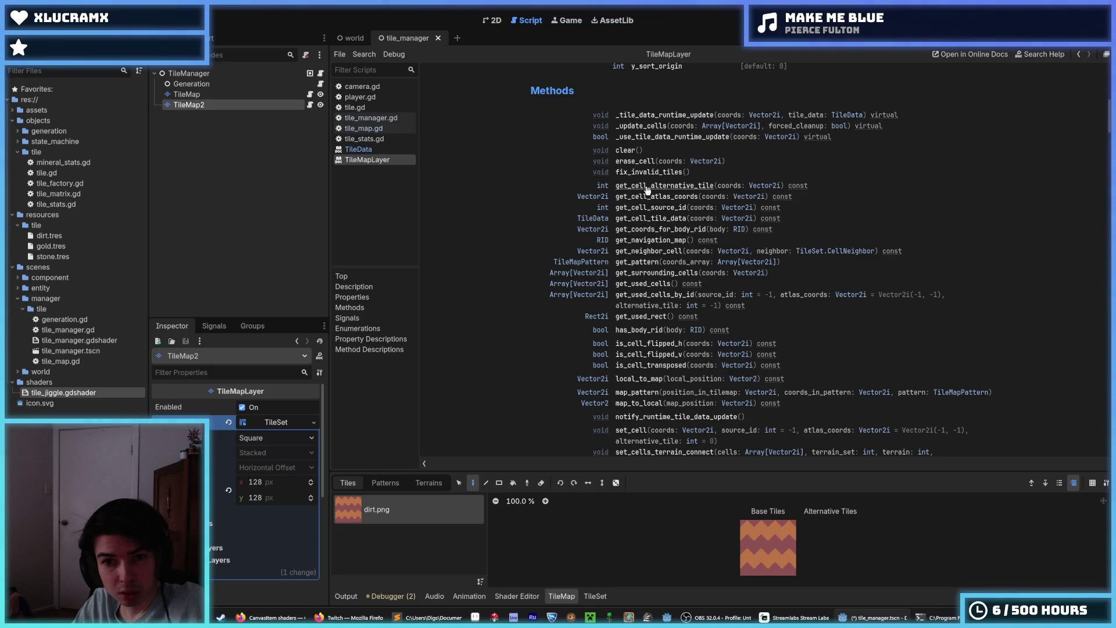
pyautogui.scroll(-1, 649, 288)
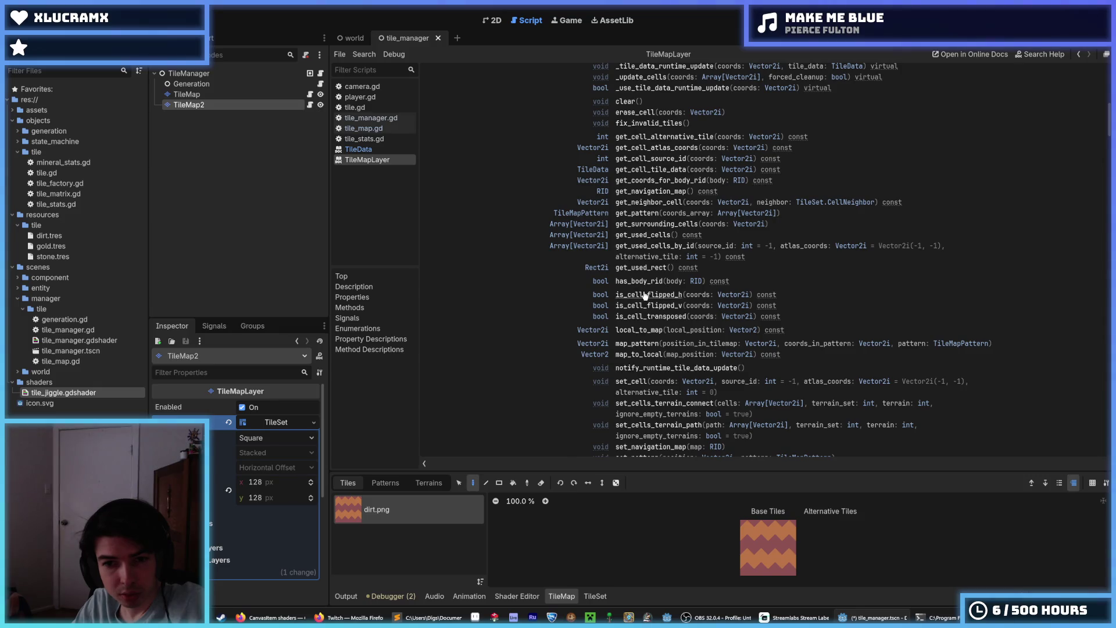
pyautogui.scroll(-1, 644, 300)
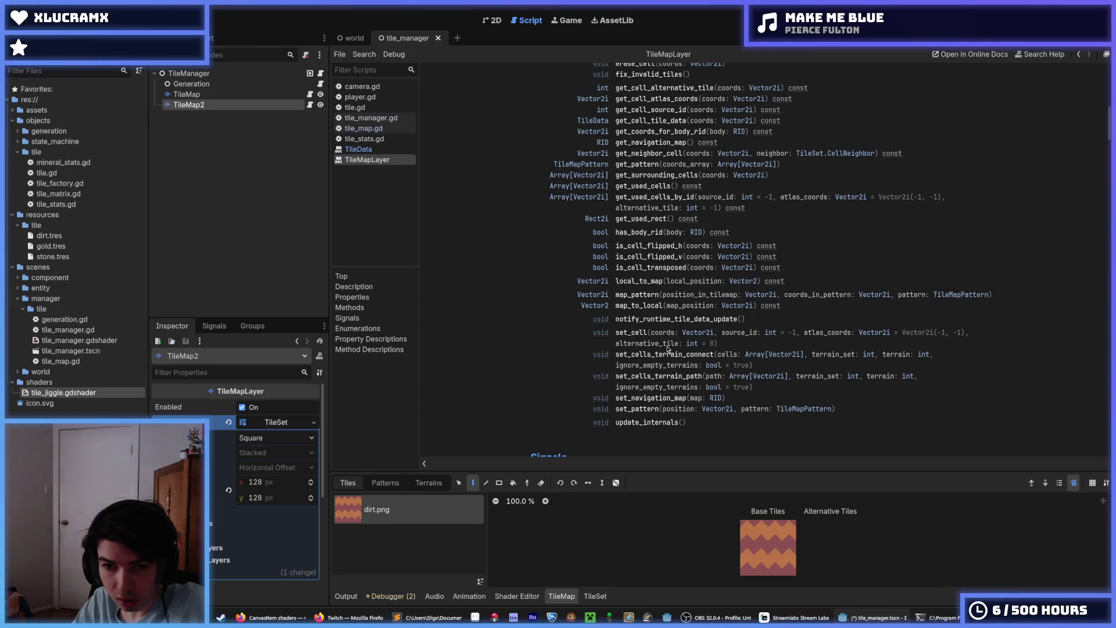
# Step: Read the alternative_tile note in set_cell's full description, then open the TileSetAtlasSource reference
pyautogui.click(625, 332)
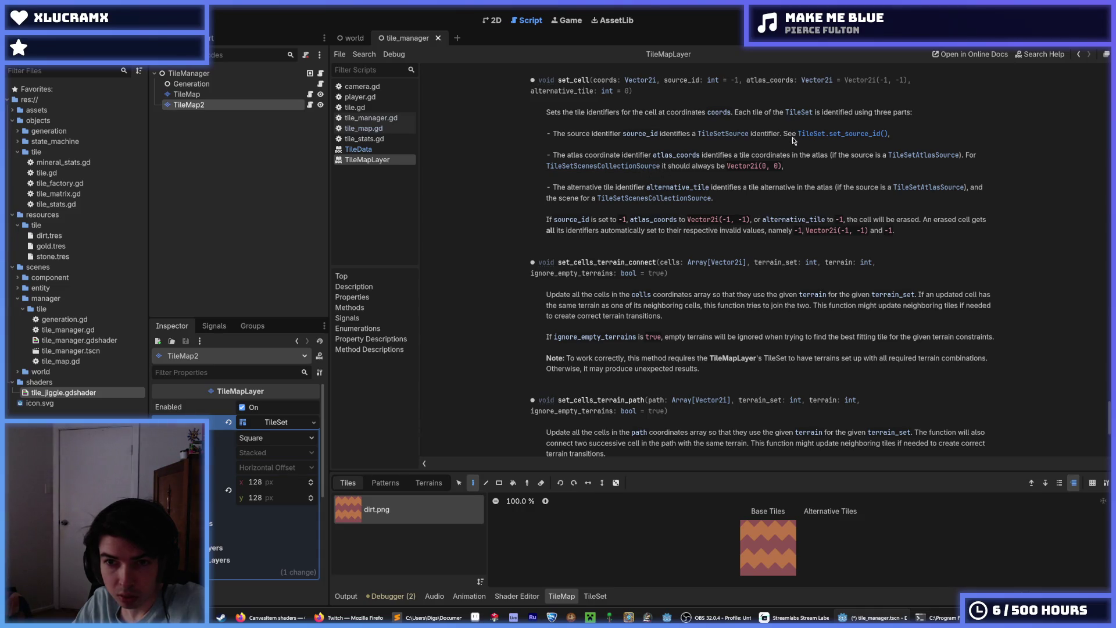
pyautogui.doubleClick(665, 190)
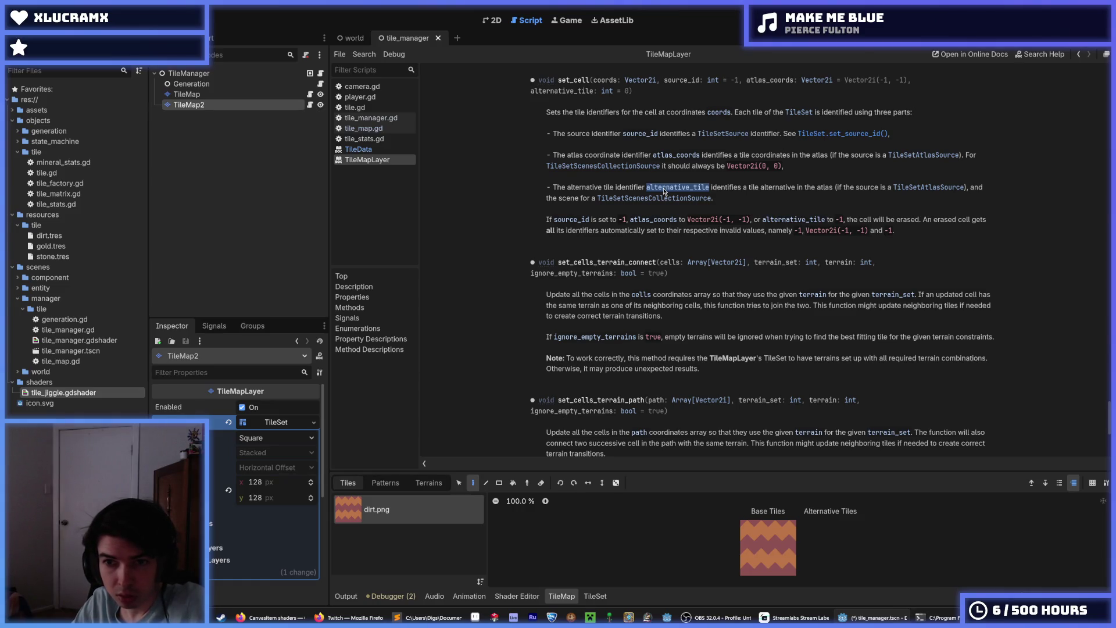
pyautogui.click(665, 191)
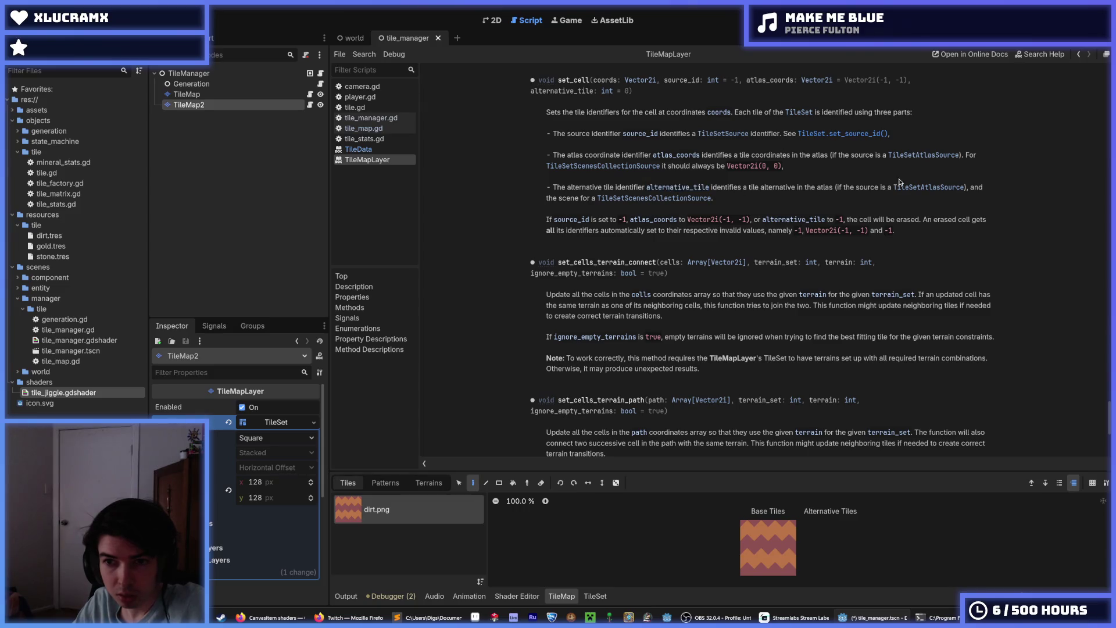
pyautogui.click(918, 189)
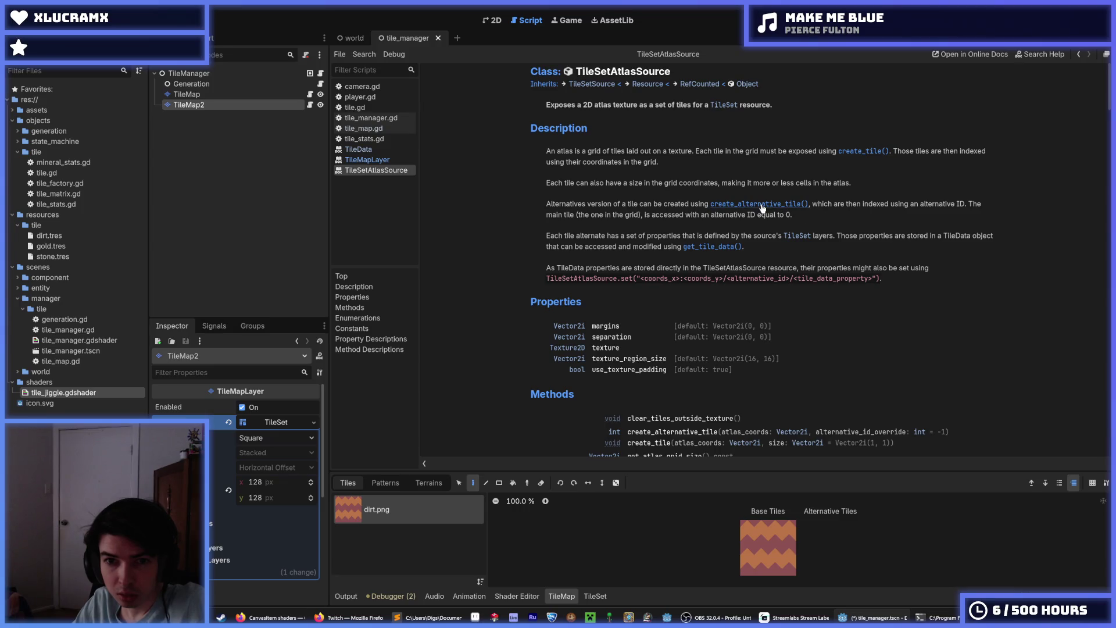
pyautogui.doubleClick(742, 216)
# Step: Study the tile animation constants TILE_ANIMATION_MODE_DEFAULT and TILE_ANIMATION_MODE_RANDOM_START_TIMES by highlighting them
pyautogui.click(740, 217)
pyautogui.scroll(-3, 740, 218)
pyautogui.scroll(-8, 738, 218)
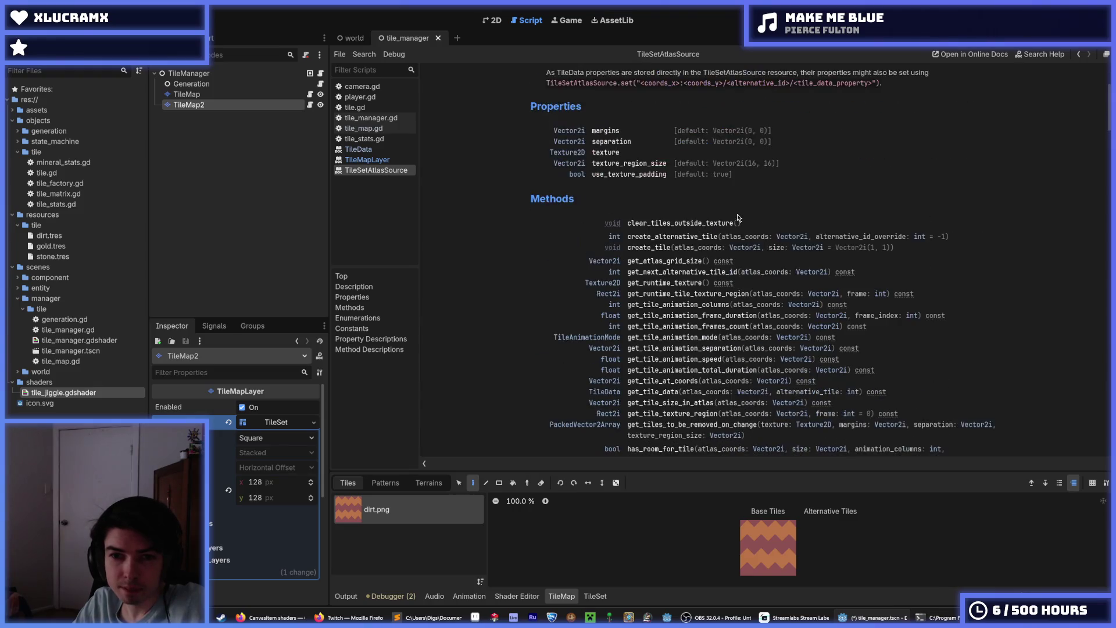
pyautogui.scroll(8, 737, 217)
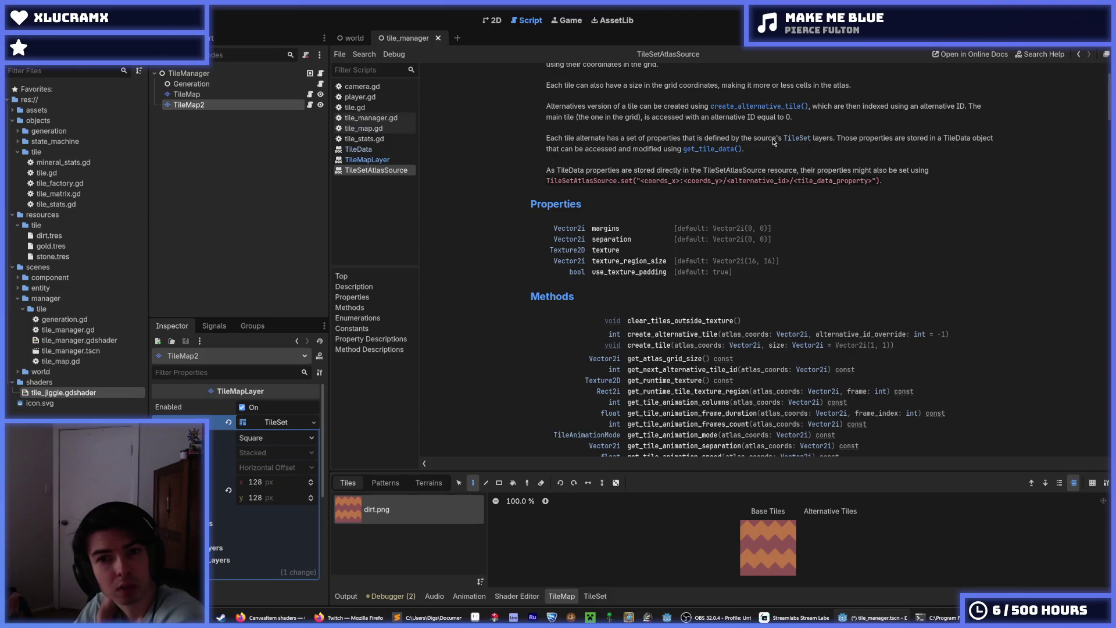
pyautogui.doubleClick(651, 141)
pyautogui.click(651, 140)
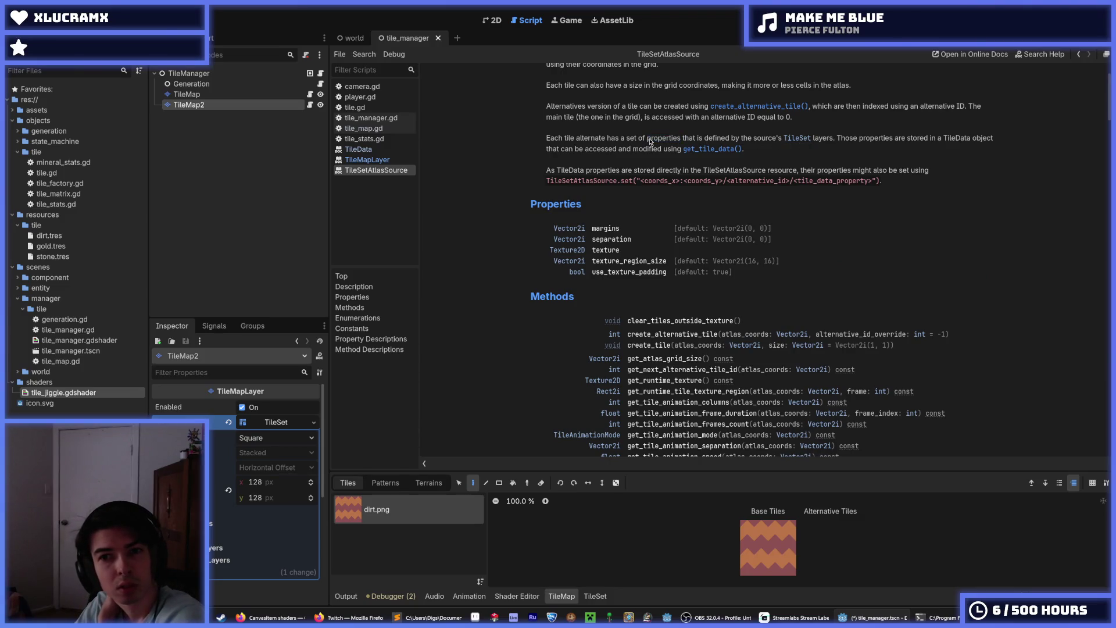
pyautogui.scroll(3, 666, 160)
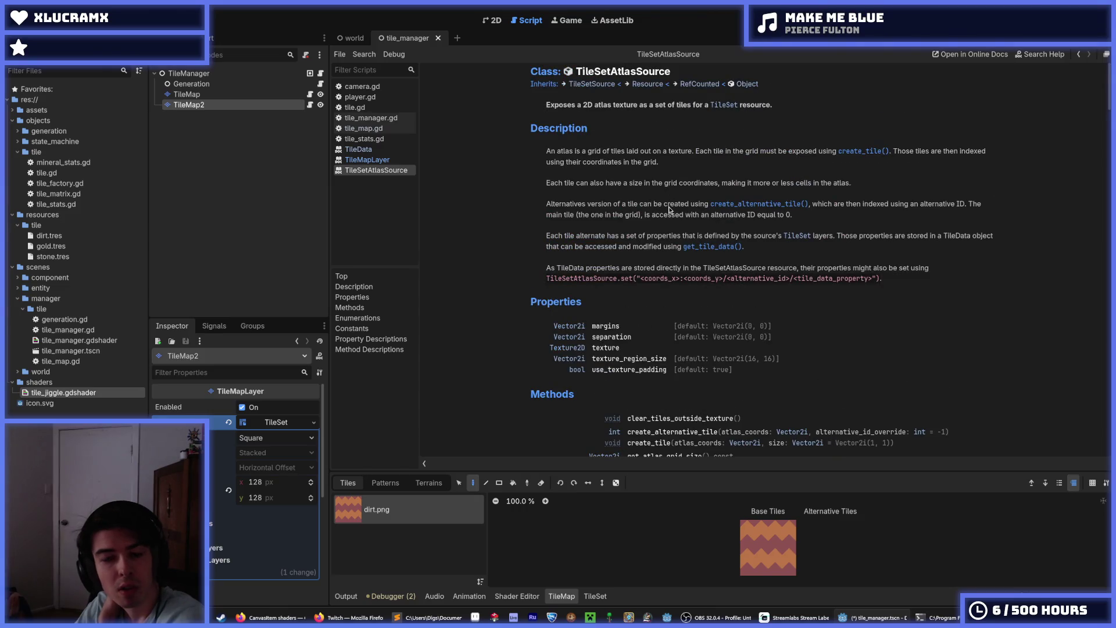
pyautogui.scroll(-15, 668, 209)
pyautogui.scroll(-3, 652, 240)
pyautogui.scroll(2, 652, 240)
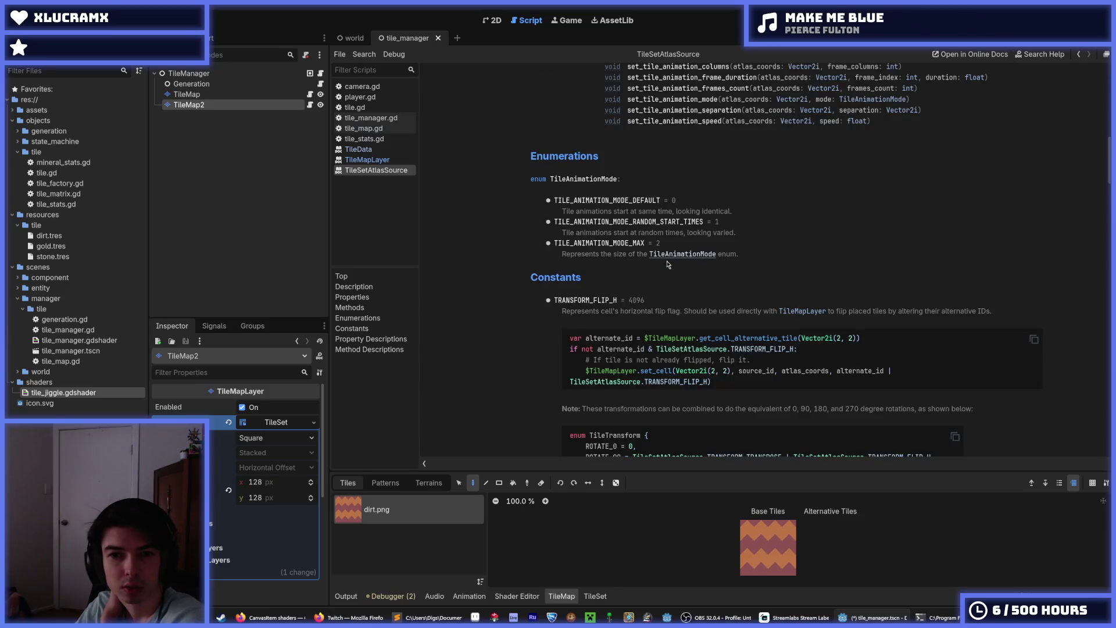
pyautogui.doubleClick(633, 204)
pyautogui.doubleClick(639, 224)
pyautogui.click(639, 225)
pyautogui.doubleClick(639, 225)
pyautogui.click(638, 225)
pyautogui.doubleClick(639, 225)
pyautogui.click(639, 224)
pyautogui.doubleClick(639, 224)
pyautogui.click(639, 224)
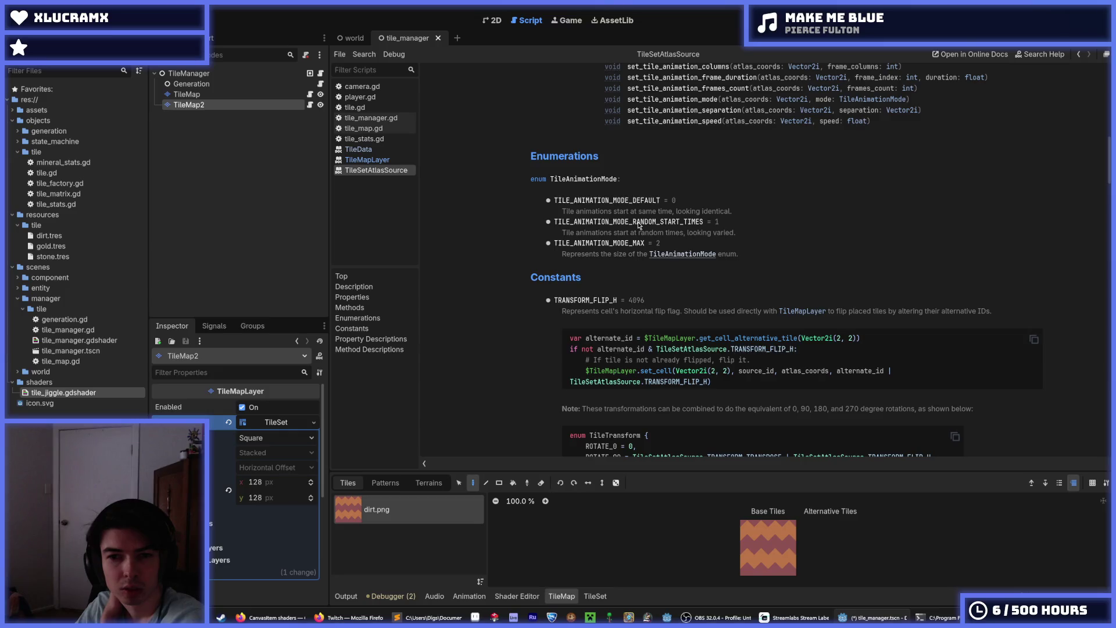
pyautogui.doubleClick(637, 222)
pyautogui.doubleClick(639, 225)
pyautogui.doubleClick(639, 225)
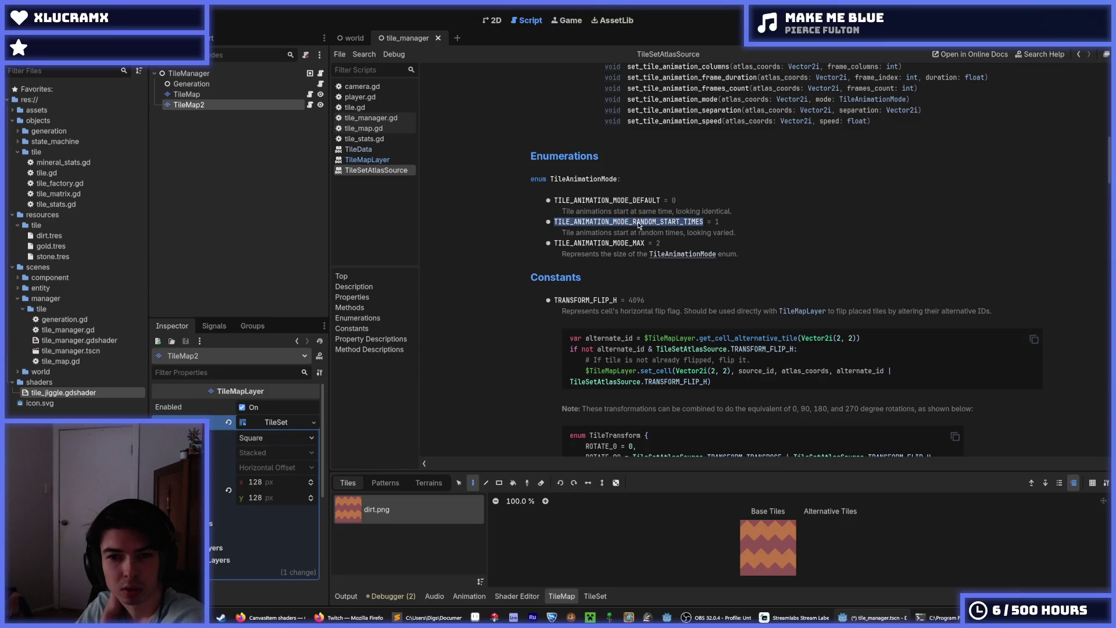
pyautogui.doubleClick(625, 201)
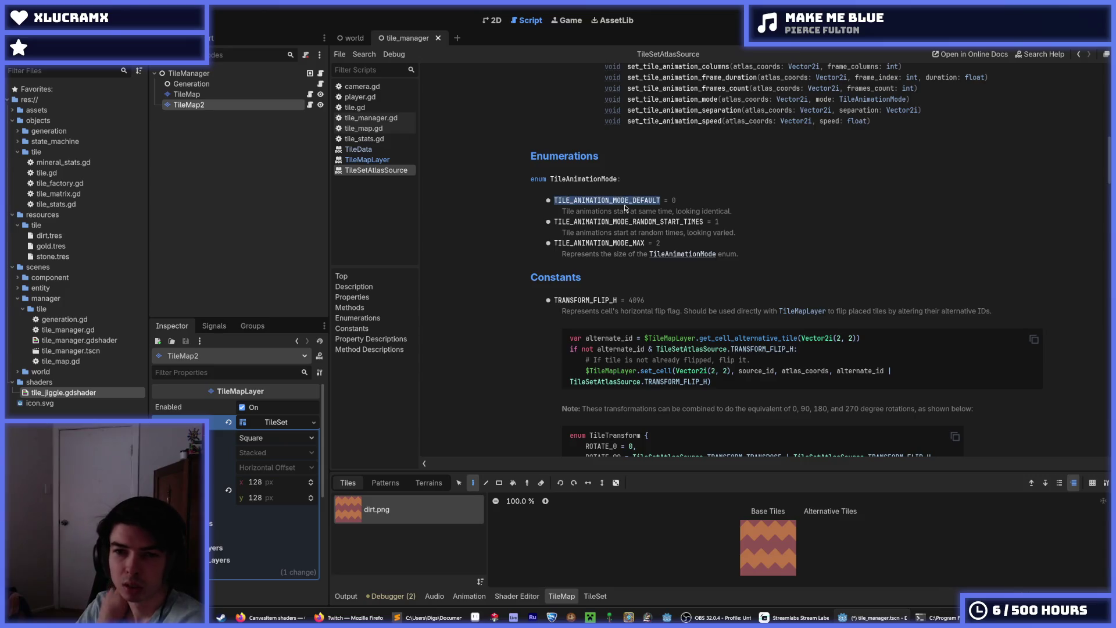
pyautogui.doubleClick(626, 201)
pyautogui.doubleClick(626, 201)
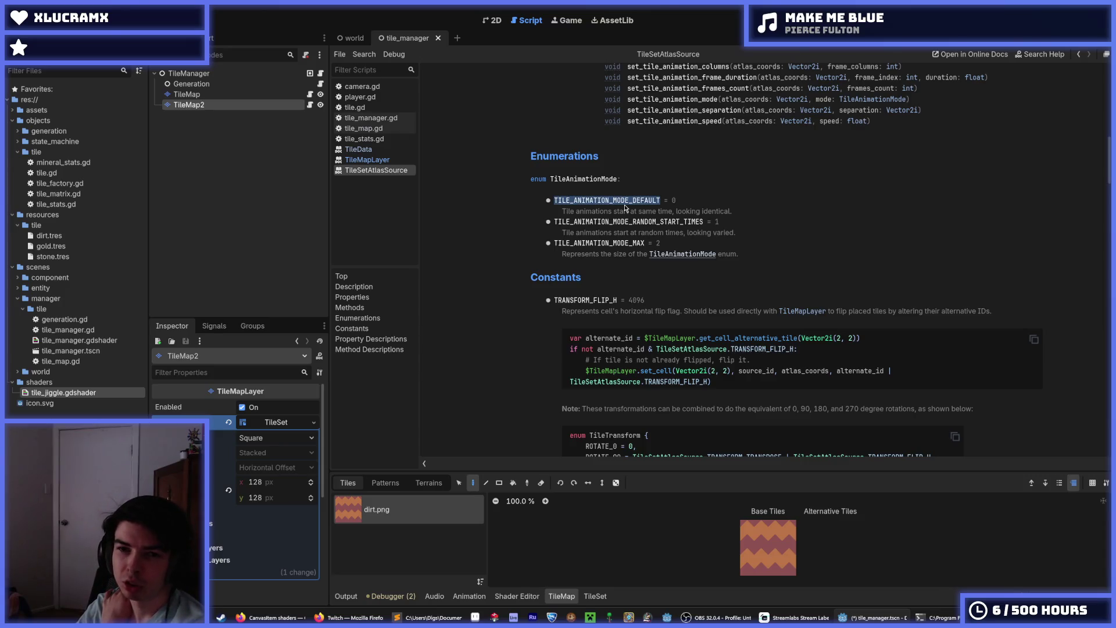
pyautogui.doubleClick(626, 205)
pyautogui.click(626, 205)
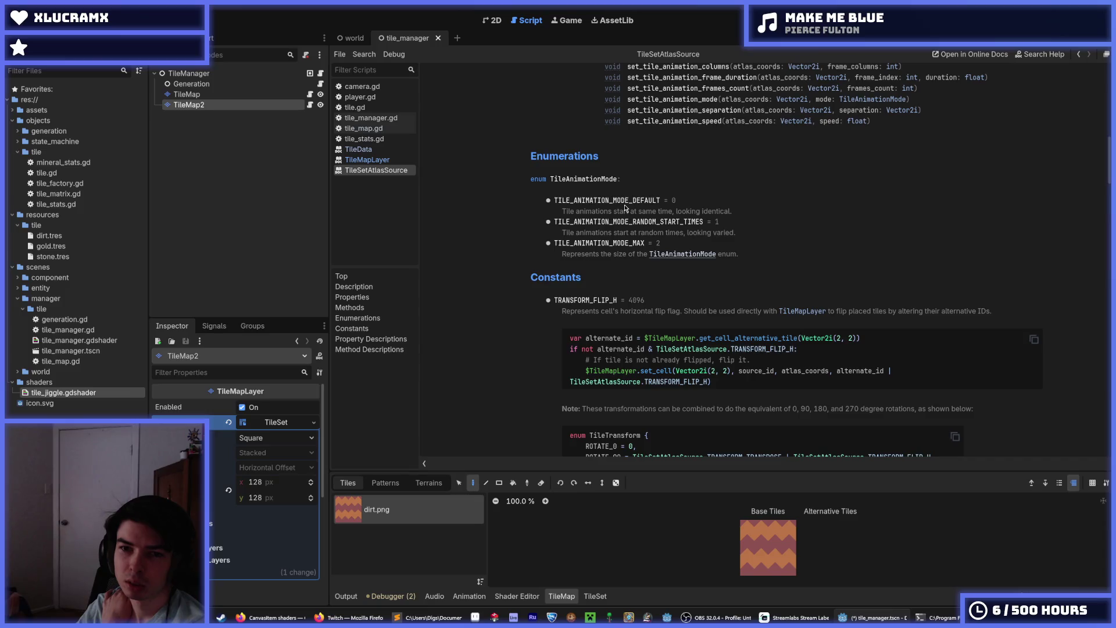
pyautogui.doubleClick(627, 204)
pyautogui.click(628, 205)
# Step: Read down through the transform constants, including TRANSFORM_FLIP_H and TRANSFORM_TRANSPOSE
pyautogui.scroll(-3, 627, 205)
pyautogui.doubleClick(605, 206)
pyautogui.scroll(-3, 604, 206)
pyautogui.scroll(-3, 599, 208)
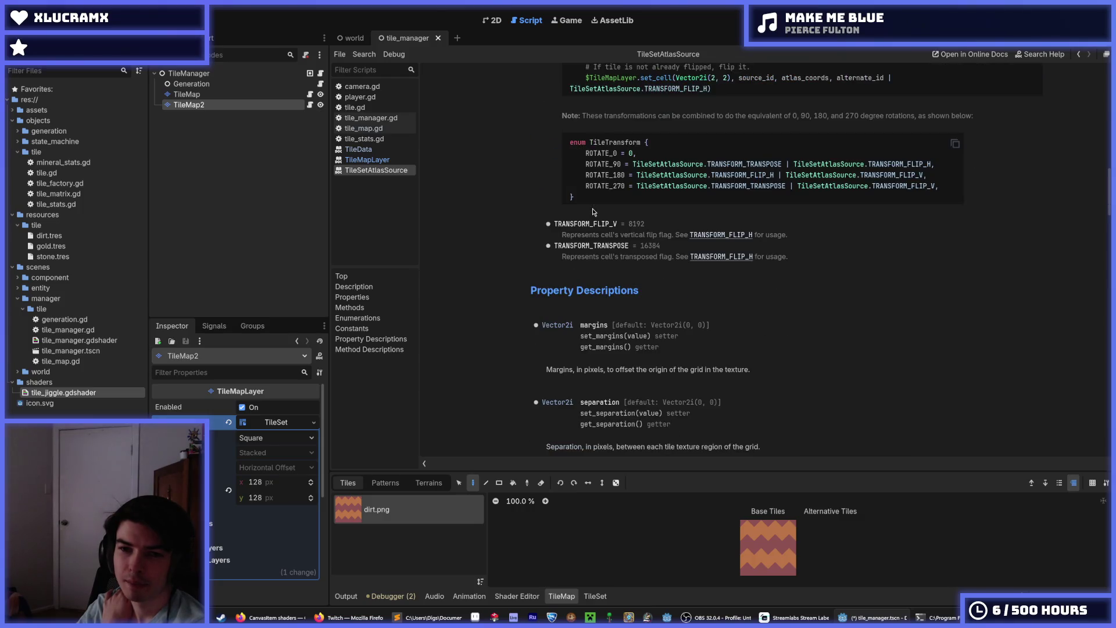
pyautogui.doubleClick(610, 248)
pyautogui.click(610, 248)
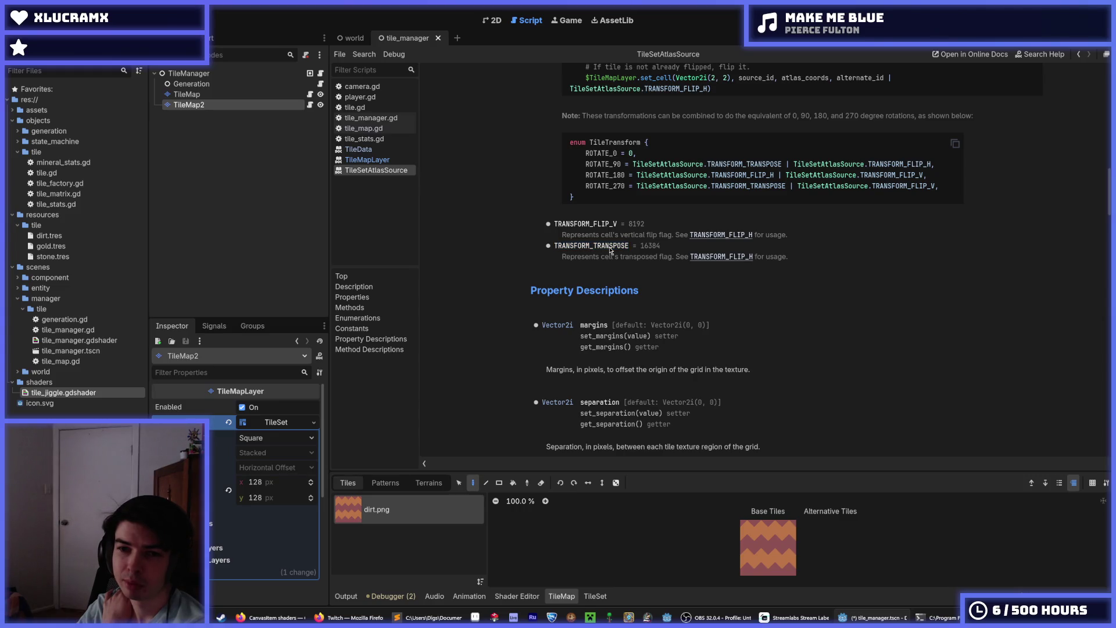
pyautogui.scroll(3, 610, 250)
pyautogui.scroll(-3, 610, 250)
pyautogui.scroll(-5, 610, 249)
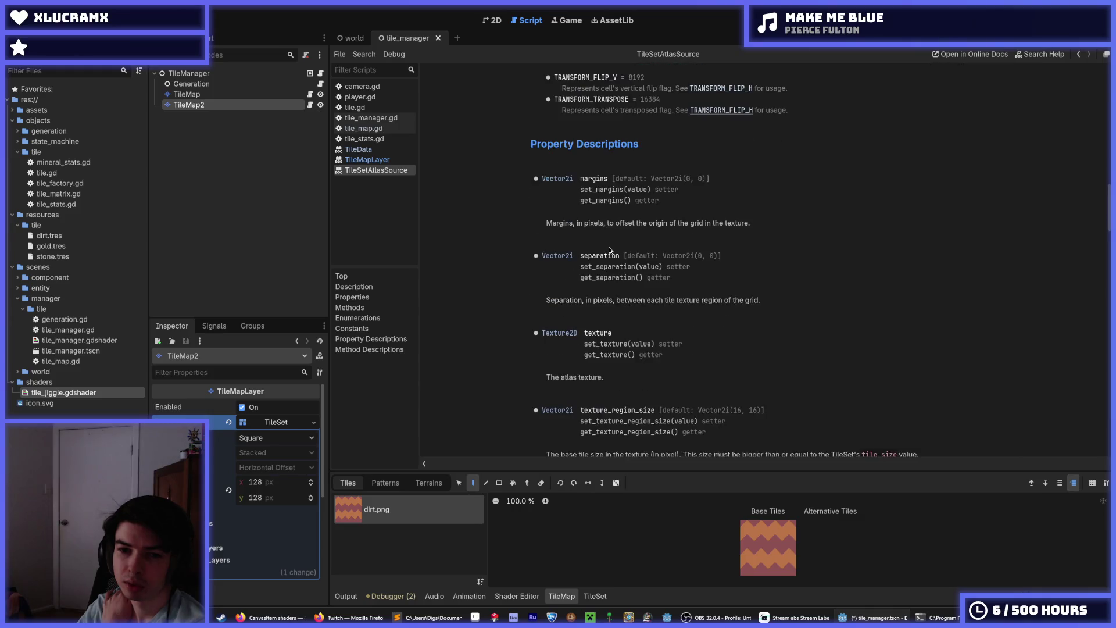
pyautogui.scroll(-2, 609, 250)
pyautogui.scroll(6, 610, 250)
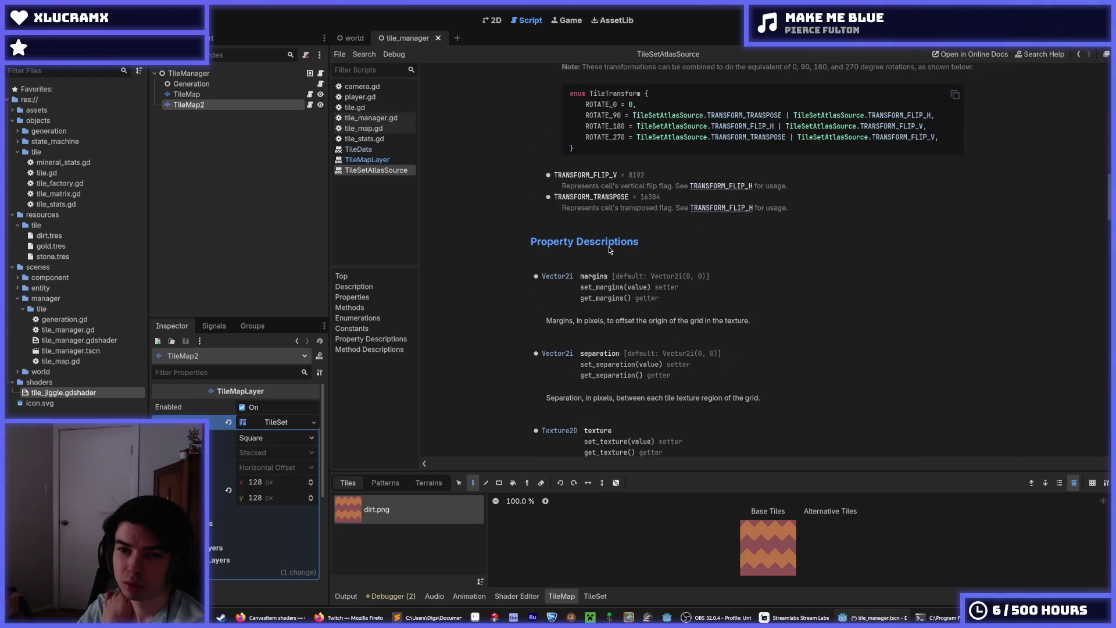
pyautogui.scroll(12, 610, 250)
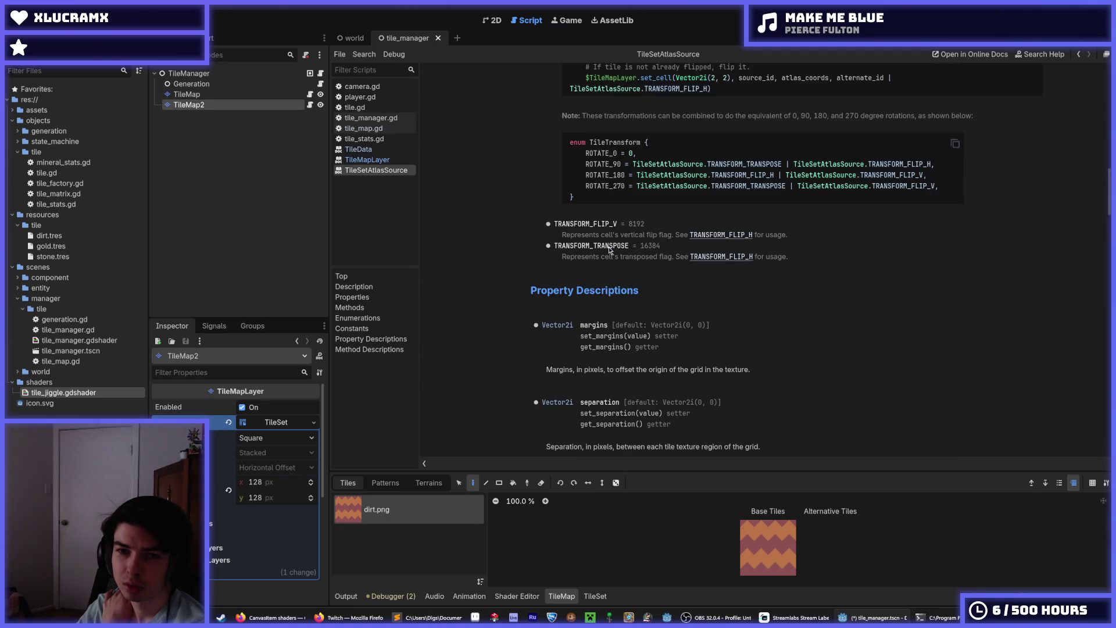
pyautogui.scroll(18, 609, 250)
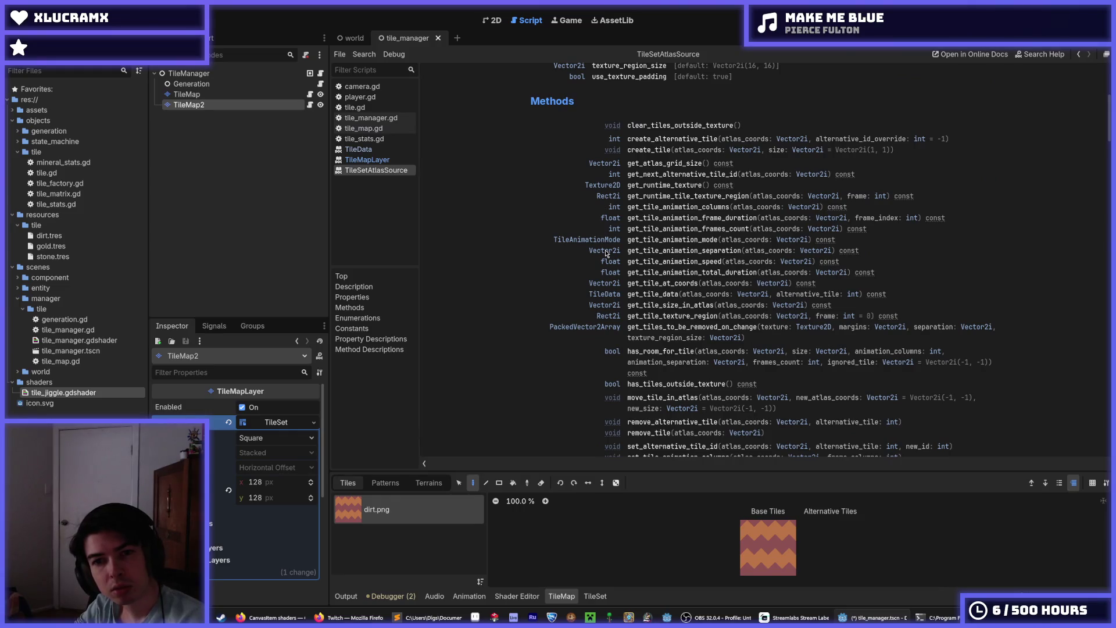
pyautogui.scroll(-10, 606, 253)
pyautogui.scroll(-20, 605, 252)
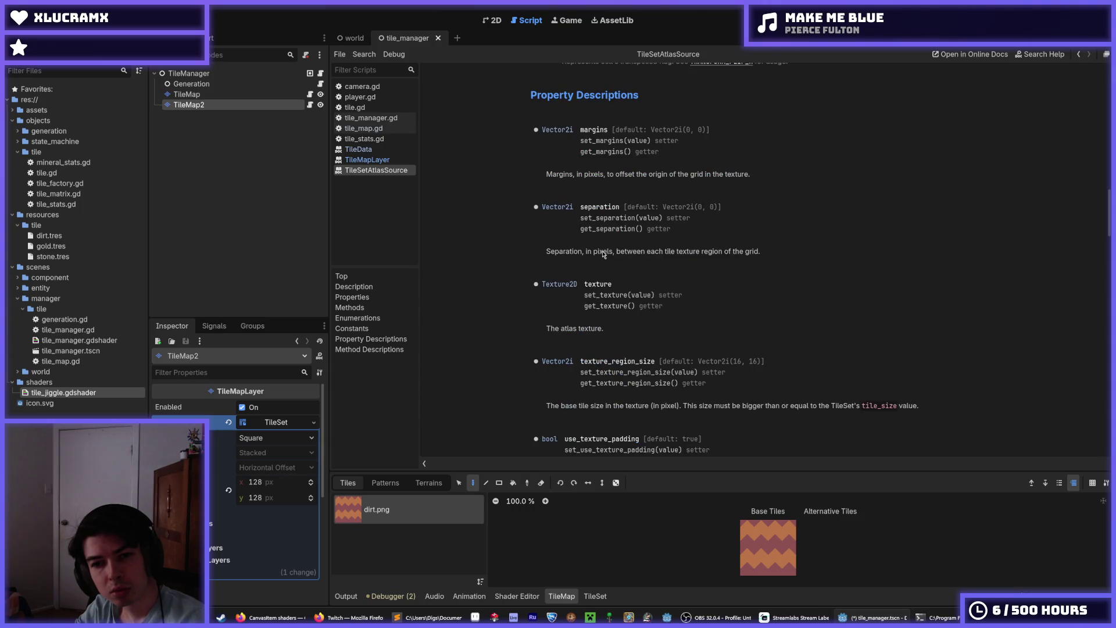
pyautogui.scroll(-6, 604, 254)
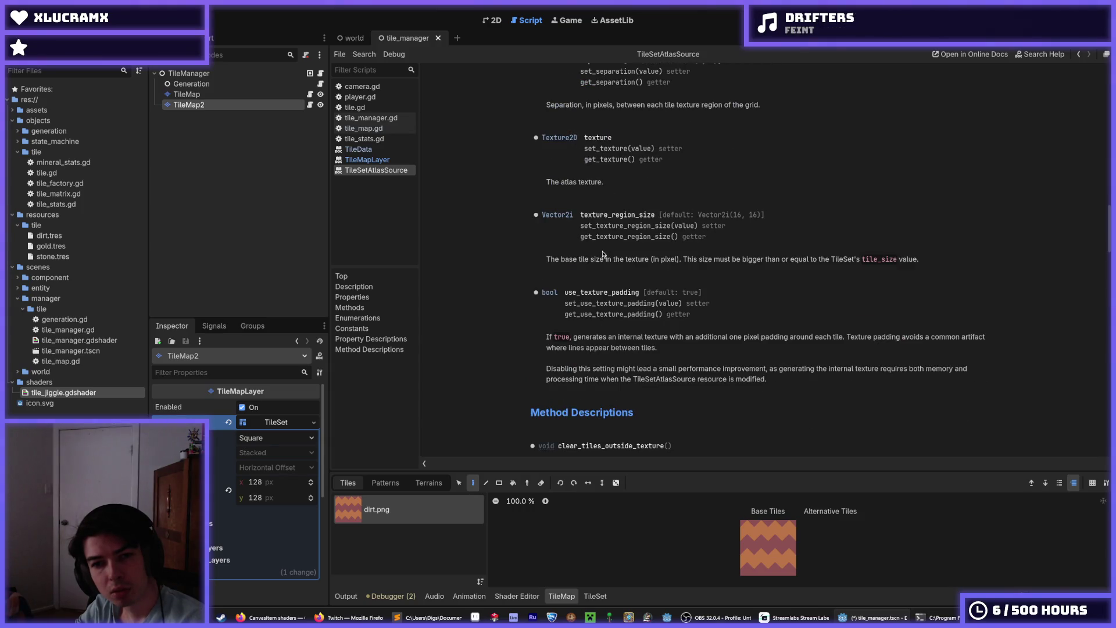
pyautogui.scroll(-6, 604, 254)
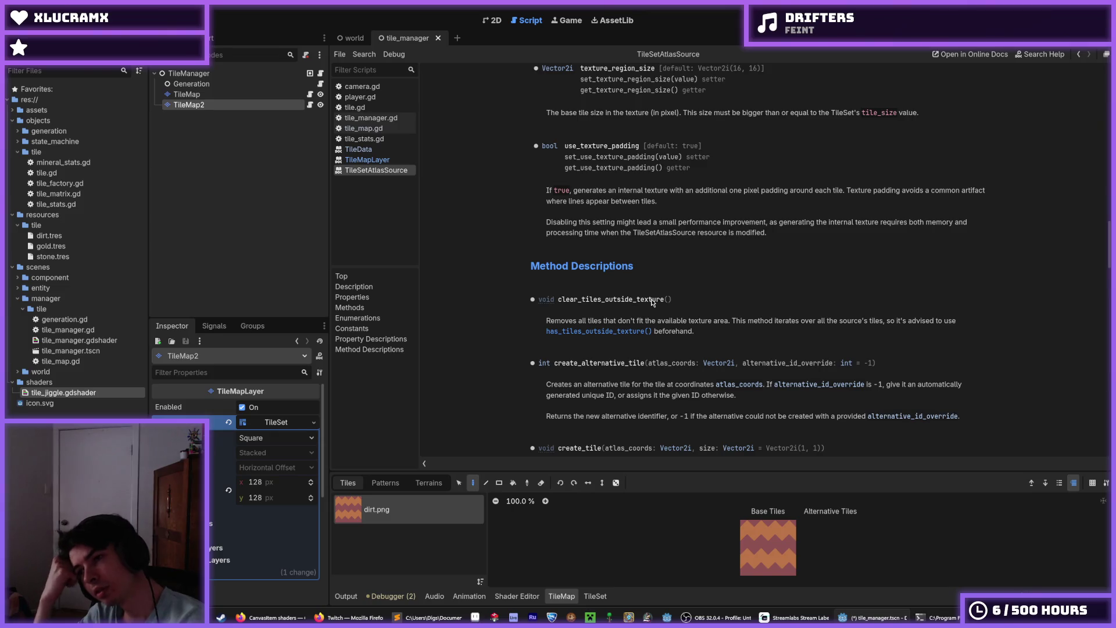
# Step: Read the clear_tiles_outside_texture and create_alternative_tile method descriptions, and enlarge the bottom tiles panel
pyautogui.doubleClick(653, 300)
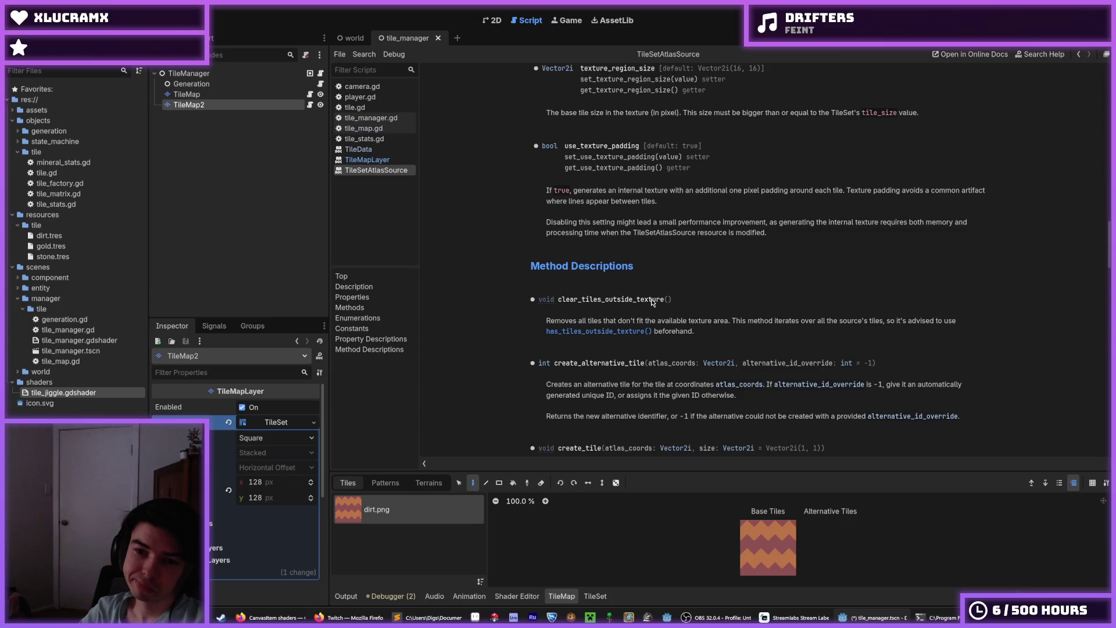
pyautogui.doubleClick(596, 370)
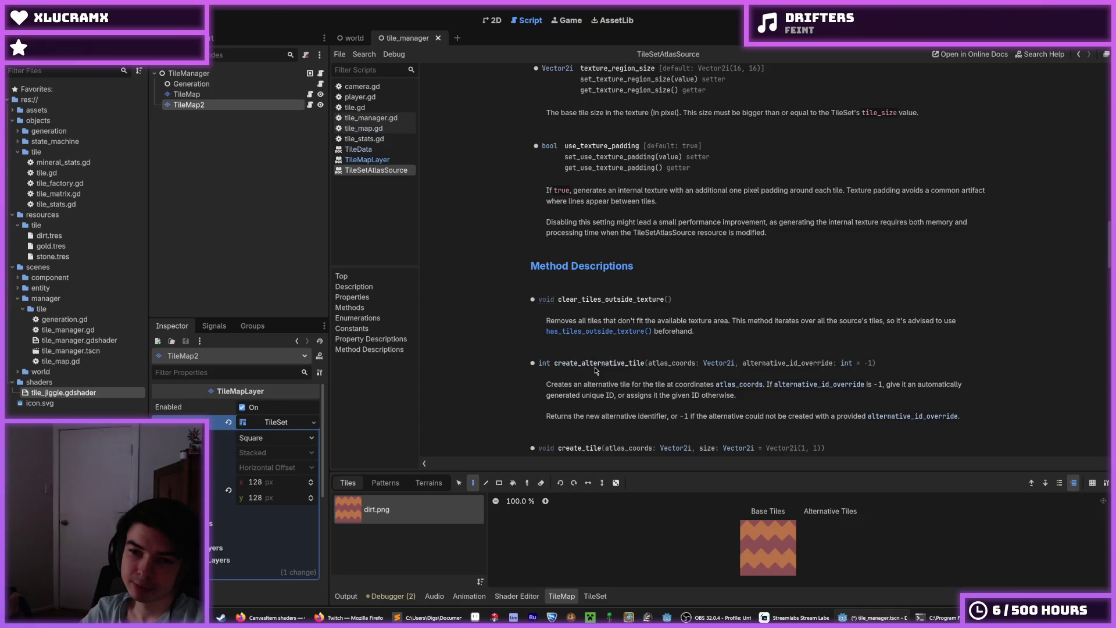
pyautogui.scroll(-3, 596, 370)
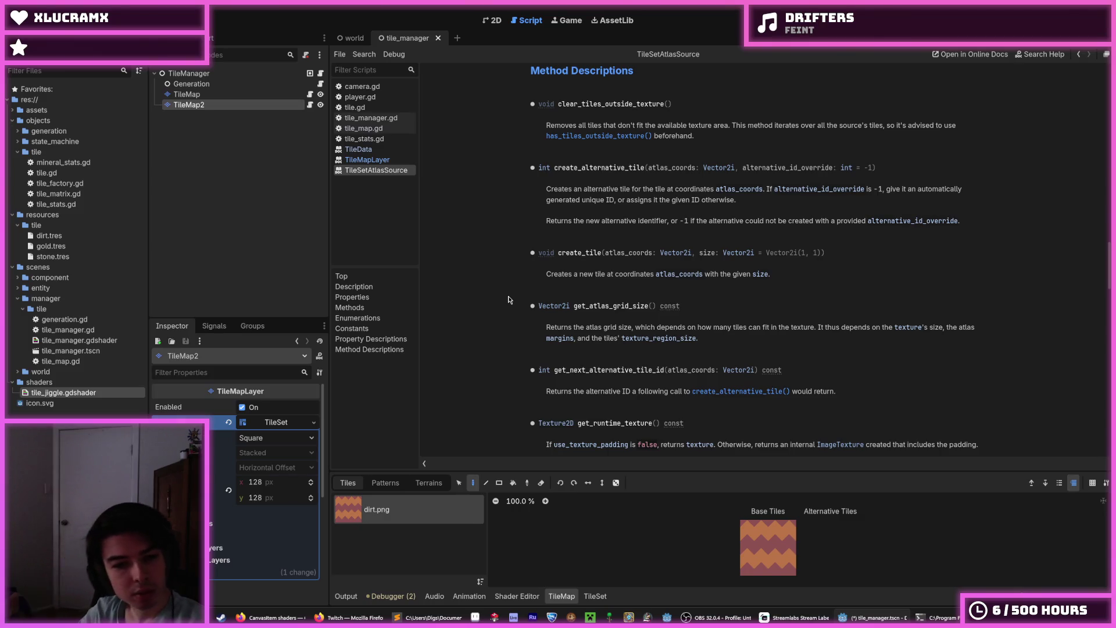
pyautogui.moveTo(574, 472); pyautogui.dragTo(575, 344)
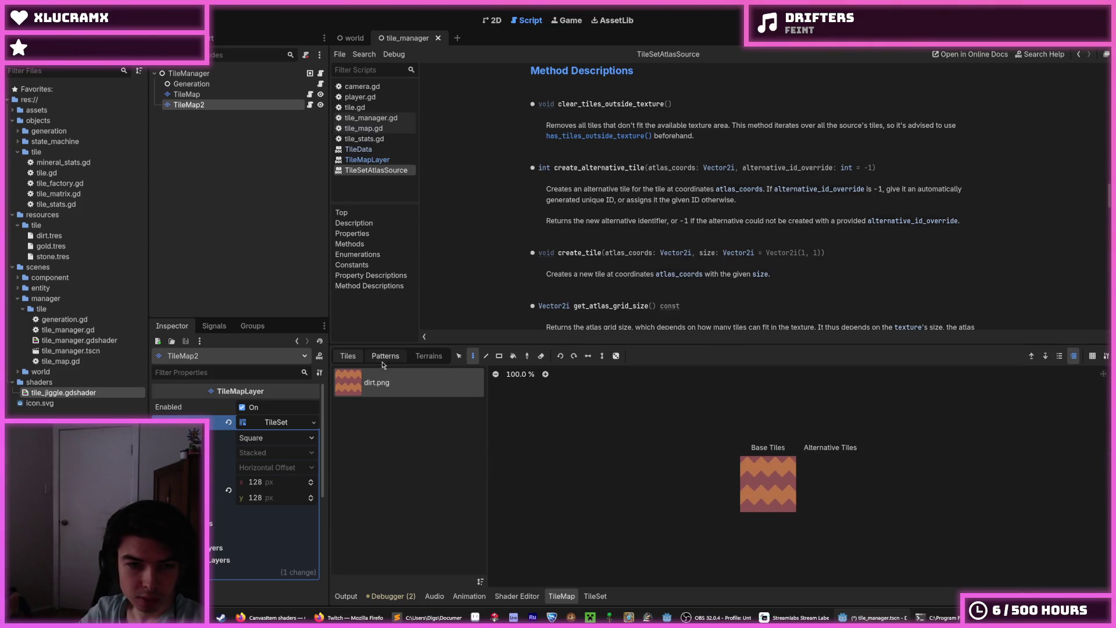
# Step: Return to the 2D scene and open the TileSet editor for the dirt tiles
pyautogui.click(492, 21)
pyautogui.click(386, 356)
pyautogui.click(349, 355)
pyautogui.click(587, 599)
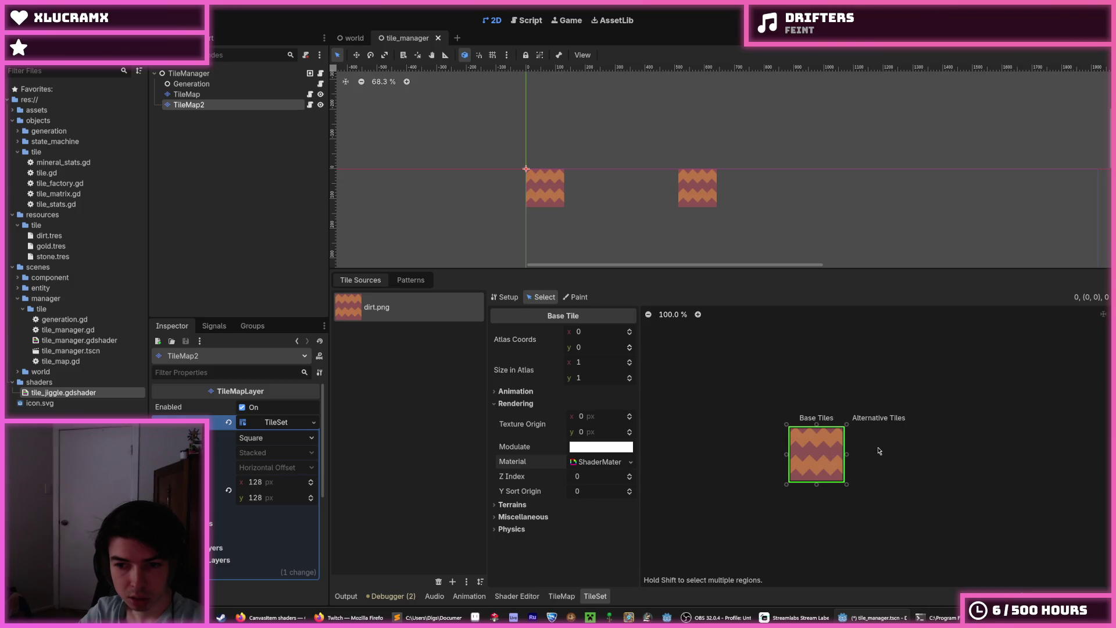
# Step: Paint a Texture Origin x offset of 40 onto the dirt tile
pyautogui.click(575, 297)
pyautogui.click(549, 332)
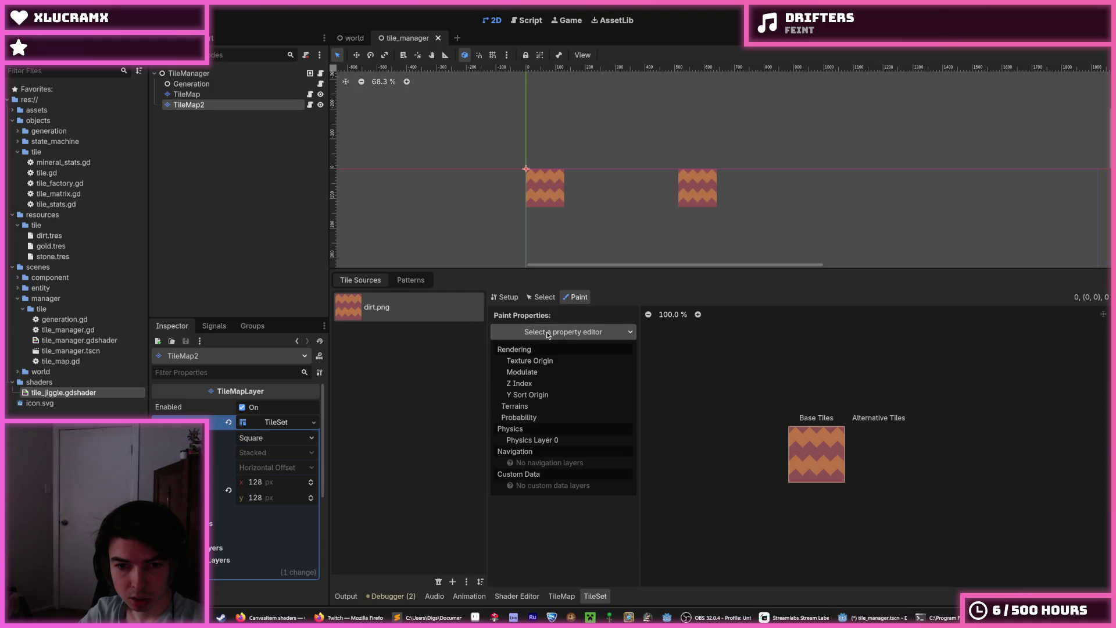
pyautogui.click(547, 361)
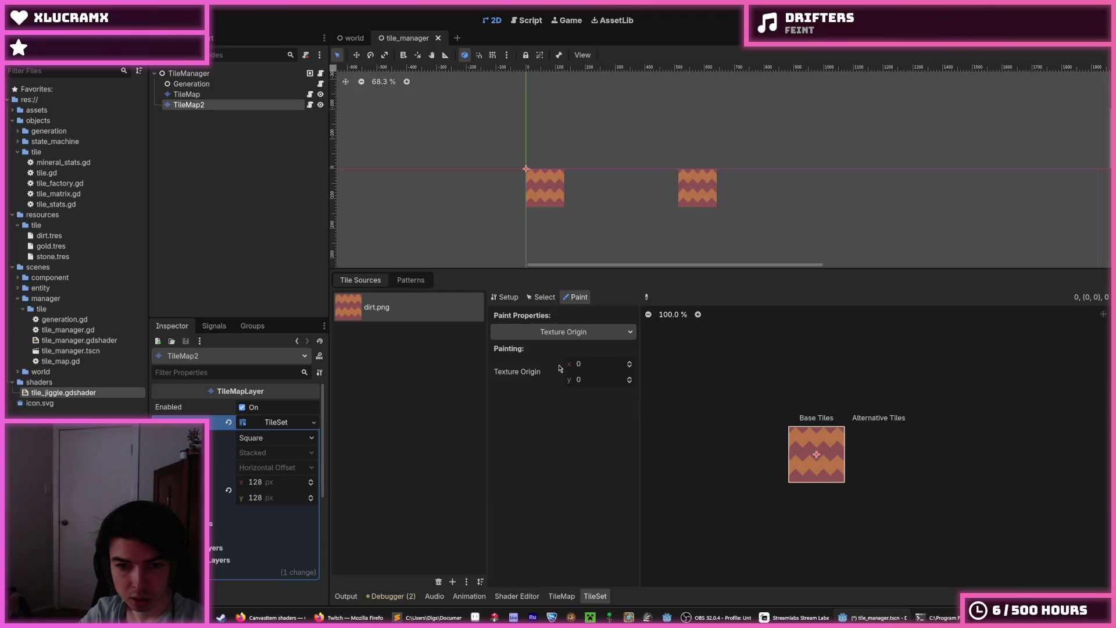
pyautogui.moveTo(582, 363); pyautogui.dragTo(565, 305)
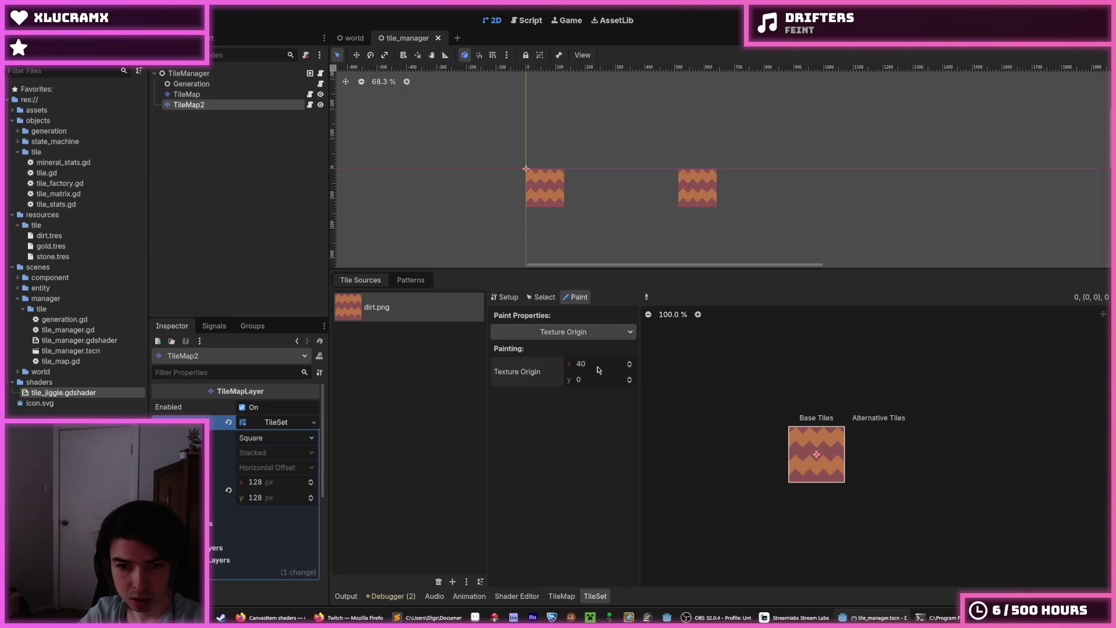
pyautogui.click(821, 446)
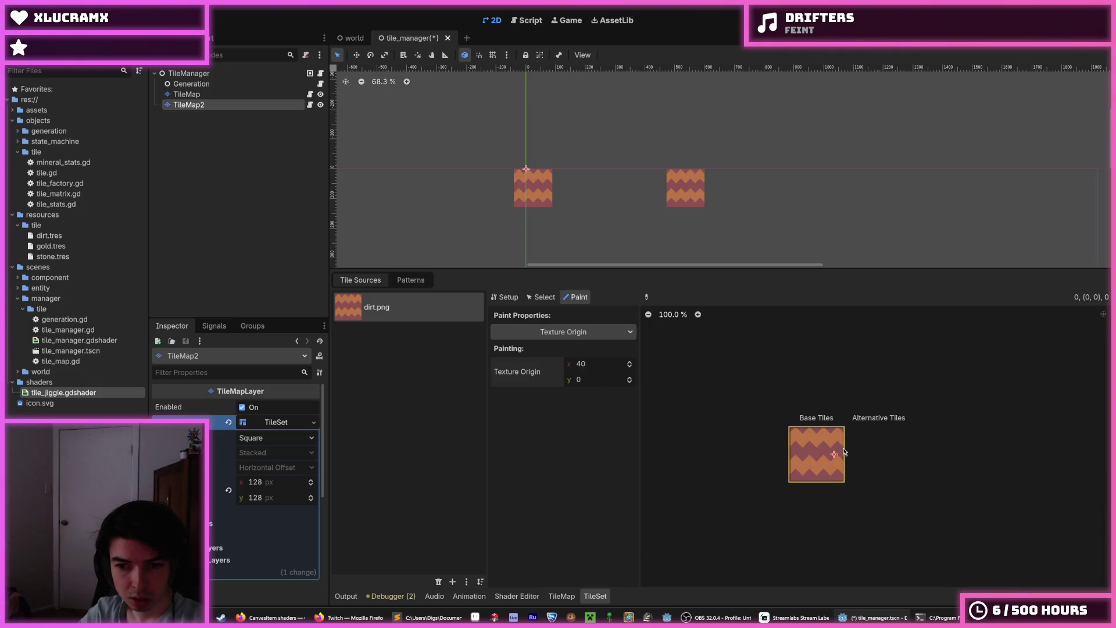
# Step: Reset the painted Texture Origin values and go back to selecting tiles
pyautogui.click(584, 364)
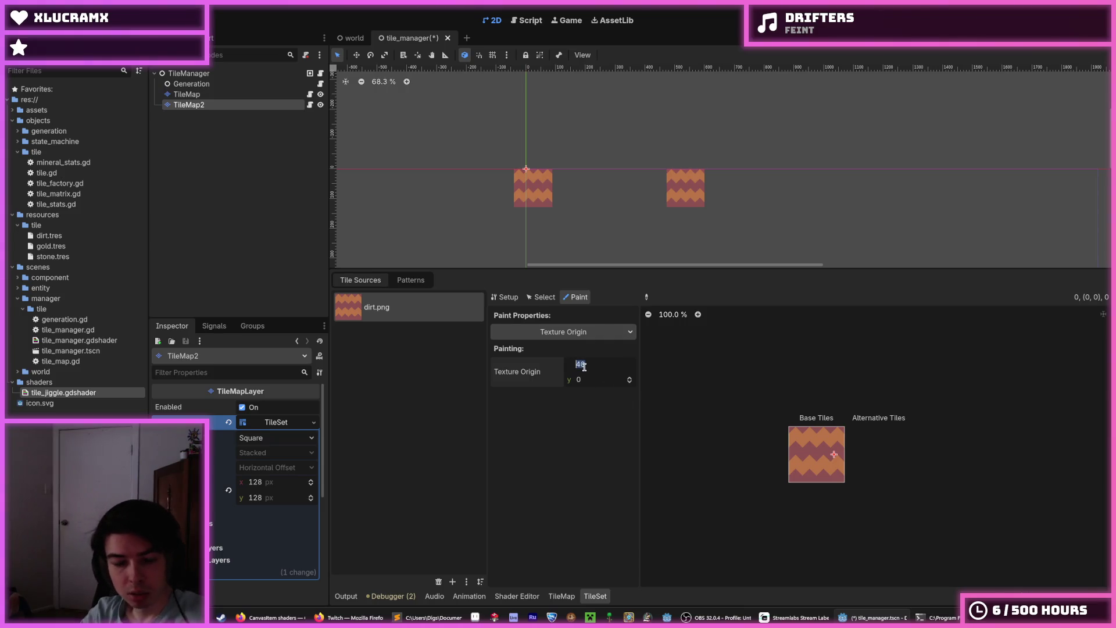
pyautogui.click(557, 332)
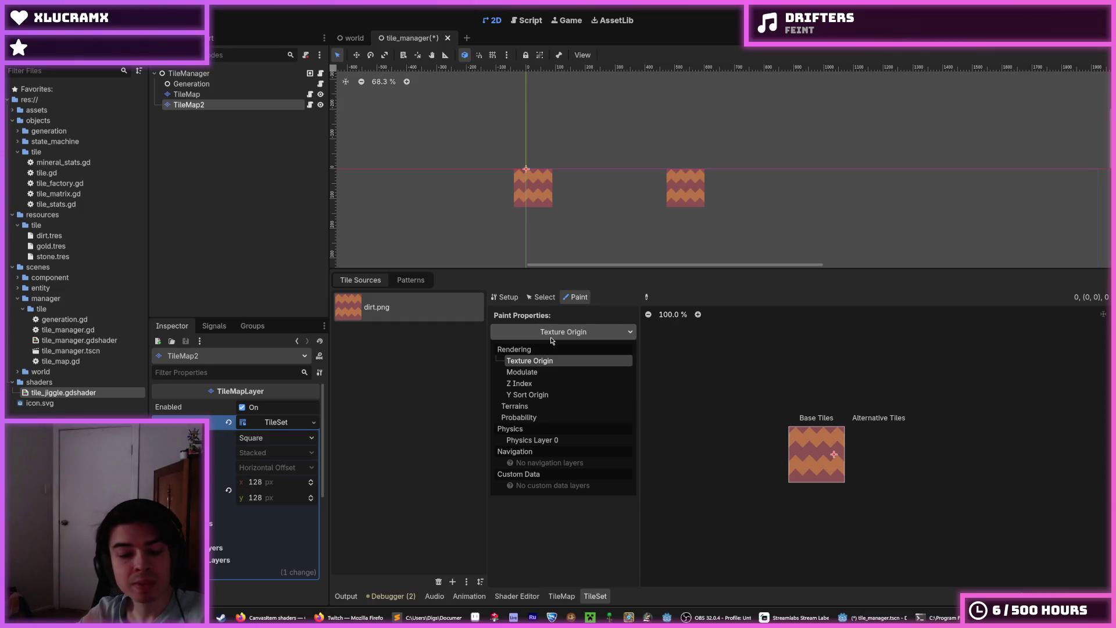
pyautogui.click(552, 341)
pyautogui.click(550, 336)
pyautogui.click(551, 357)
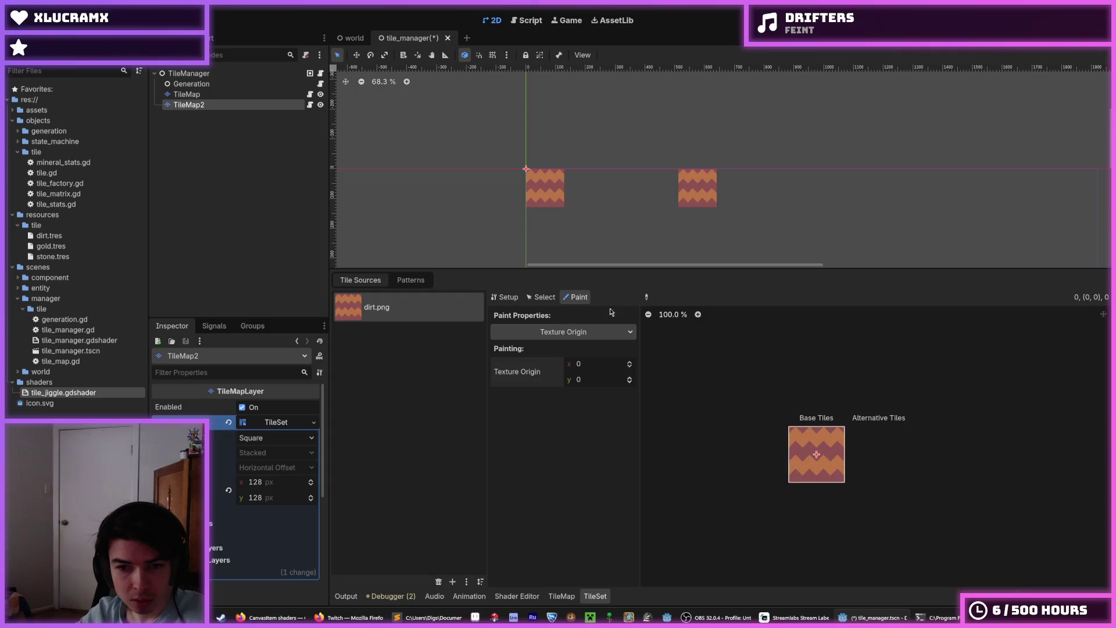
pyautogui.click(555, 332)
pyautogui.click(548, 360)
pyautogui.click(539, 299)
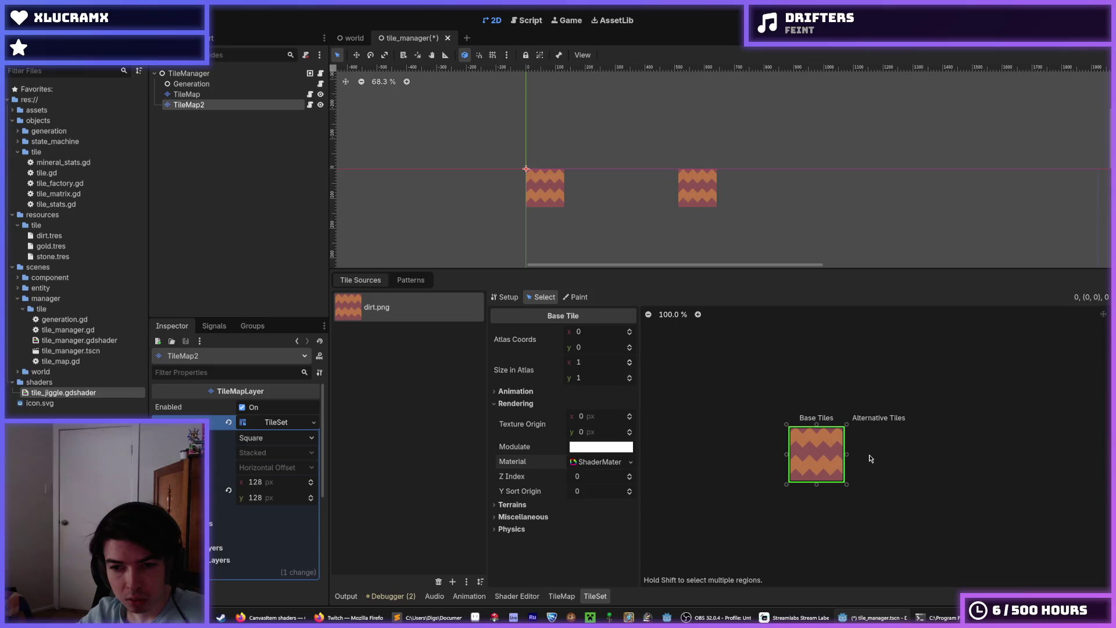
# Step: Inspect the dirt tile's Miscellaneous, Terrains and Animation properties, keeping animation mode at Default
pyautogui.click(411, 281)
pyautogui.click(372, 282)
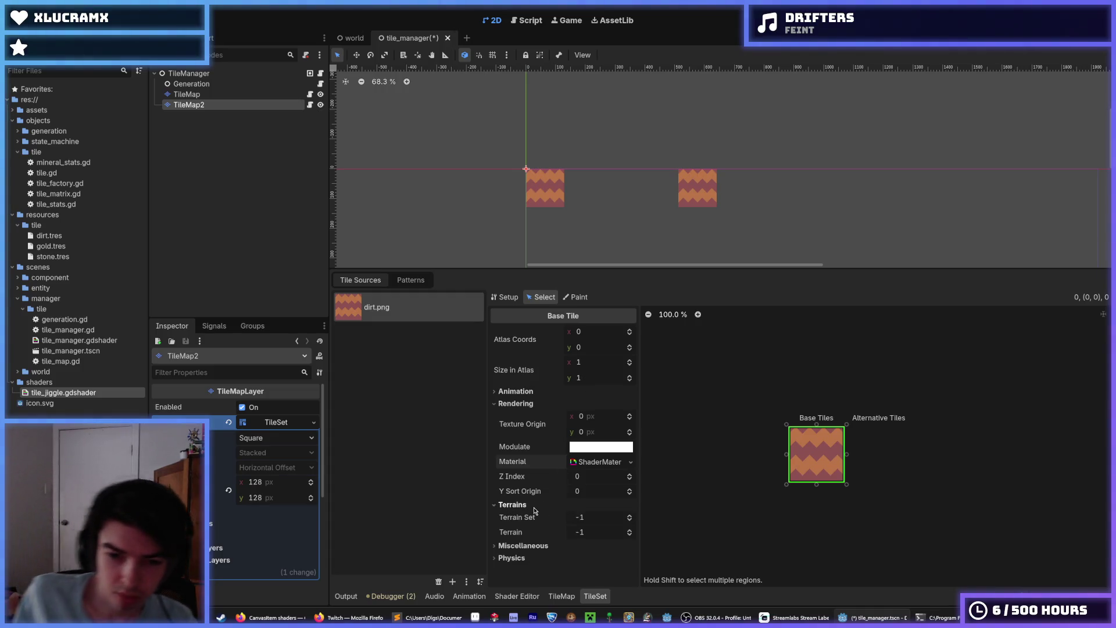
pyautogui.click(537, 517)
pyautogui.click(538, 517)
pyautogui.click(532, 505)
pyautogui.click(532, 505)
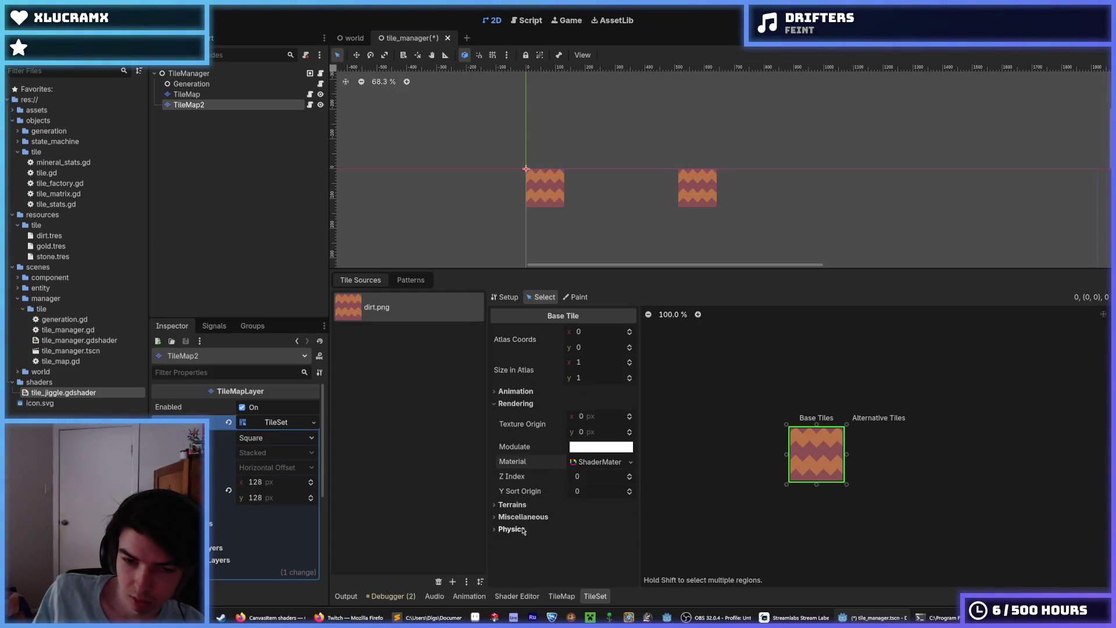
pyautogui.click(527, 392)
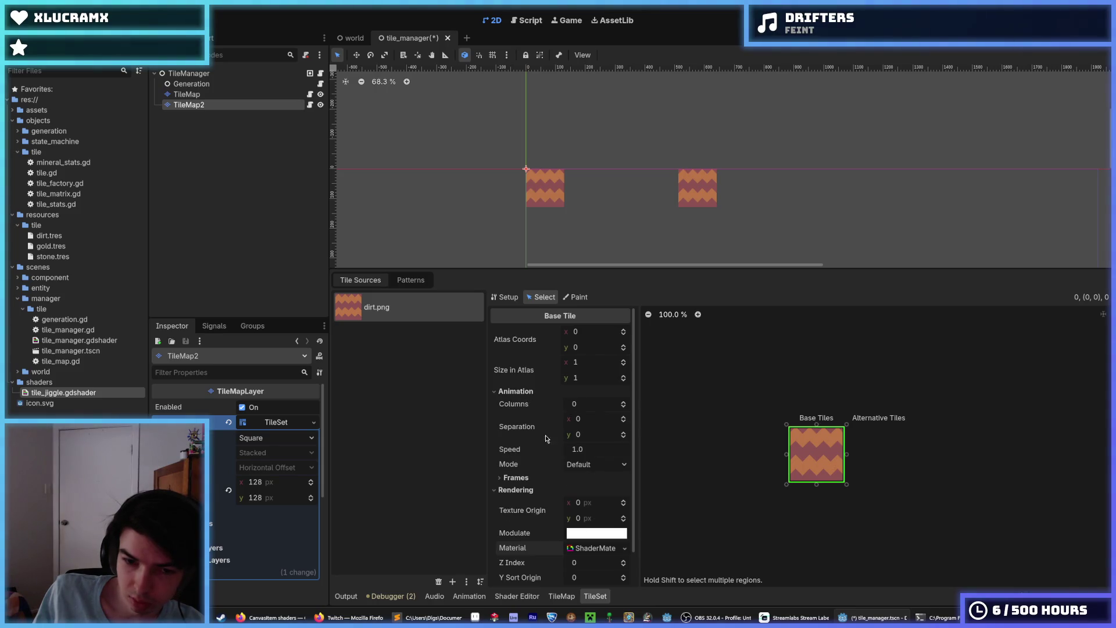
pyautogui.click(572, 478)
pyautogui.click(573, 478)
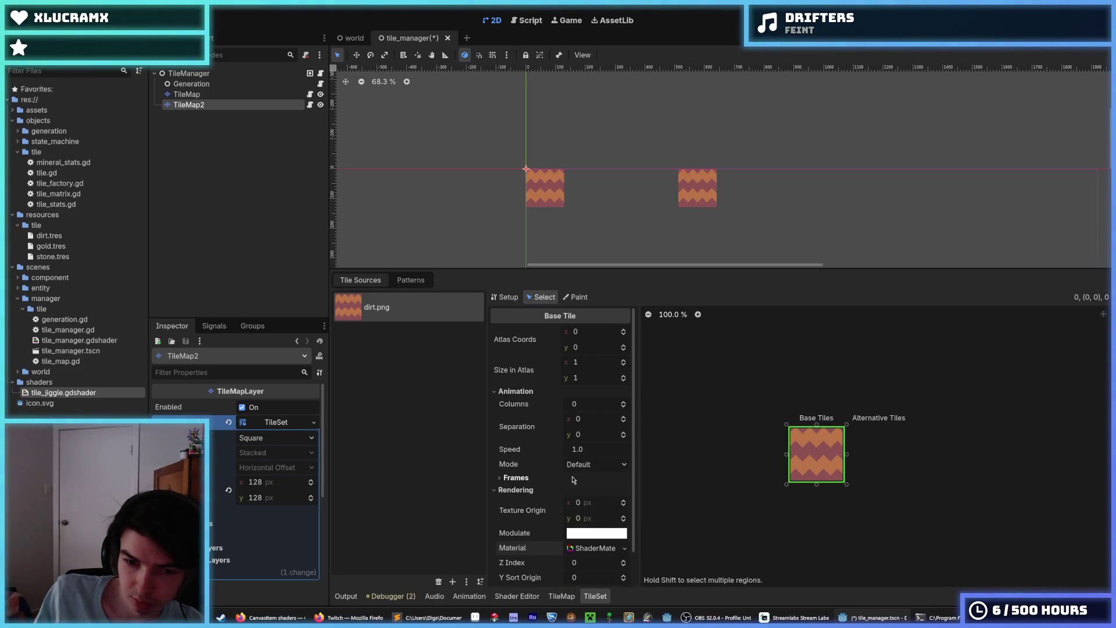
pyautogui.click(580, 465)
pyautogui.click(583, 469)
pyautogui.click(516, 391)
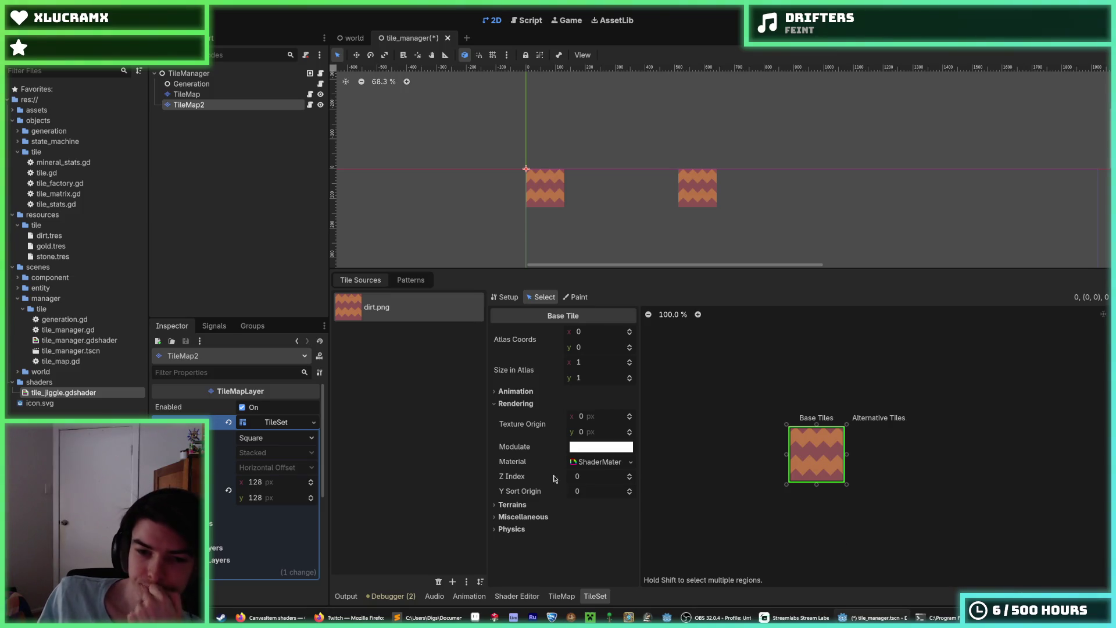
# Step: Cycle through Paint, Select and Setup modes, ending on the dirt tile's properties
pyautogui.moveTo(513, 482)
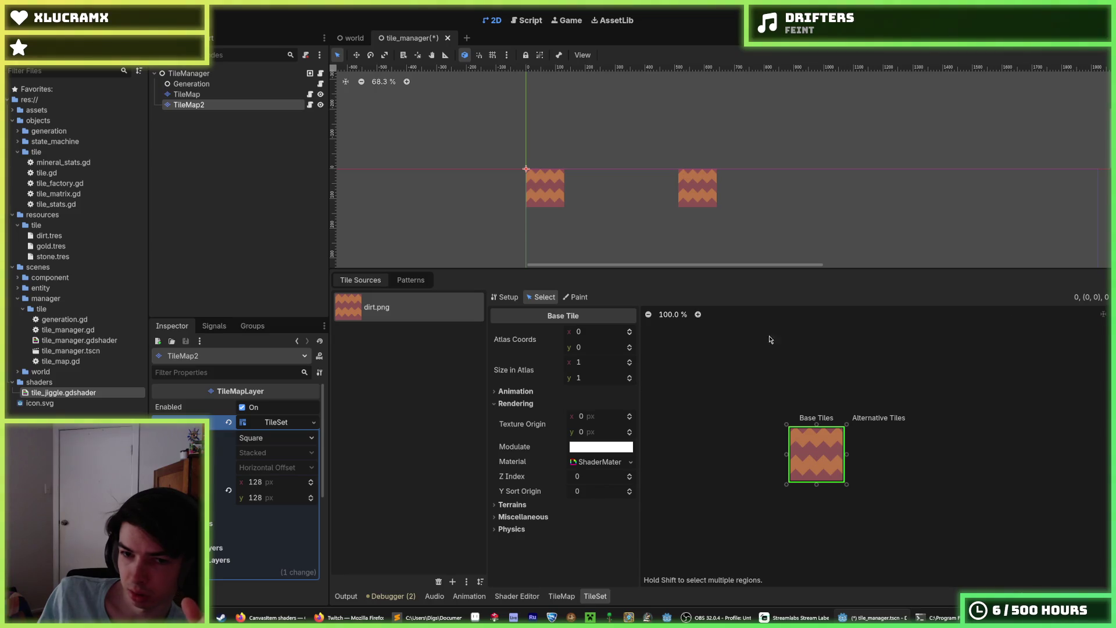
pyautogui.click(575, 297)
pyautogui.click(542, 297)
pyautogui.click(504, 297)
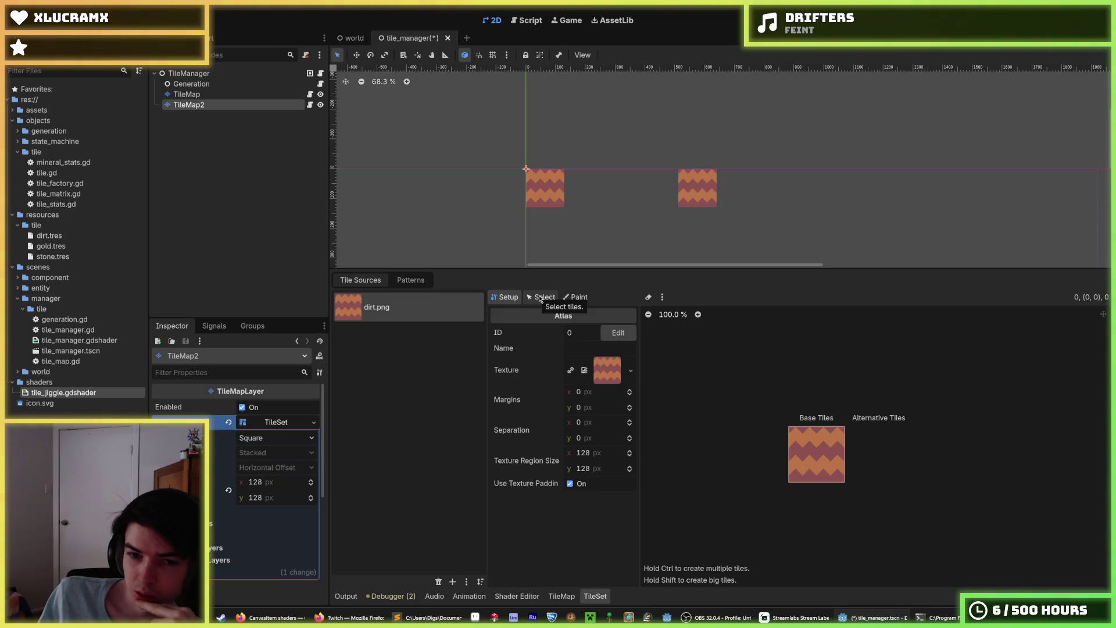
pyautogui.click(540, 299)
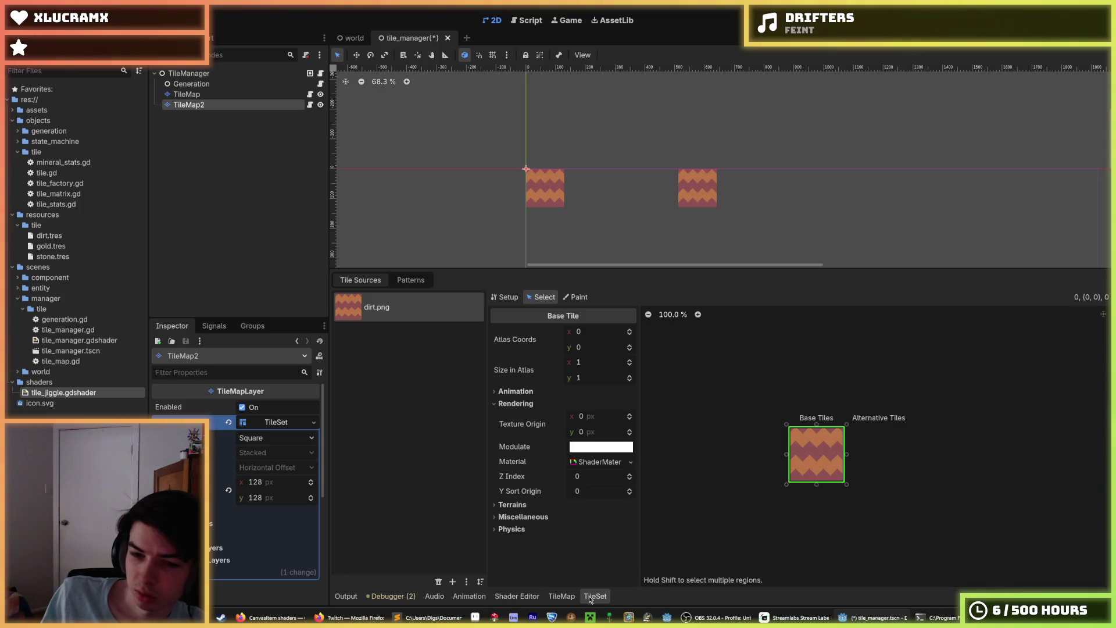
# Step: Bring up the tile-source extra tools and add-source menus below the sources list
pyautogui.click(467, 582)
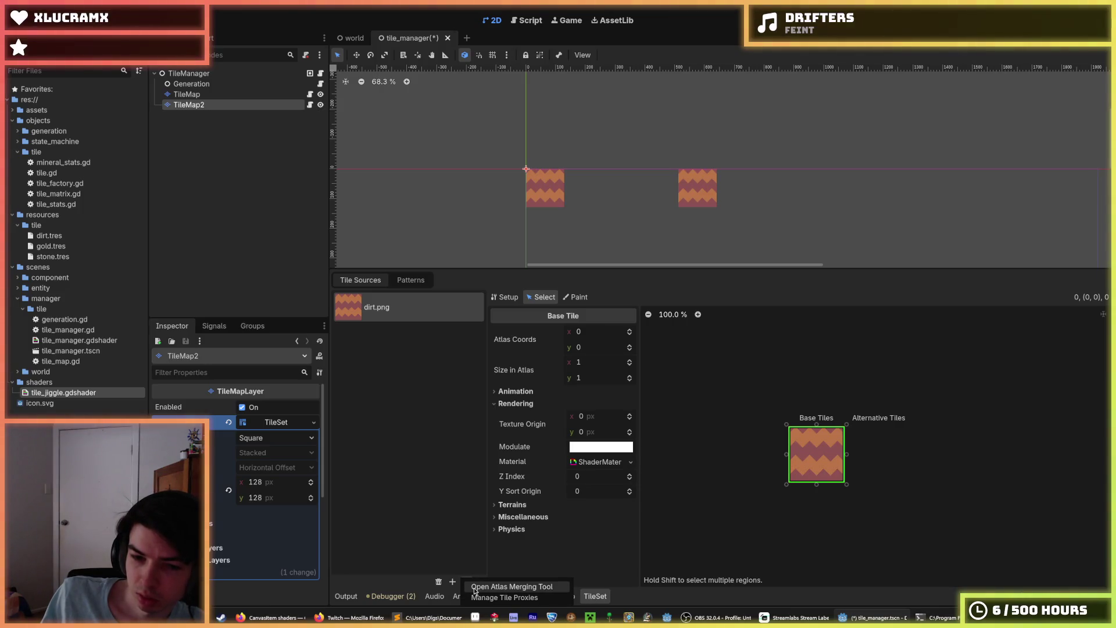
pyautogui.click(452, 583)
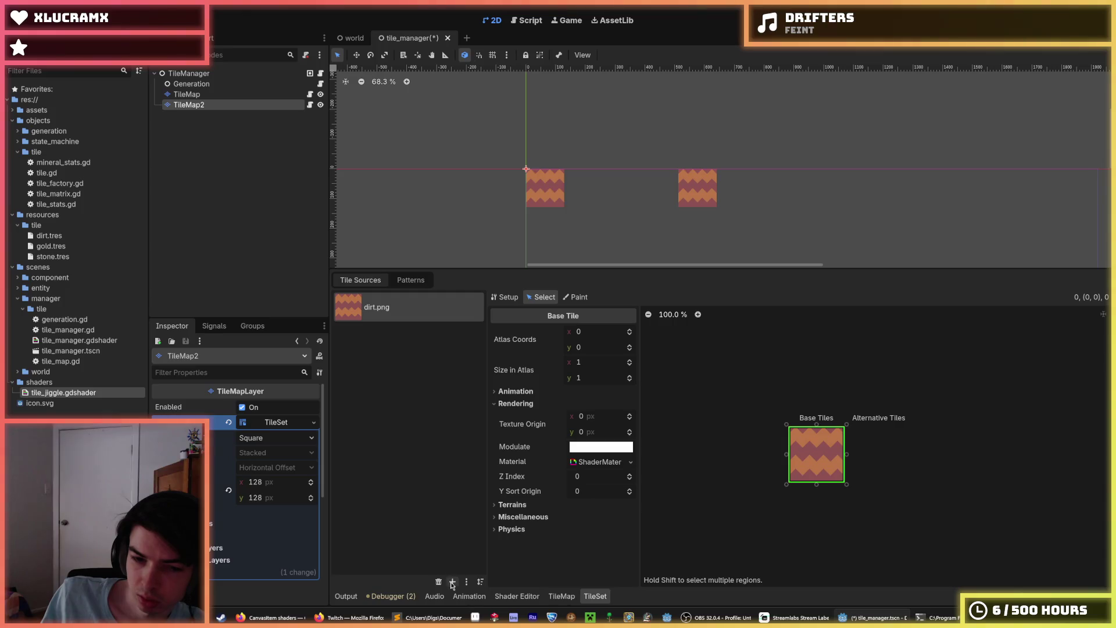
pyautogui.click(452, 582)
pyautogui.click(448, 472)
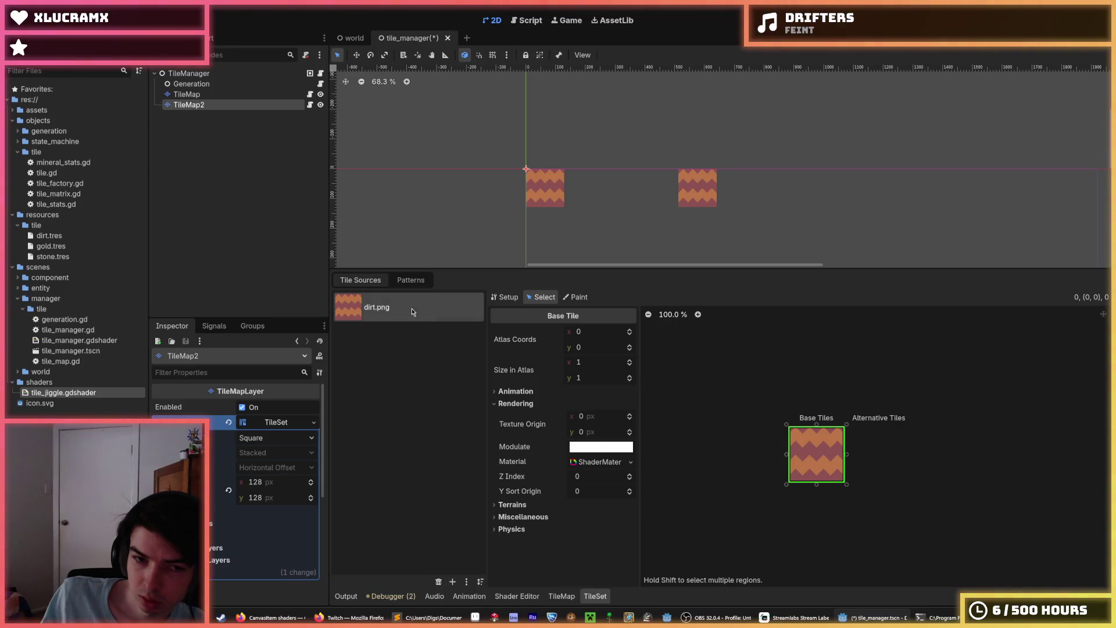
# Step: Start adding a new Atlas tile source, then cancel the image picker
pyautogui.click(453, 581)
pyautogui.click(468, 585)
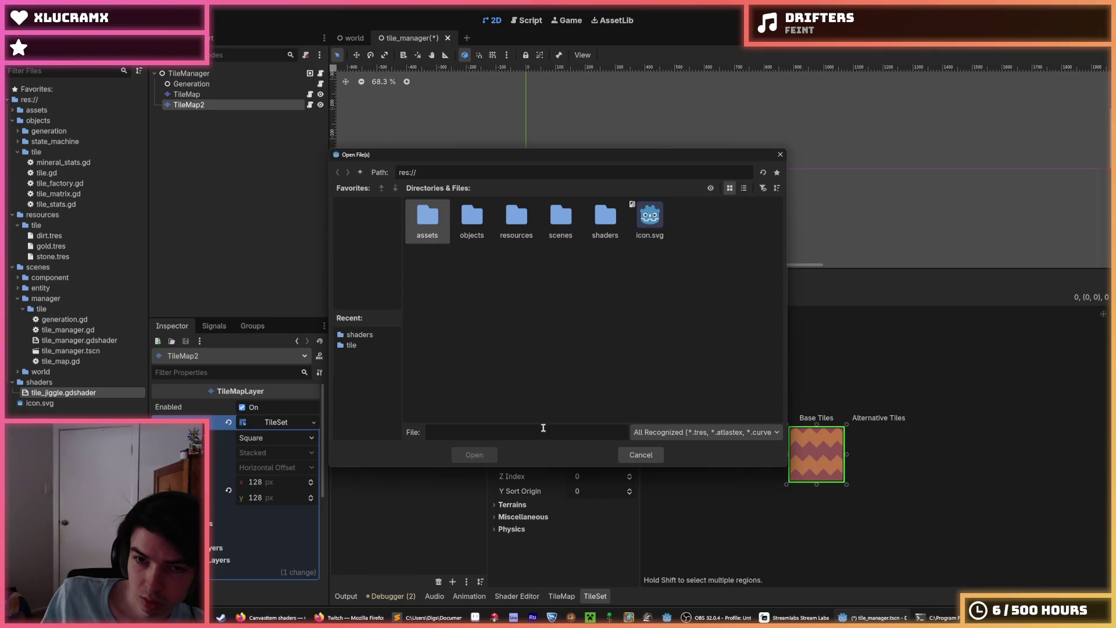
pyautogui.click(640, 454)
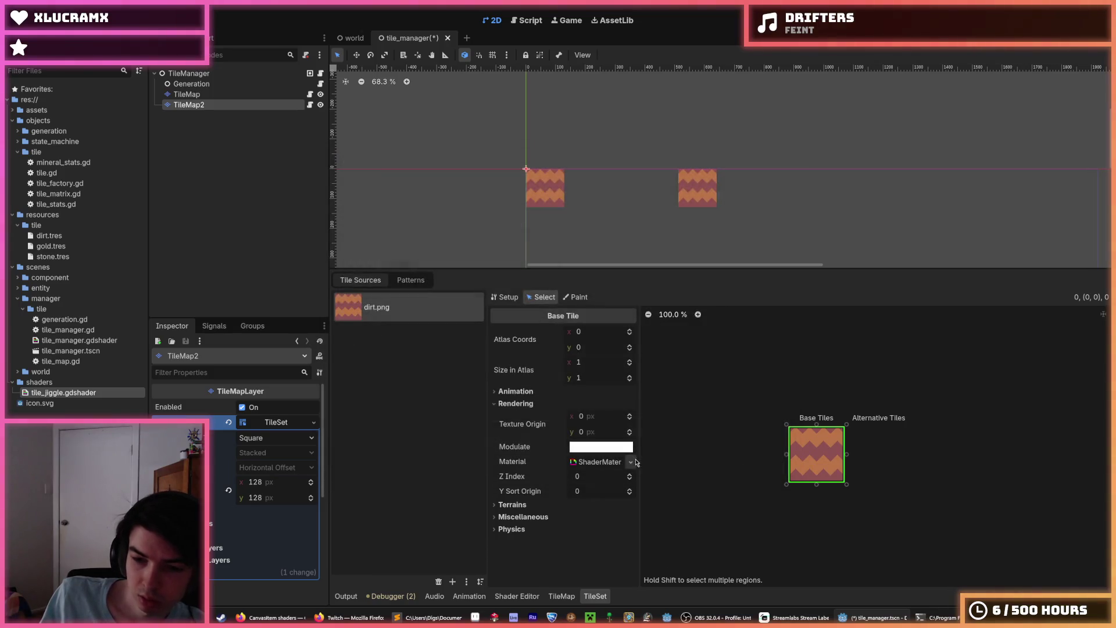
# Step: Browse to res://assets/image for an atlas image, cancel, and switch to Aseprite
pyautogui.click(452, 581)
pyautogui.click(480, 588)
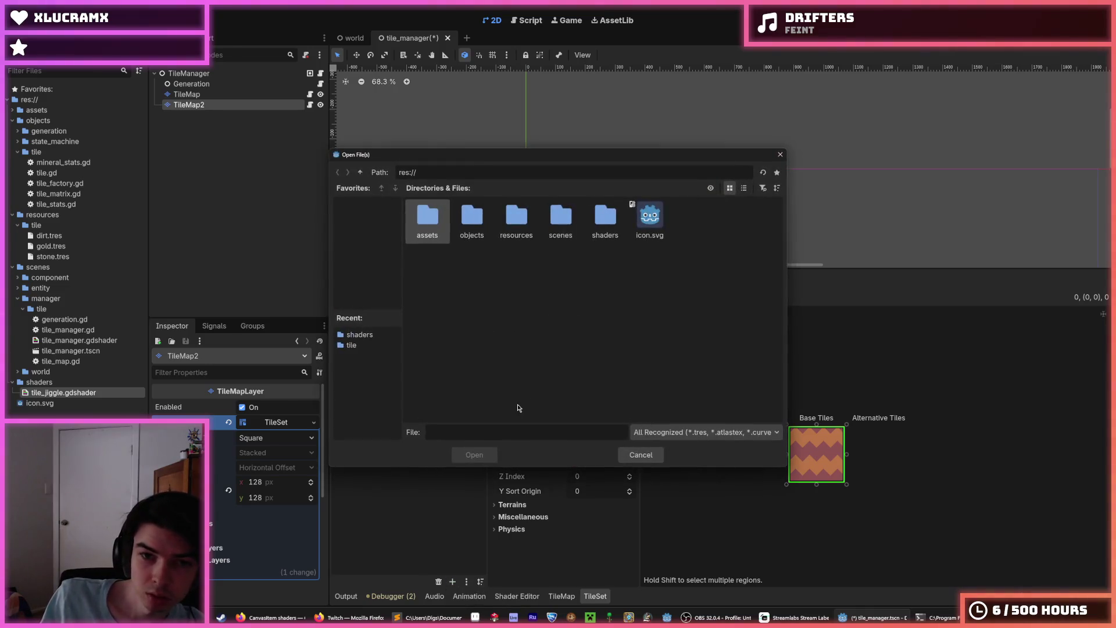
pyautogui.doubleClick(428, 219)
pyautogui.doubleClick(518, 220)
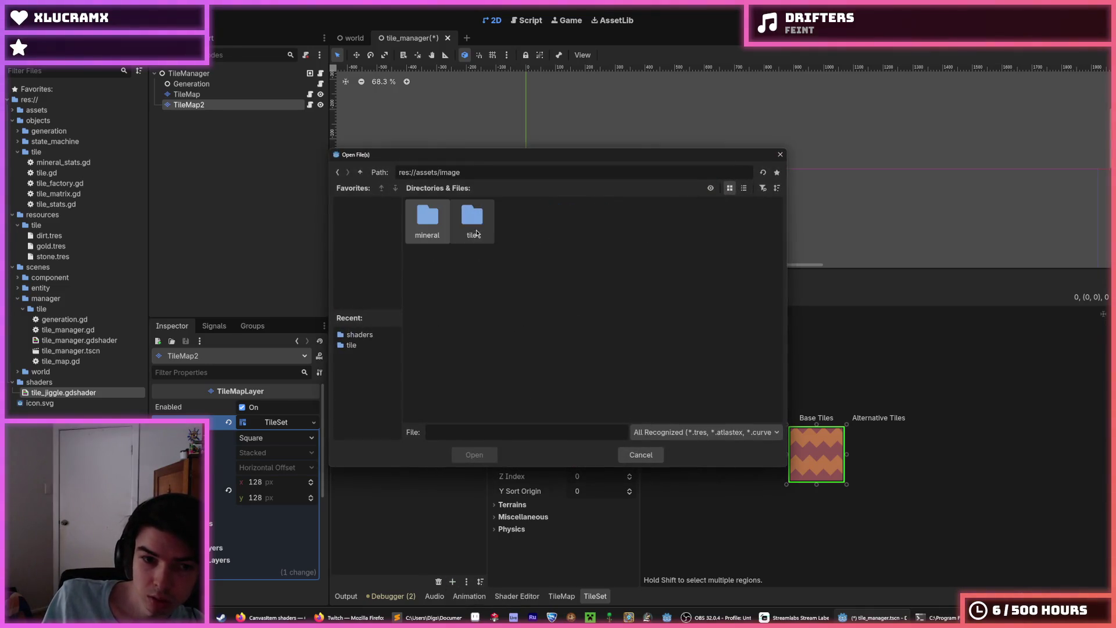
pyautogui.click(780, 154)
pyautogui.click(475, 617)
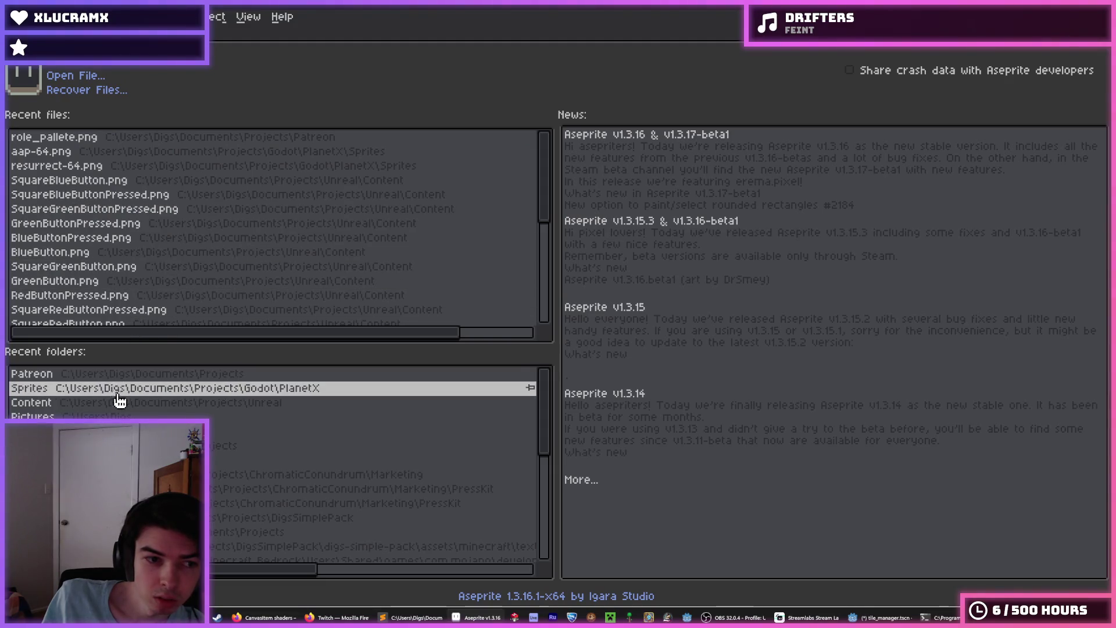
# Step: Open dirt.png from the Godot project's assets/image/tile folder
pyautogui.click(223, 446)
pyautogui.click(152, 78)
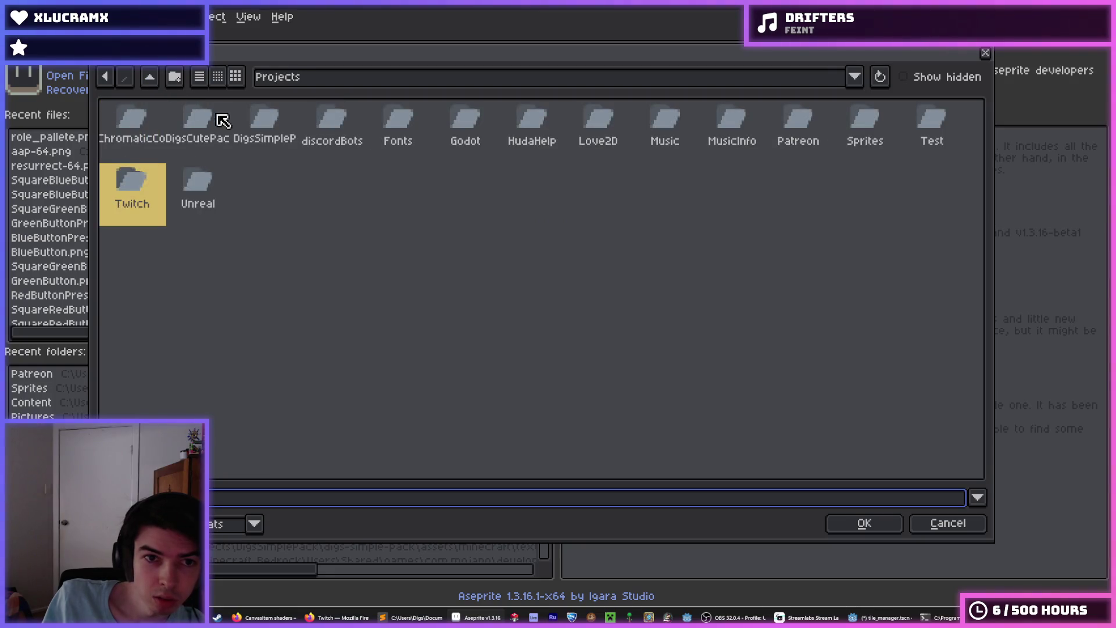
pyautogui.click(238, 119)
pyautogui.press('Right')
pyautogui.press('Right')
pyautogui.press('Right')
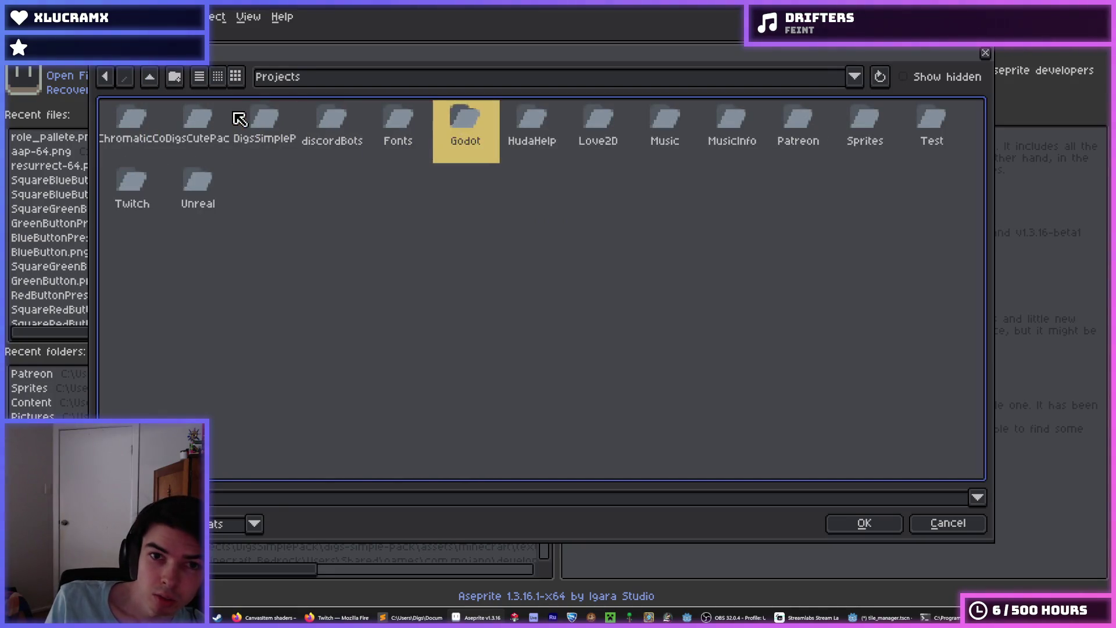
pyautogui.press('Left')
pyautogui.press('Left')
pyautogui.press('Left')
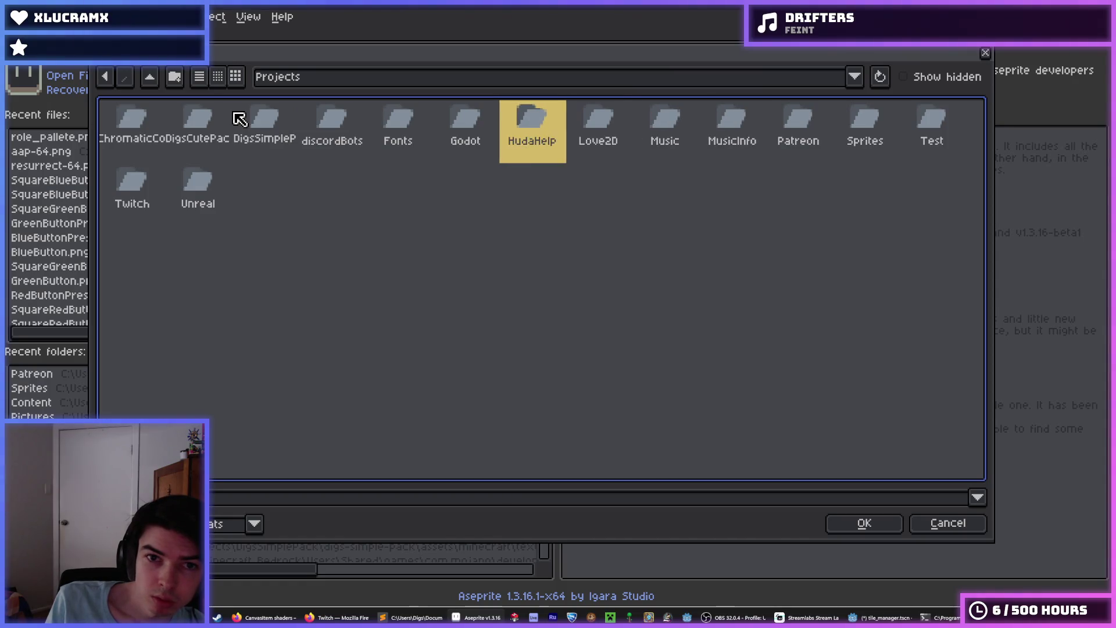
pyautogui.press('Return')
pyautogui.press('Right')
pyautogui.press('Return')
pyautogui.press('Right')
pyautogui.press('Right')
pyautogui.press('Left')
pyautogui.press('Return')
pyautogui.press('Right')
pyautogui.press('Return')
pyautogui.press('Right')
pyautogui.press('Left')
pyautogui.press('Right')
pyautogui.press('Return')
pyautogui.press('Right')
pyautogui.press('Right')
pyautogui.press('Left')
pyautogui.press('Return')
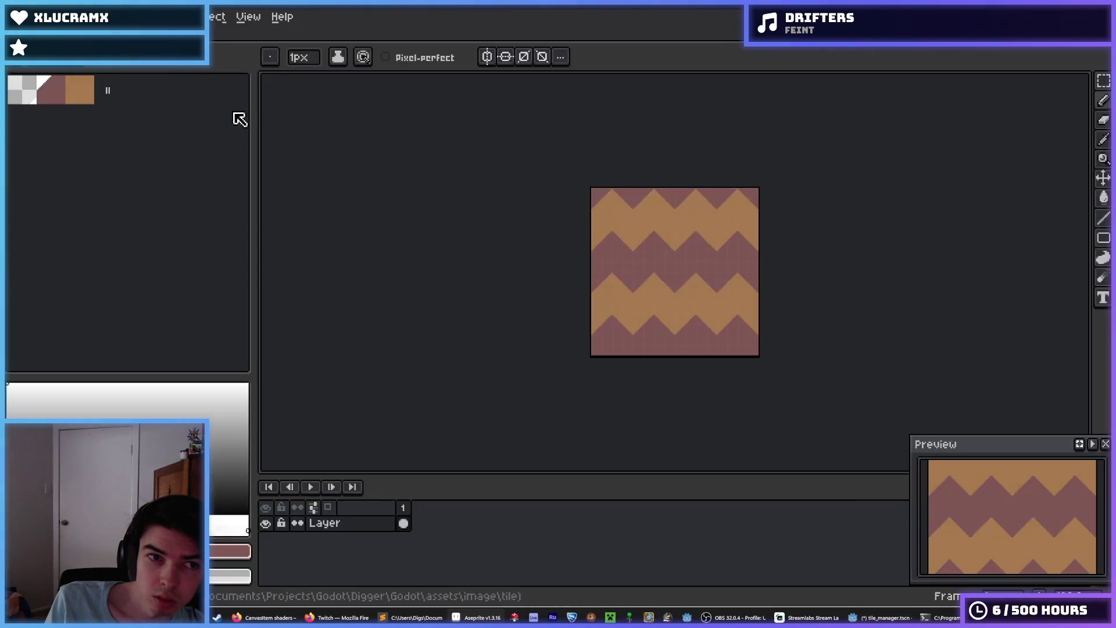
# Step: Paste the dirt tile into a new 256×128 sprite's right half and save it in the tile folder
pyautogui.hotkey('alt', 'f')
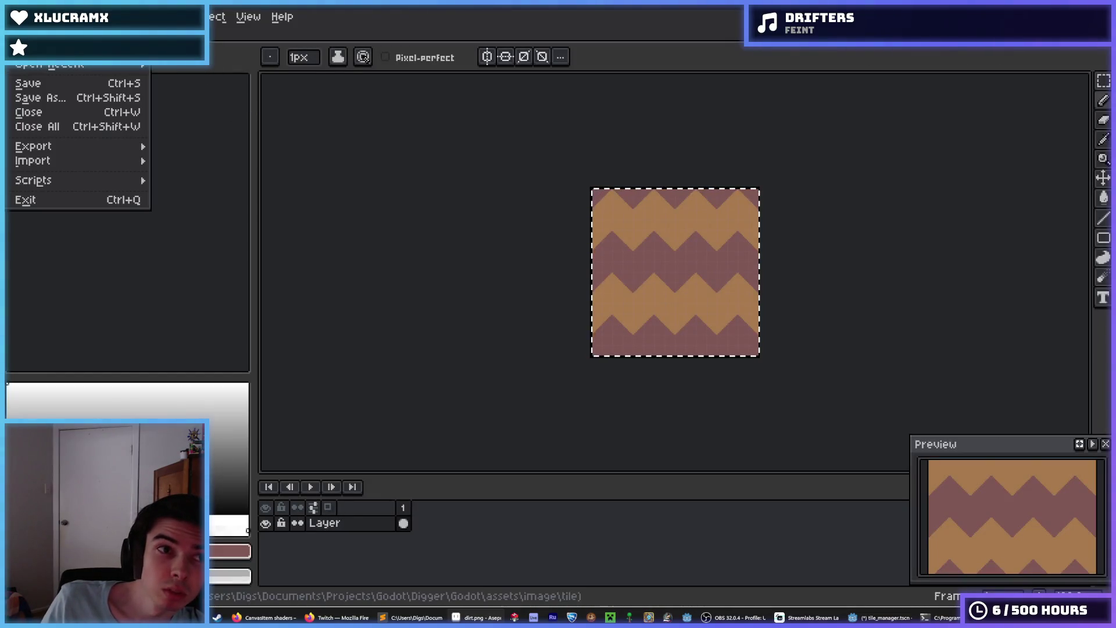
pyautogui.press('n')
pyautogui.write('256')
pyautogui.press('Return')
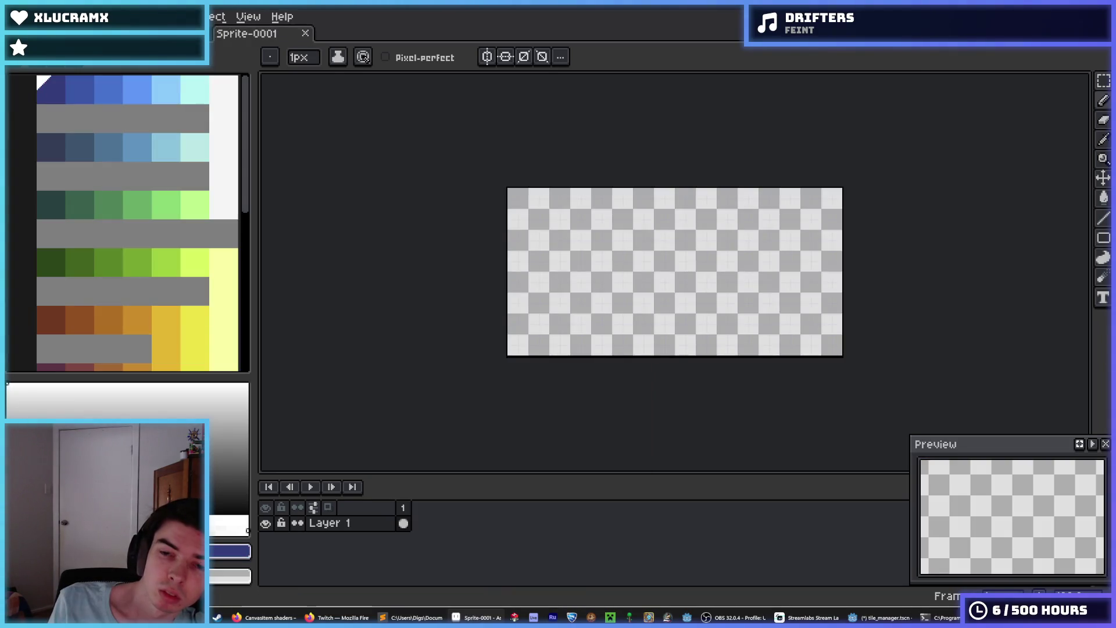
pyautogui.hotkey('ctrl', 'v')
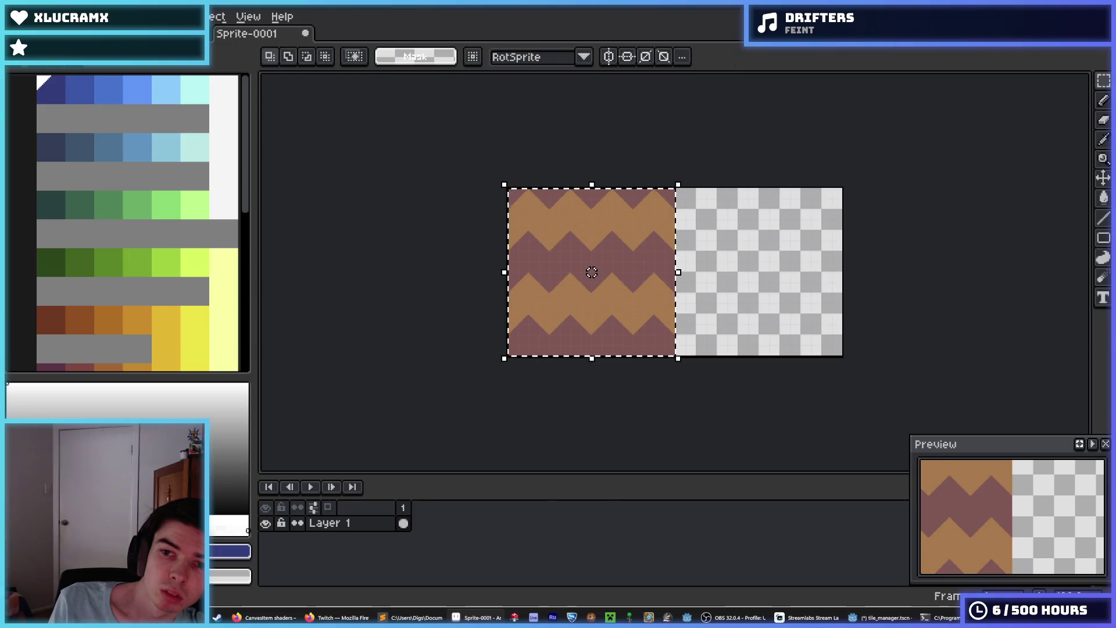
pyautogui.moveTo(592, 272); pyautogui.dragTo(759, 272)
pyautogui.press('Return')
pyautogui.hotkey('ctrl', 'o')
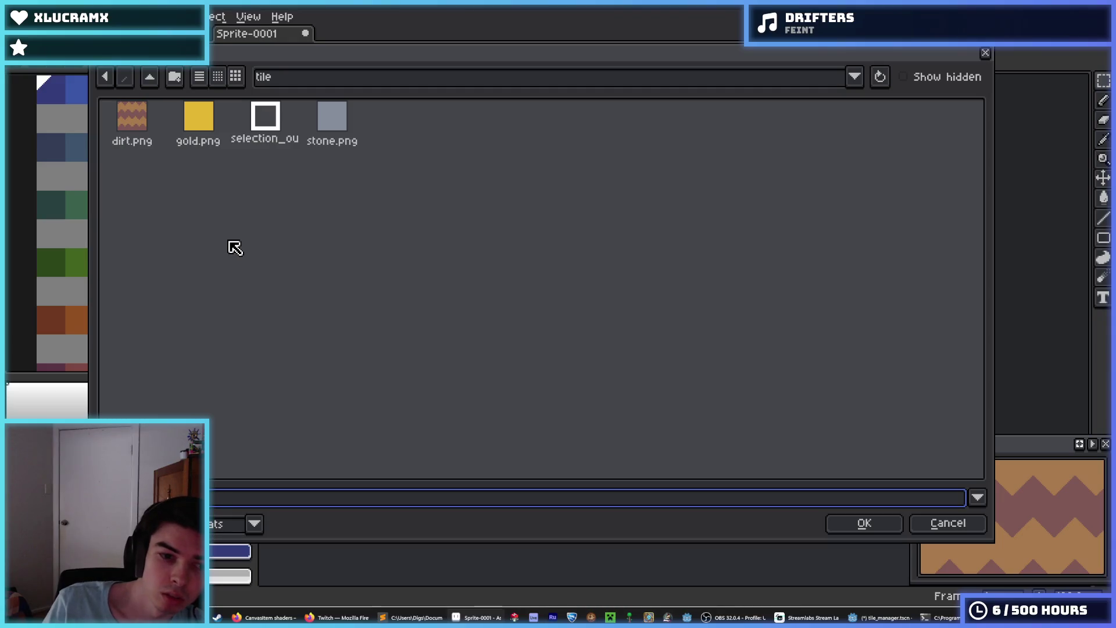
pyautogui.press('Return')
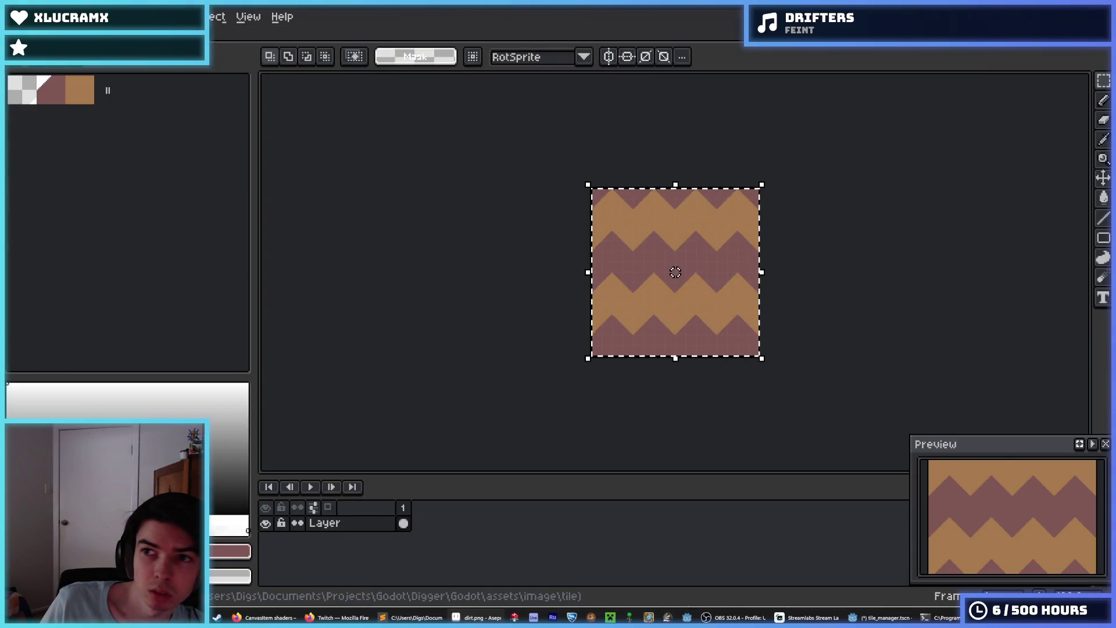
pyautogui.hotkey('alt', 'Tab')
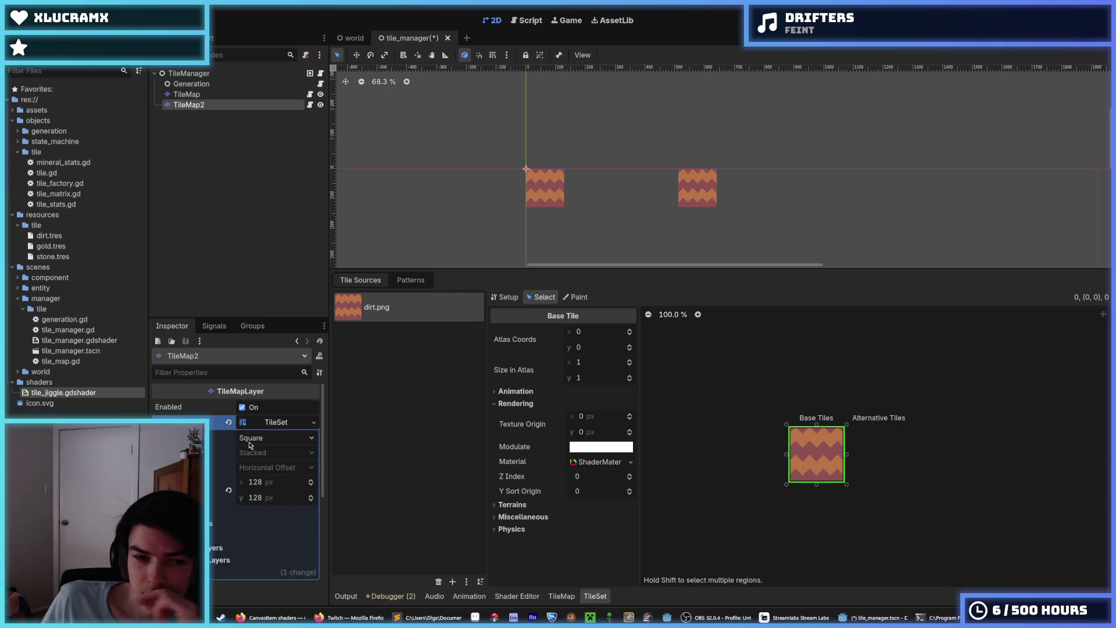
# Step: Add test.png from the tile images folder as a new atlas source with auto-created tiles
pyautogui.click(452, 581)
pyautogui.click(471, 584)
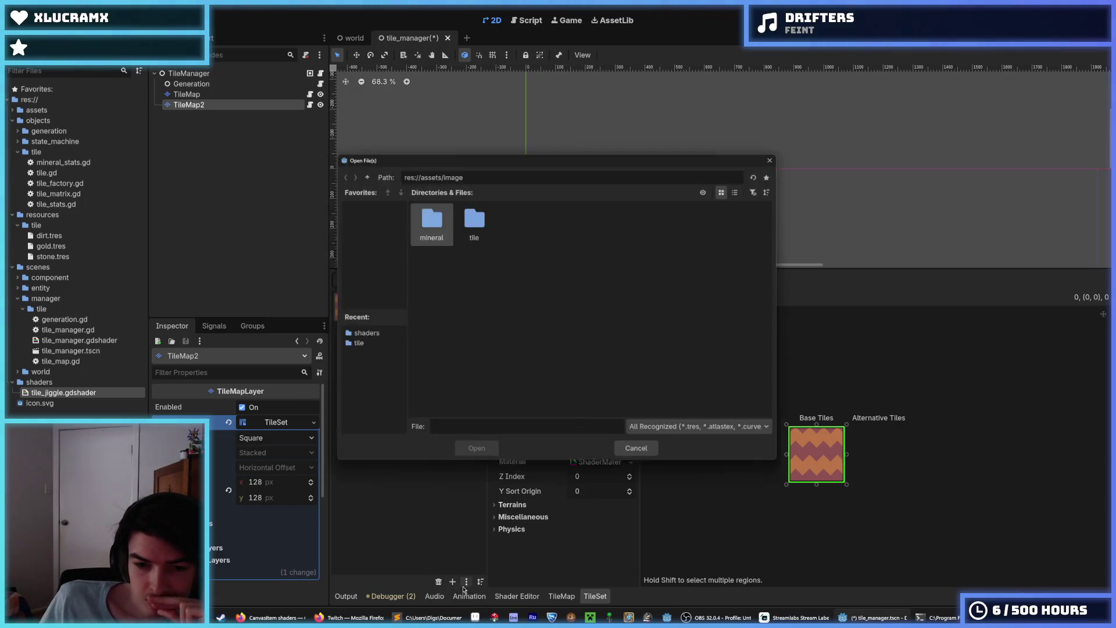
pyautogui.doubleClick(471, 220)
pyautogui.doubleClick(604, 224)
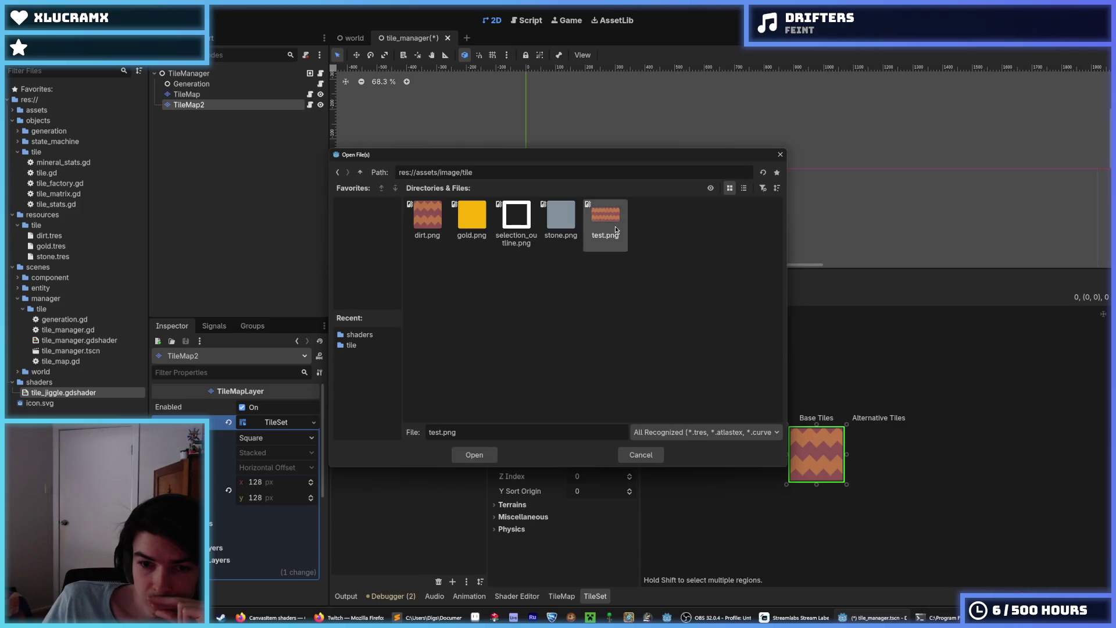
pyautogui.click(520, 328)
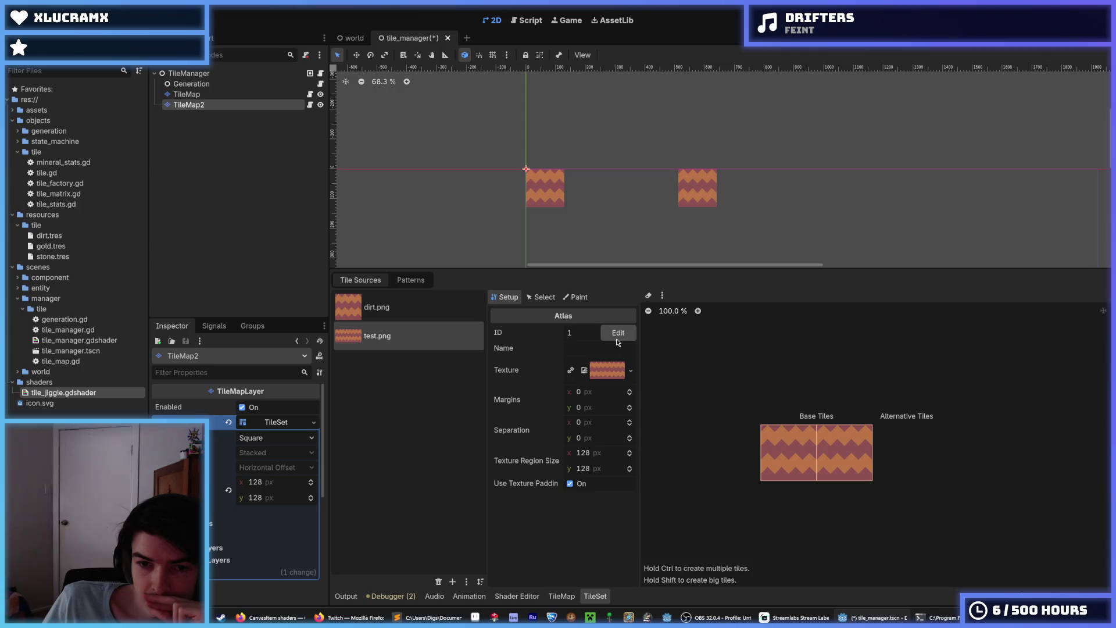
# Step: Inspect the test.png atlas tiles in Select mode and review its atlas setup
pyautogui.click(542, 297)
pyautogui.click(577, 298)
pyautogui.click(542, 297)
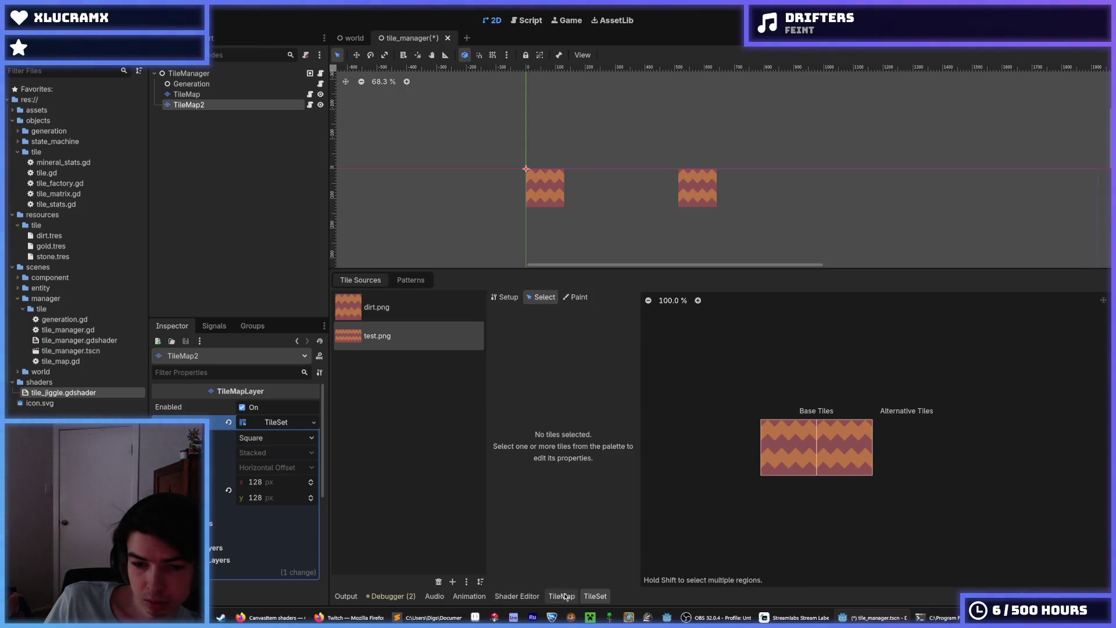
pyautogui.click(837, 445)
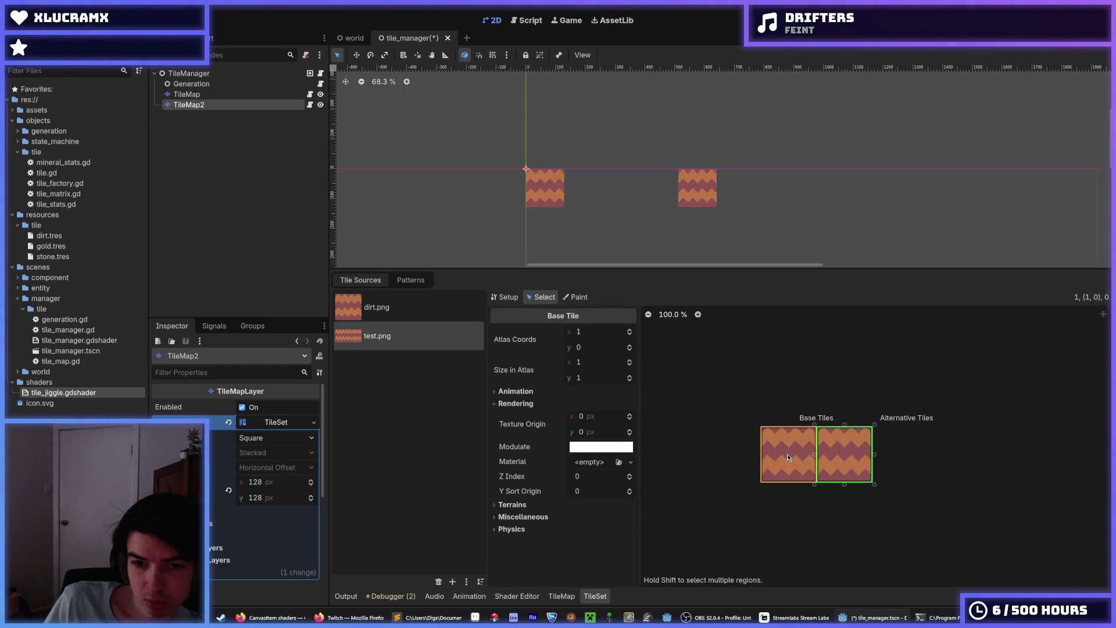
pyautogui.click(502, 298)
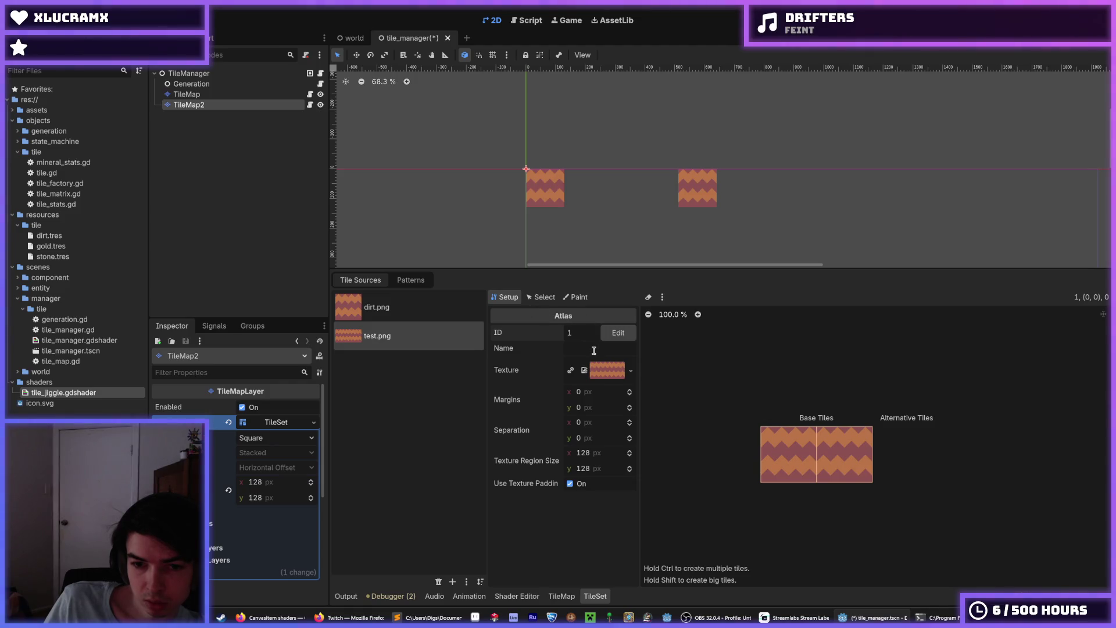
pyautogui.click(544, 297)
pyautogui.rightClick(794, 463)
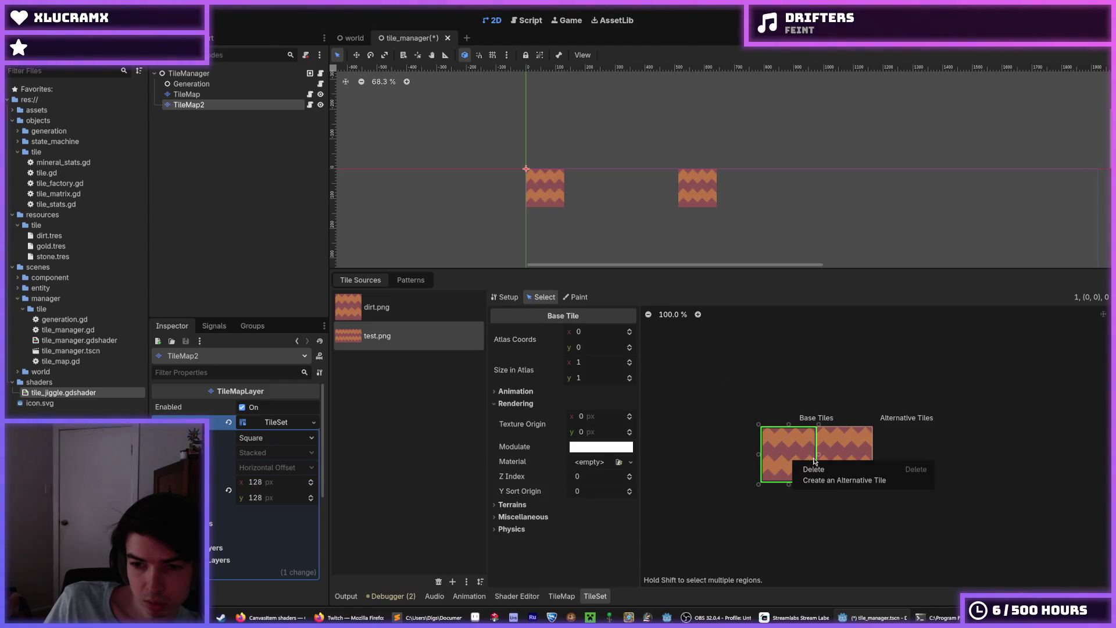
# Step: Create an alternative tile from the dirt.png base tile
pyautogui.click(394, 310)
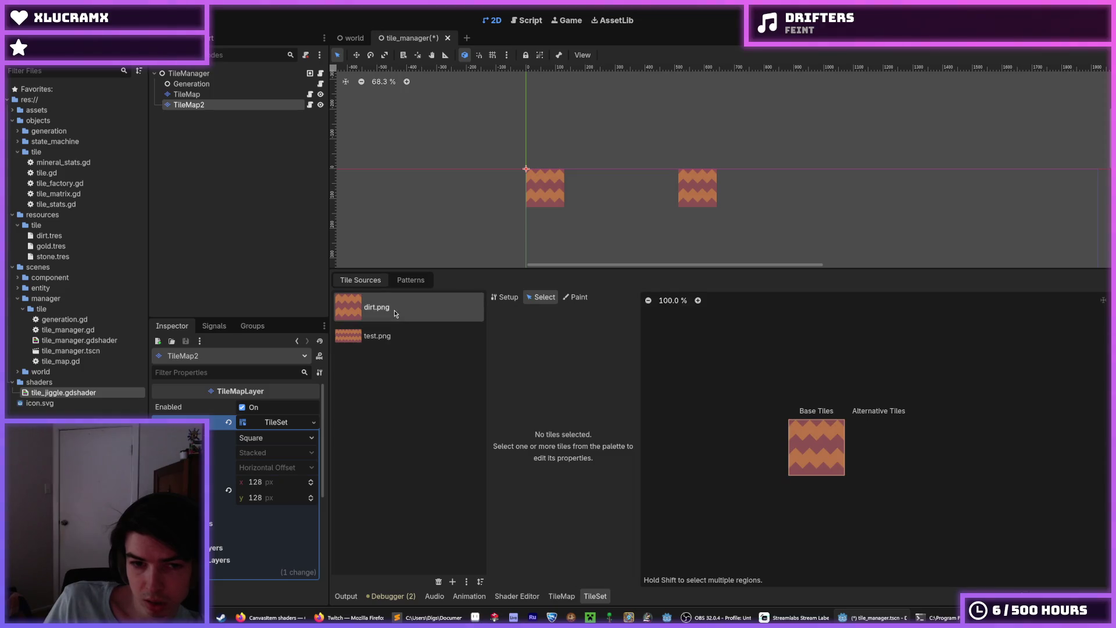
pyautogui.rightClick(835, 440)
pyautogui.click(866, 459)
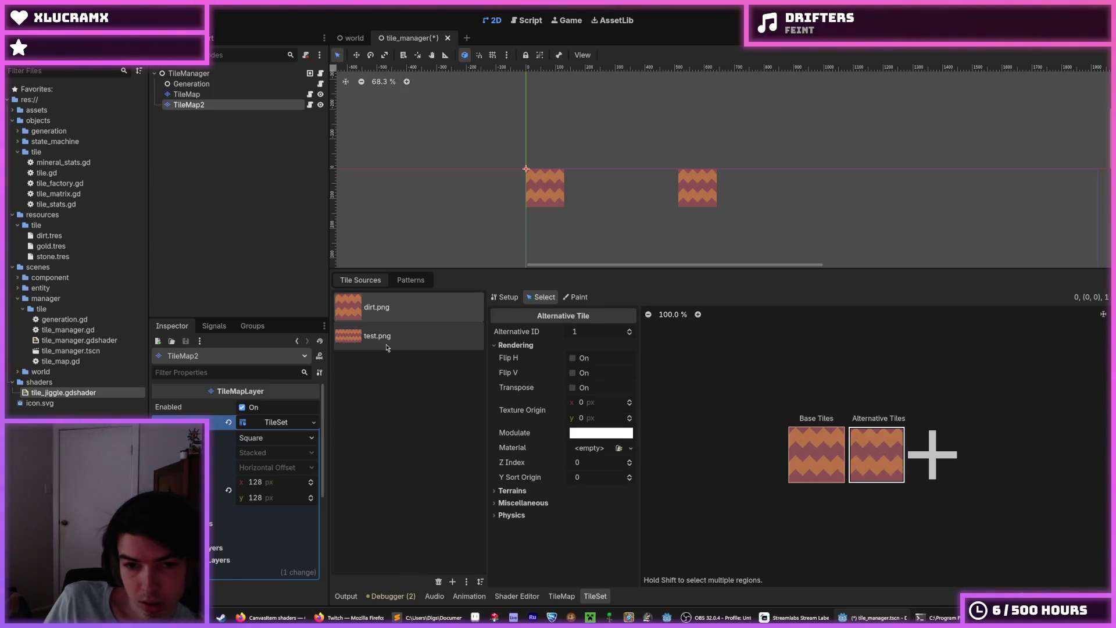
# Step: Remove the test.png tile source, then delete test.png from assets/image/tile in the FileSystem
pyautogui.click(378, 337)
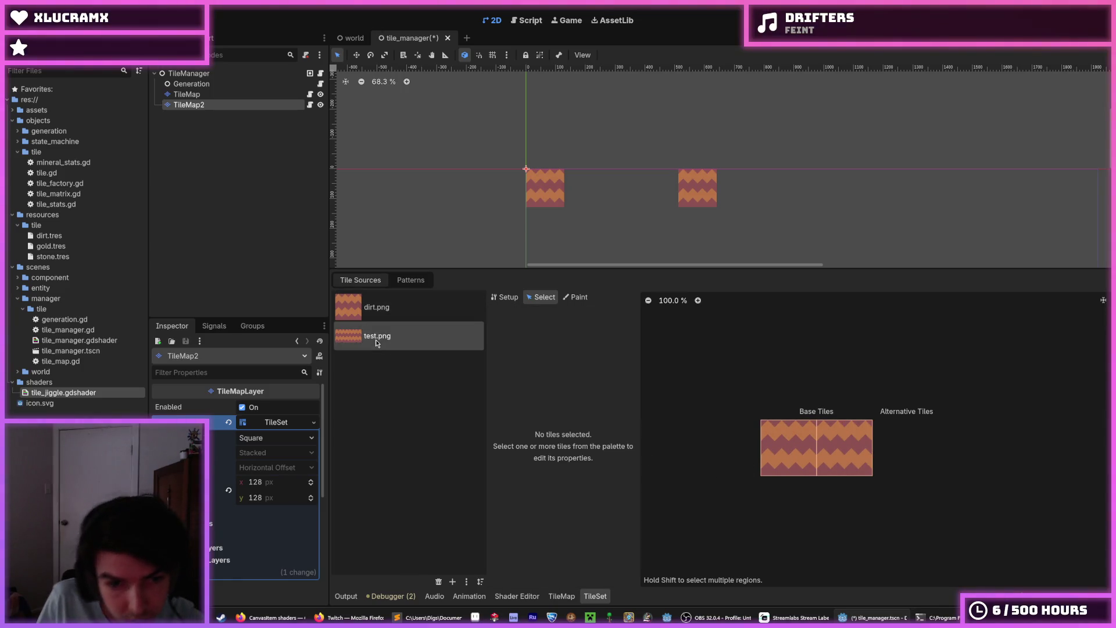
pyautogui.click(439, 580)
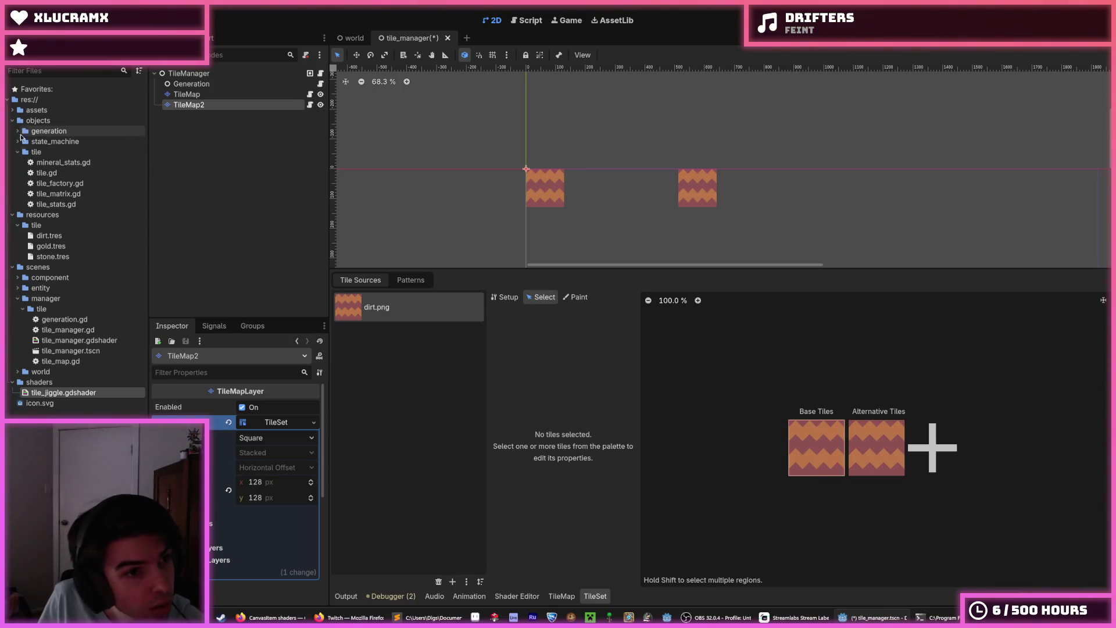
pyautogui.click(13, 110)
pyautogui.click(18, 142)
pyautogui.click(23, 162)
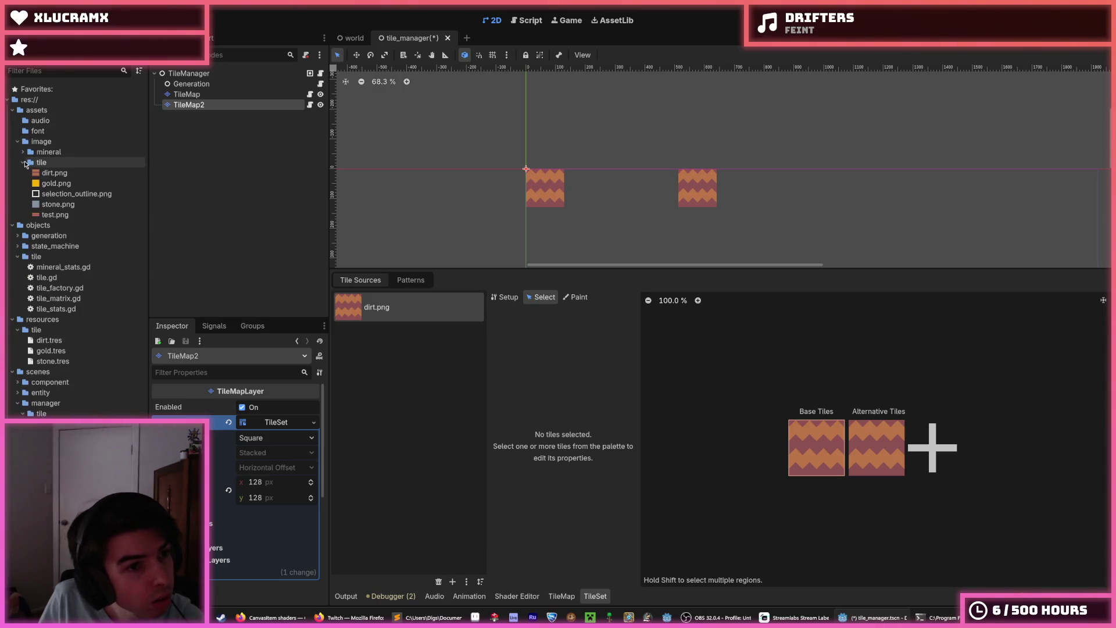
pyautogui.rightClick(58, 215)
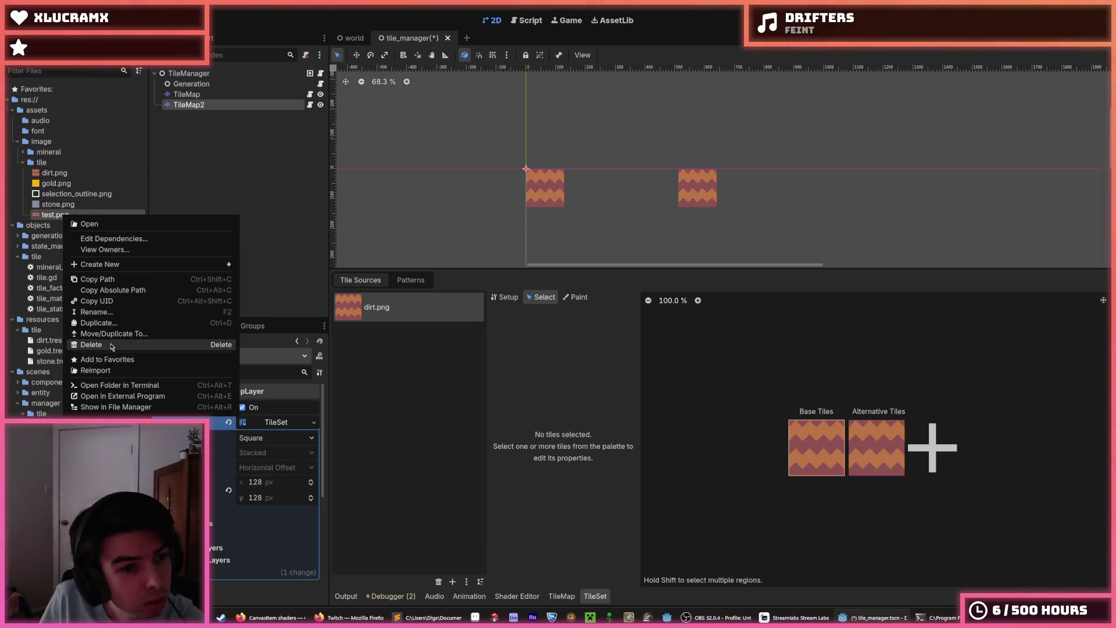
pyautogui.click(102, 344)
pyautogui.click(481, 357)
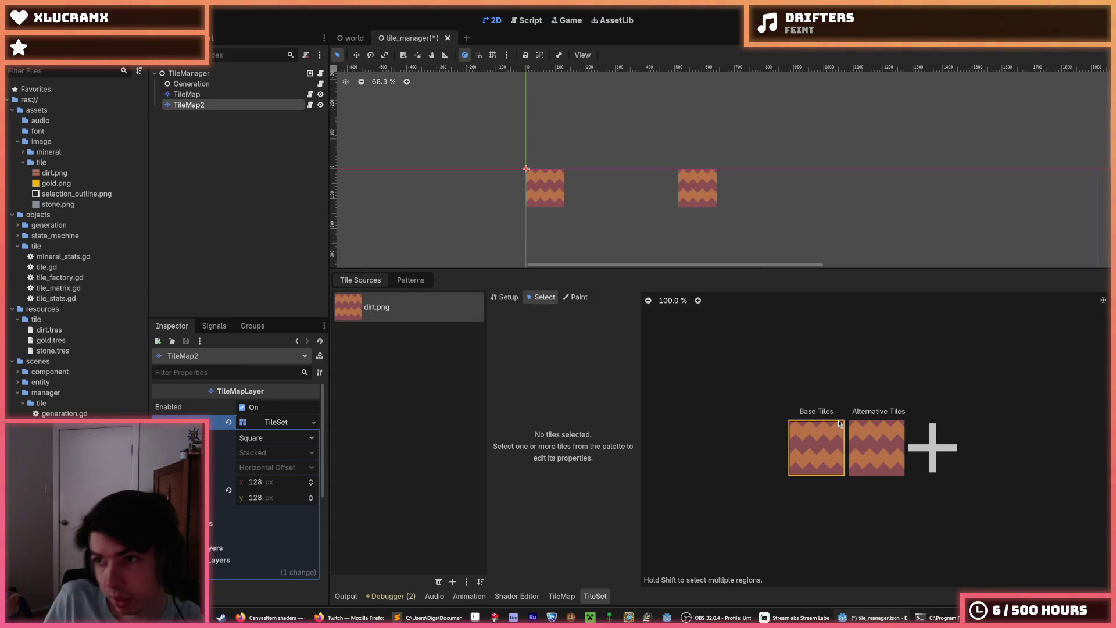
# Step: Give the alternative dirt tile a New ShaderMaterial using tile_jiggle.gdshader, exposing Amplitude 0.0
pyautogui.click(863, 442)
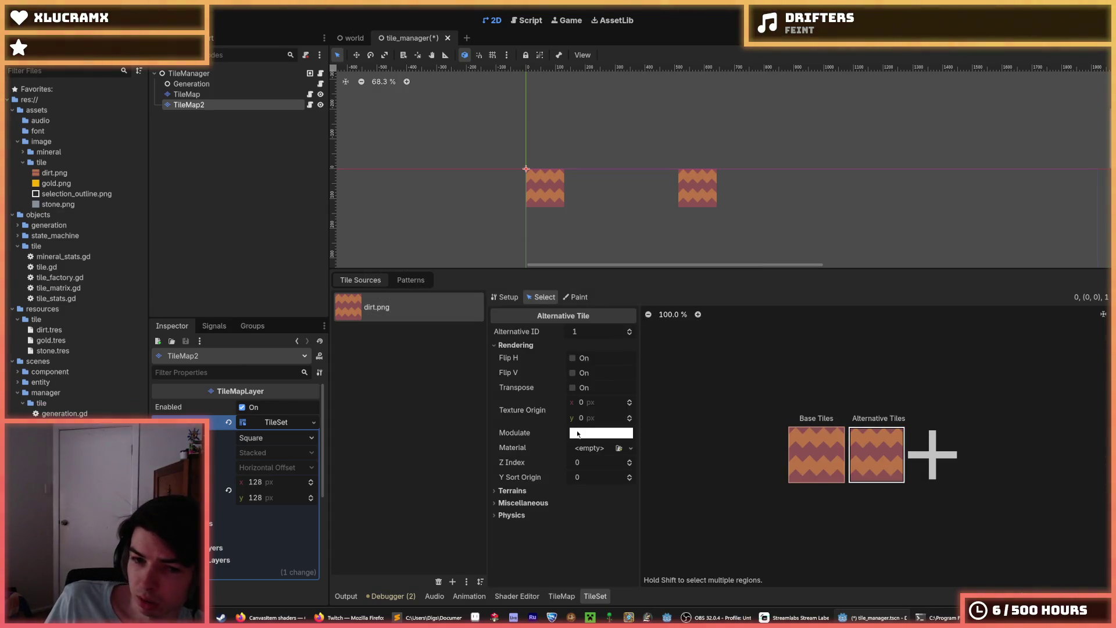
pyautogui.click(592, 448)
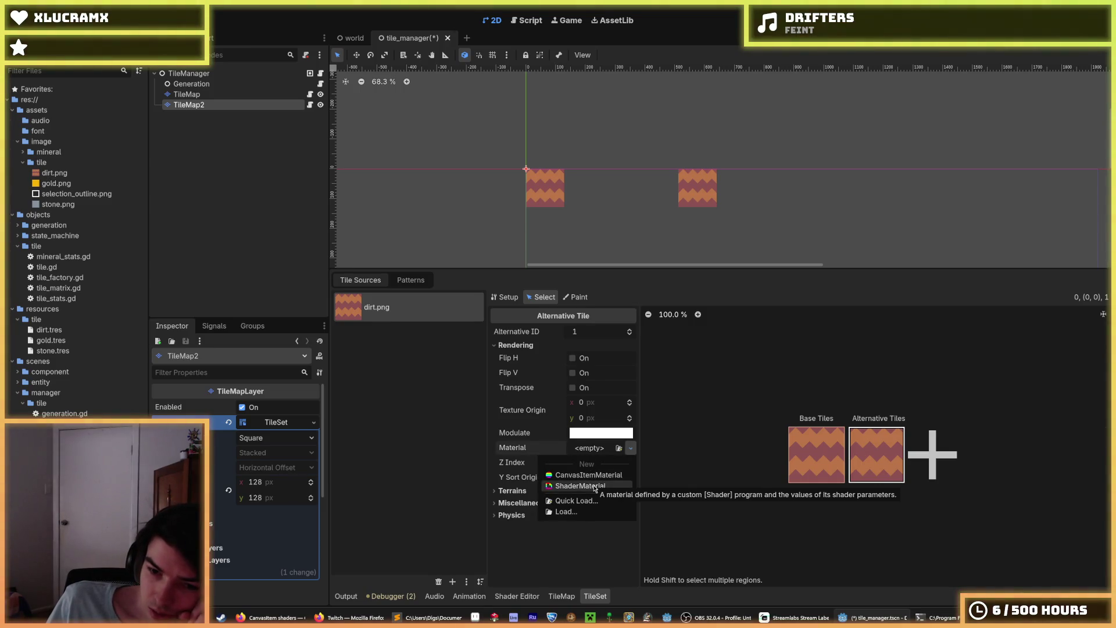
pyautogui.click(595, 486)
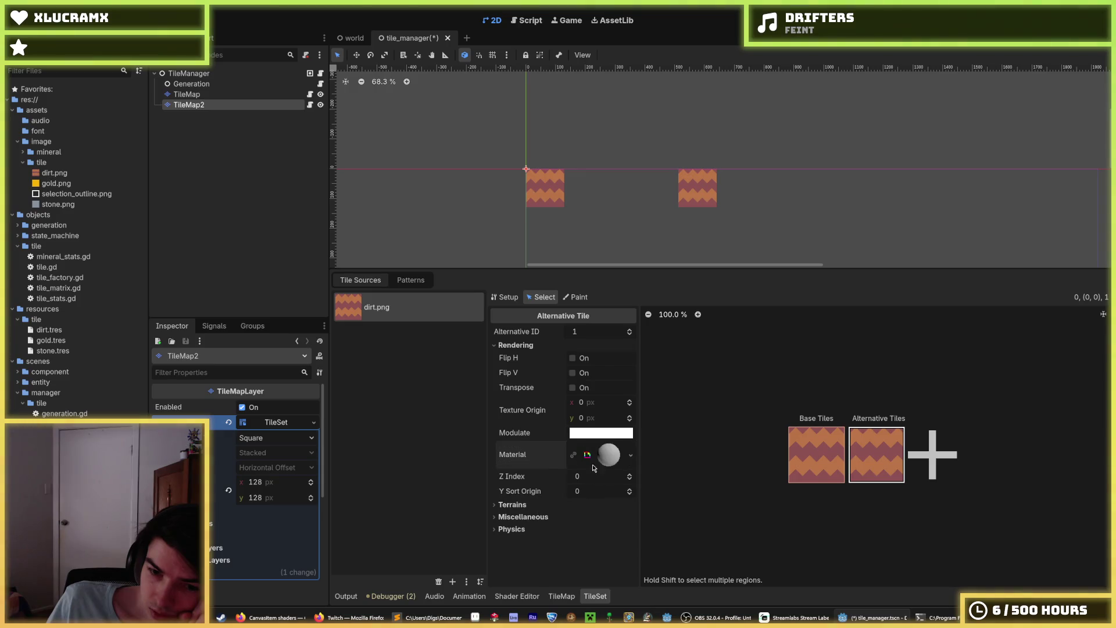
pyautogui.click(617, 461)
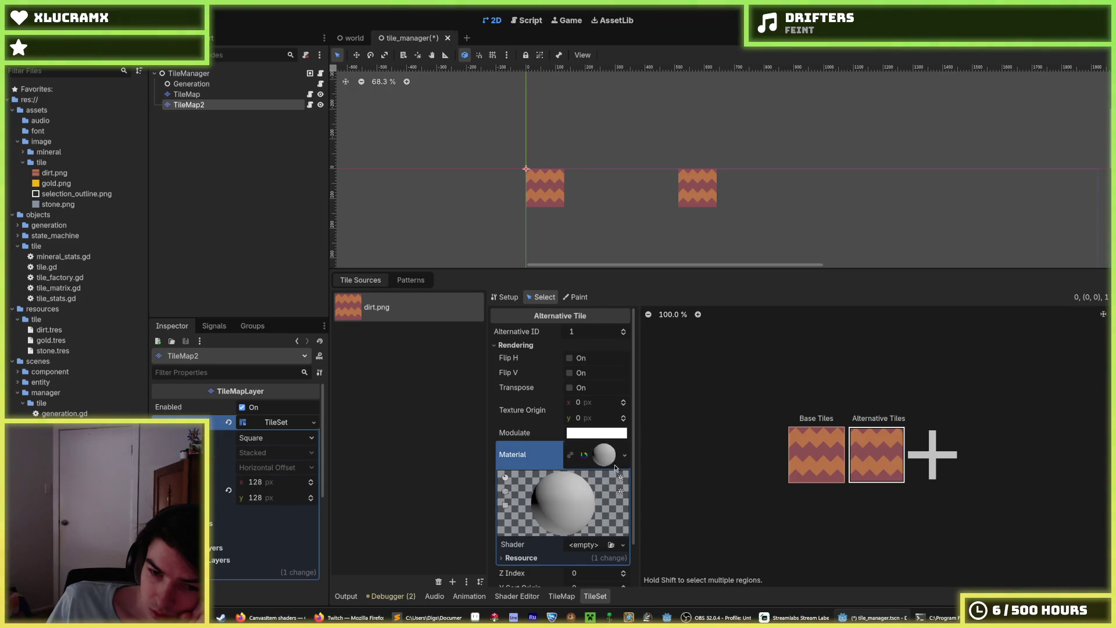
pyautogui.moveTo(584, 545); pyautogui.dragTo(584, 545)
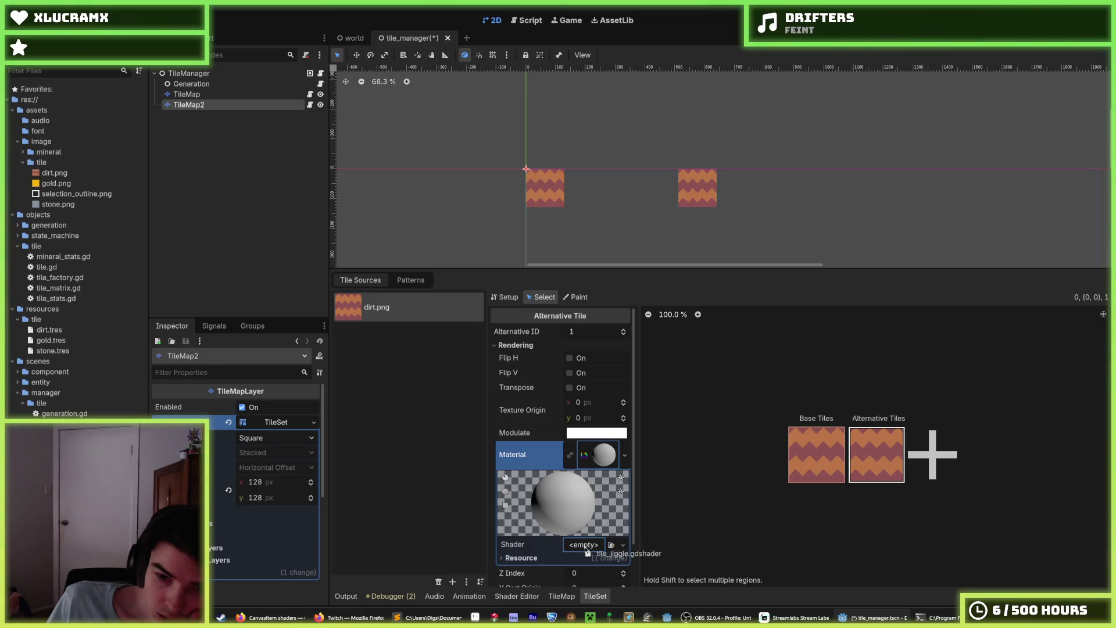
pyautogui.scroll(-2, 608, 456)
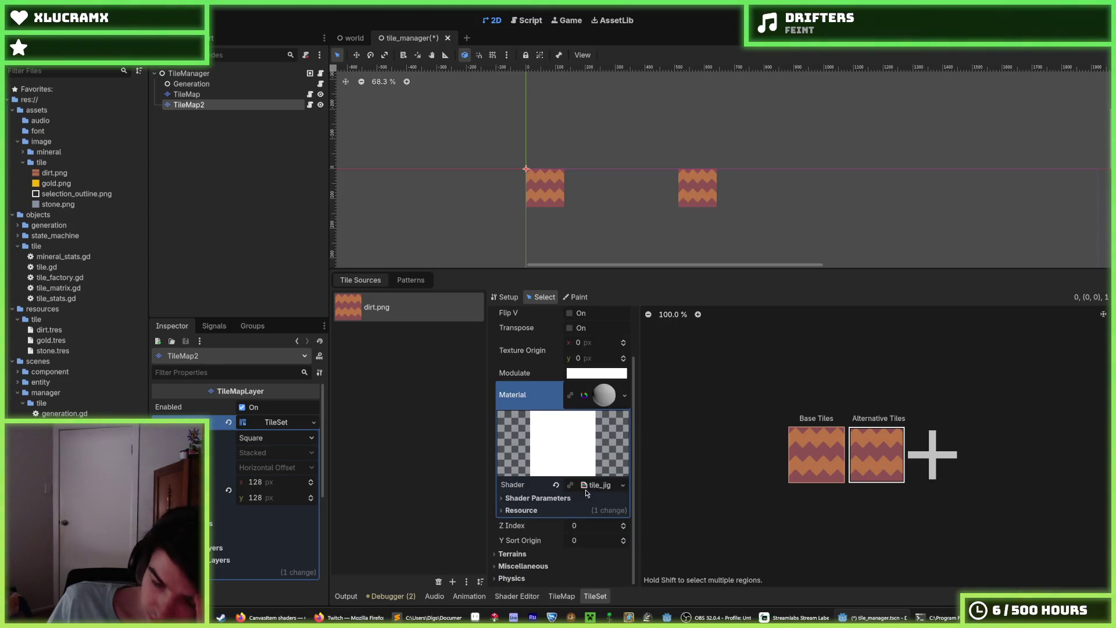
pyautogui.click(582, 498)
pyautogui.click(582, 498)
pyautogui.click(619, 395)
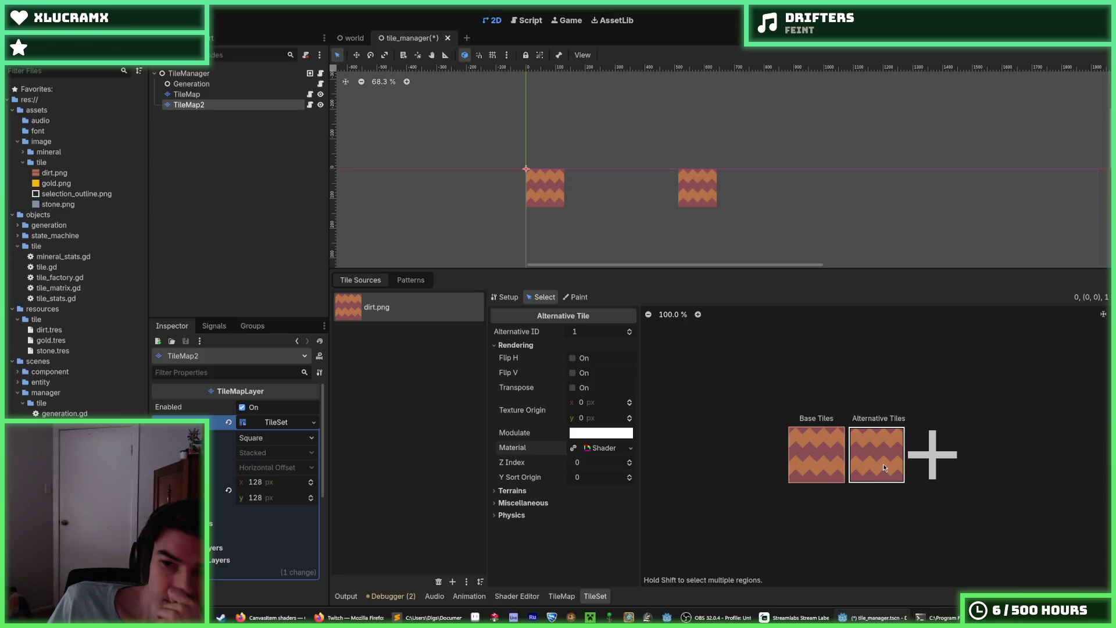
# Step: Paint the shader alternative dirt tile between the two existing tiles on TileMap2
pyautogui.rightClick(695, 198)
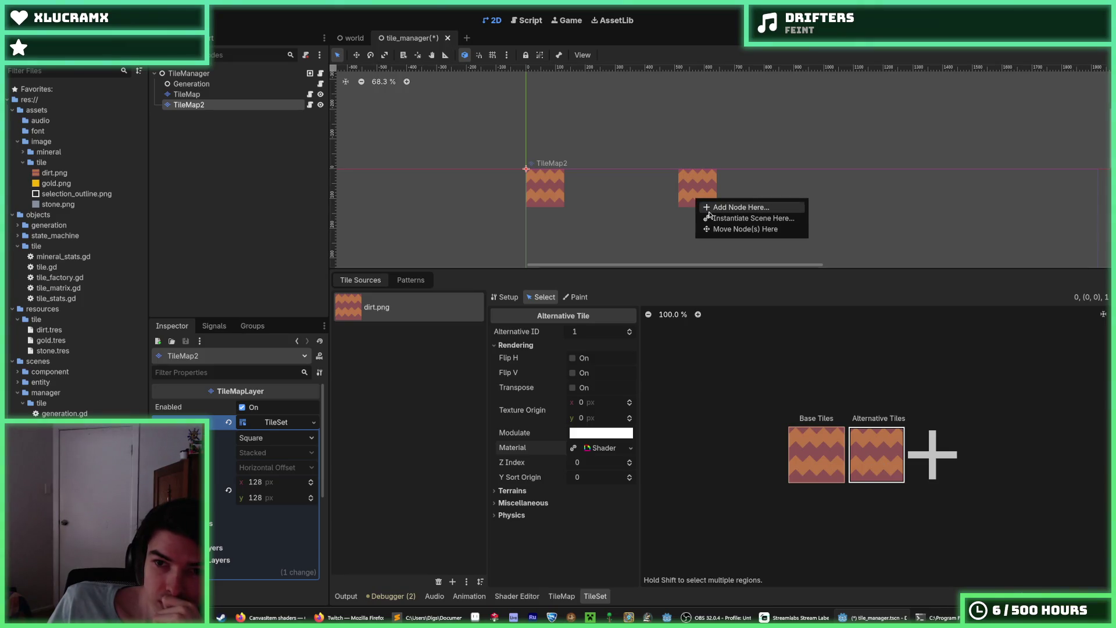
pyautogui.click(562, 596)
pyautogui.click(561, 596)
pyautogui.click(851, 487)
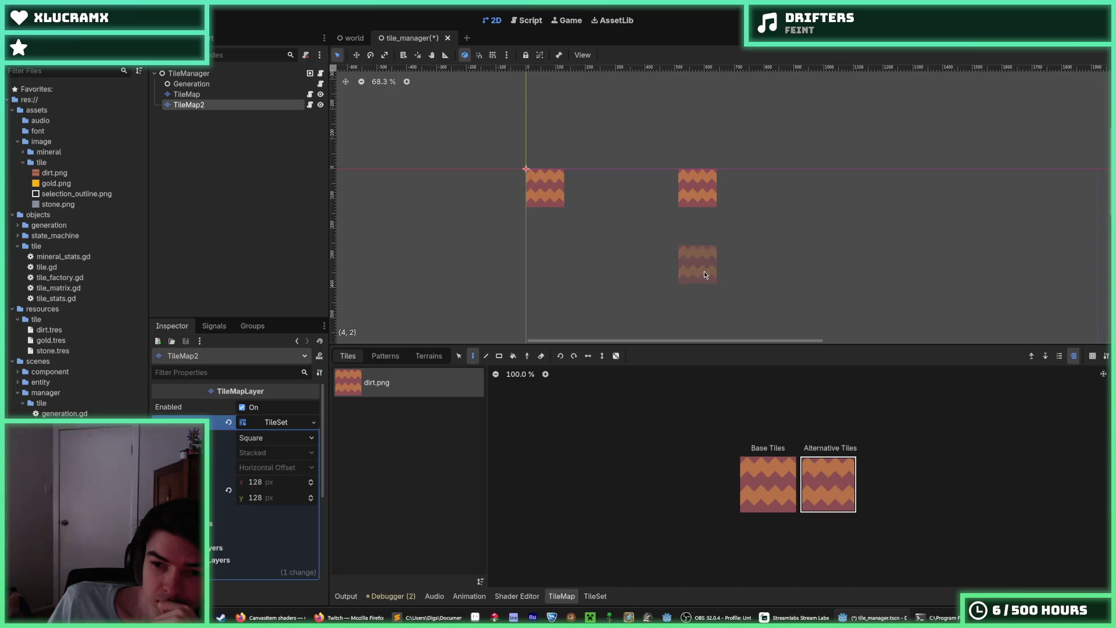
pyautogui.click(611, 188)
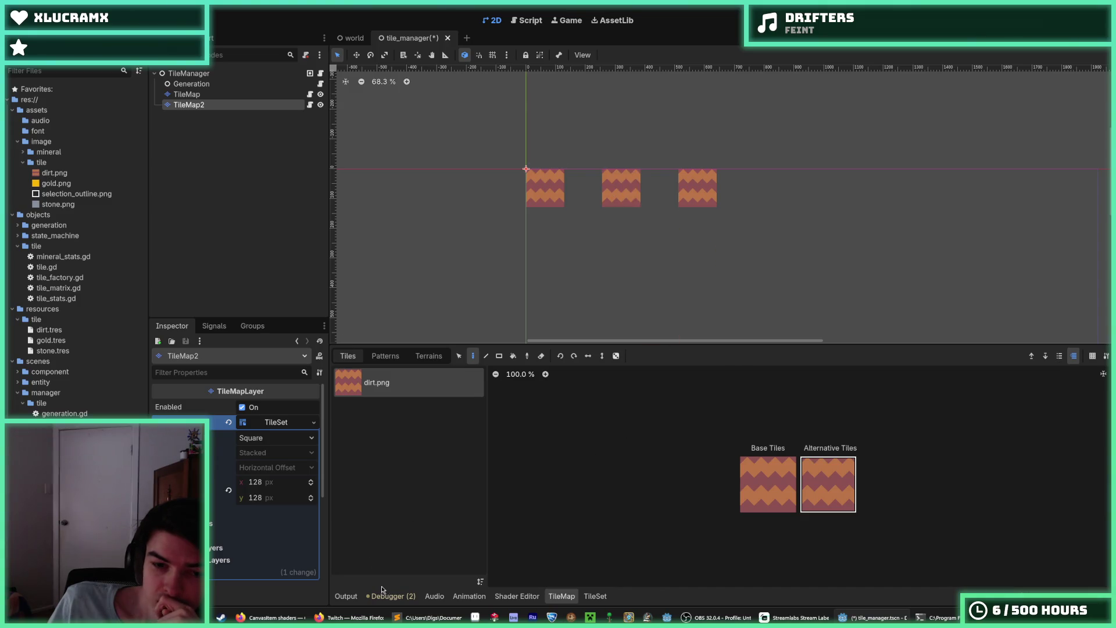
# Step: Return to the TileSet panel and open tile_jiggle.gdshader in the shader editor
pyautogui.click(346, 596)
pyautogui.click(595, 596)
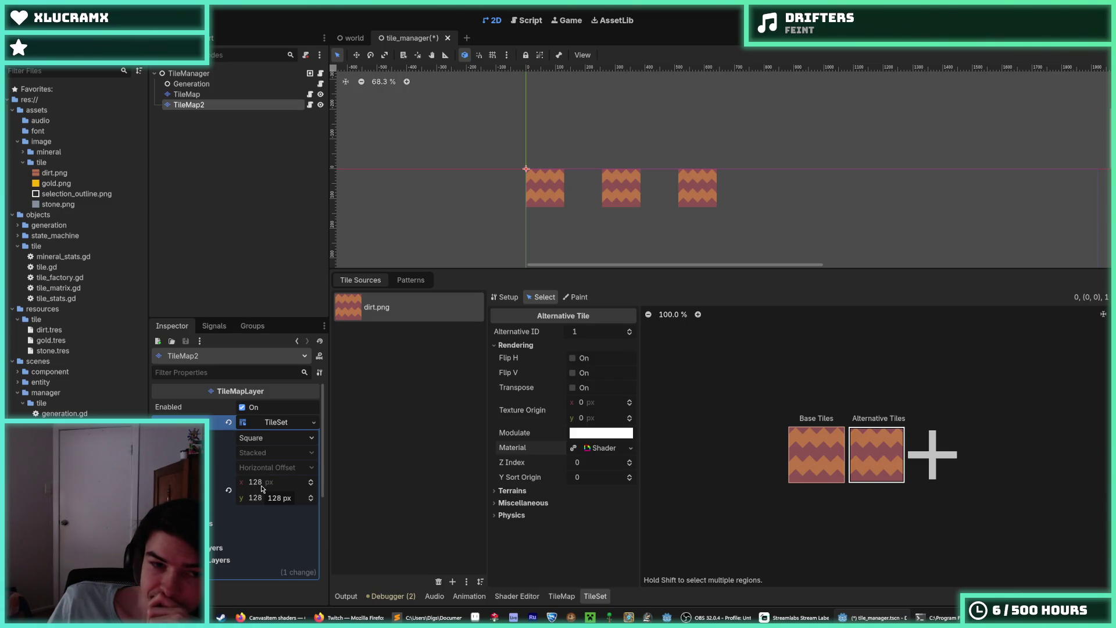
pyautogui.click(517, 596)
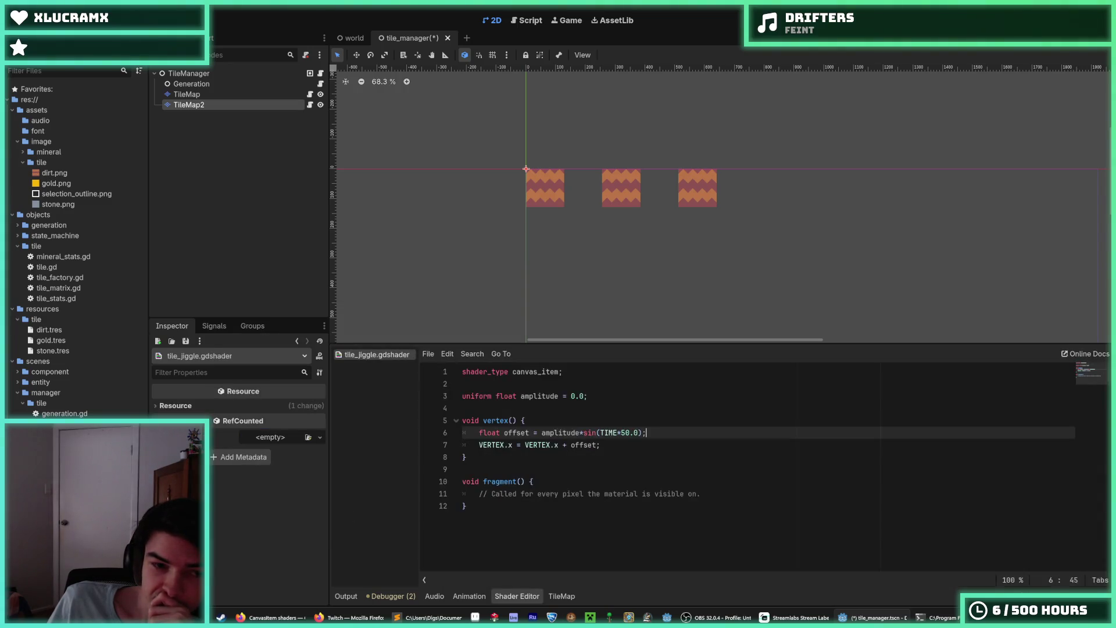
# Step: Change the amplitude uniform default to 10.0 and save the shader
pyautogui.click(575, 396)
pyautogui.press('BackSpace')
pyautogui.write('10')
pyautogui.press('Down')
pyautogui.press('Up')
pyautogui.hotkey('ctrl', 's')
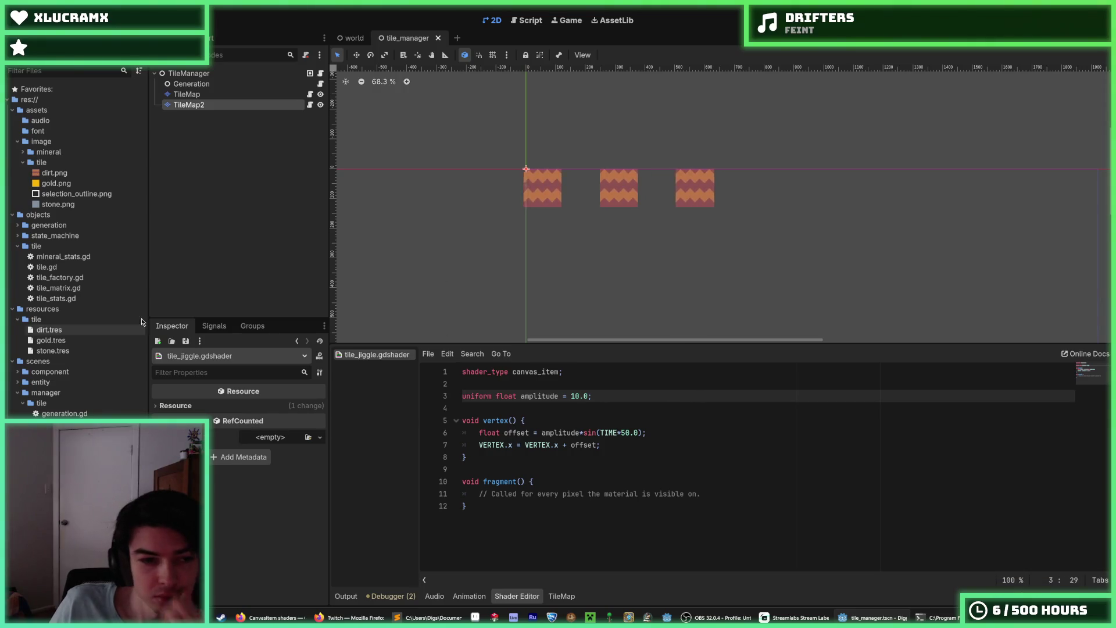
# Step: Reselect TileMap2 and reopen the TileSet editor on the dirt alternative tile's properties
pyautogui.click(210, 106)
pyautogui.click(476, 353)
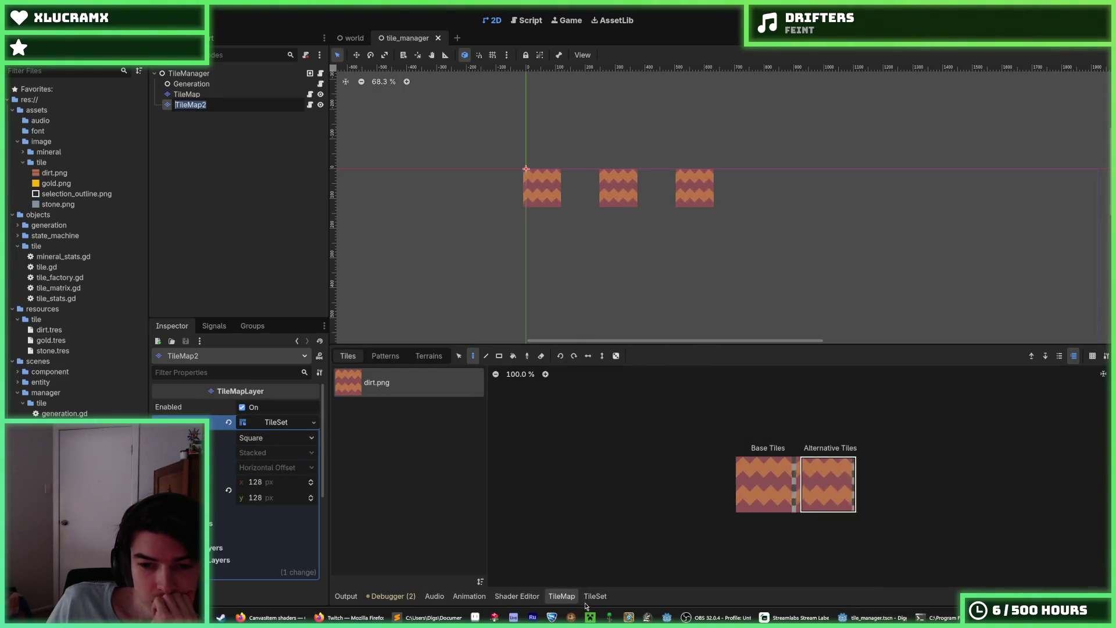
pyautogui.click(765, 481)
pyautogui.click(404, 357)
pyautogui.click(348, 356)
pyautogui.click(828, 484)
pyautogui.click(595, 596)
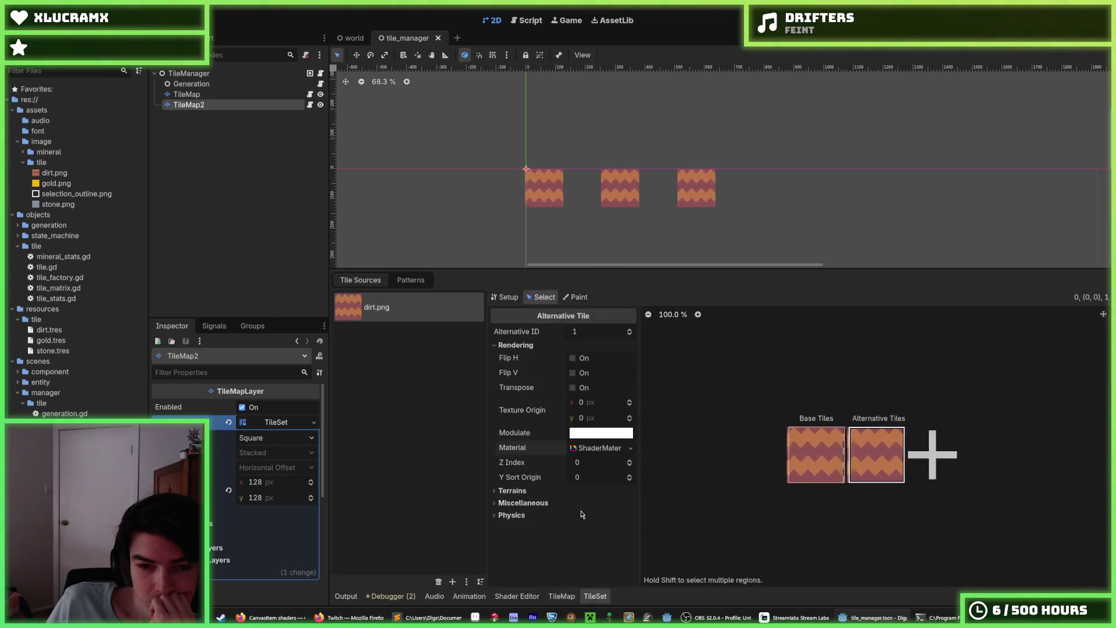
pyautogui.click(504, 297)
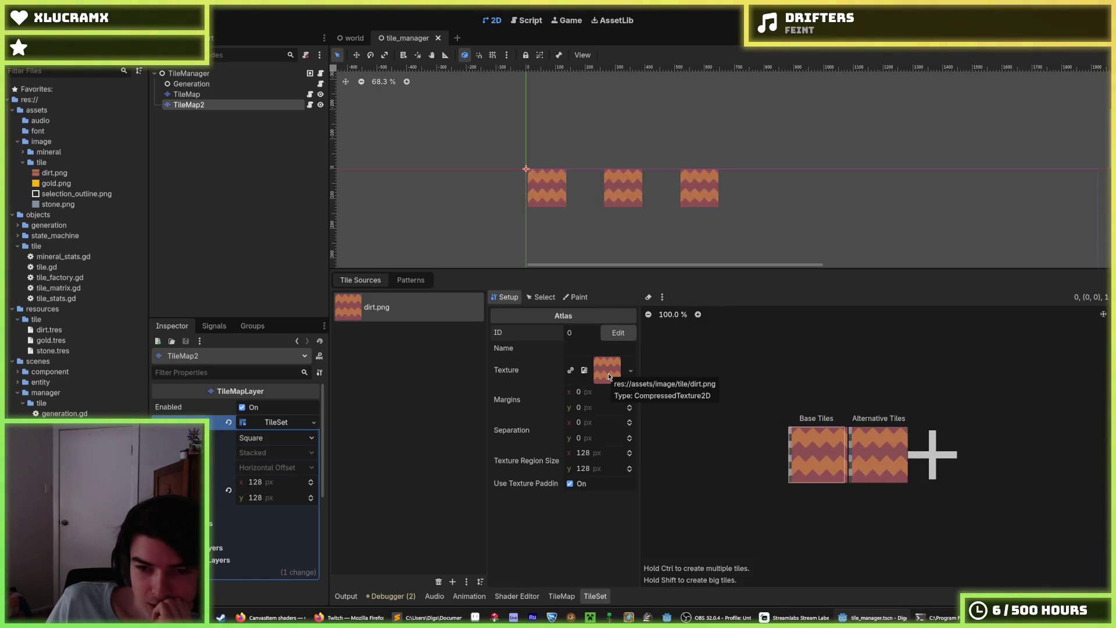
pyautogui.click(541, 297)
# Step: Clear the Material on both the alternative and base dirt tiles
pyautogui.click(594, 447)
pyautogui.rightClick(596, 452)
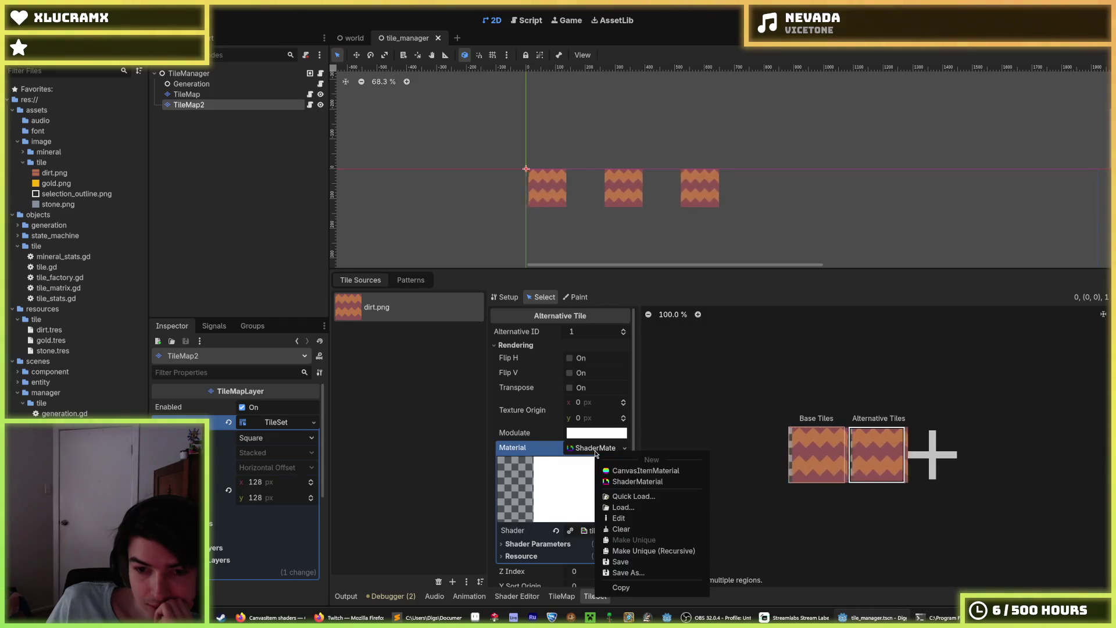
pyautogui.click(633, 529)
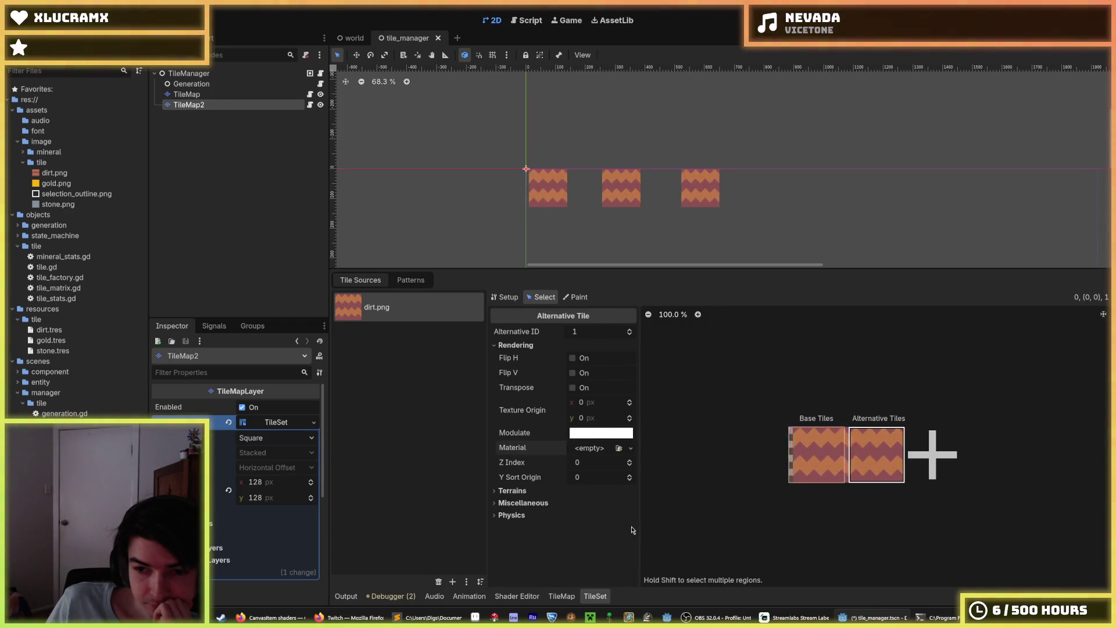
pyautogui.click(812, 469)
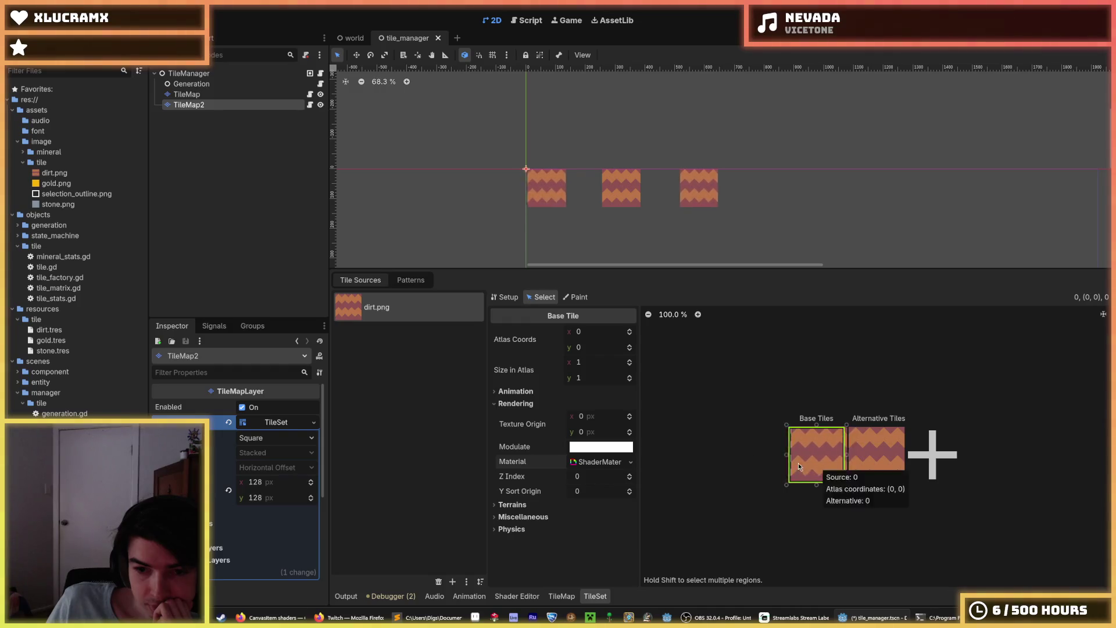
pyautogui.click(596, 462)
pyautogui.rightClick(590, 462)
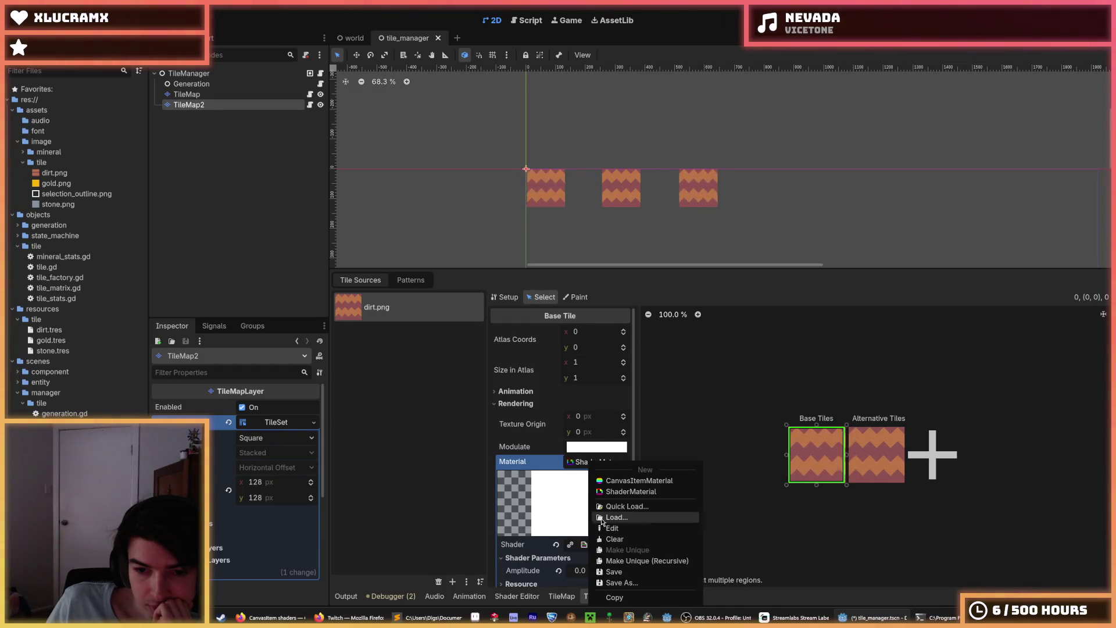
pyautogui.click(608, 539)
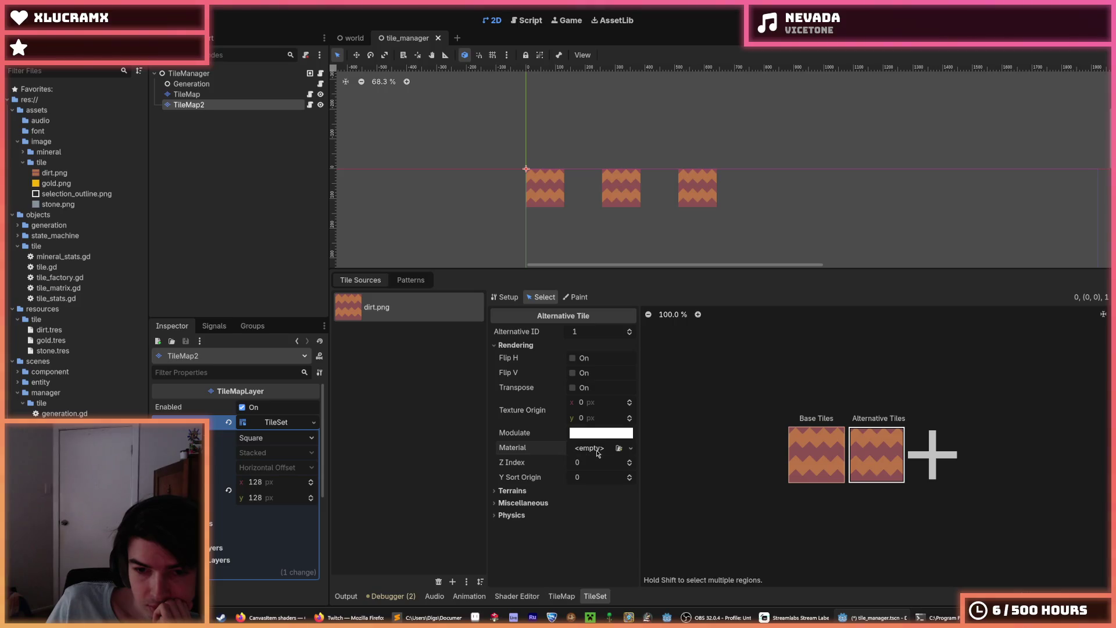
# Step: Give the alternative tile a New ShaderMaterial with tile_jiggle.gdshader and save the scene
pyautogui.click(598, 453)
pyautogui.click(596, 484)
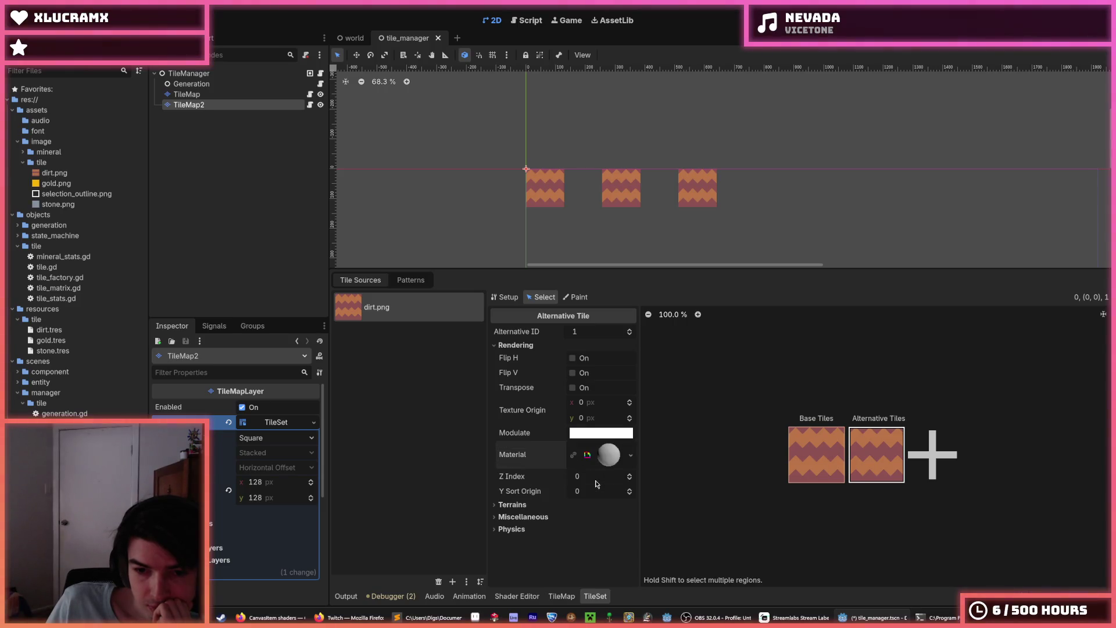
pyautogui.click(608, 464)
pyautogui.click(611, 545)
pyautogui.click(603, 574)
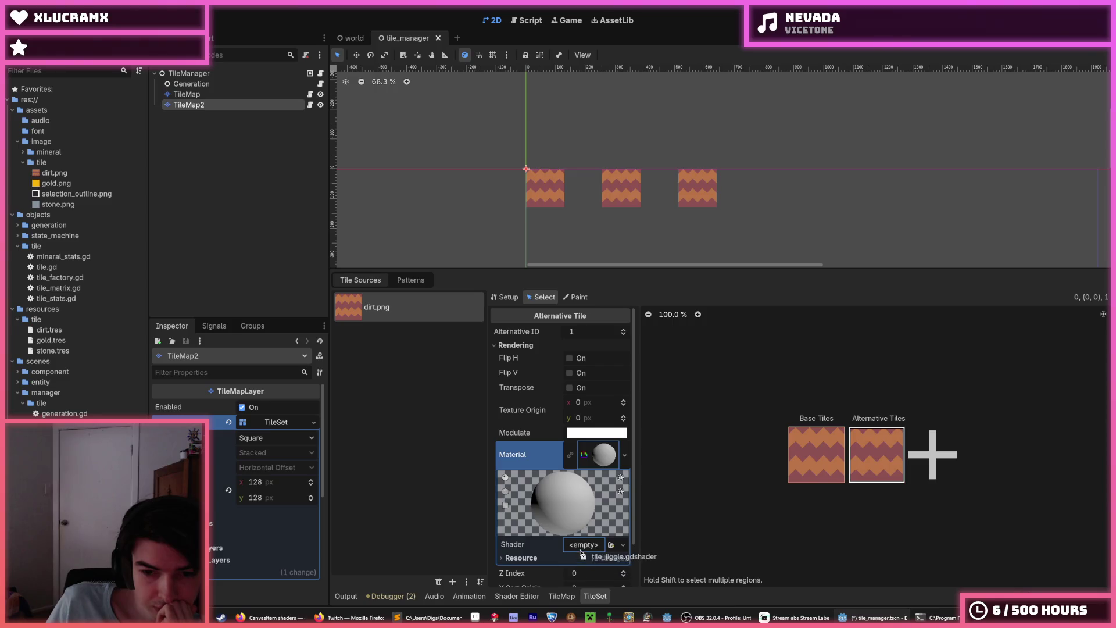
pyautogui.hotkey('ctrl', 's')
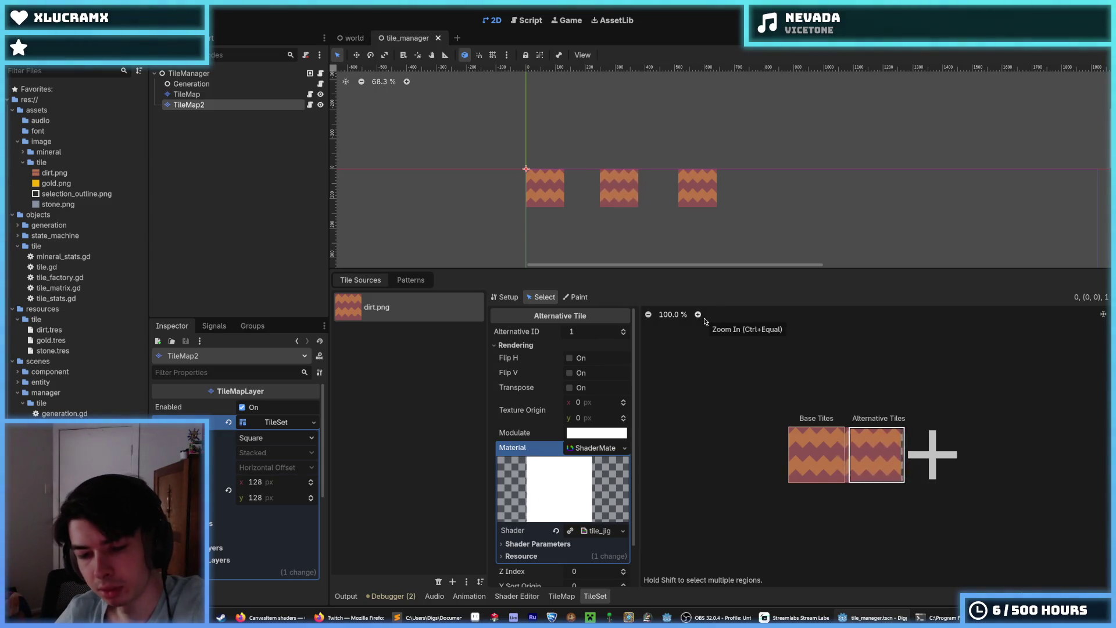
# Step: Expand Shader Parameters and set the alternative tile's Amplitude to 10.3
pyautogui.click(532, 545)
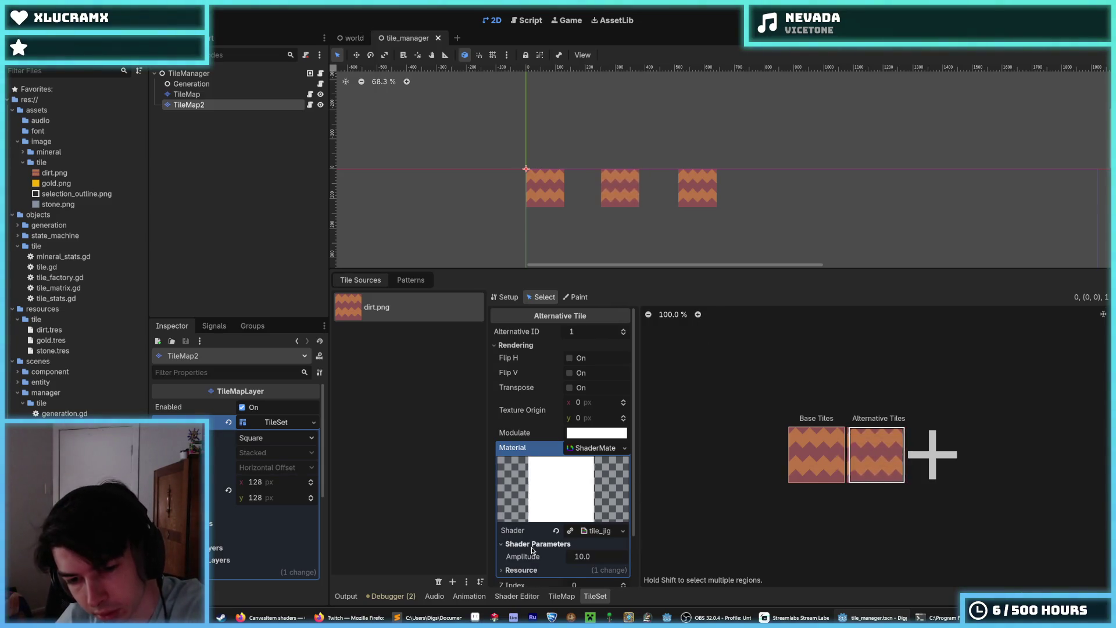
pyautogui.moveTo(587, 556)
pyautogui.mouseDown()
pyautogui.moveTo(605, 556)
pyautogui.moveTo(575, 557)
pyautogui.moveTo(593, 556)
pyautogui.mouseUp()
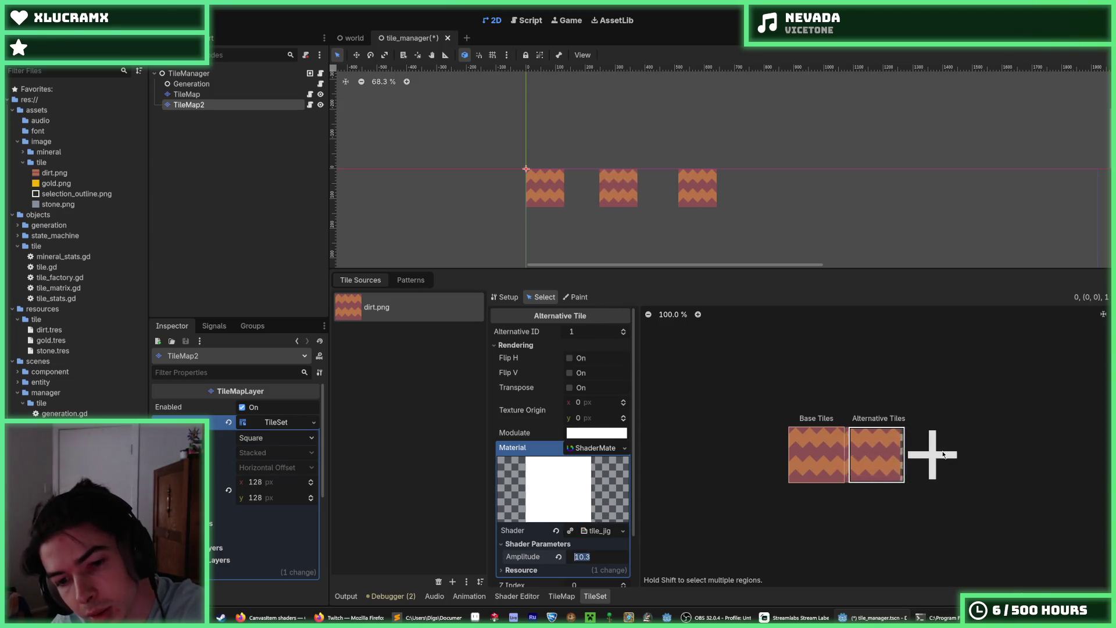
pyautogui.scroll(-1, 634, 430)
pyautogui.scroll(1, 632, 460)
pyautogui.scroll(-1, 630, 498)
pyautogui.scroll(1, 630, 498)
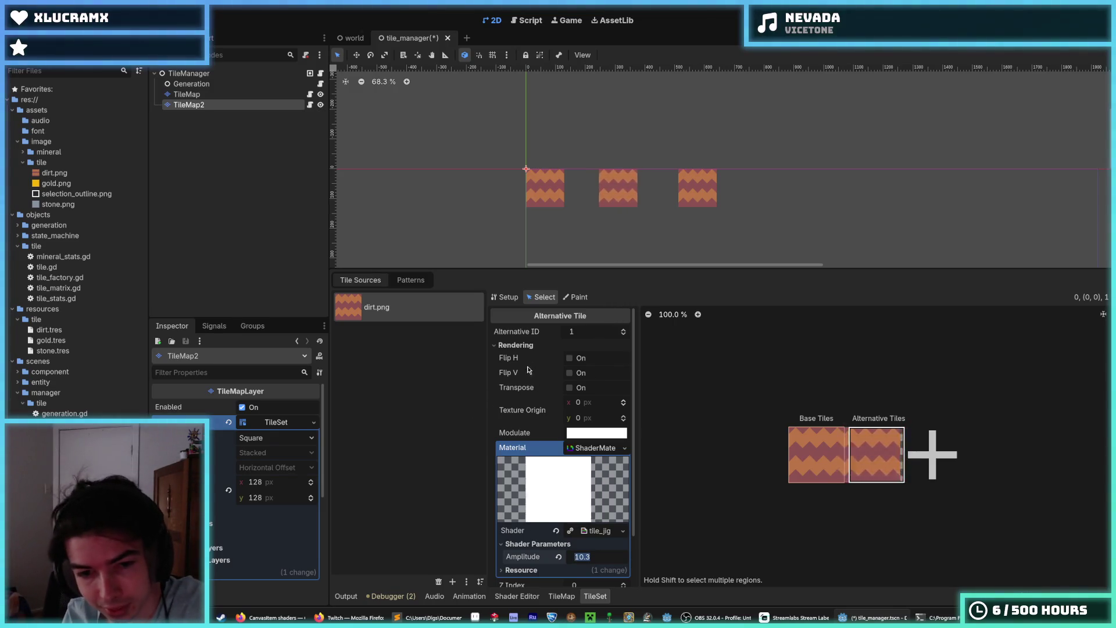
pyautogui.moveTo(529, 389)
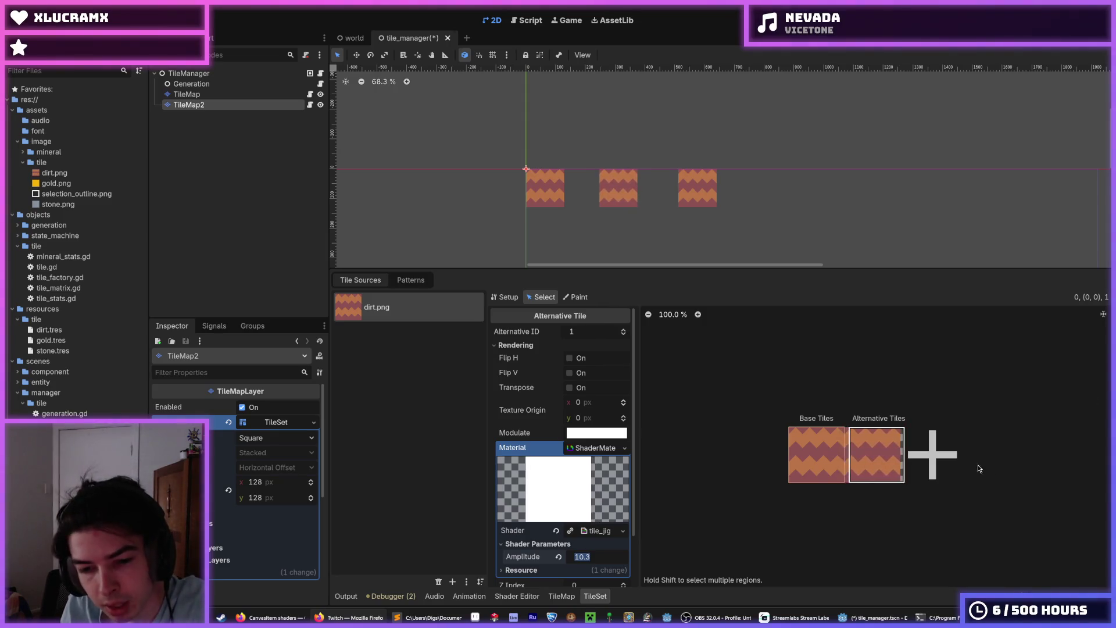
# Step: Collapse the shader parameters, zoom the canvas, and switch to the Reddit shader thread
pyautogui.click(533, 544)
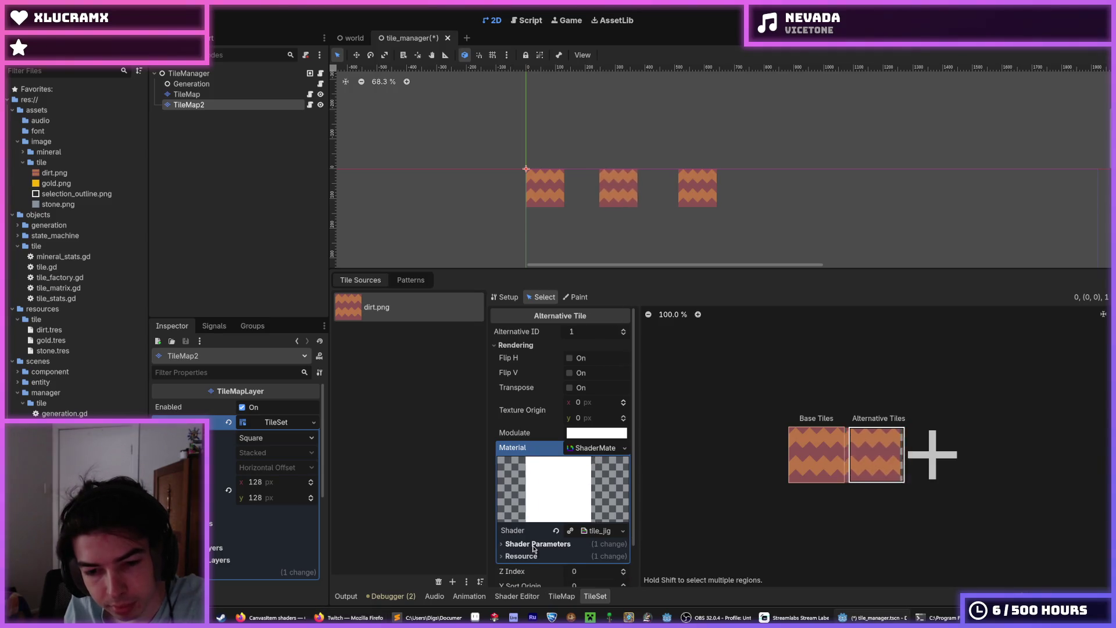
pyautogui.scroll(-6, 581, 192)
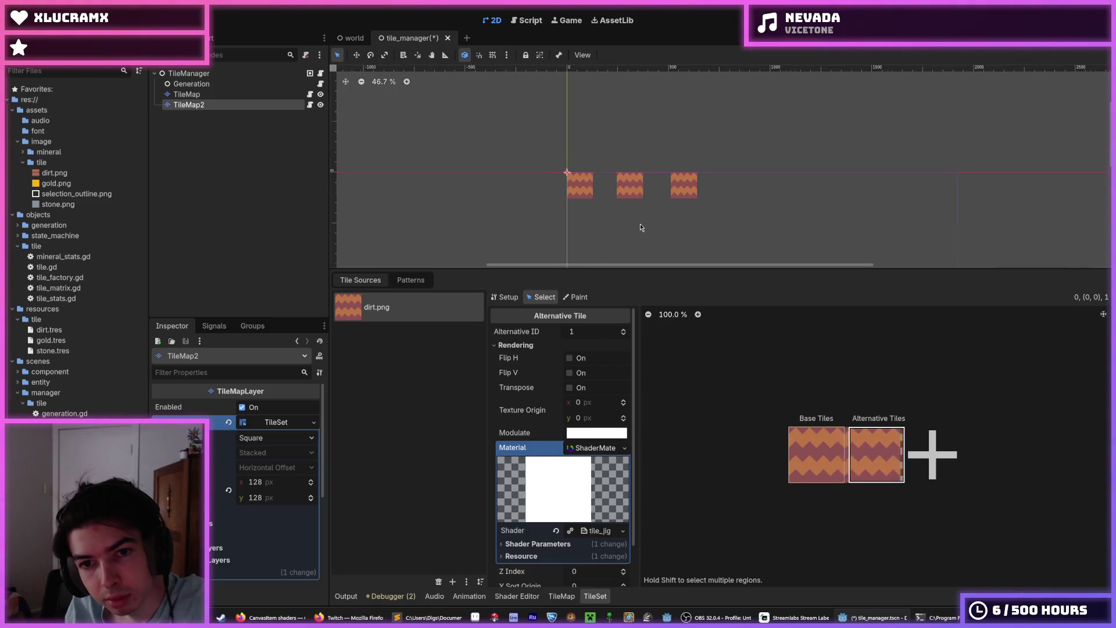
pyautogui.scroll(3, 654, 244)
pyautogui.scroll(3, 653, 238)
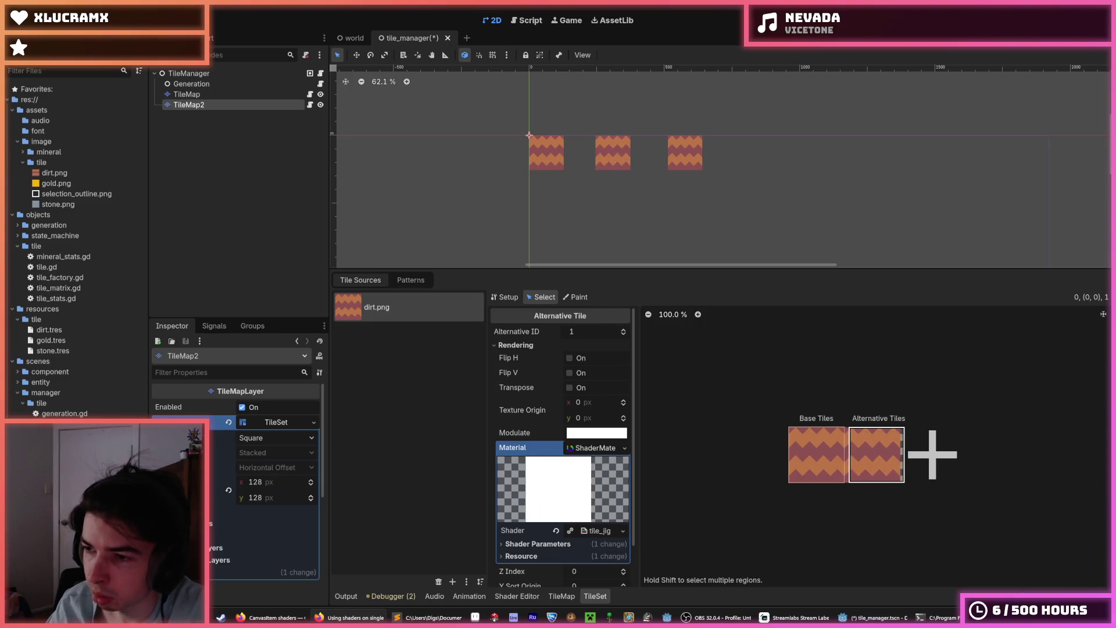
pyautogui.hotkey('alt', 'Tab')
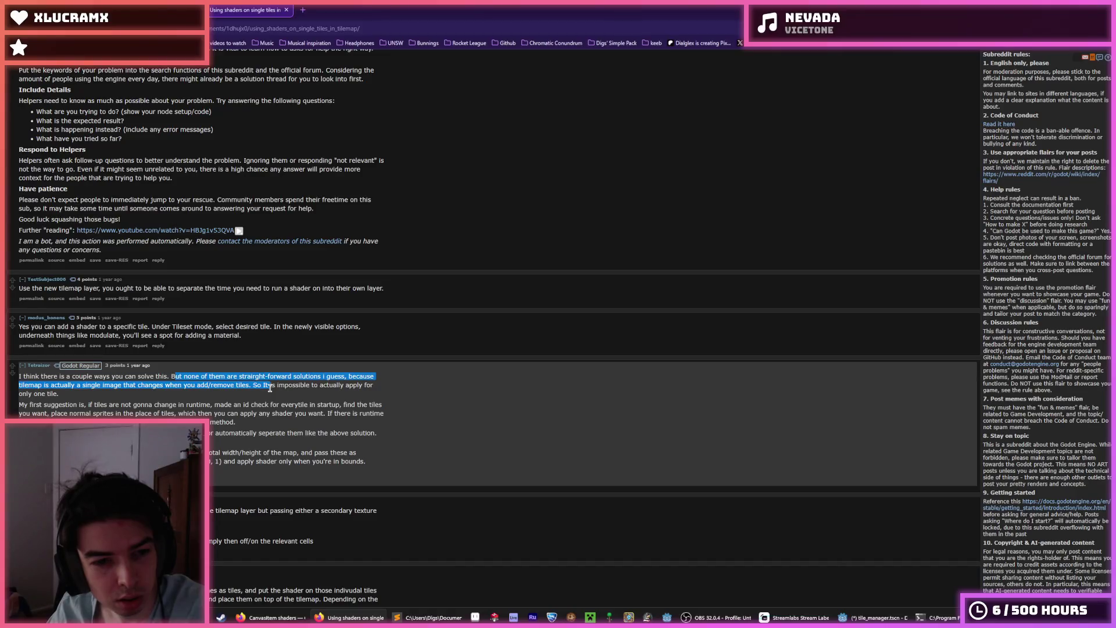
# Step: Highlight the Reddit comments about per-tile shaders being impossible and using separate shader scenes
pyautogui.click(249, 401)
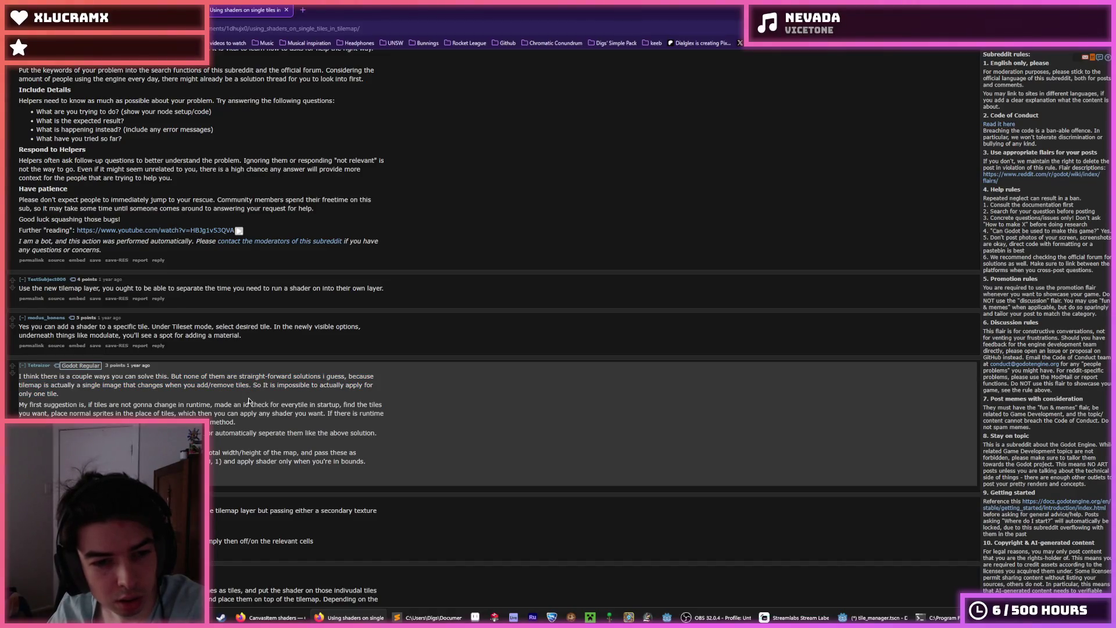
pyautogui.moveTo(249, 401); pyautogui.dragTo(273, 377)
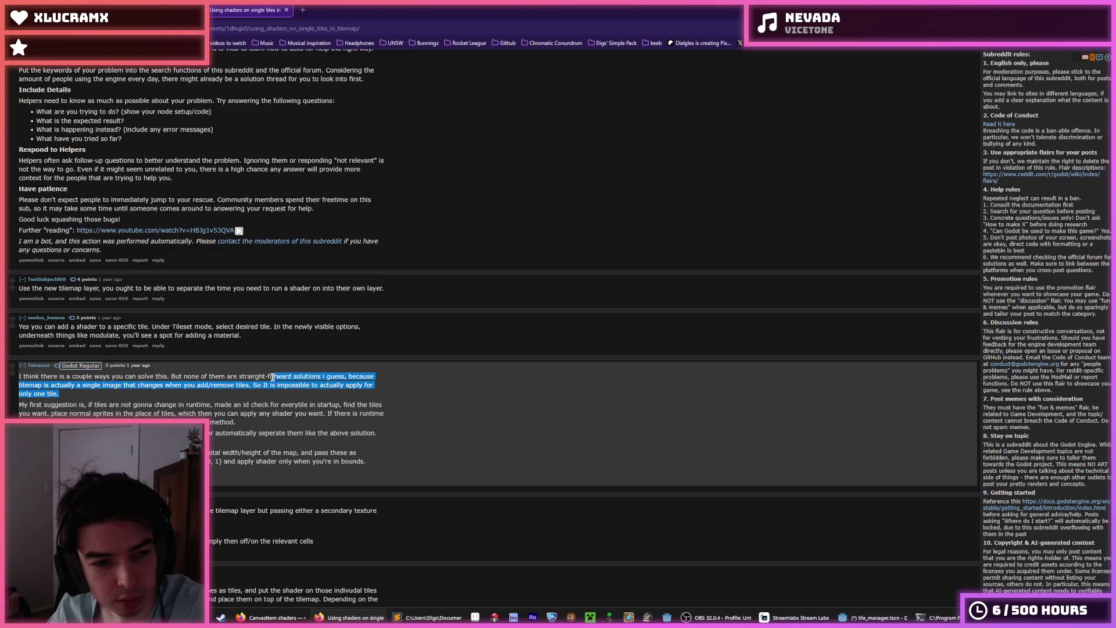
pyautogui.click(272, 376)
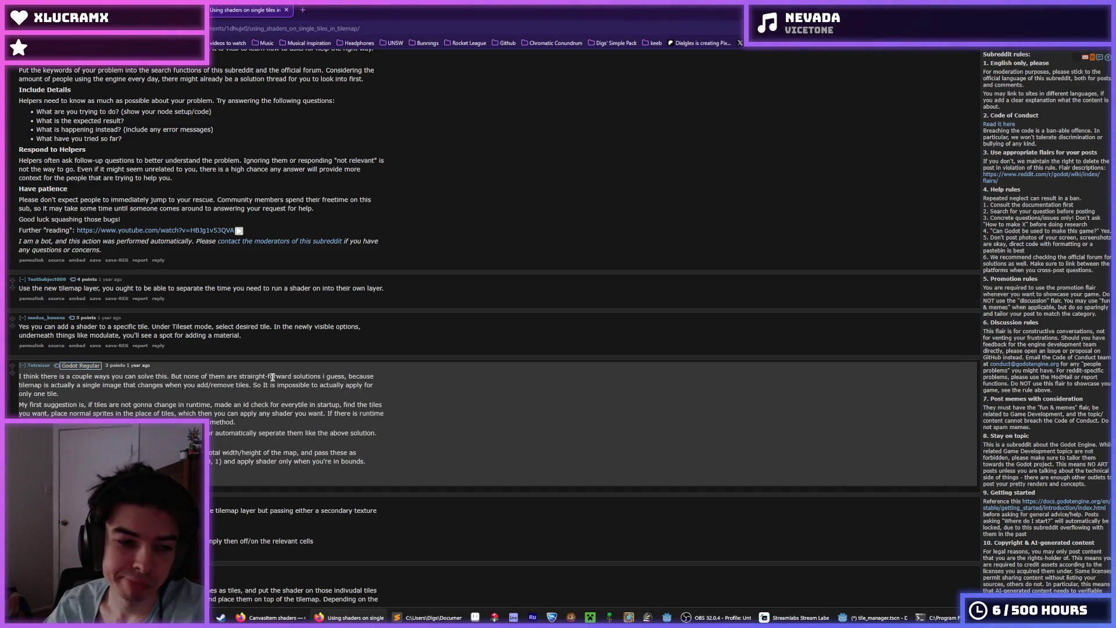
pyautogui.scroll(-5, 272, 378)
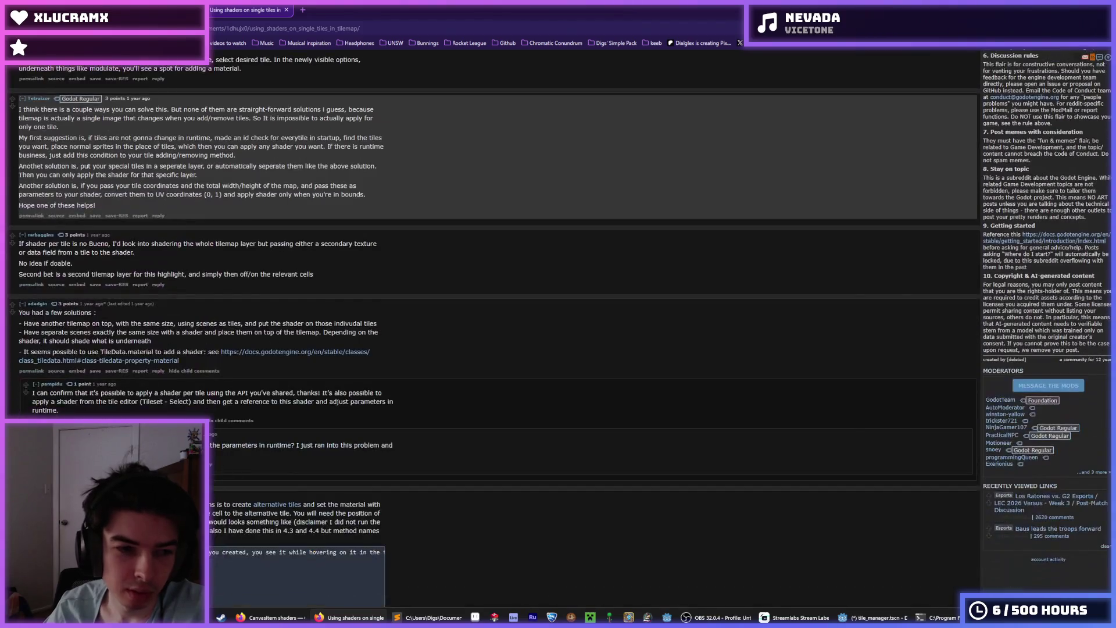
pyautogui.tripleClick(136, 341)
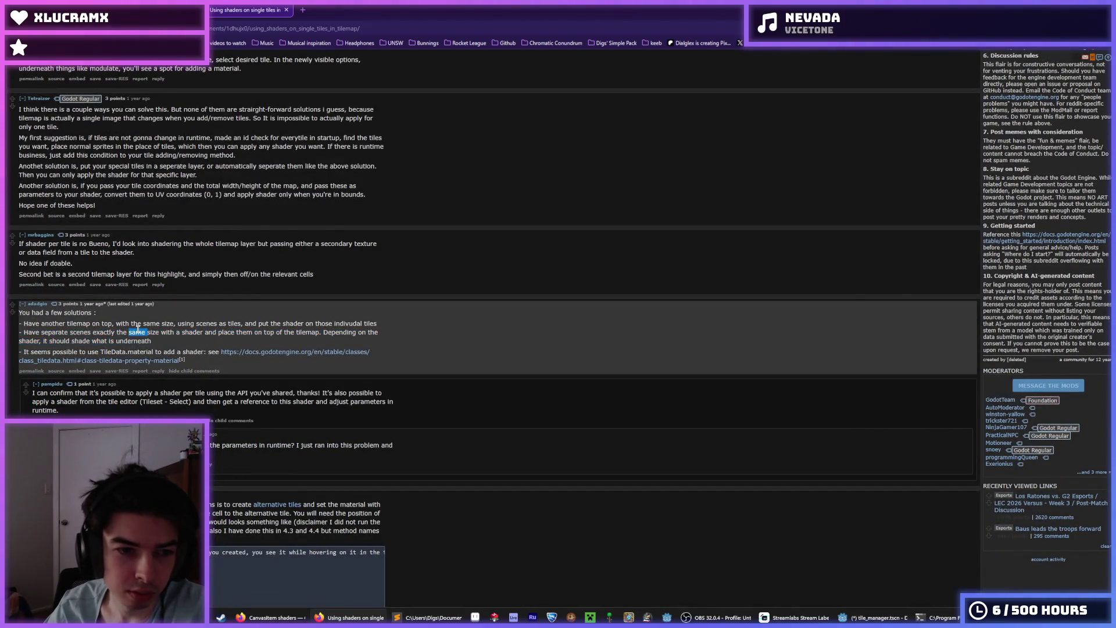
pyautogui.tripleClick(137, 325)
pyautogui.tripleClick(140, 333)
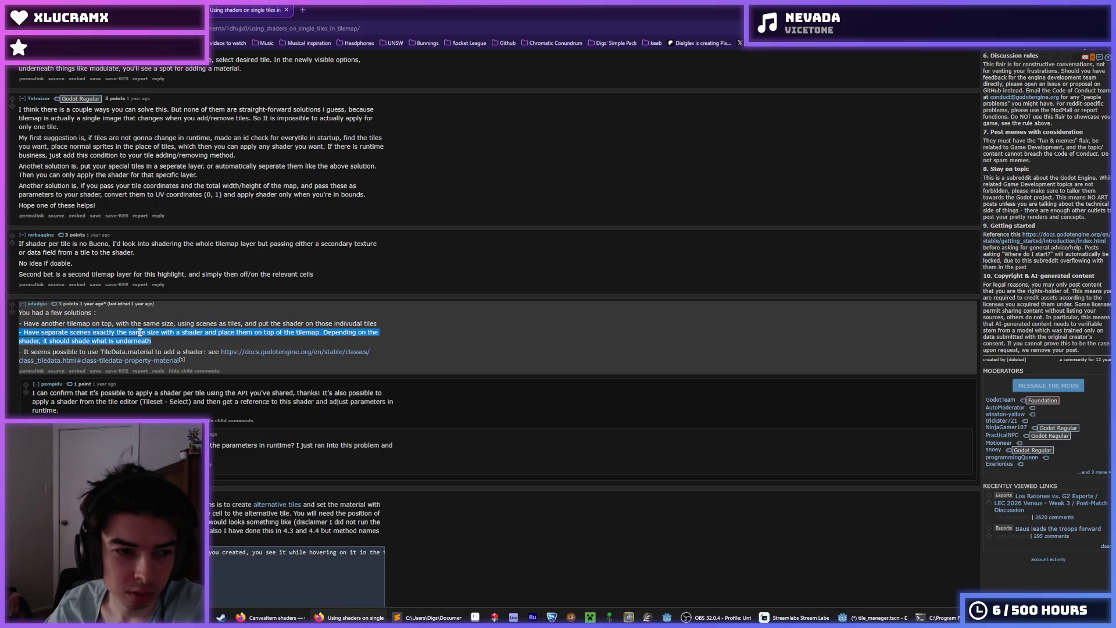
pyautogui.tripleClick(140, 333)
pyautogui.doubleClick(140, 332)
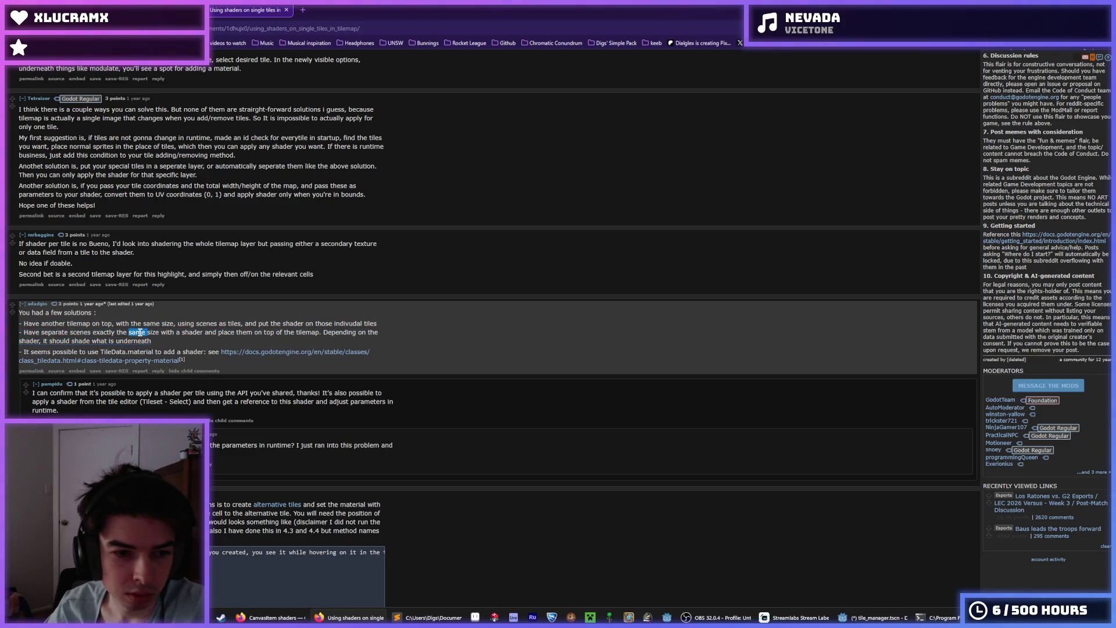
pyautogui.tripleClick(140, 333)
pyautogui.tripleClick(140, 332)
pyautogui.doubleClick(140, 333)
pyautogui.tripleClick(140, 333)
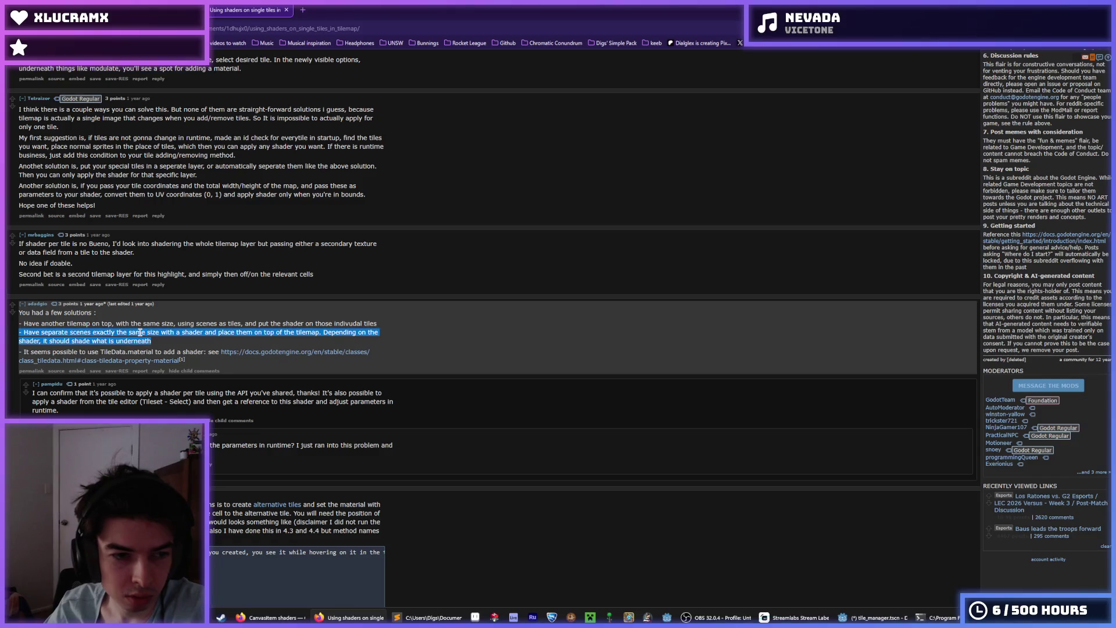
pyautogui.click(140, 332)
pyautogui.tripleClick(140, 332)
pyautogui.click(140, 333)
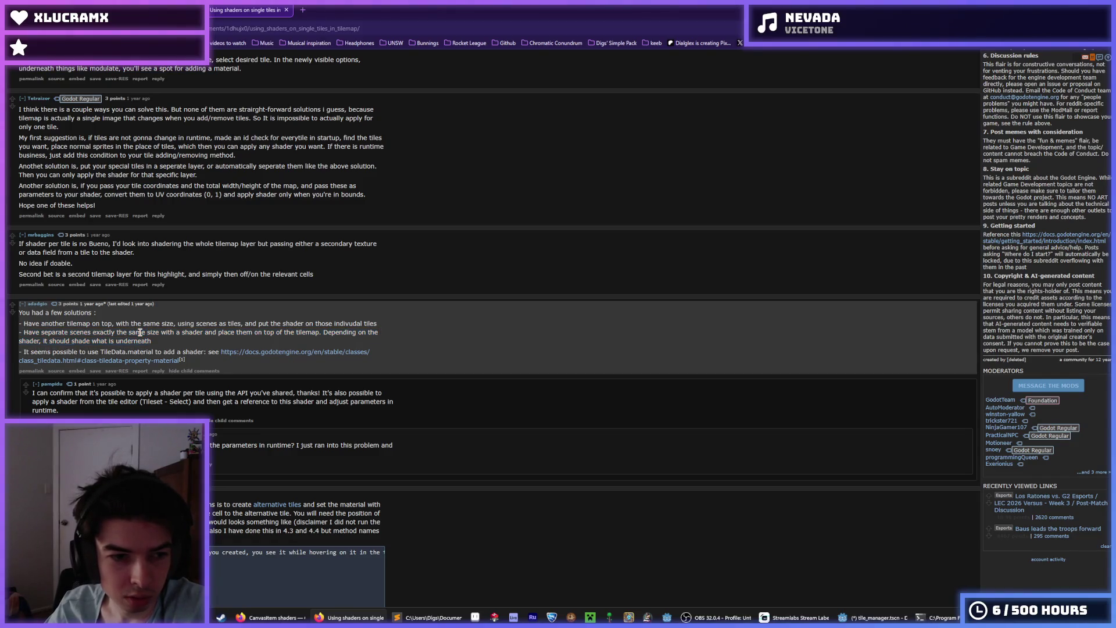
# Step: Open the TileData docs link in a background tab and scroll down to the set_cell code example
pyautogui.middleClick(231, 354)
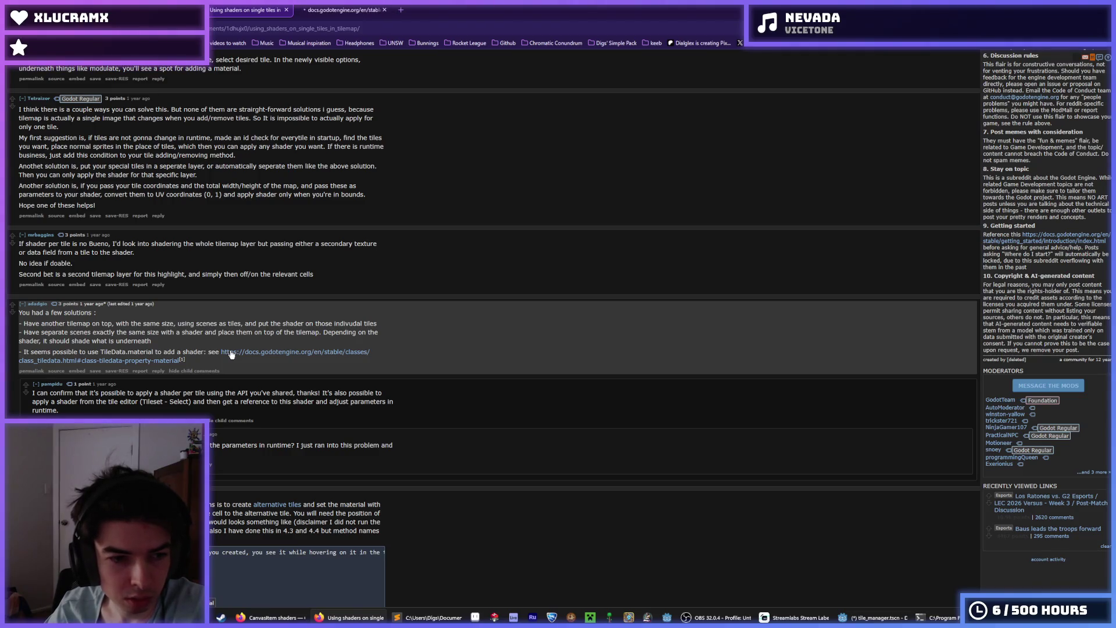
pyautogui.tripleClick(171, 349)
pyautogui.click(170, 348)
pyautogui.tripleClick(170, 345)
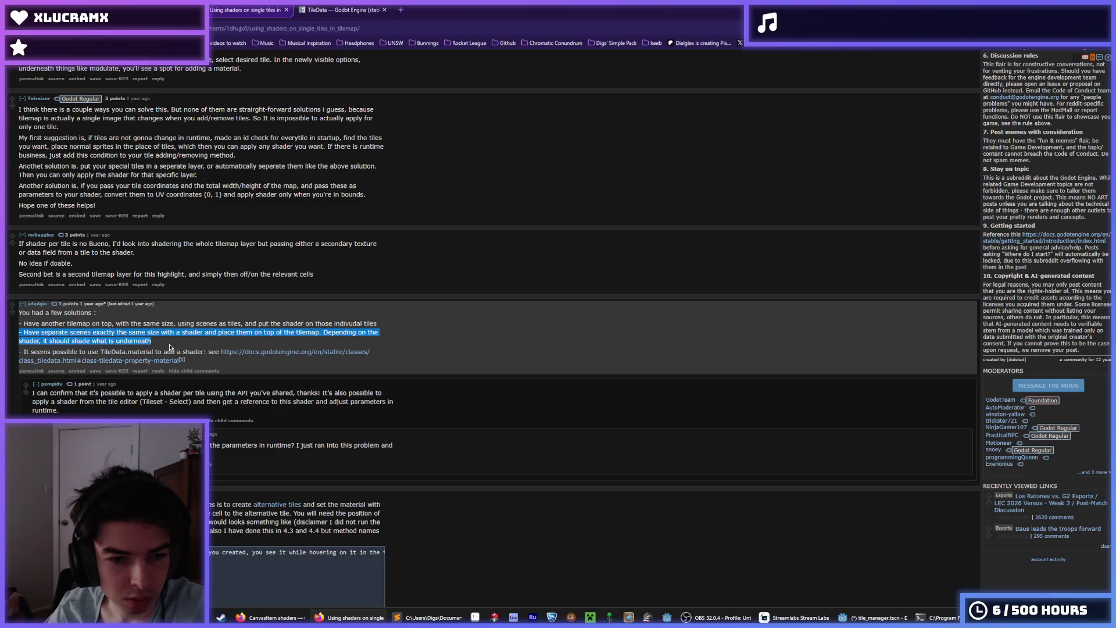
pyautogui.tripleClick(170, 347)
pyautogui.tripleClick(170, 347)
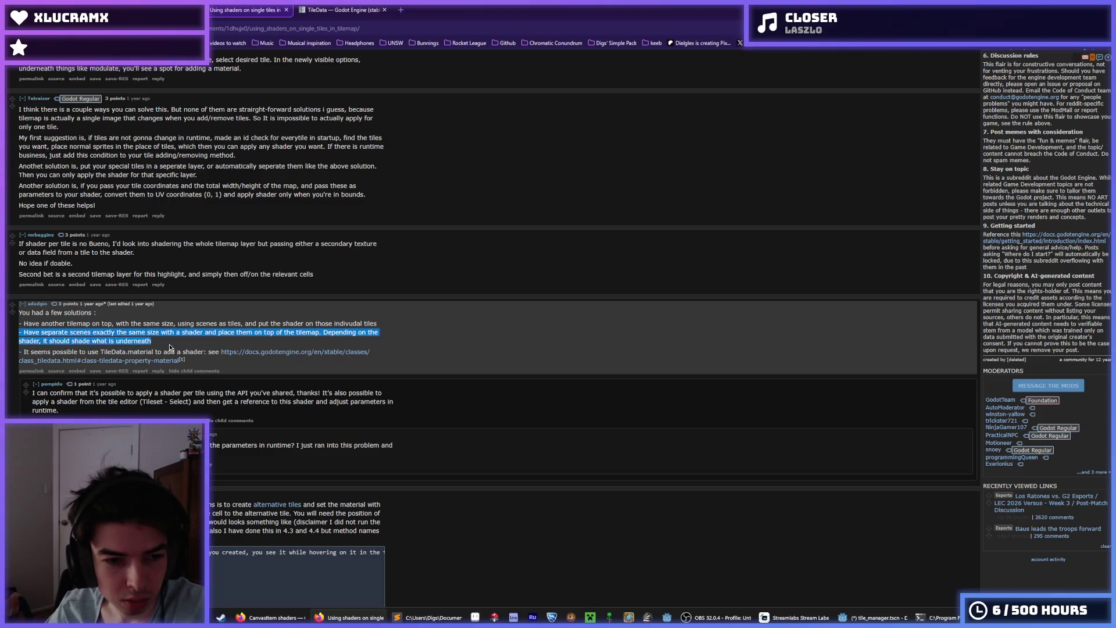
pyautogui.tripleClick(170, 347)
pyautogui.tripleClick(170, 347)
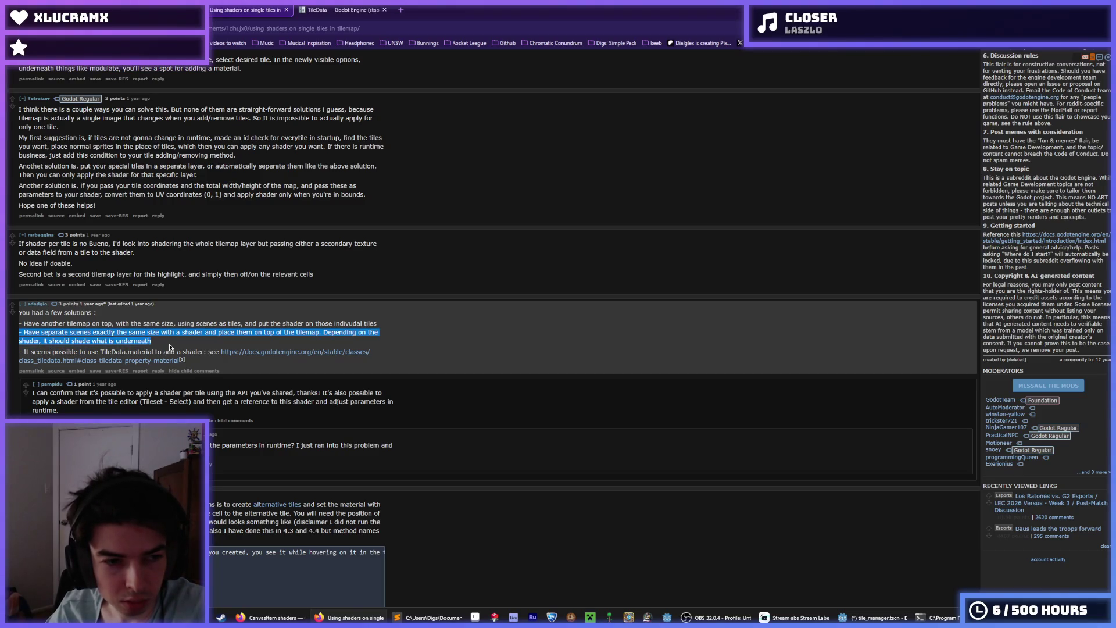
pyautogui.tripleClick(170, 347)
pyautogui.tripleClick(170, 347)
pyautogui.tripleClick(170, 347)
pyautogui.tripleClick(170, 347)
pyautogui.doubleClick(170, 347)
pyautogui.click(170, 347)
pyautogui.tripleClick(170, 347)
pyautogui.scroll(-4, 175, 361)
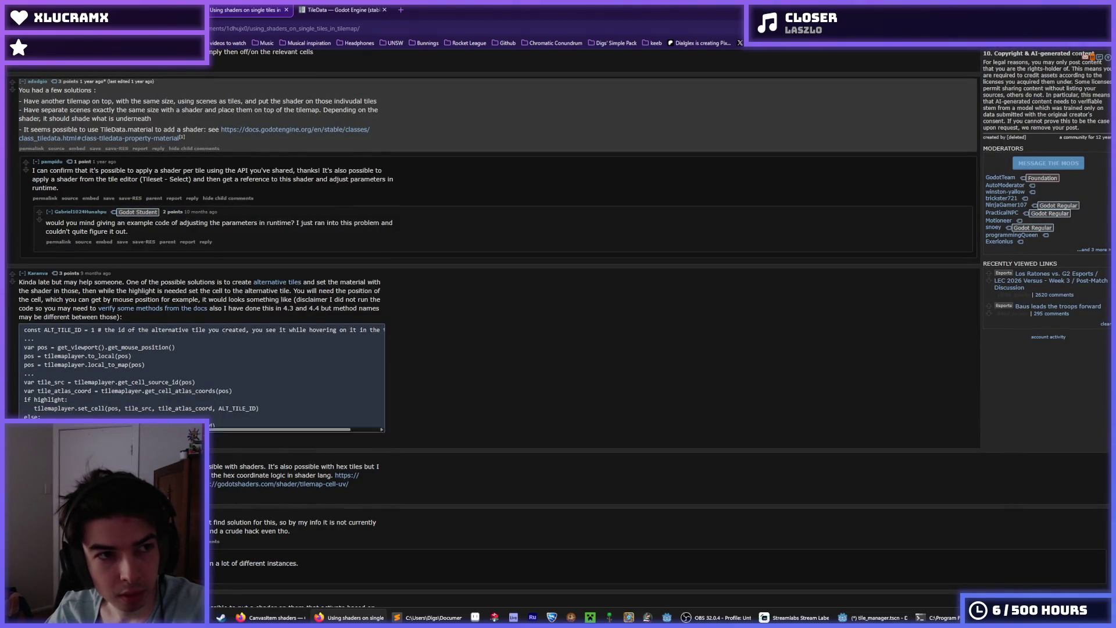
# Step: Move from Godot through the CanvasItem shaders docs to the project folder in File Explorer
pyautogui.press('super+Down')
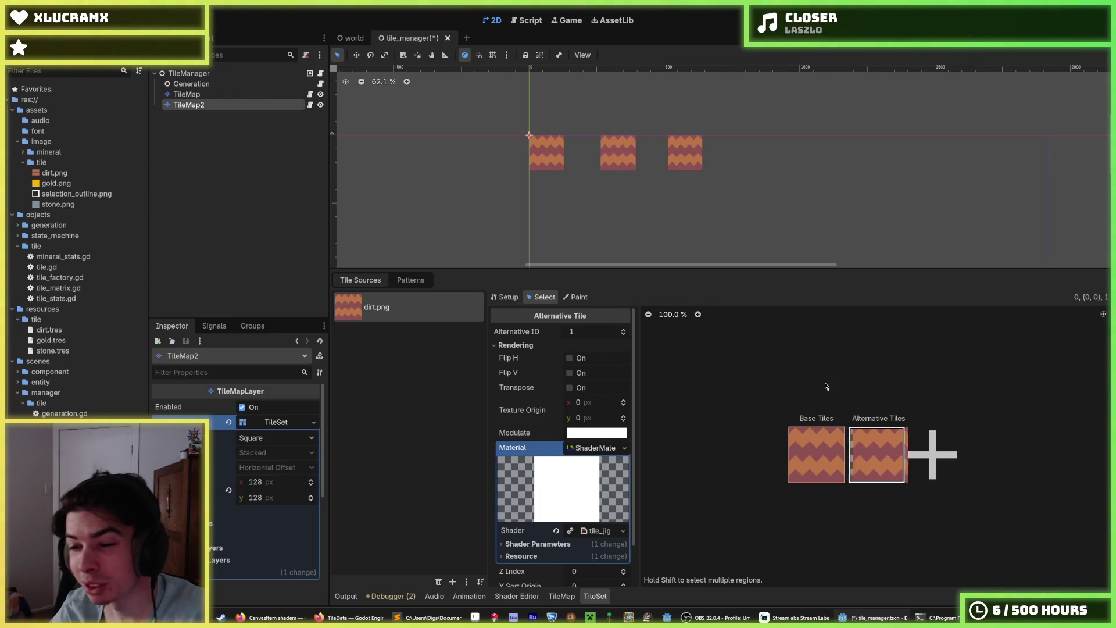
pyautogui.hotkey('alt', 'Tab')
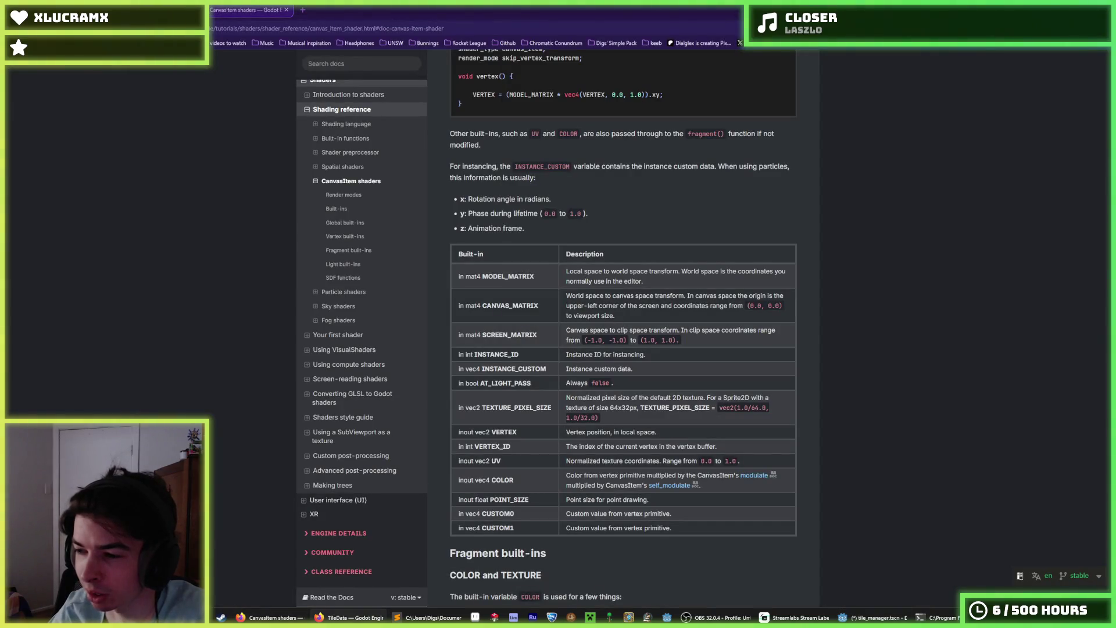
pyautogui.hotkey('alt', 'Tab')
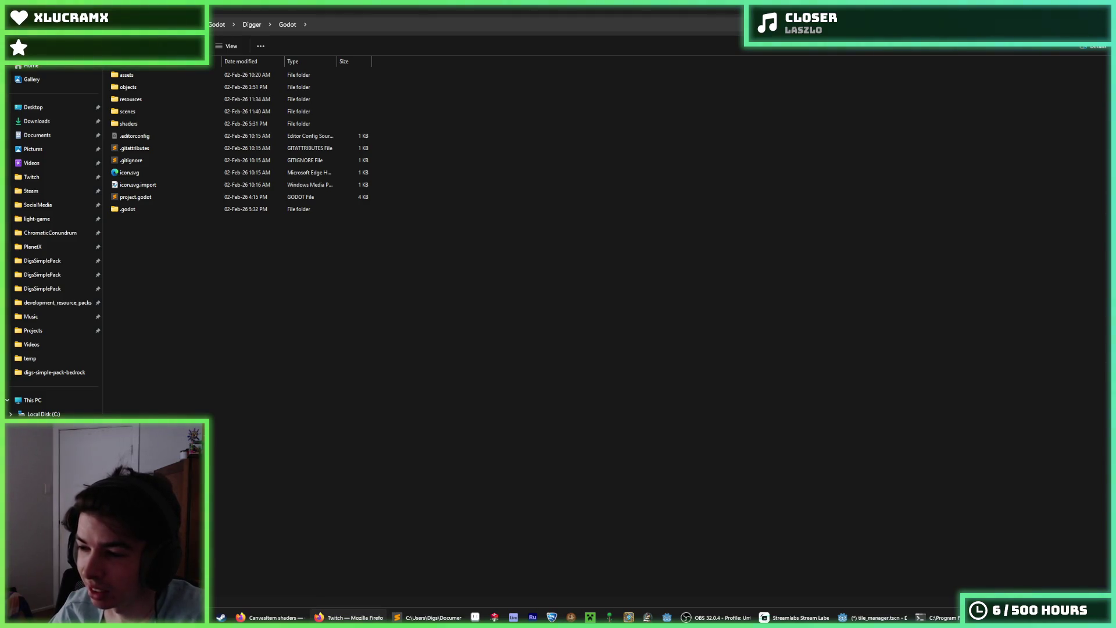
# Step: Return to the Godot TileSet editor showing dirt.png's alternative tile 1
pyautogui.hotkey('alt', 'Tab')
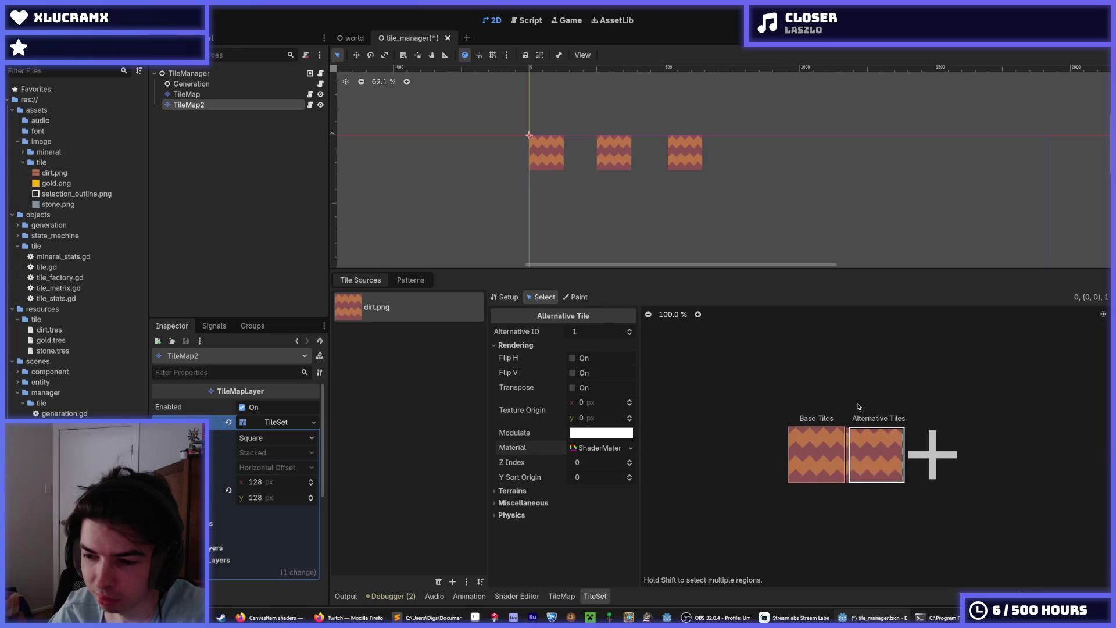
# Step: Check the base dirt tile, then add seven alternative dirt tiles beside it
pyautogui.click(816, 455)
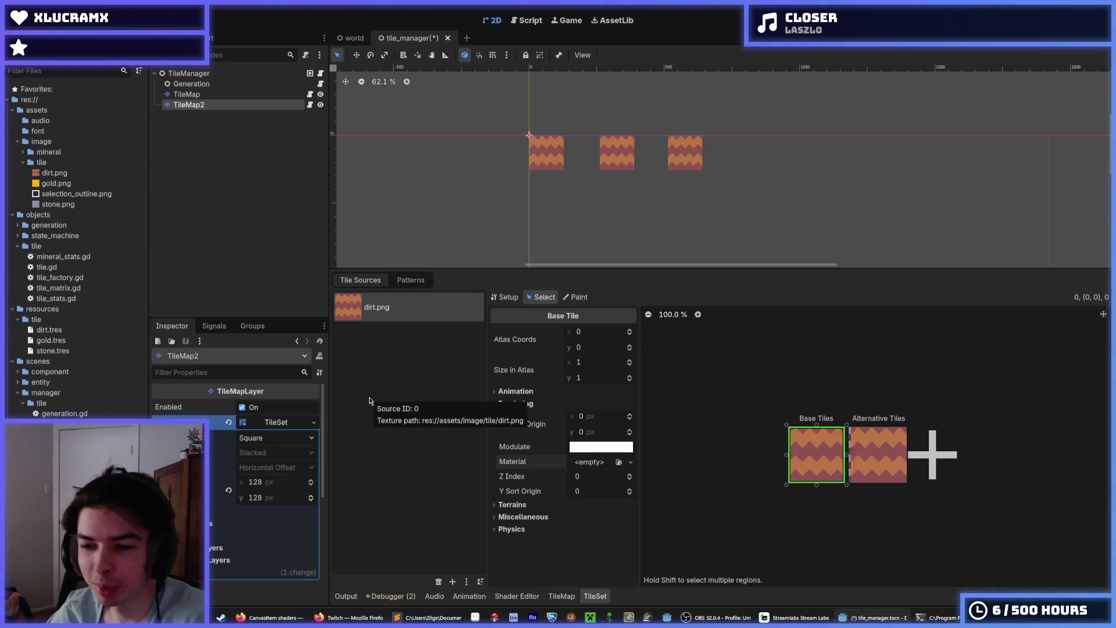
pyautogui.click(933, 454)
pyautogui.click(970, 450)
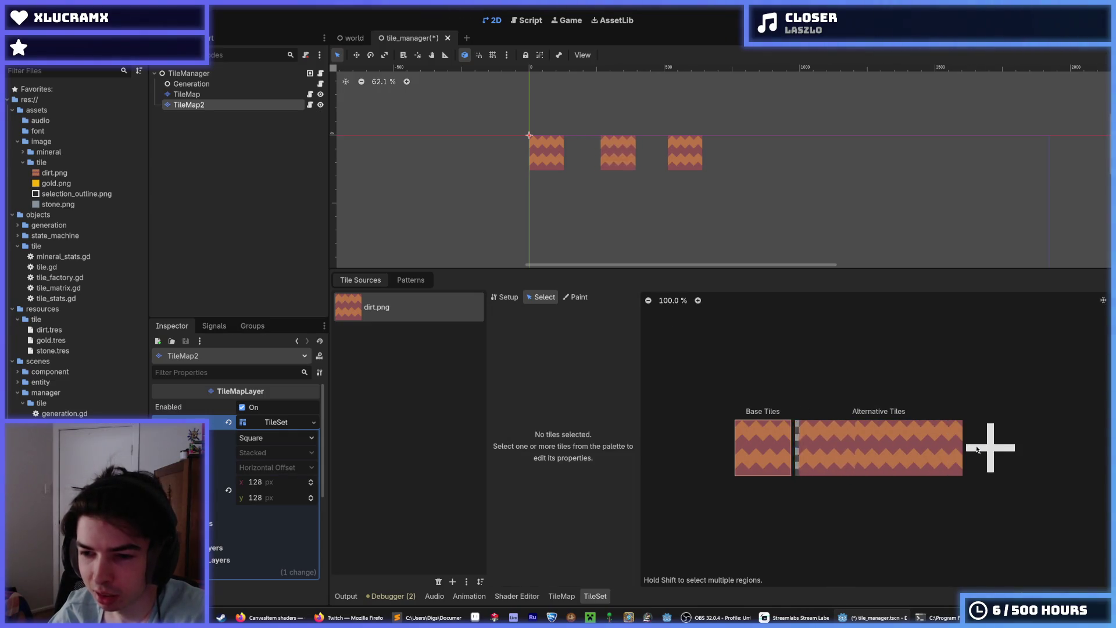
pyautogui.click(991, 447)
pyautogui.click(1019, 447)
pyautogui.click(1043, 446)
pyautogui.click(1071, 448)
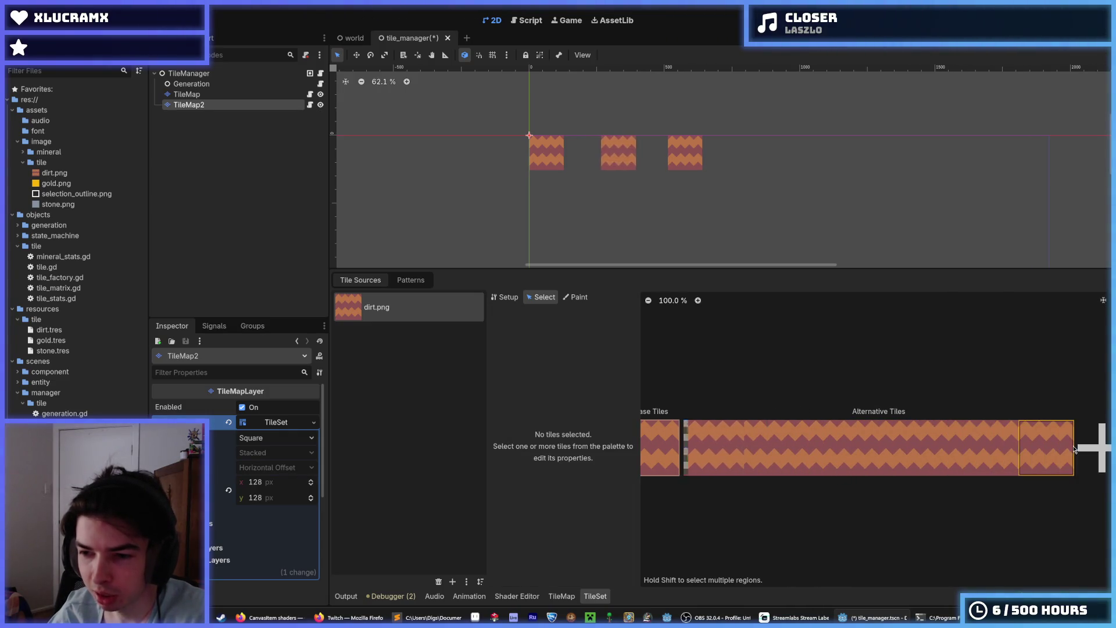
pyautogui.click(1096, 448)
# Step: Inspect alternative tiles 1 to 8, comparing tile 1's ShaderMaterial with empty-material ones
pyautogui.click(729, 464)
pyautogui.click(795, 460)
pyautogui.click(907, 459)
pyautogui.click(1018, 459)
pyautogui.click(1074, 459)
pyautogui.click(693, 456)
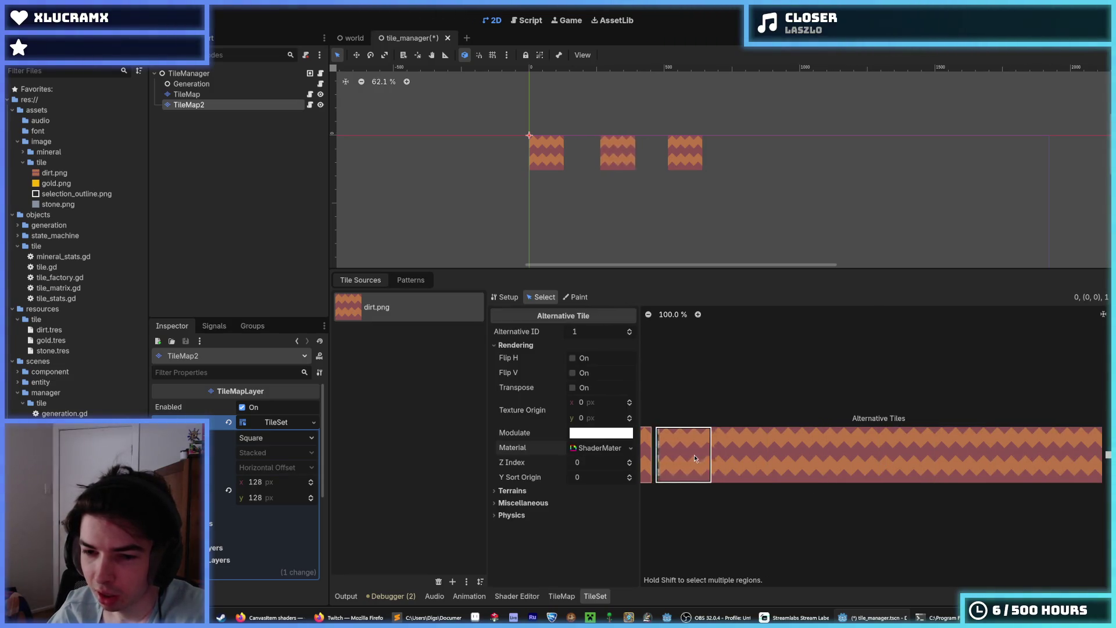
pyautogui.click(738, 458)
pyautogui.click(795, 458)
pyautogui.click(851, 457)
pyautogui.click(963, 459)
pyautogui.click(1074, 459)
pyautogui.click(852, 460)
pyautogui.click(750, 462)
pyautogui.click(795, 459)
pyautogui.click(850, 459)
pyautogui.click(963, 459)
pyautogui.click(1019, 459)
# Step: Re-inspect alternative tiles 2, 3, 5, 7 and 8 in the strip
pyautogui.click(738, 459)
pyautogui.click(850, 459)
pyautogui.click(1019, 460)
pyautogui.click(1075, 460)
pyautogui.click(852, 459)
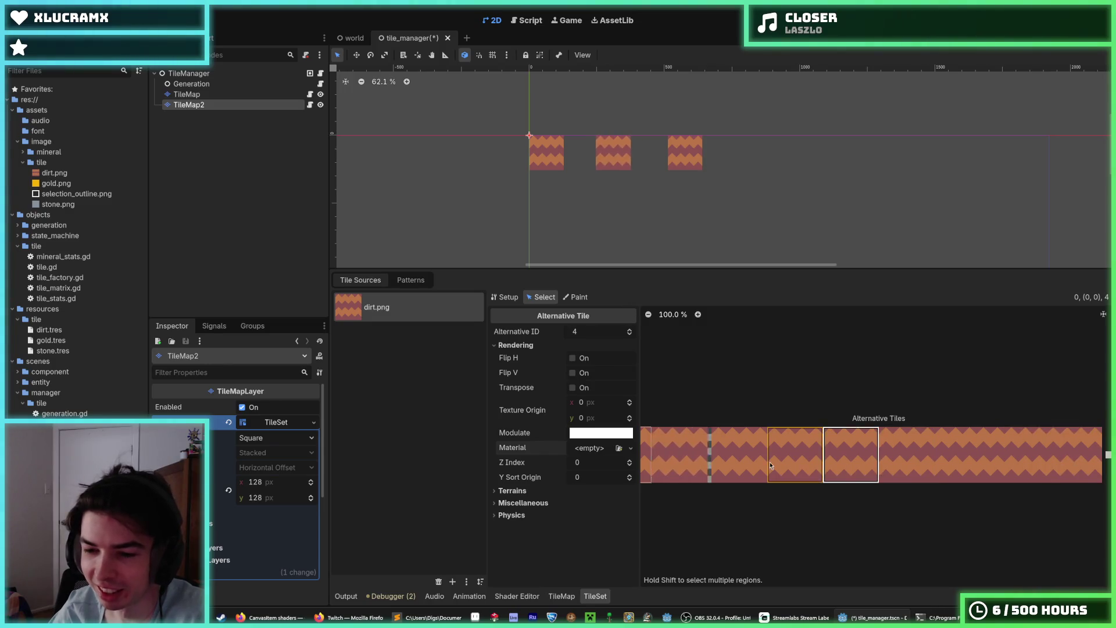
pyautogui.click(795, 459)
pyautogui.click(1018, 459)
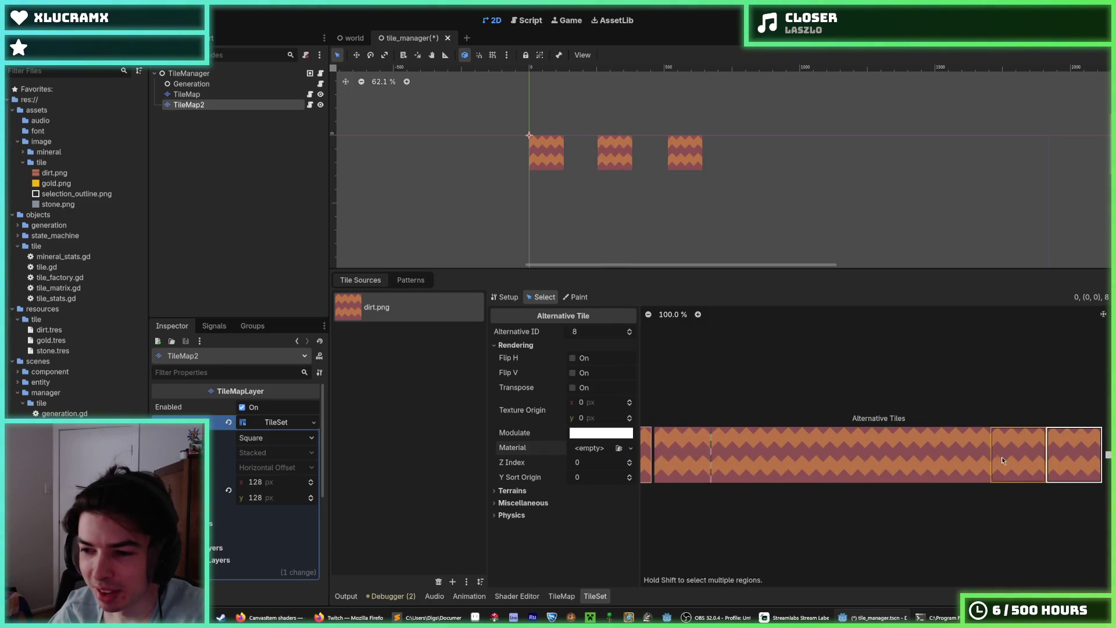
pyautogui.click(723, 456)
pyautogui.click(686, 456)
pyautogui.click(796, 454)
pyautogui.click(895, 452)
pyautogui.click(1064, 457)
pyautogui.click(1018, 459)
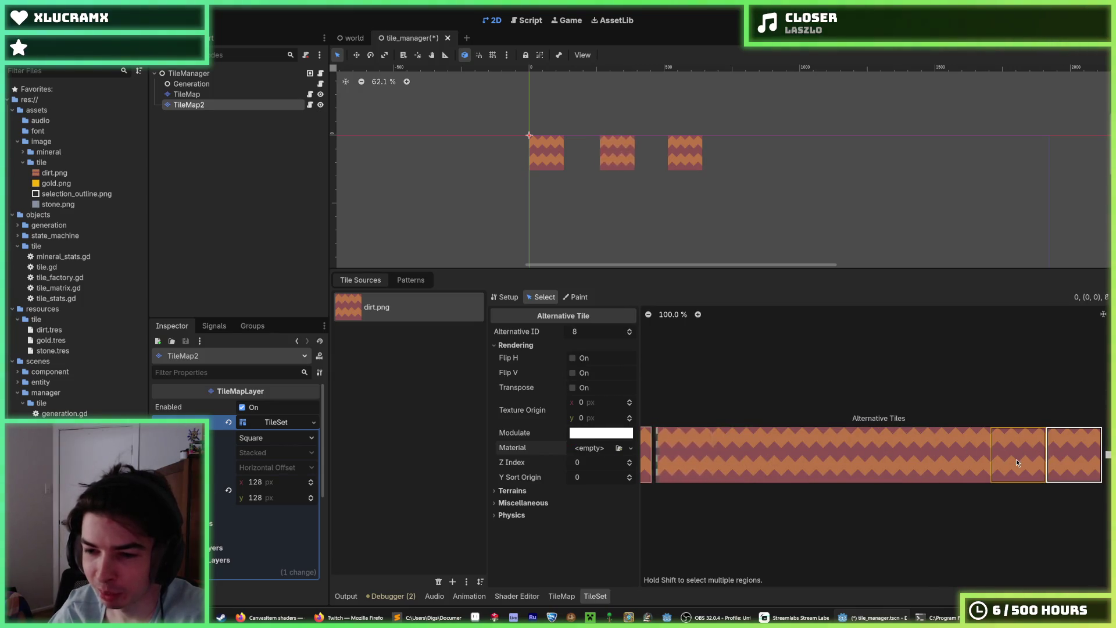
pyautogui.click(738, 457)
pyautogui.click(796, 445)
pyautogui.click(907, 456)
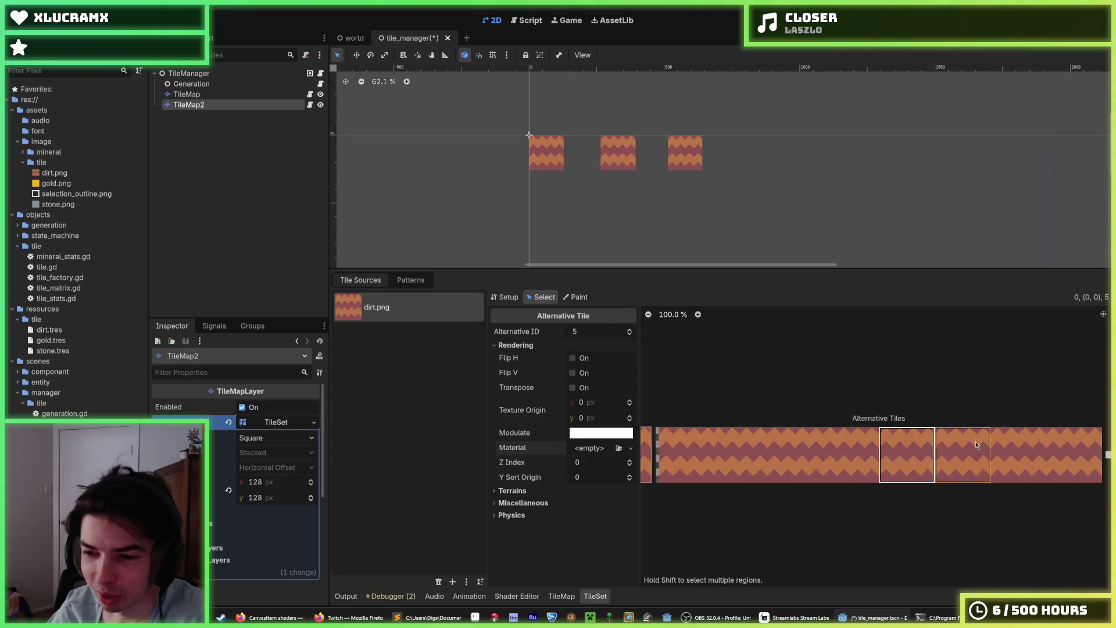
# Step: Add two more alternative dirt tiles and inspect the newest one, ID 10
pyautogui.scroll(-5, 1000, 468)
pyautogui.click(1047, 471)
pyautogui.click(1059, 471)
pyautogui.click(1049, 469)
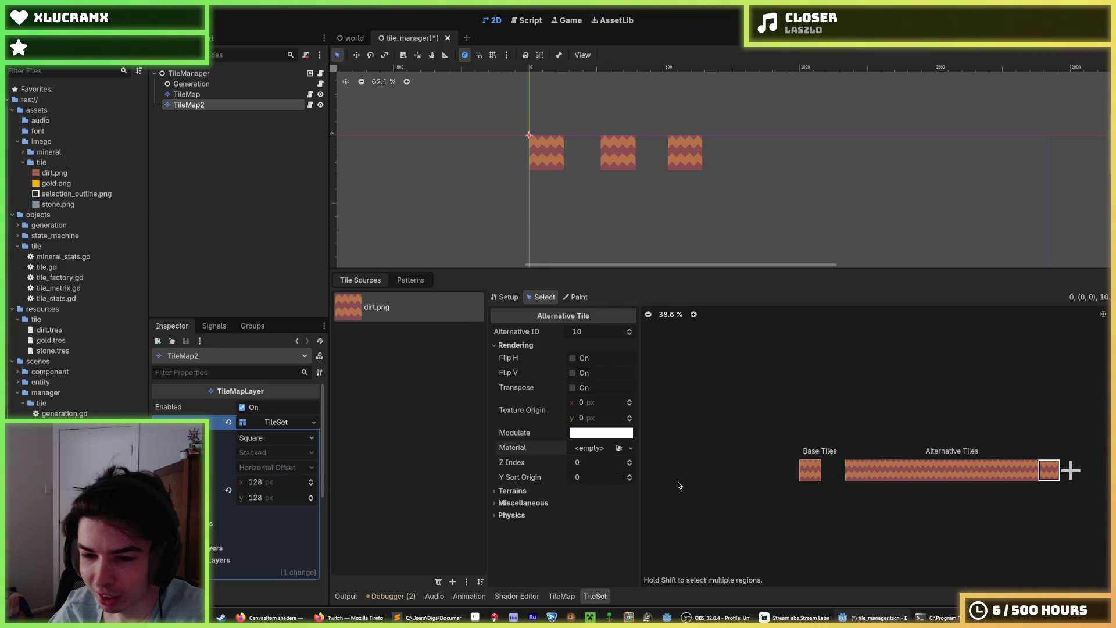
# Step: Select alternative tiles from 9 back down to 2 along the strip
pyautogui.click(883, 468)
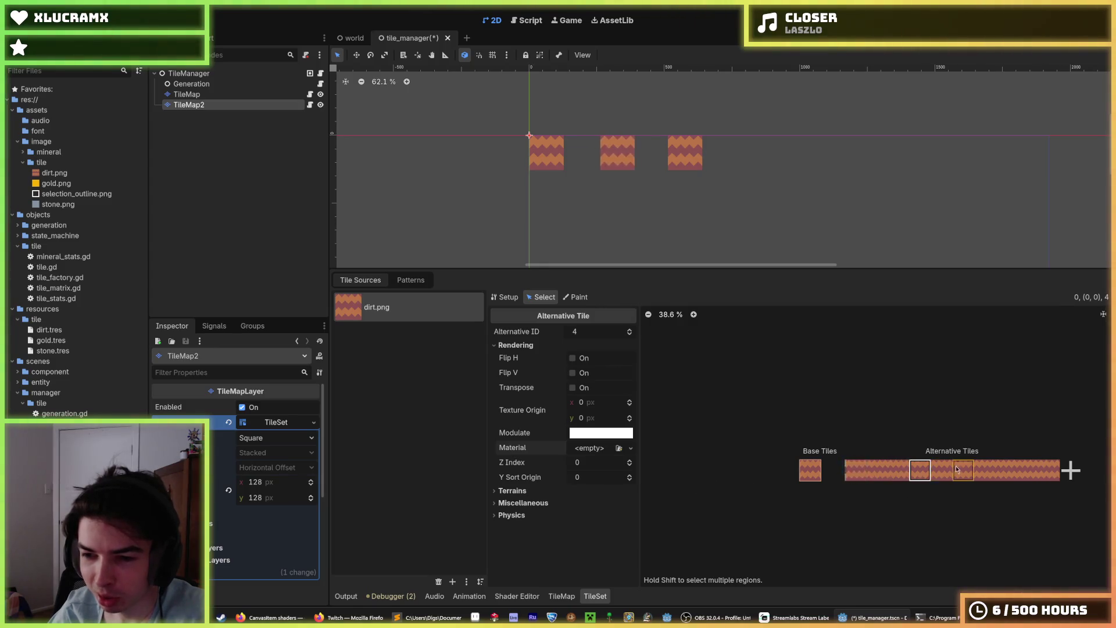
pyautogui.click(1028, 470)
pyautogui.click(1045, 472)
pyautogui.click(1028, 472)
pyautogui.click(1003, 475)
pyautogui.click(1047, 471)
pyautogui.click(1028, 471)
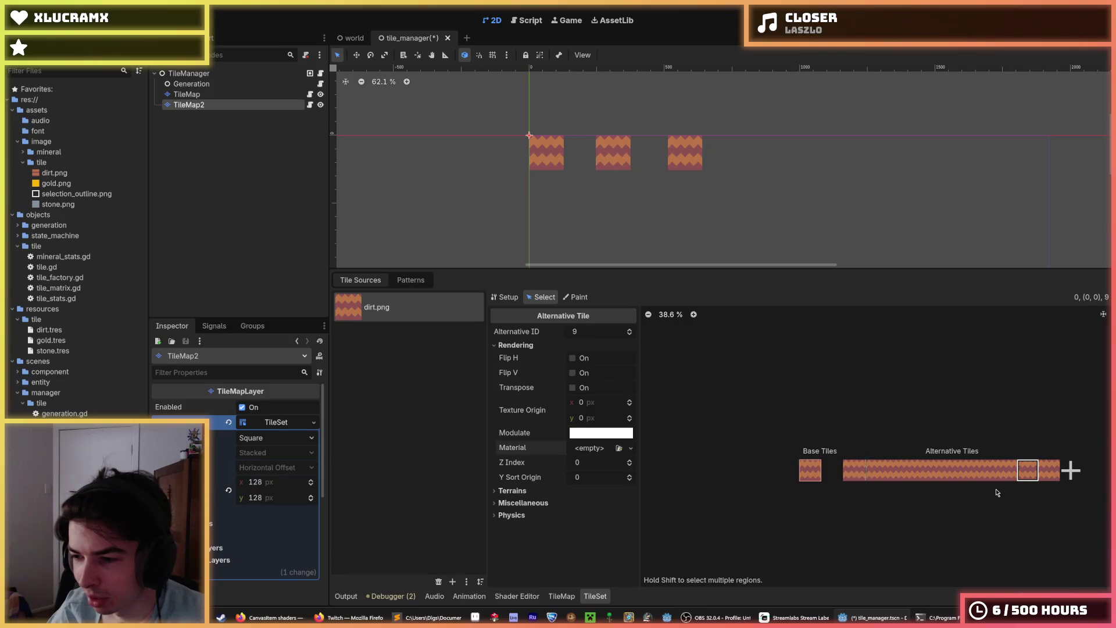
pyautogui.click(984, 471)
pyautogui.click(955, 472)
pyautogui.click(936, 475)
pyautogui.click(885, 474)
# Step: Delete alternative tiles 2, 3 and the next two extras
pyautogui.rightClick(885, 474)
pyautogui.click(891, 477)
pyautogui.rightClick(892, 475)
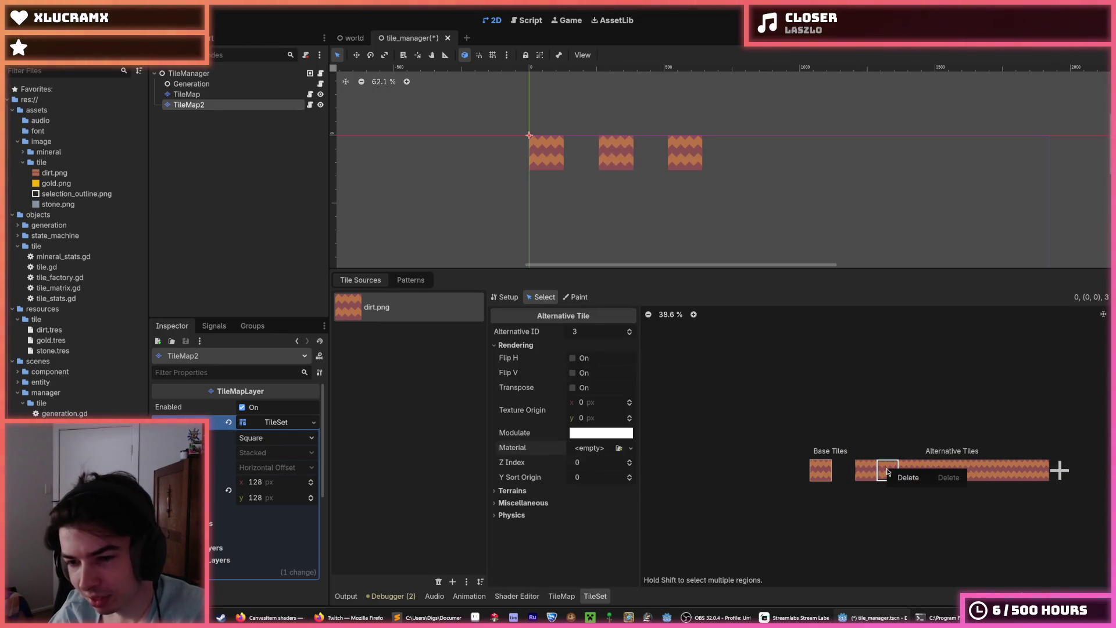
pyautogui.click(899, 477)
pyautogui.rightClick(916, 474)
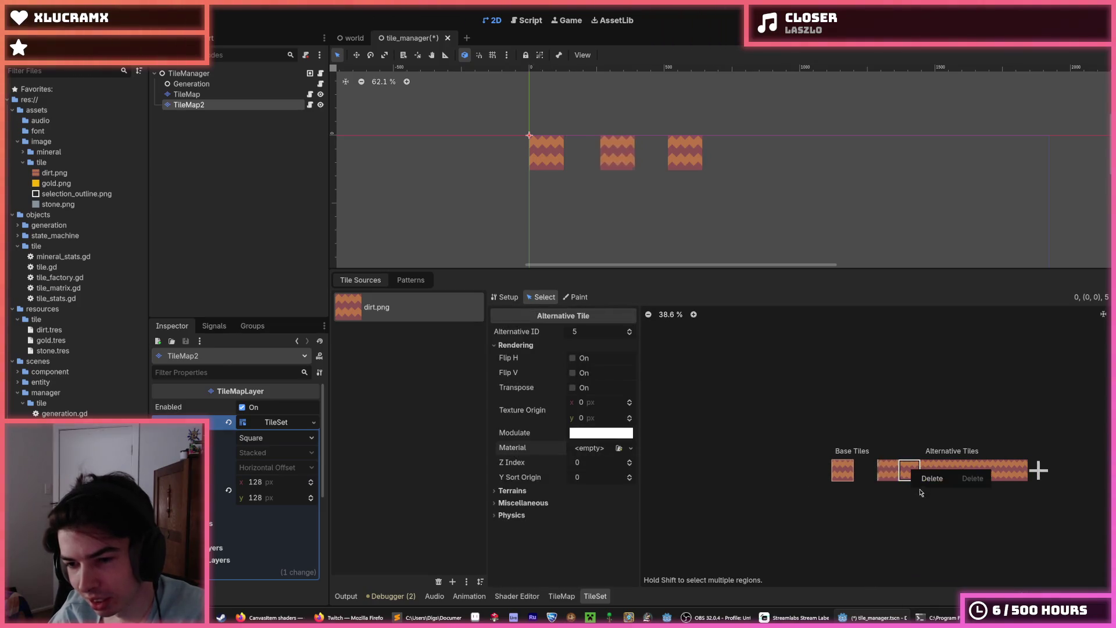
pyautogui.click(930, 479)
pyautogui.rightClick(928, 471)
pyautogui.click(941, 478)
# Step: Delete the remaining surplus alternatives, leaving a single alternative dirt tile
pyautogui.rightClick(943, 473)
pyautogui.click(956, 477)
pyautogui.rightClick(959, 474)
pyautogui.click(956, 483)
pyautogui.rightClick(957, 472)
pyautogui.click(964, 479)
pyautogui.click(956, 468)
pyautogui.rightClick(959, 469)
pyautogui.click(982, 479)
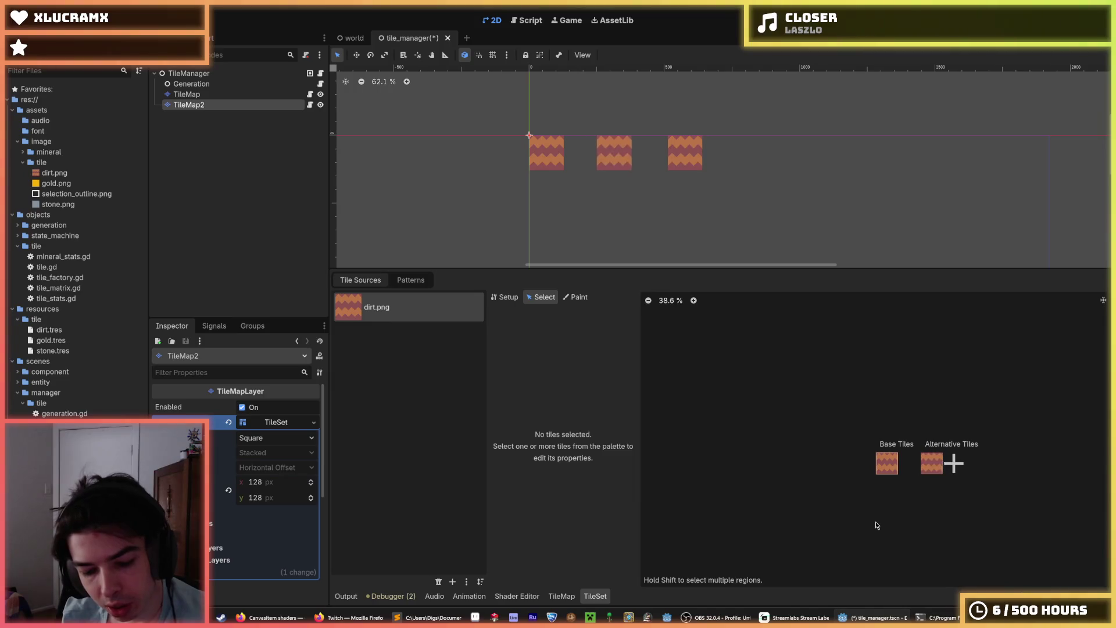
# Step: Save the tile_manager scene and select the TileMap node to show its tile palette
pyautogui.hotkey('ctrl', 's')
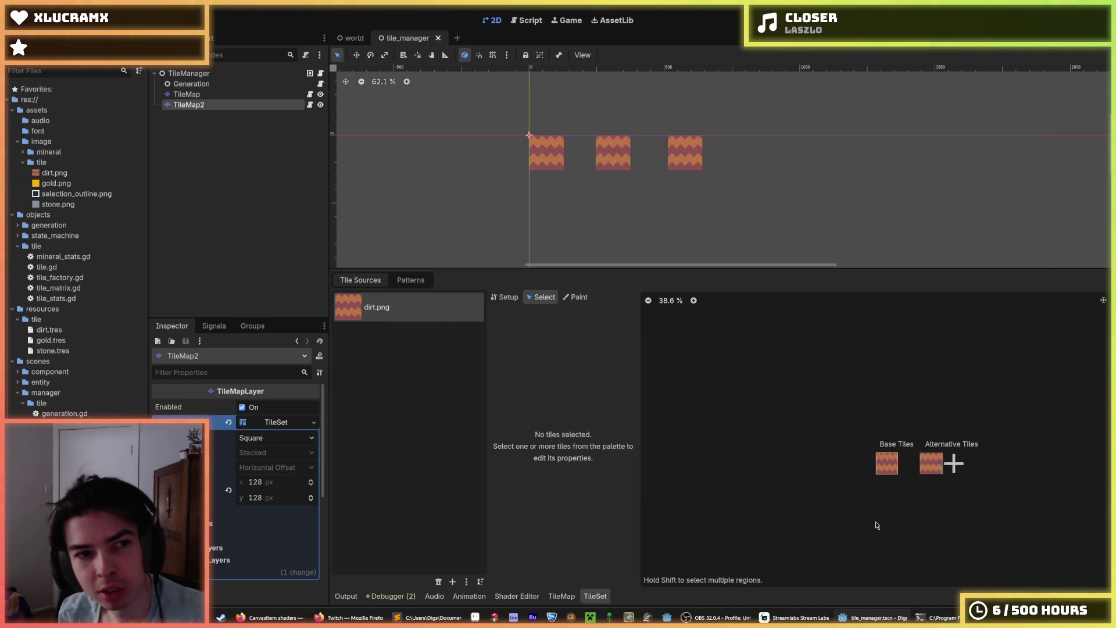
pyautogui.click(182, 75)
pyautogui.click(202, 96)
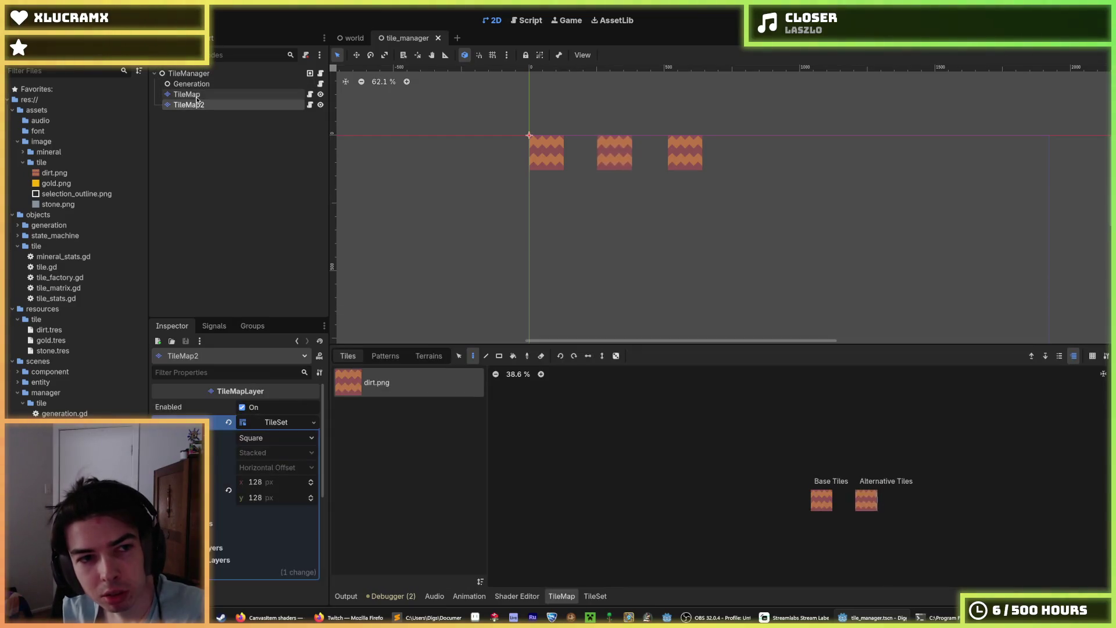
# Step: Open the tile_map.gd script attached to the TileMap node
pyautogui.click(200, 105)
pyautogui.click(192, 95)
pyautogui.rightClick(194, 96)
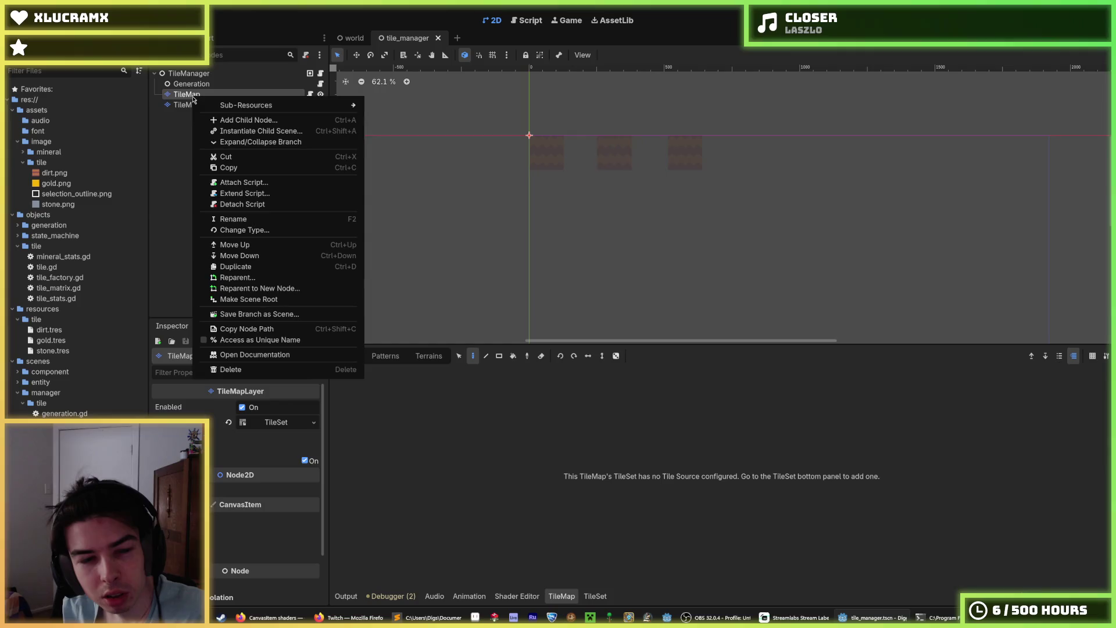
pyautogui.press('Escape')
pyautogui.click(310, 94)
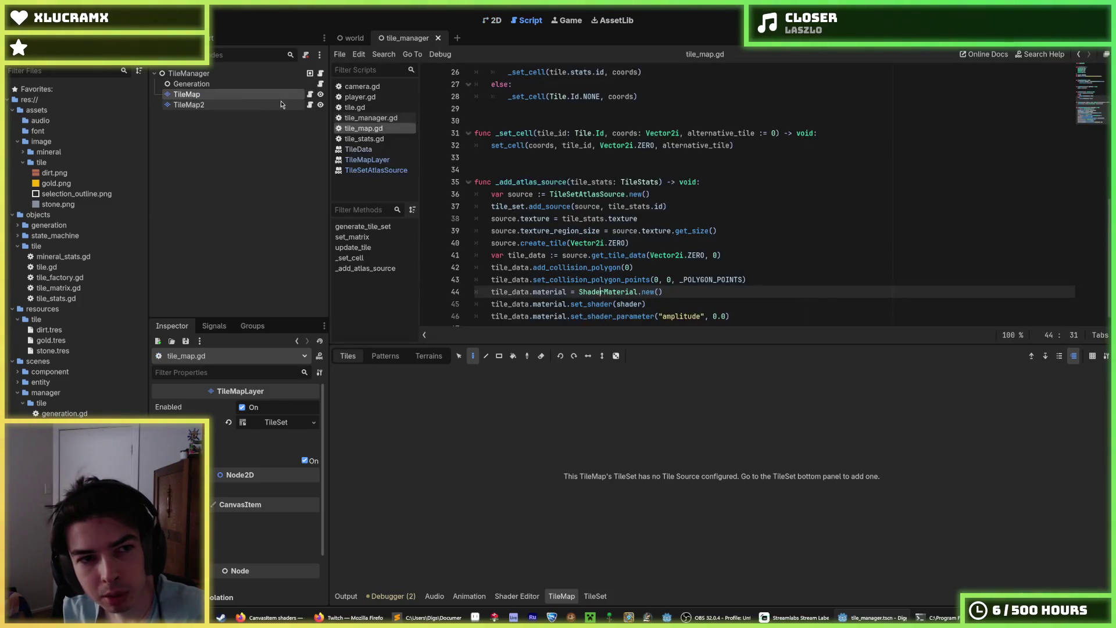
# Step: Browse tile_map.gd from the top, highlighting the update_tile function
pyautogui.click(543, 158)
pyautogui.click(207, 105)
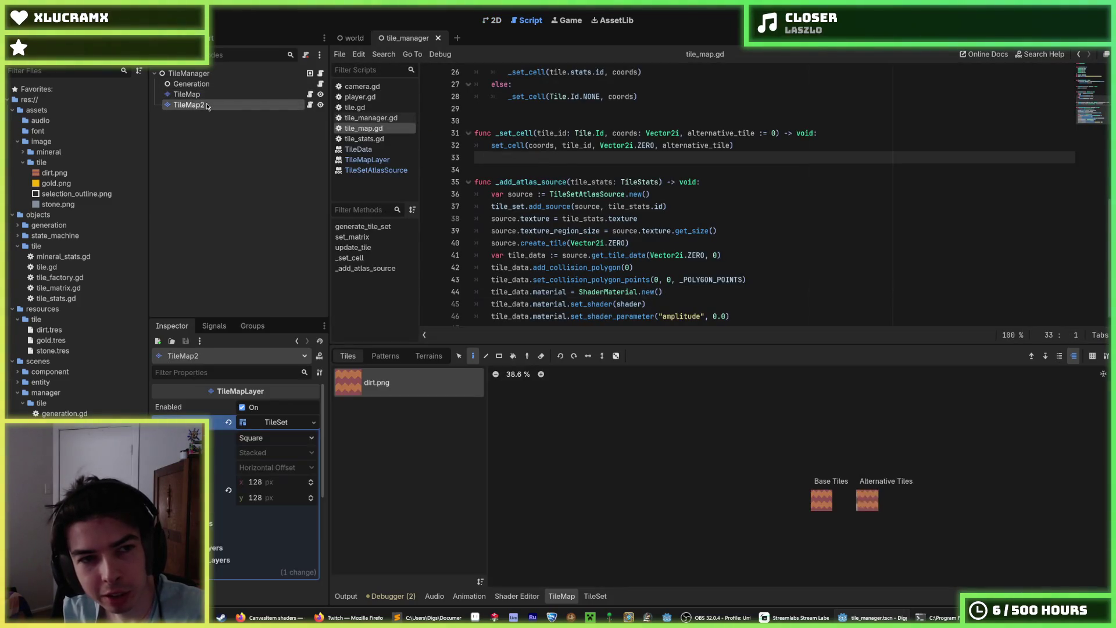
pyautogui.click(218, 96)
pyautogui.click(545, 166)
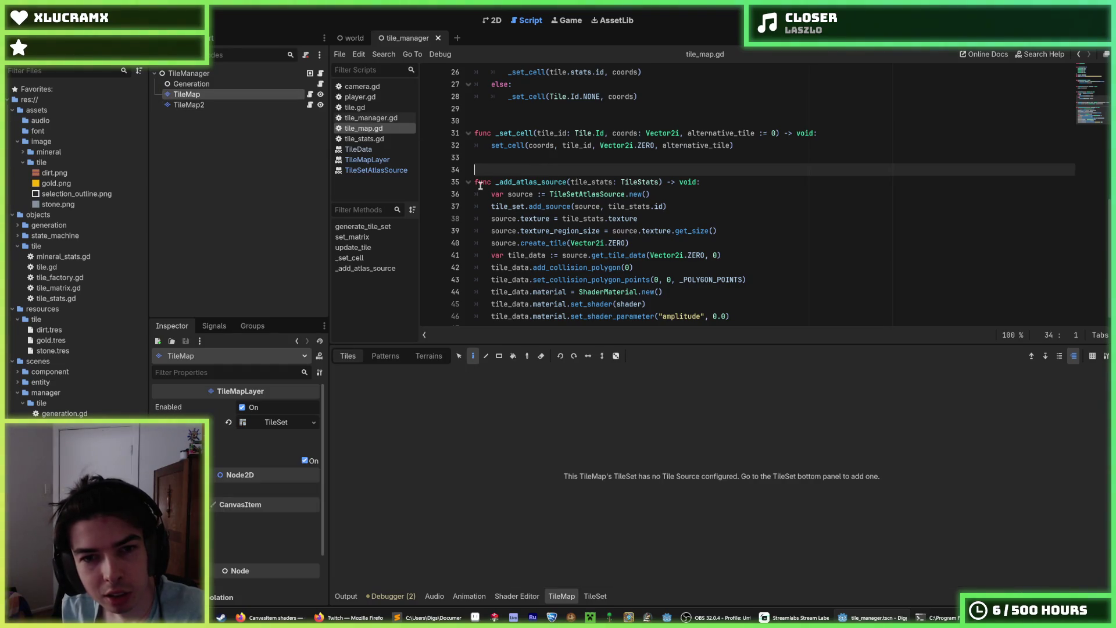
pyautogui.scroll(8, 524, 204)
pyautogui.scroll(-8, 500, 240)
pyautogui.scroll(7, 500, 240)
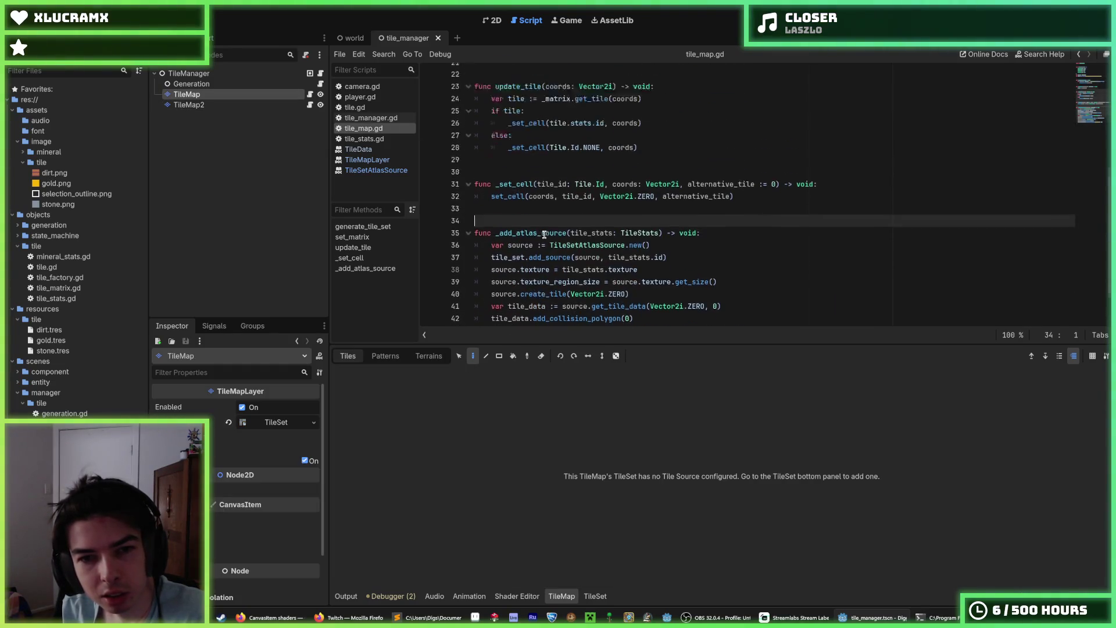
pyautogui.scroll(-4, 607, 225)
pyautogui.moveTo(655, 196)
pyautogui.mouseDown()
pyautogui.moveTo(476, 183)
pyautogui.moveTo(472, 137)
pyautogui.mouseUp()
pyautogui.click(666, 202)
pyautogui.scroll(6, 640, 203)
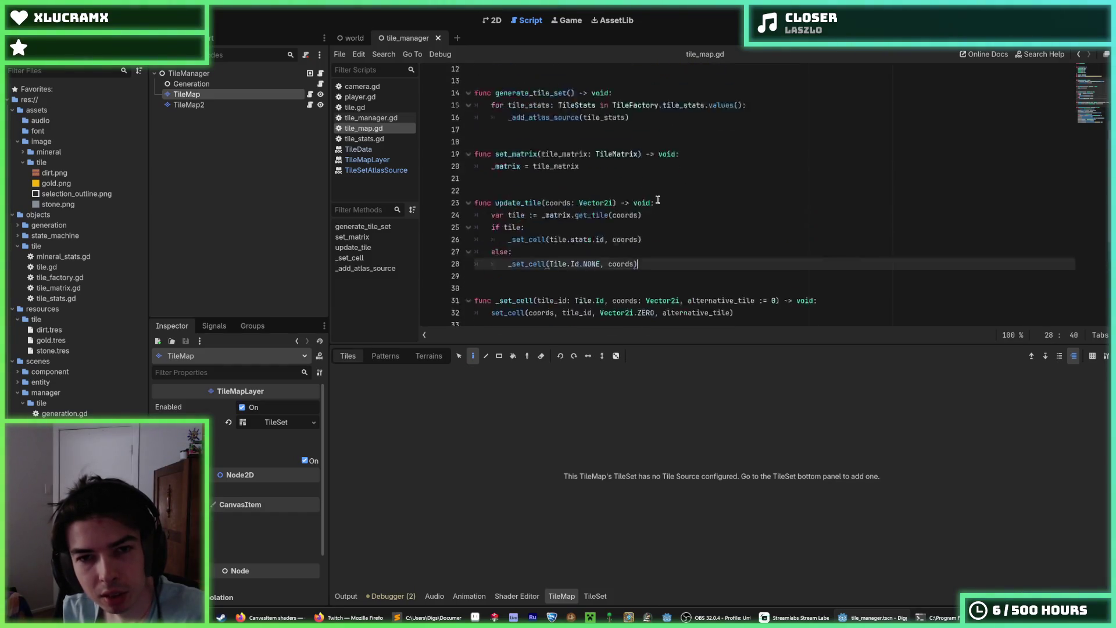
pyautogui.click(518, 206)
pyautogui.scroll(-8, 519, 206)
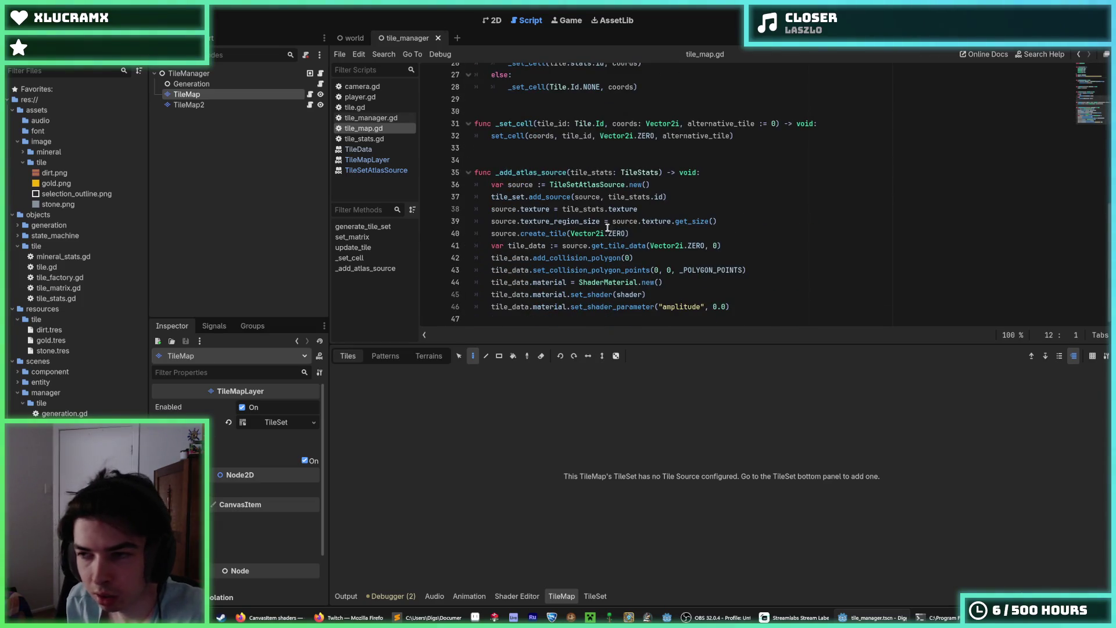
pyautogui.scroll(1, 580, 226)
# Step: Go to the _add_atlas_source function and its shader parameter line
pyautogui.moveTo(580, 225)
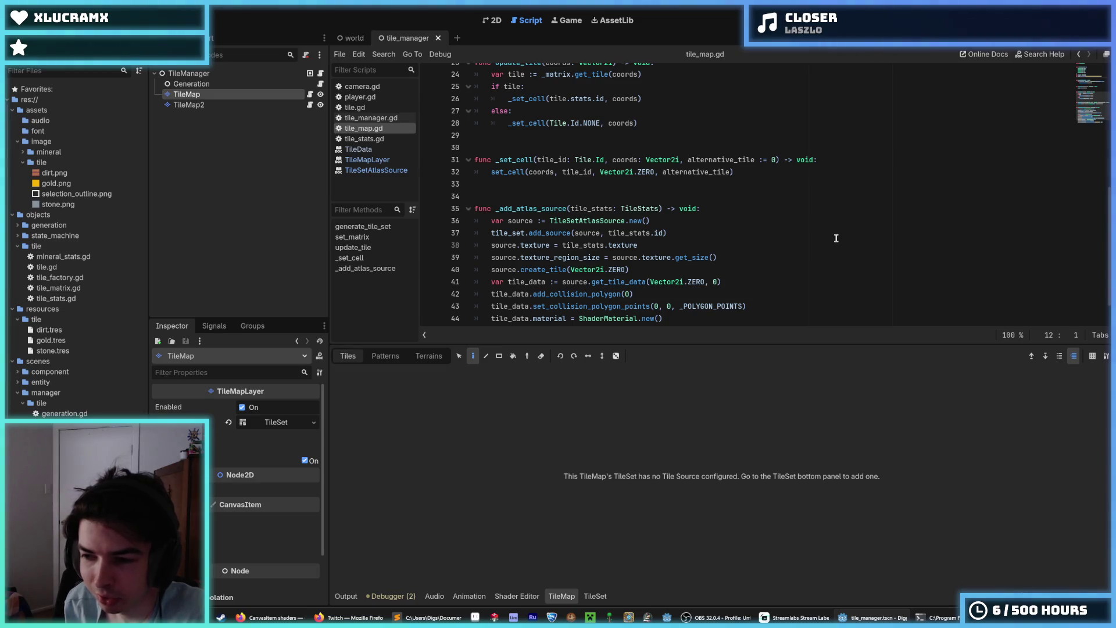
pyautogui.click(705, 234)
pyautogui.press('Up')
pyautogui.press('Up')
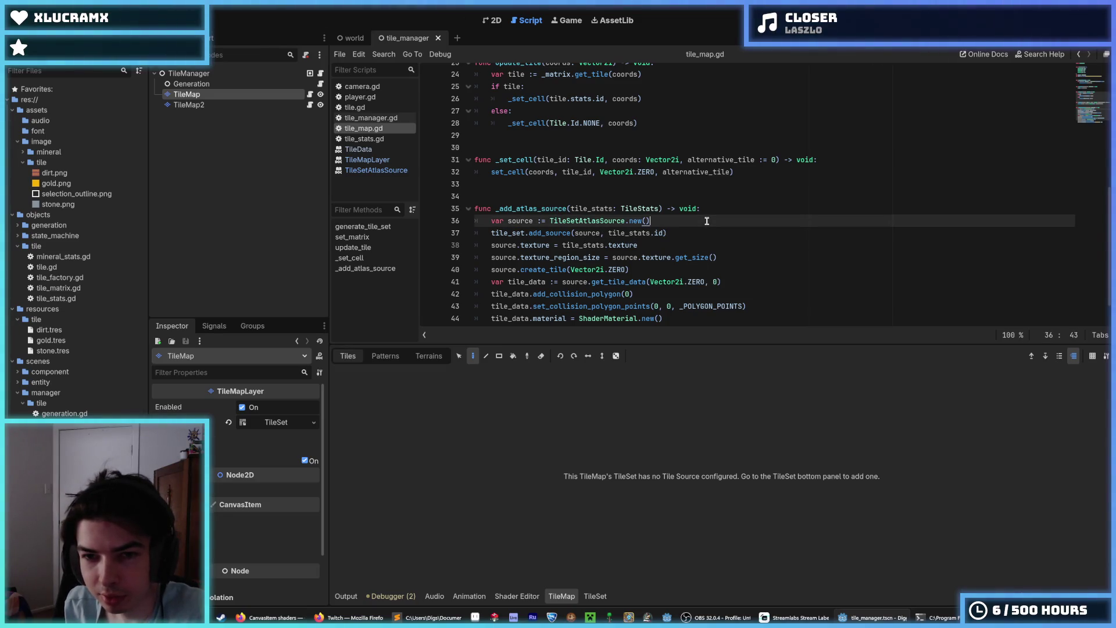
pyautogui.click(714, 219)
pyautogui.scroll(-1, 711, 223)
pyautogui.click(734, 306)
pyautogui.press('Up')
pyautogui.press('Up')
pyautogui.press('Up')
# Step: Step up through _add_atlas_source's tile_data, create_tile and TileSetAtlasSource lines
pyautogui.click(762, 279)
pyautogui.click(761, 269)
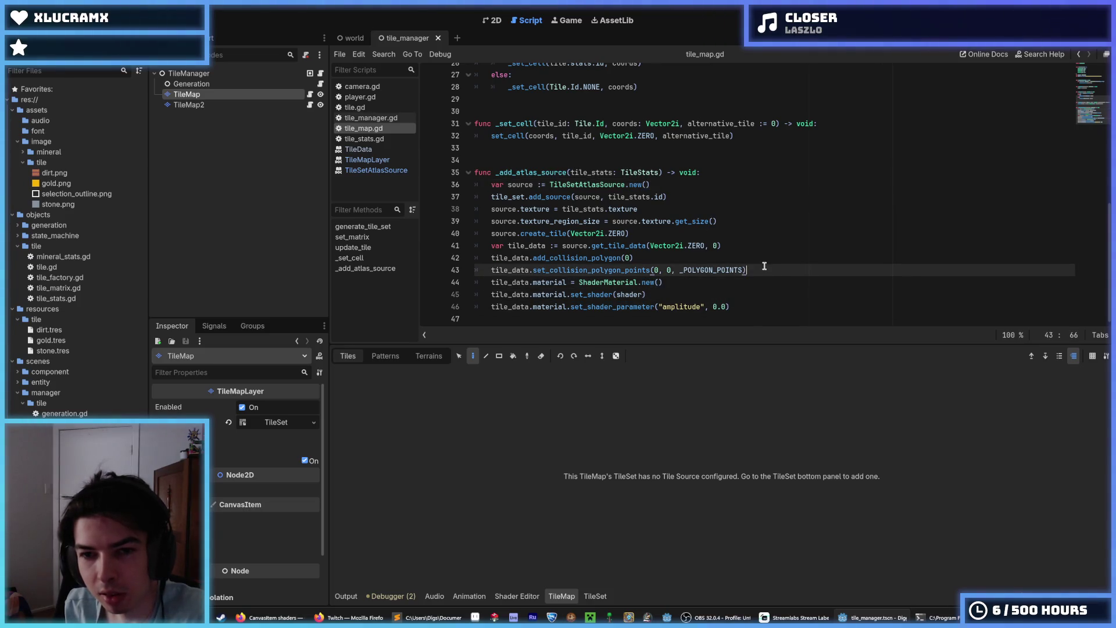
pyautogui.click(761, 256)
pyautogui.click(758, 246)
pyautogui.click(737, 232)
pyautogui.click(735, 222)
pyautogui.click(733, 210)
pyautogui.click(730, 197)
pyautogui.click(727, 183)
pyautogui.click(726, 173)
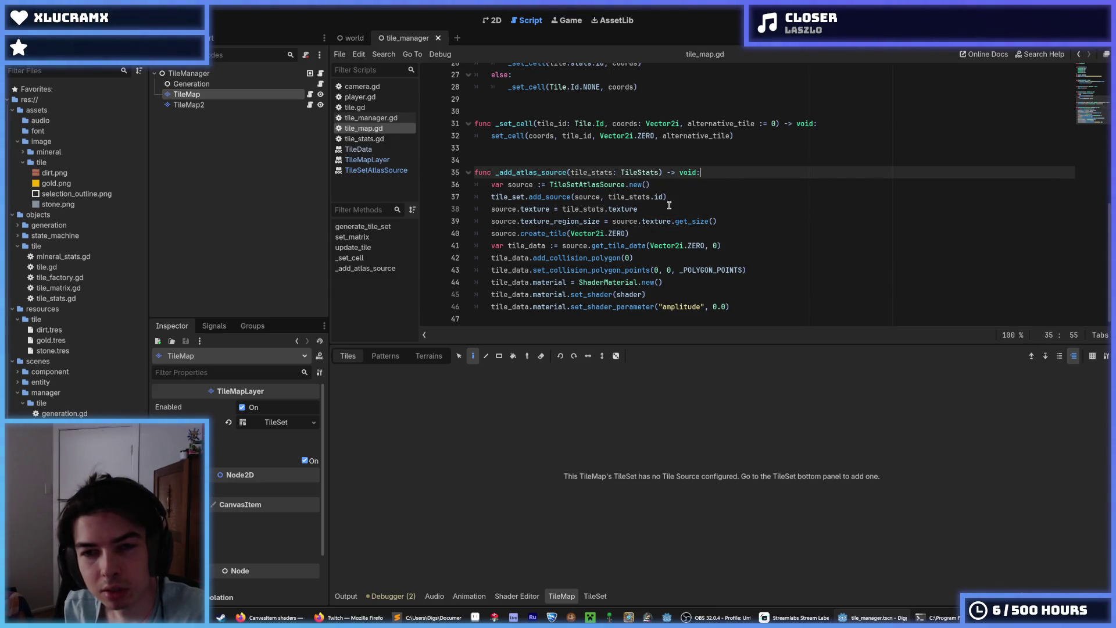
pyautogui.scroll(6, 640, 215)
pyautogui.scroll(-5, 538, 191)
# Step: Glance at tile_stats.gd and the TileData class reference, then return to tile_map.gd
pyautogui.click(533, 187)
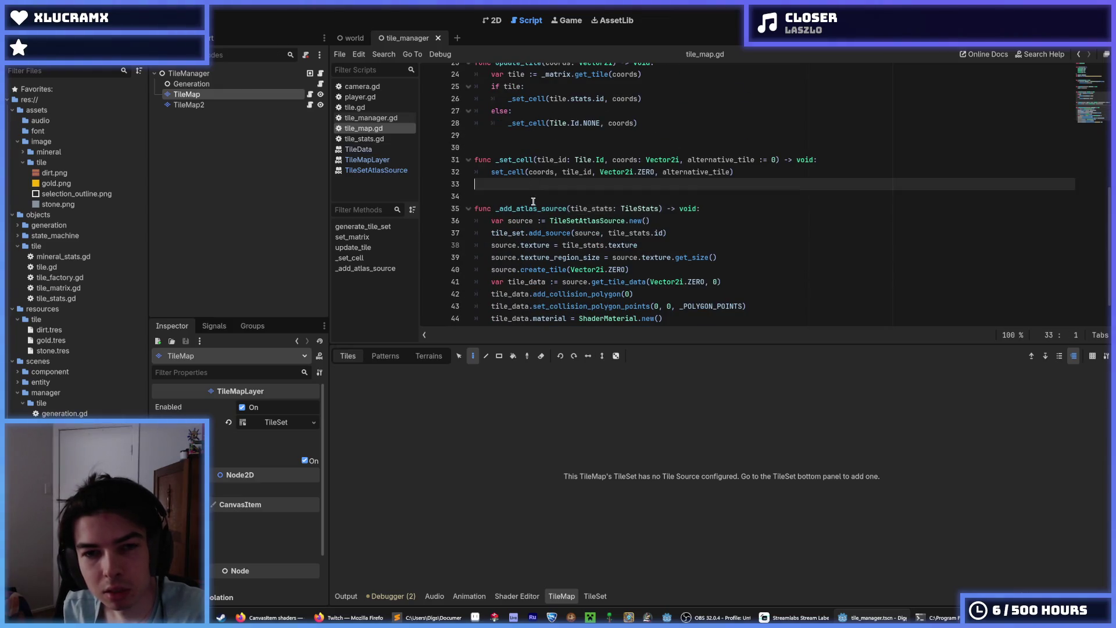
pyautogui.click(378, 150)
pyautogui.click(375, 139)
pyautogui.click(371, 128)
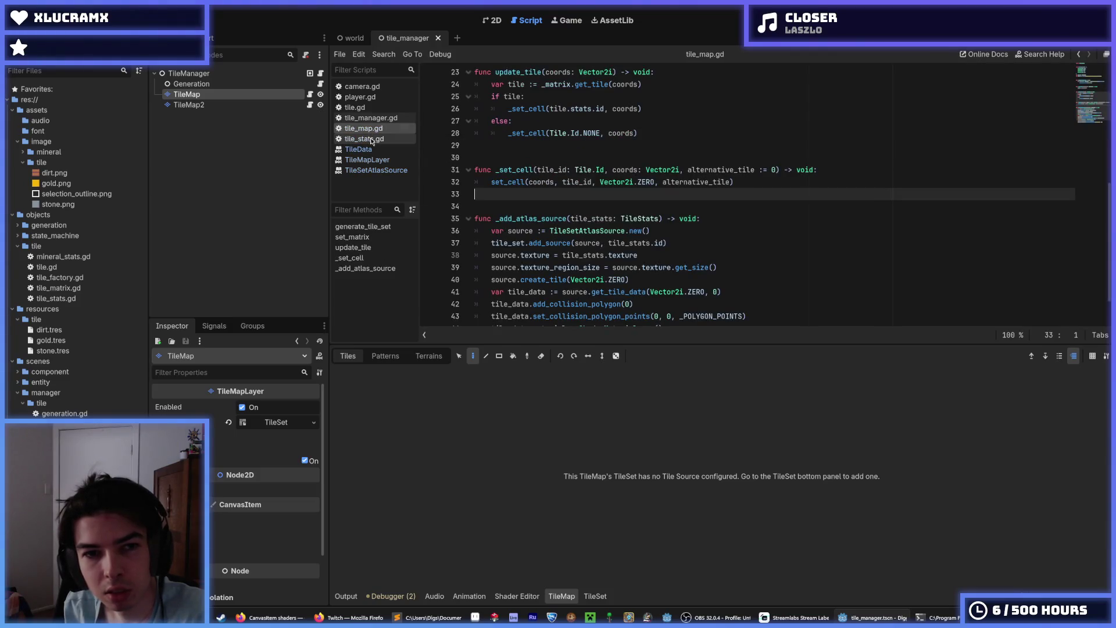
pyautogui.click(372, 140)
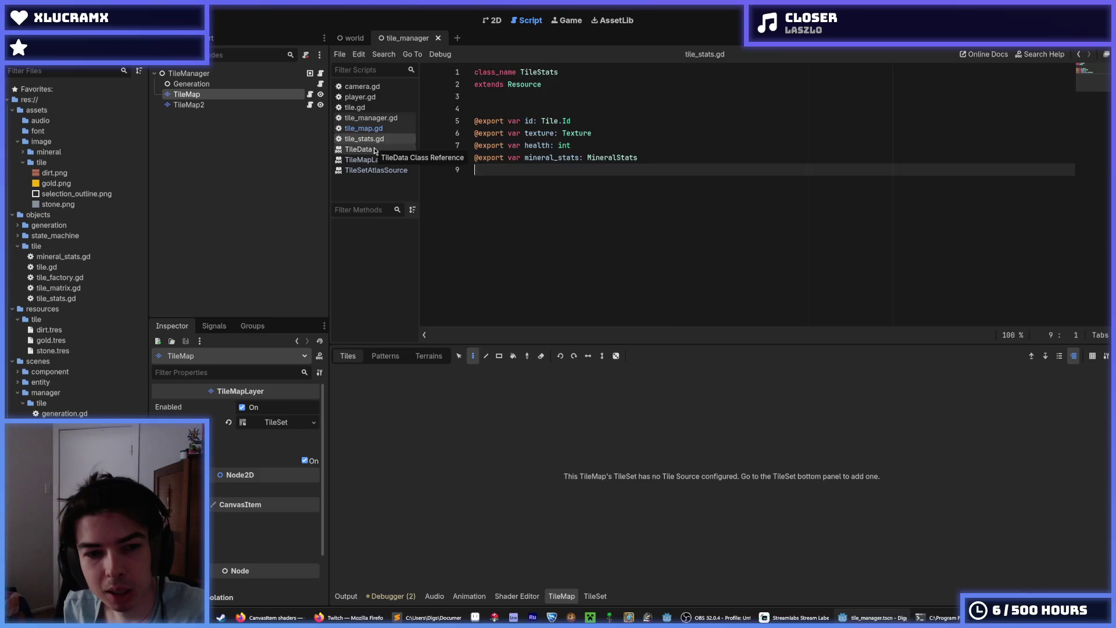
pyautogui.click(375, 150)
pyautogui.click(310, 105)
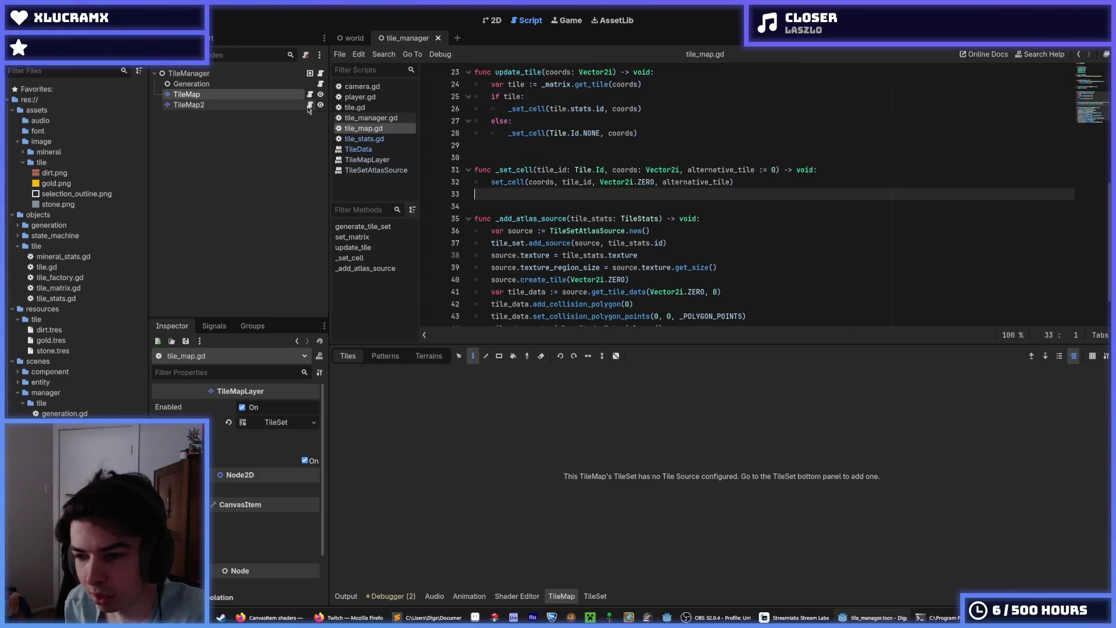
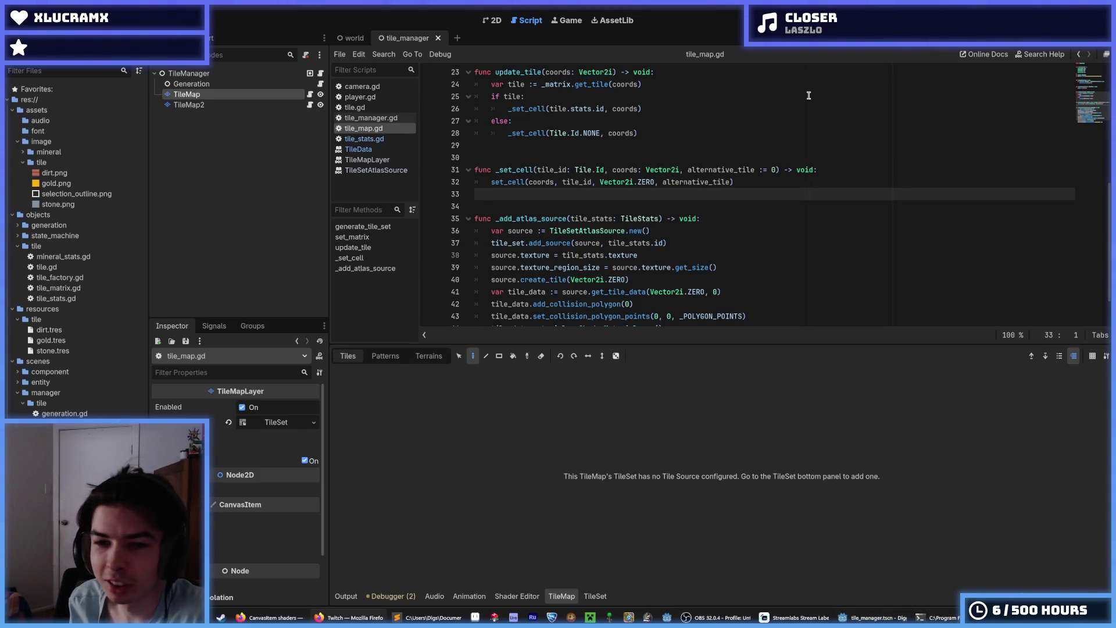
# Step: Move the caret between the end of line 32 and empty line 34 in tile_map.gd
pyautogui.click(731, 182)
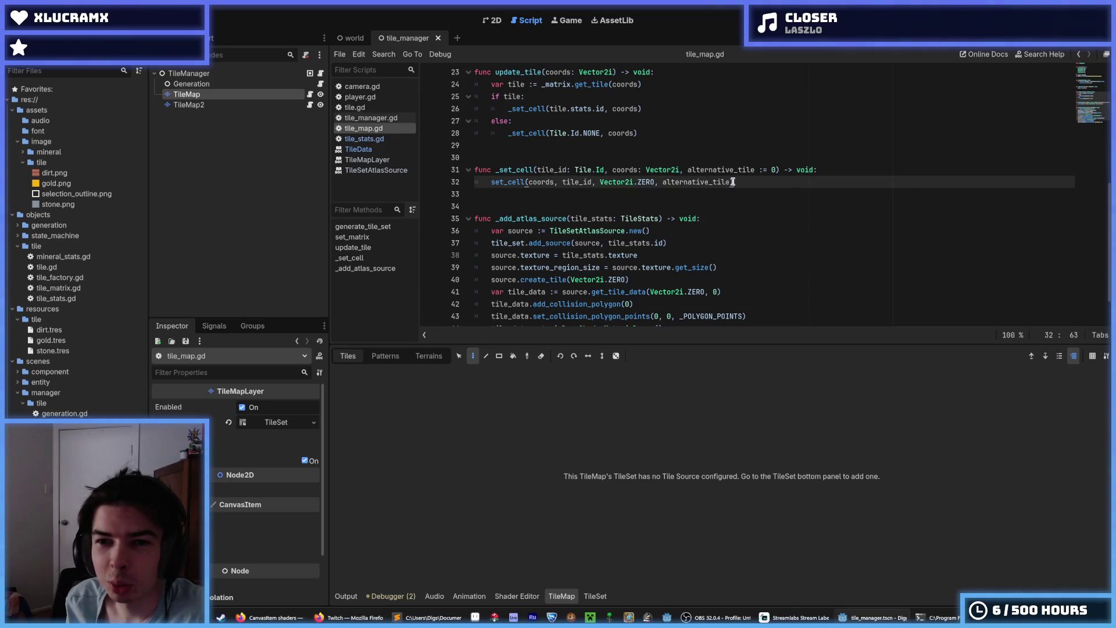
pyautogui.click(644, 198)
pyautogui.click(749, 183)
pyautogui.click(705, 203)
pyautogui.click(705, 195)
pyautogui.click(730, 182)
# Step: Enlarge the code area to inspect _set_cell, then show the tile_manager scene in 2D
pyautogui.moveTo(578, 345); pyautogui.dragTo(572, 481)
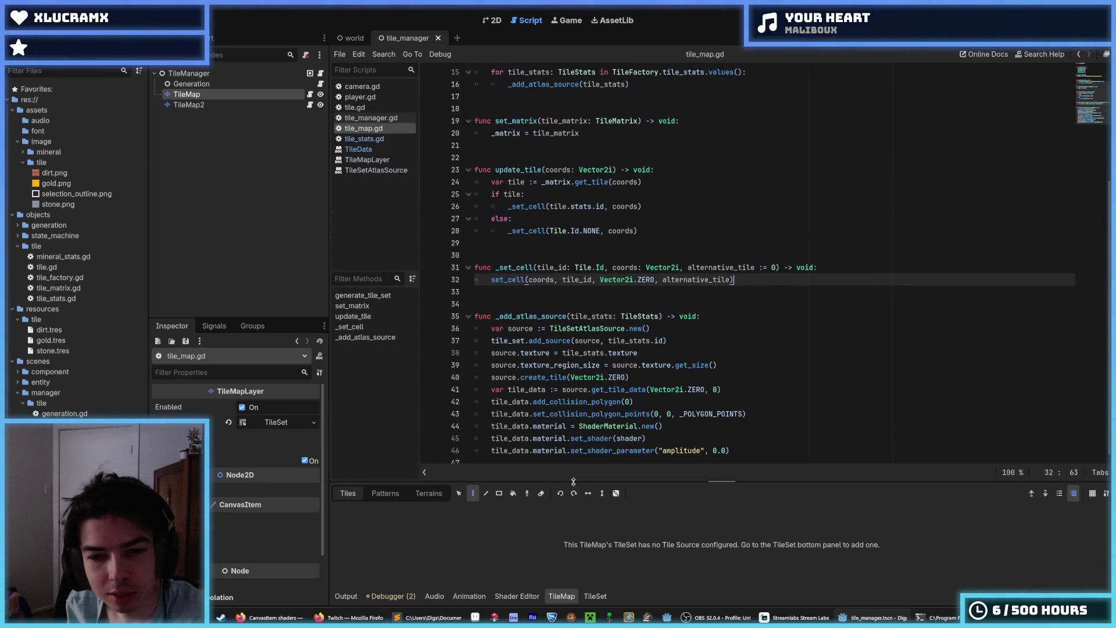
pyautogui.click(579, 267)
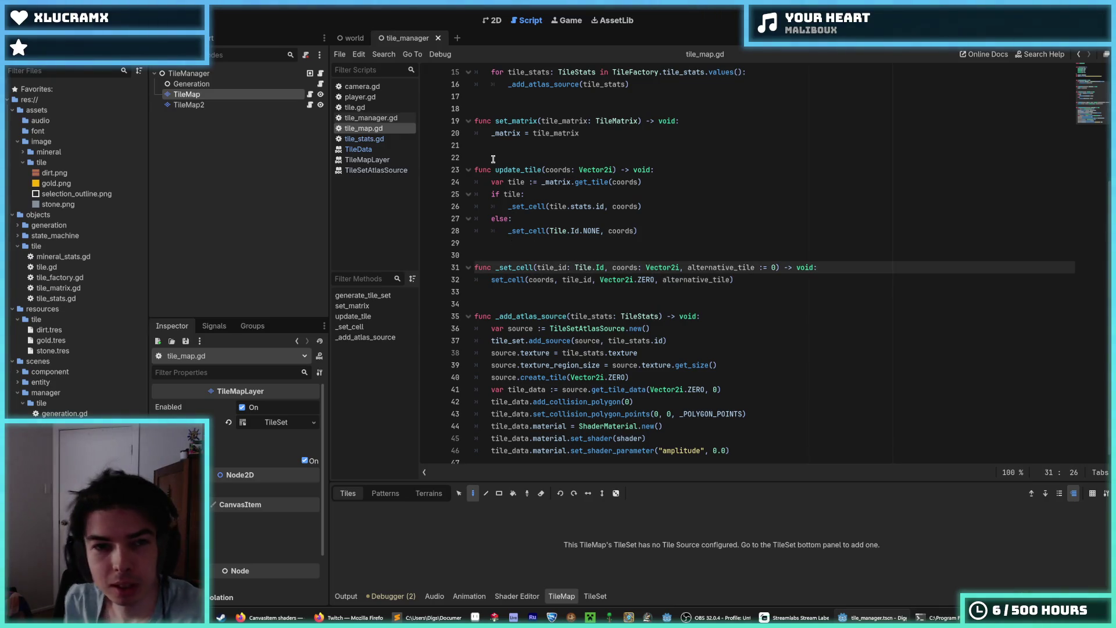
pyautogui.click(492, 19)
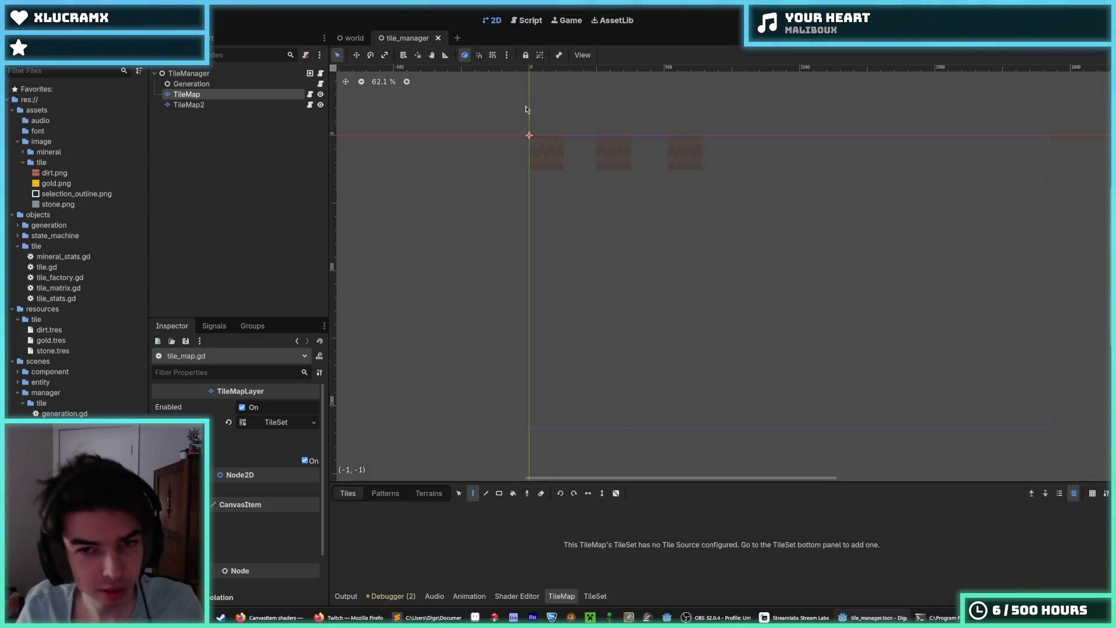
# Step: Hide TileMap2 and inspect TileMap's TileSet in the tile map editor panel
pyautogui.click(321, 105)
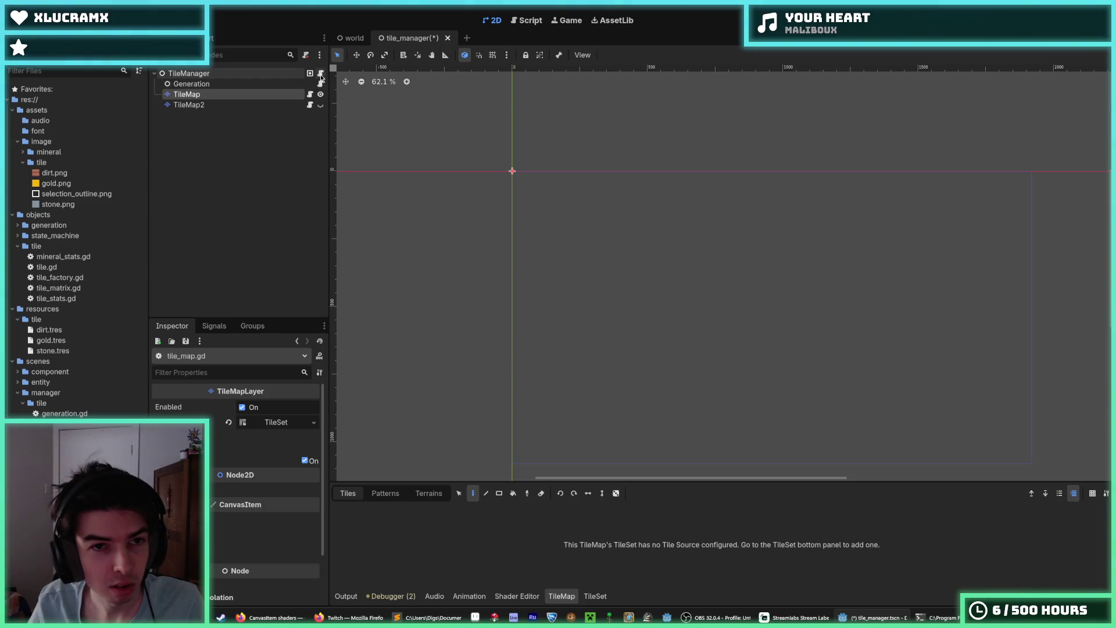
pyautogui.click(310, 95)
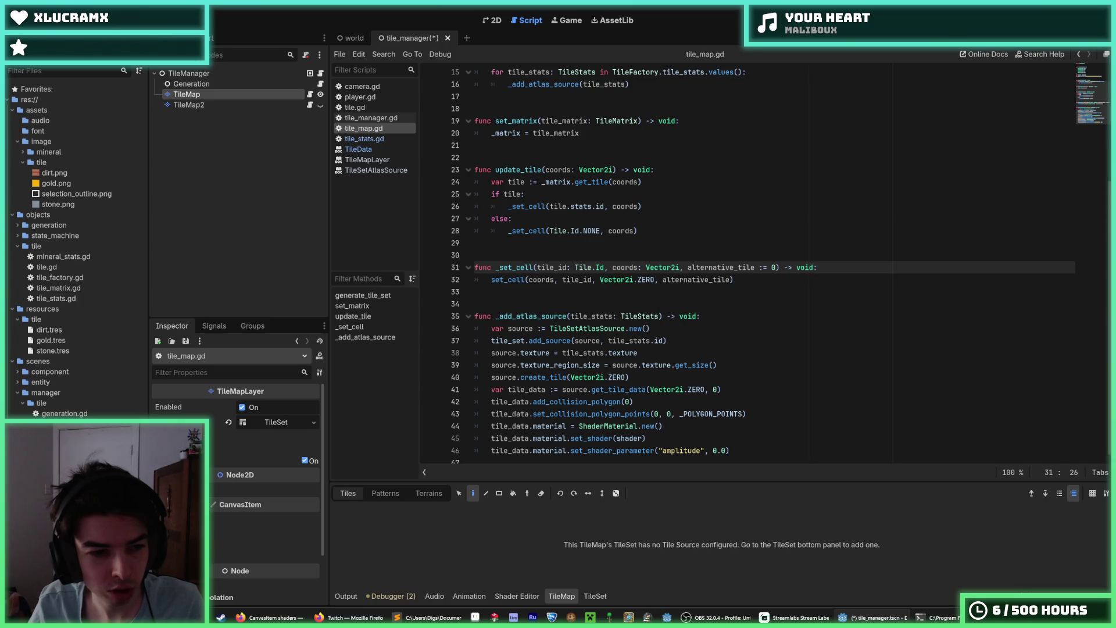
pyautogui.click(242, 422)
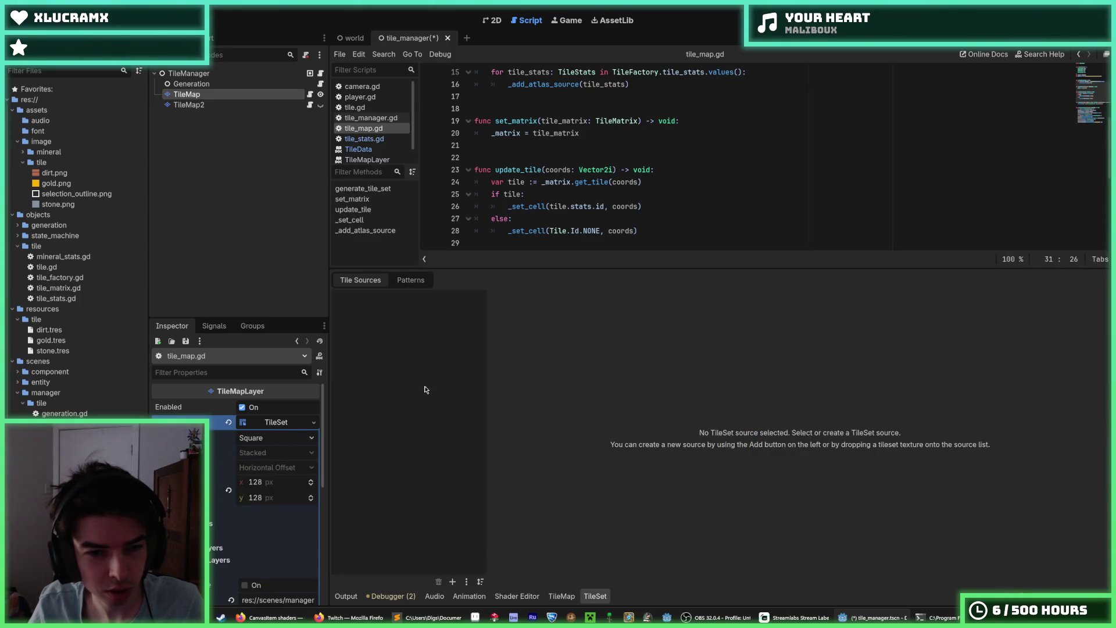
pyautogui.click(549, 597)
pyautogui.click(595, 596)
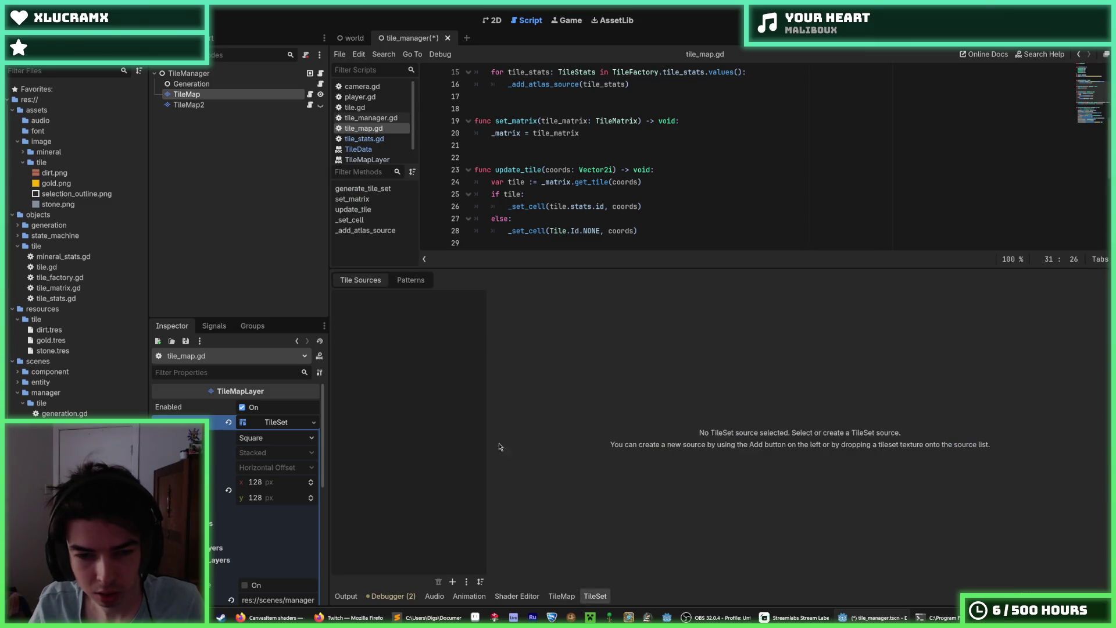
pyautogui.click(209, 105)
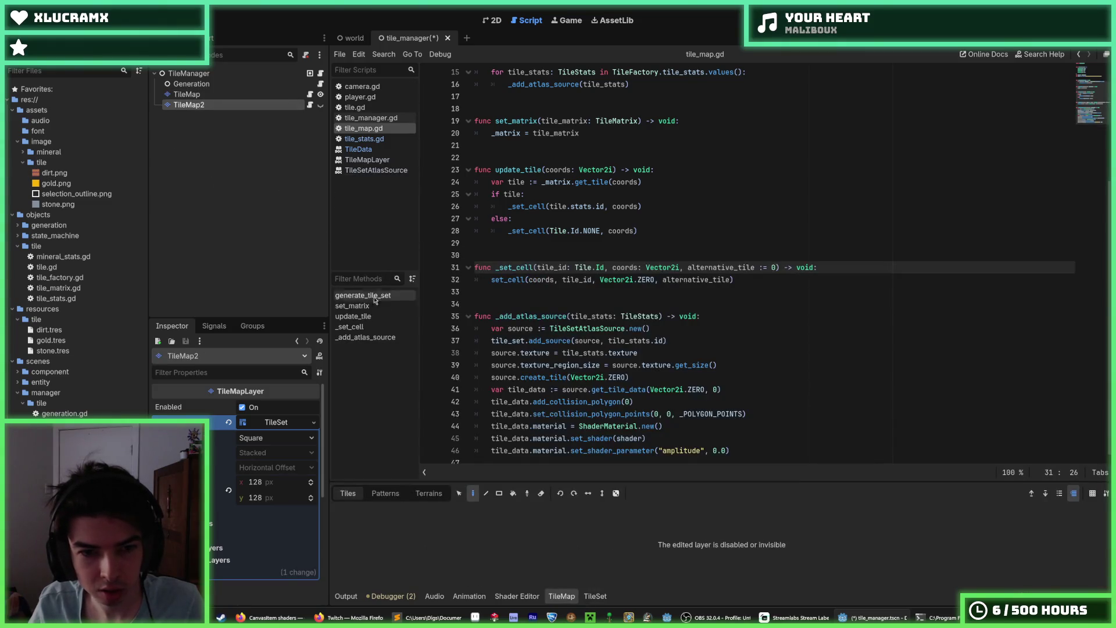
# Step: Comment out the shader material lines 44–46 in tile_map.gd and save the script
pyautogui.scroll(-1, 656, 419)
pyautogui.moveTo(655, 444); pyautogui.dragTo(592, 419)
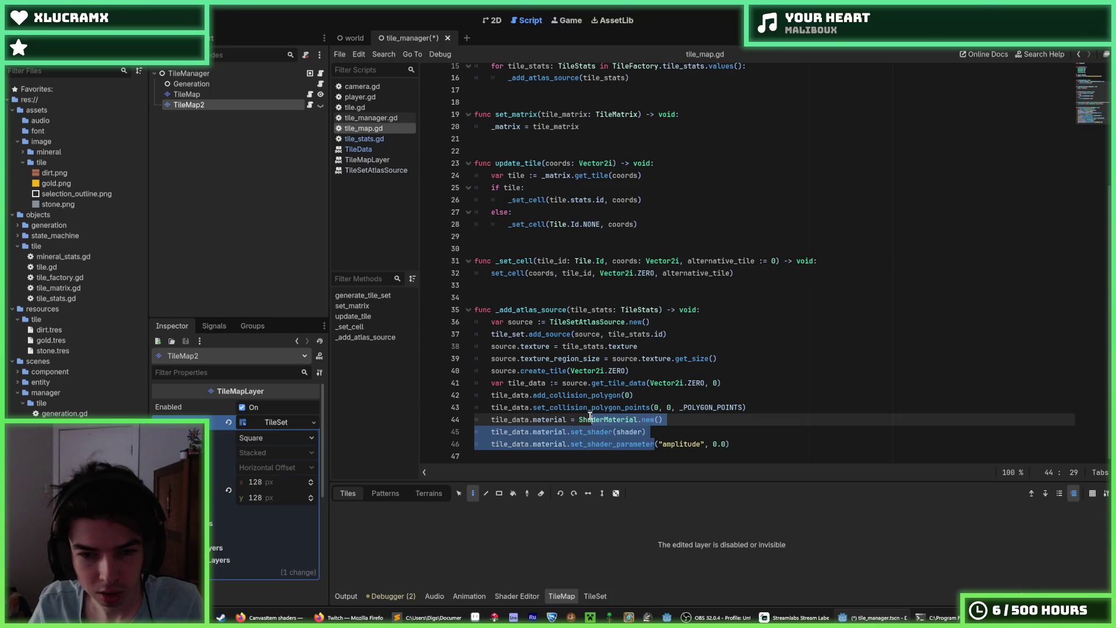
pyautogui.hotkey('ctrl', 'k')
pyautogui.hotkey('ctrl', 's')
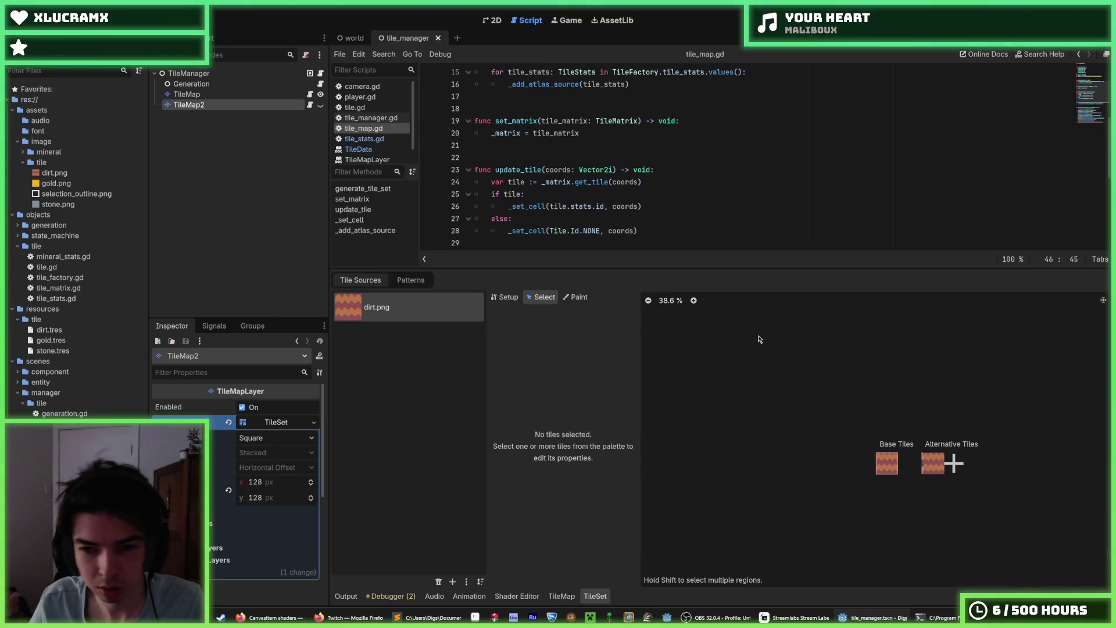
# Step: Check the alternative dirt tile and the TileMap node's options in the 2D view
pyautogui.click(932, 463)
pyautogui.click(489, 21)
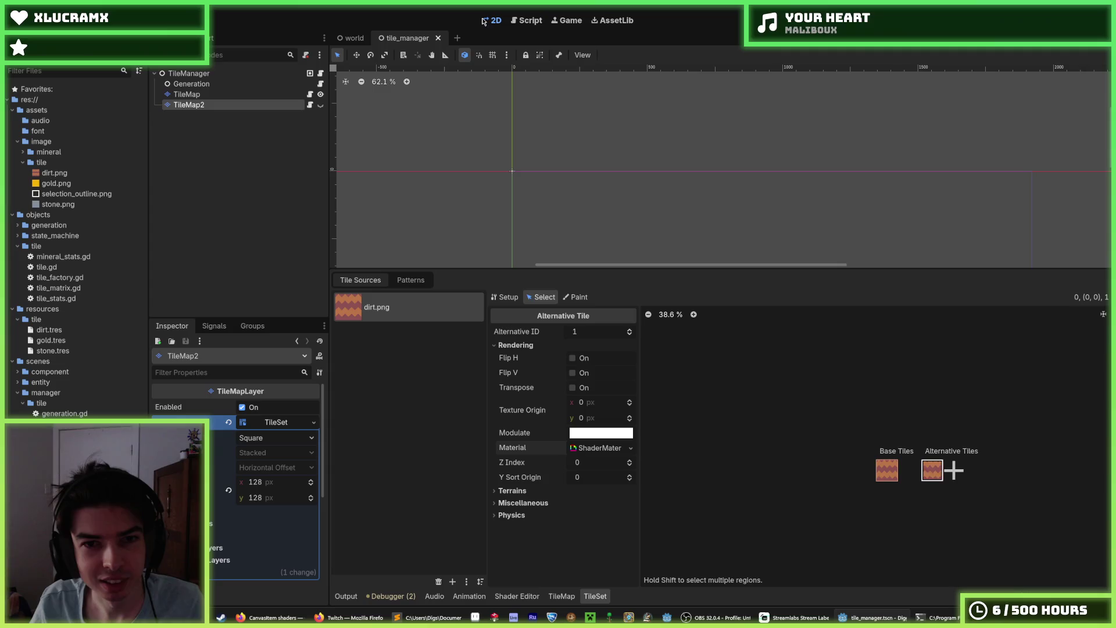
pyautogui.click(261, 95)
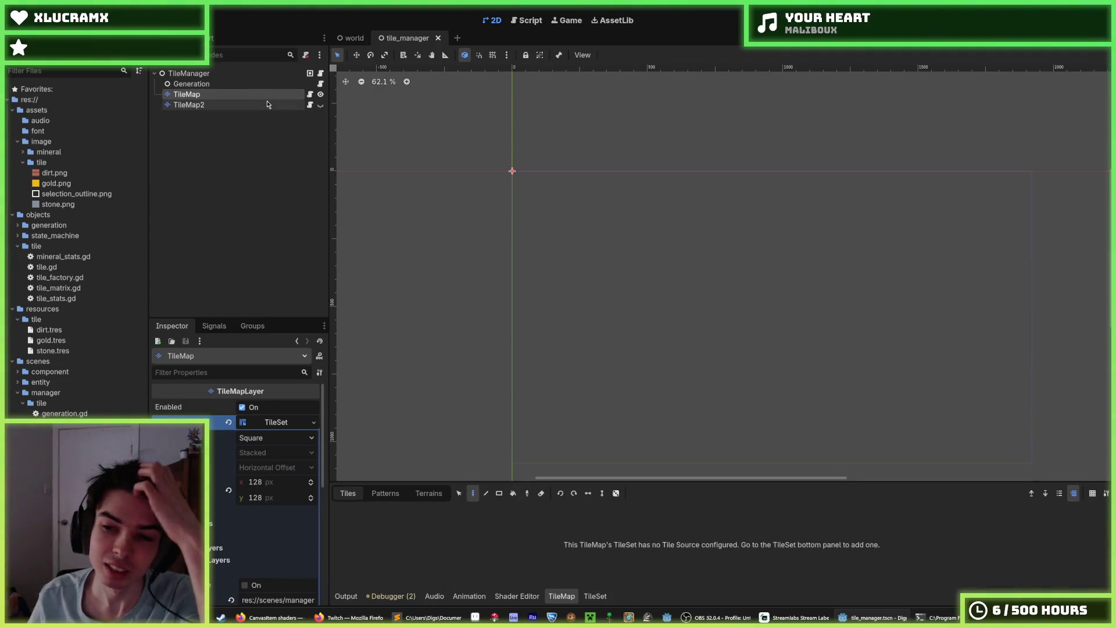
pyautogui.rightClick(231, 97)
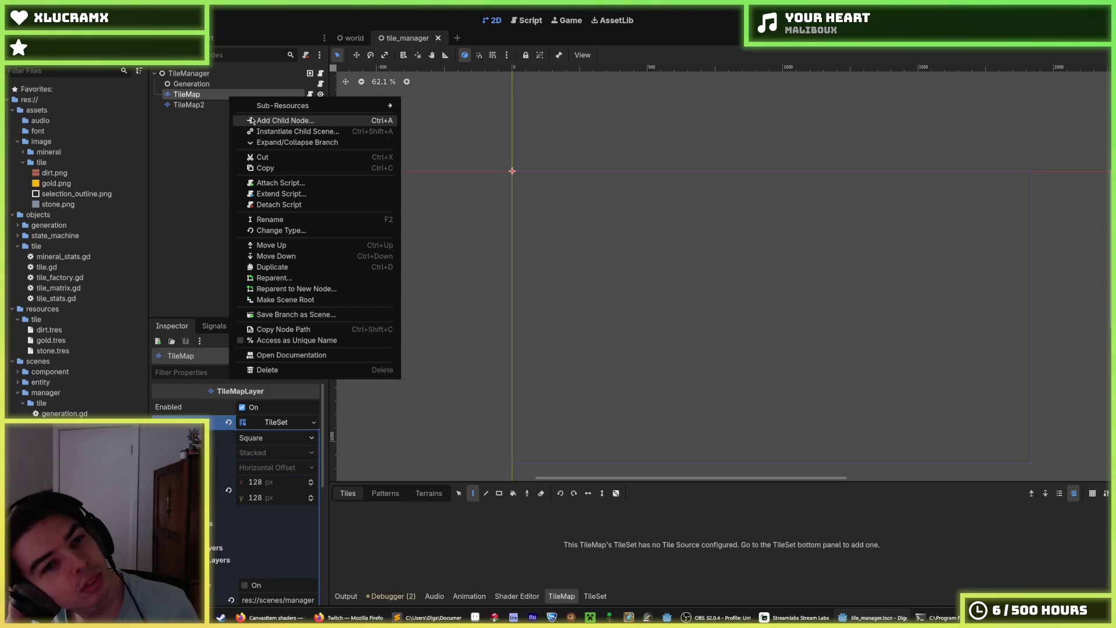
pyautogui.press('Escape')
pyautogui.click(21, 21)
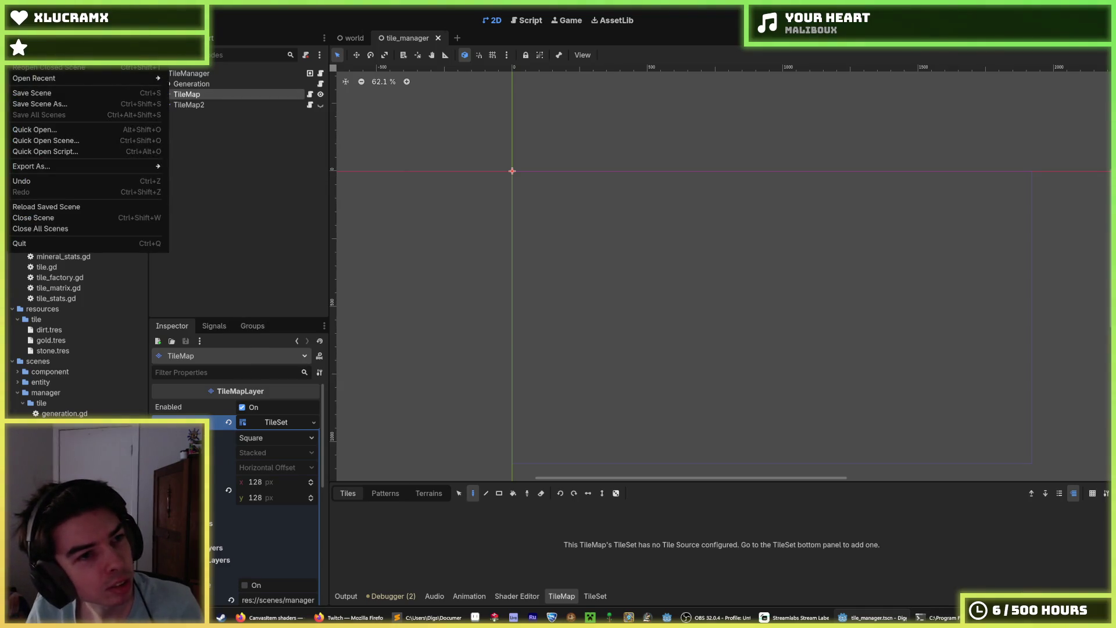
# Step: Create a new scene with a Sprite2D as its root node
pyautogui.hotkey('ctrl', 'n')
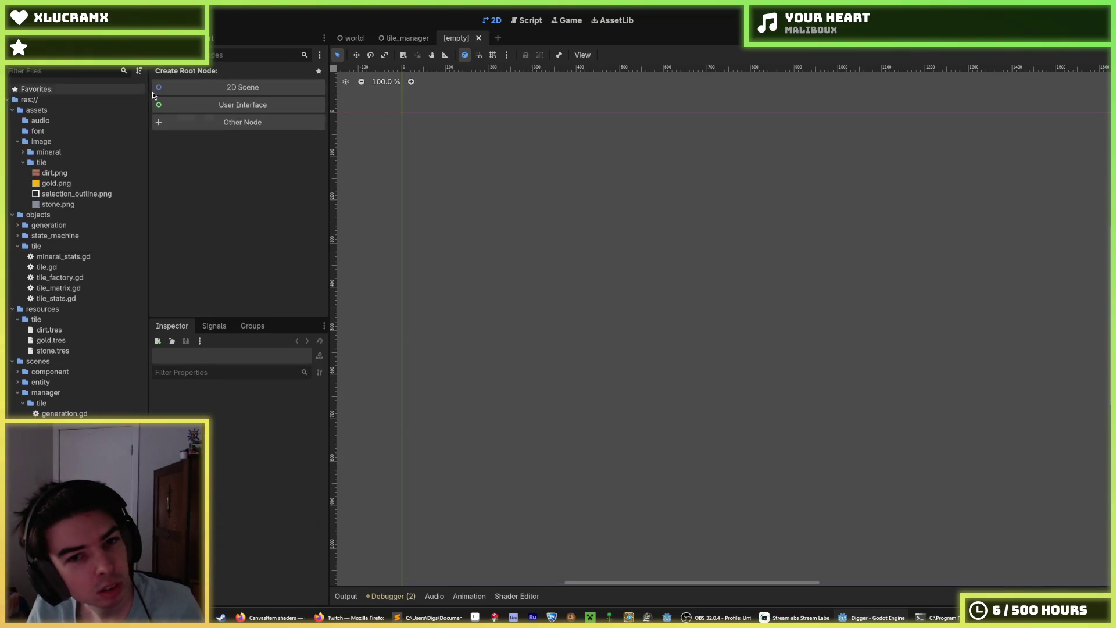
pyautogui.click(273, 128)
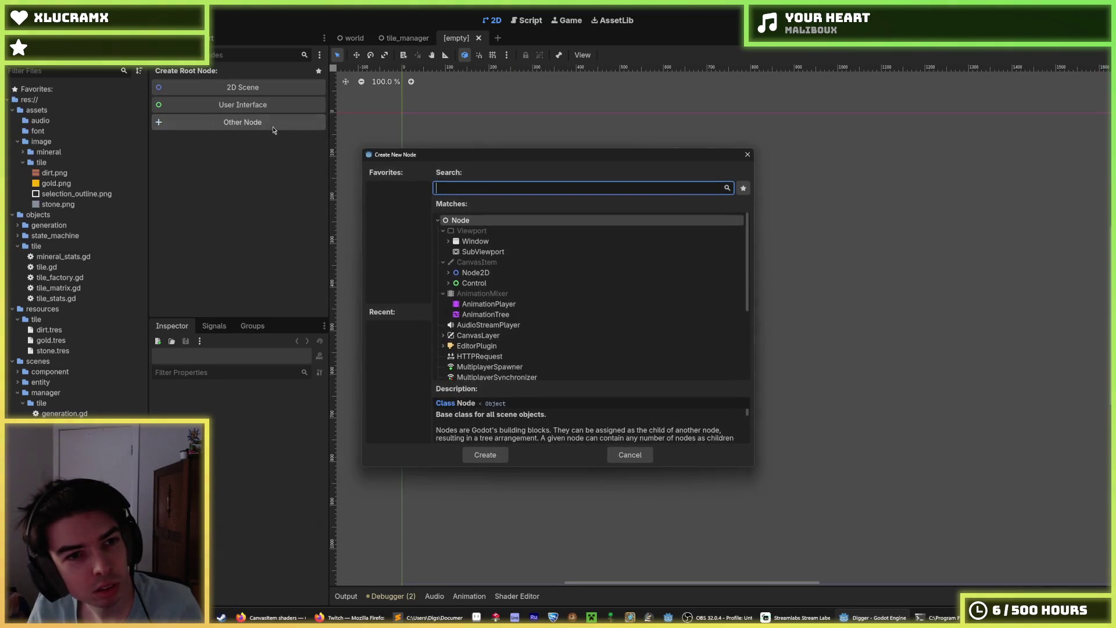
pyautogui.click(489, 273)
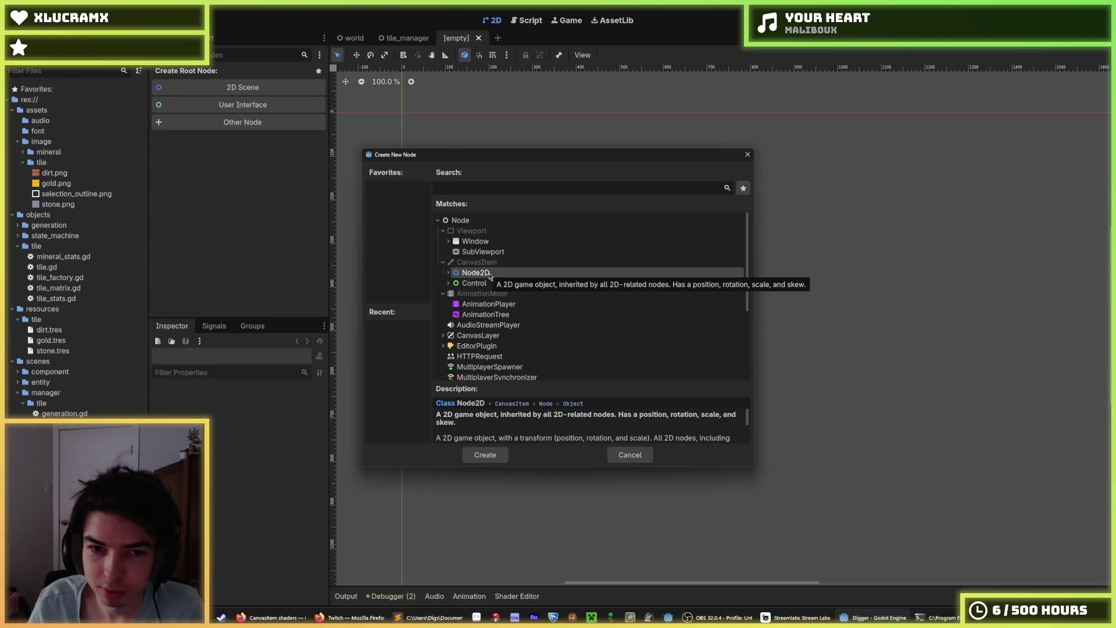
pyautogui.click(455, 189)
pyautogui.write('s')
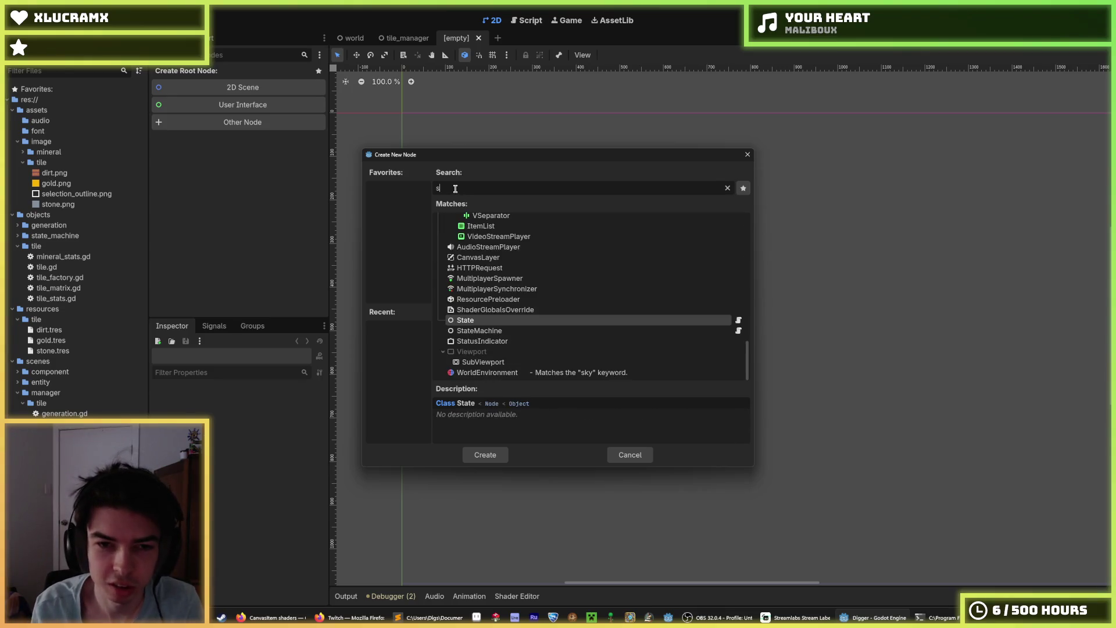
pyautogui.write('prite')
pyautogui.press('Return')
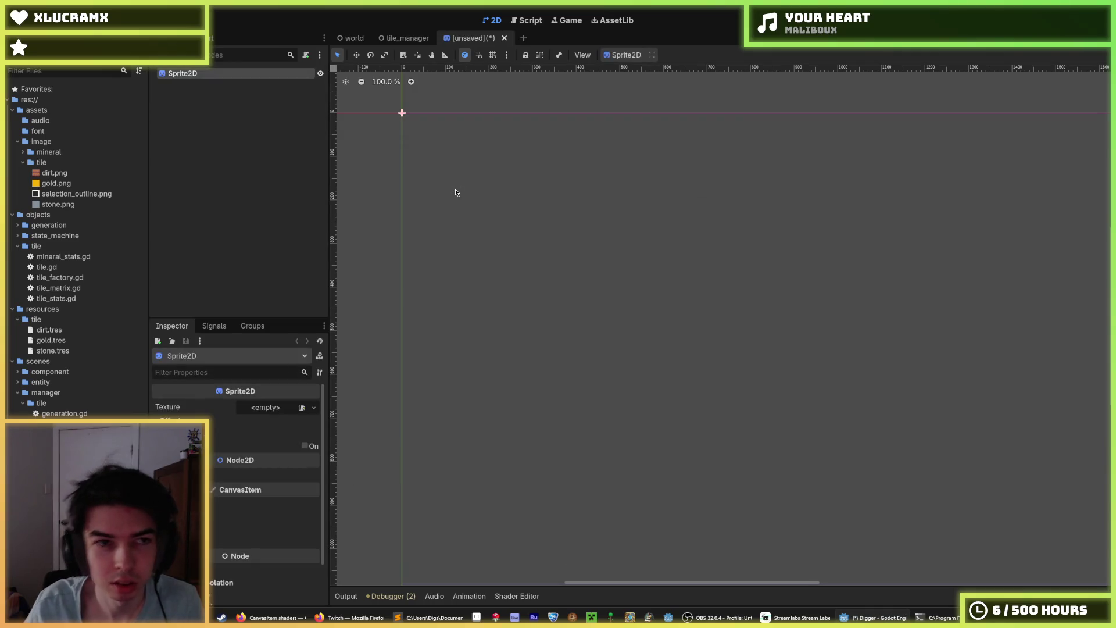
# Step: Assign dirt.png as the Sprite2D's texture
pyautogui.click(262, 407)
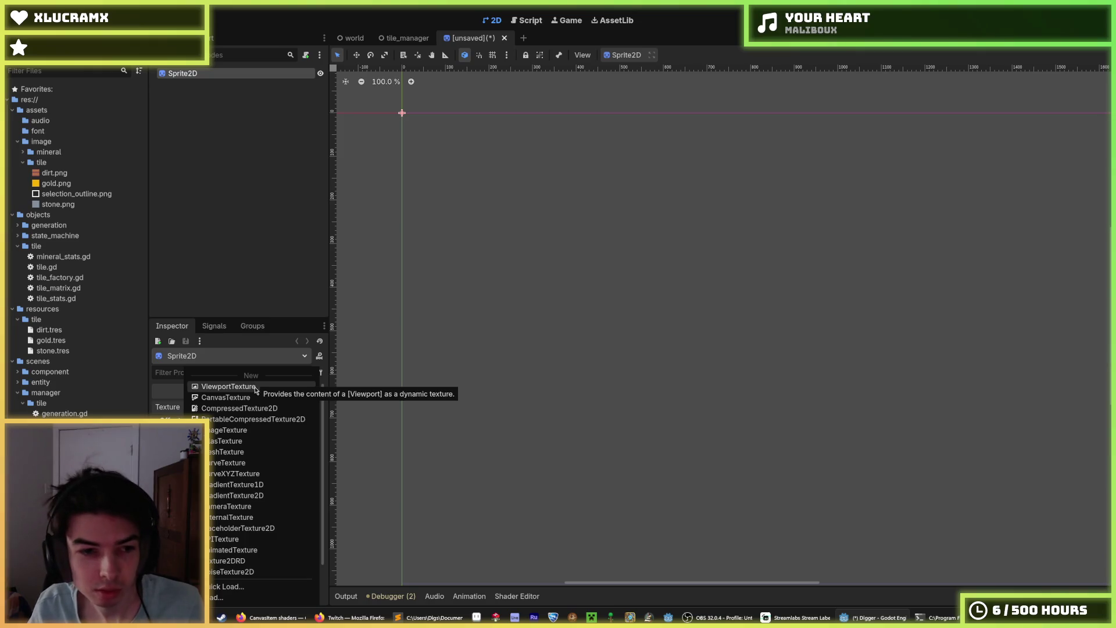
pyautogui.click(169, 408)
pyautogui.moveTo(54, 173); pyautogui.dragTo(273, 413)
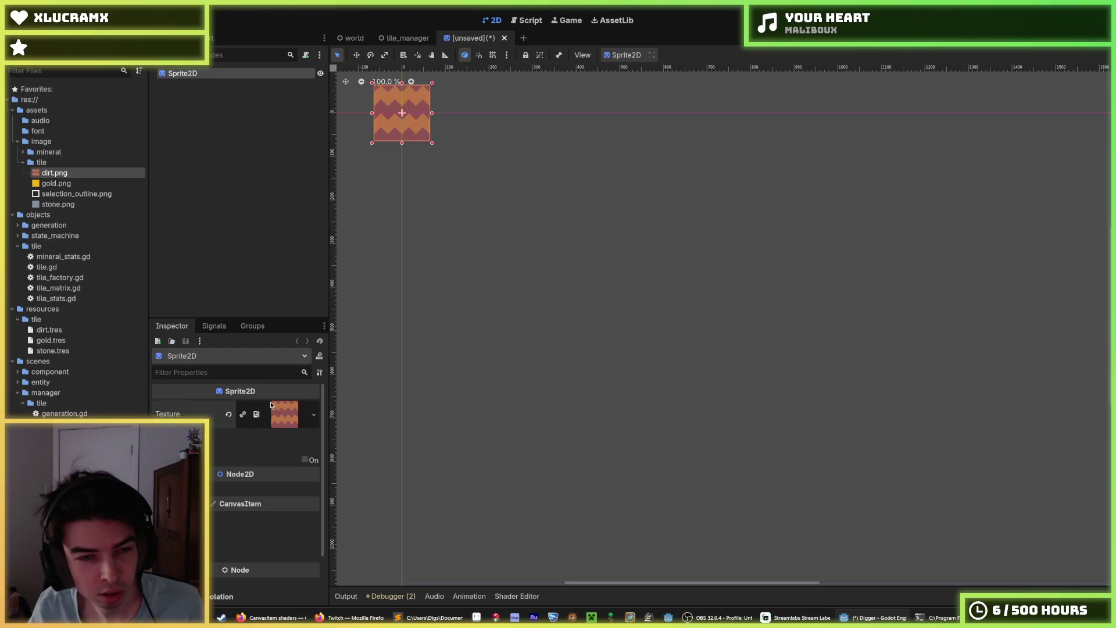
# Step: Start saving the scene and open the scenes folder as its location
pyautogui.hotkey('ctrl', 's')
pyautogui.click(562, 231)
pyautogui.doubleClick(565, 233)
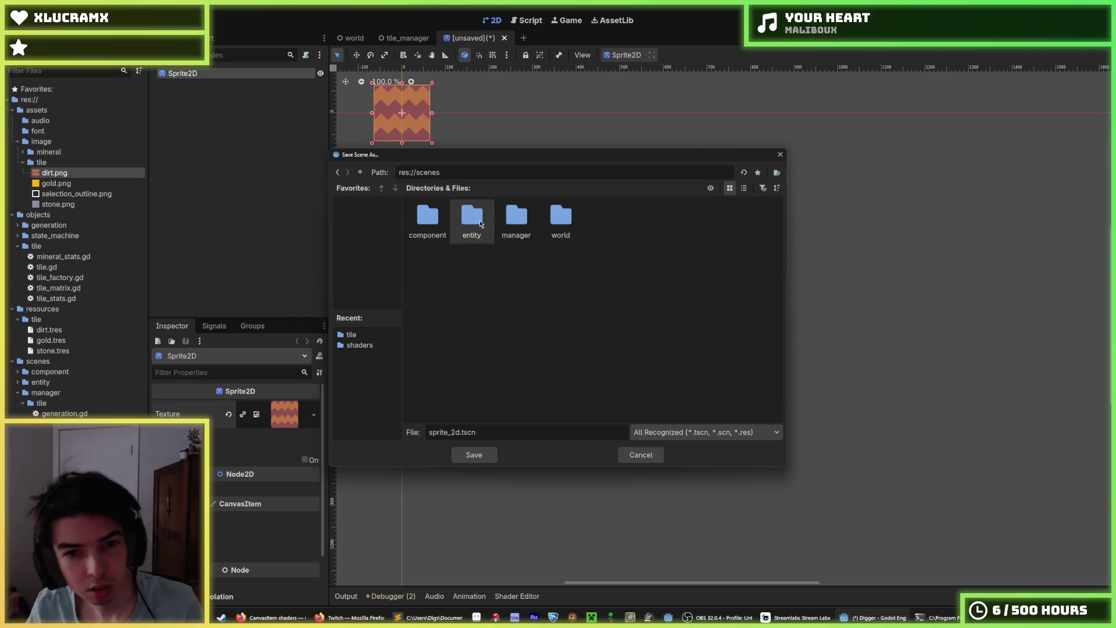
# Step: Save the scene as tile_animation.tscn in res://scenes/manager/tile
pyautogui.doubleClick(501, 218)
pyautogui.doubleClick(415, 229)
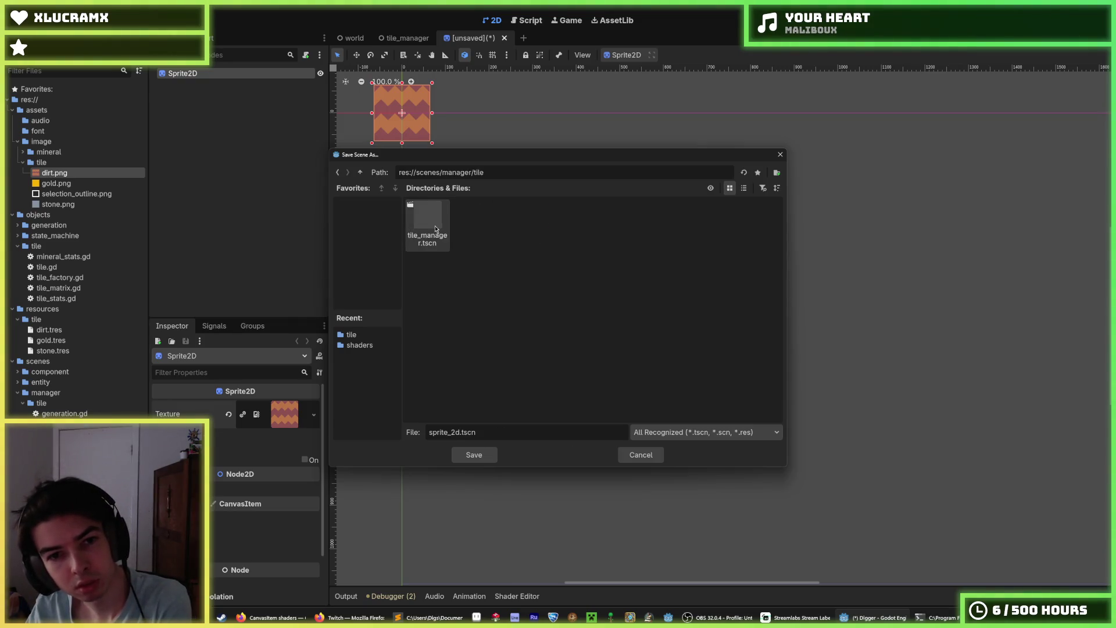
pyautogui.doubleClick(458, 434)
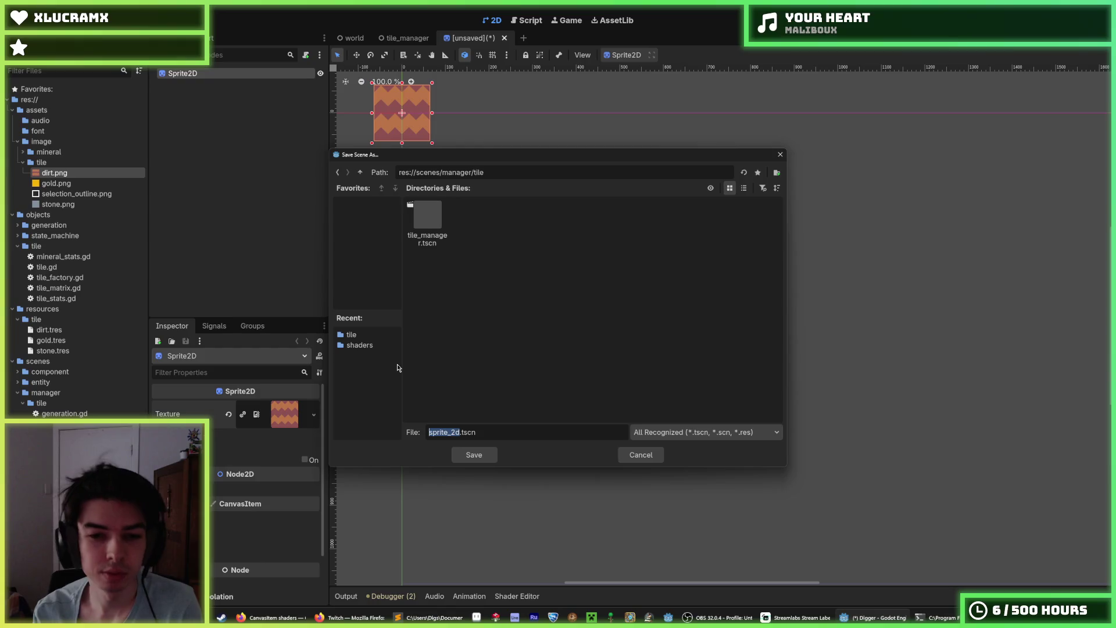
pyautogui.write('tile_')
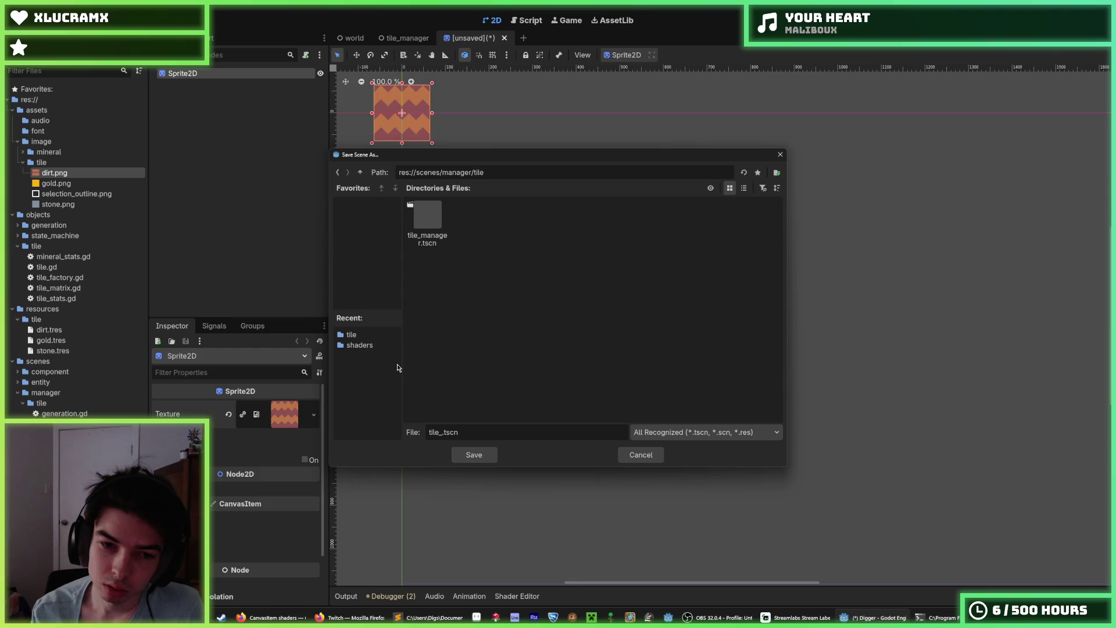
pyautogui.write('animation')
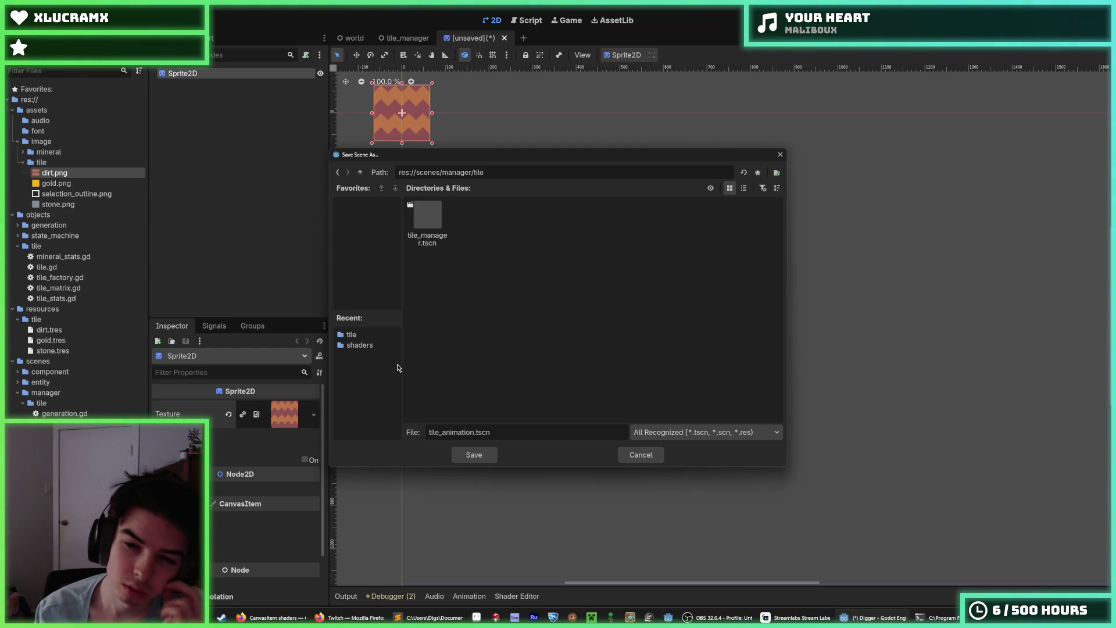
pyautogui.press('Return')
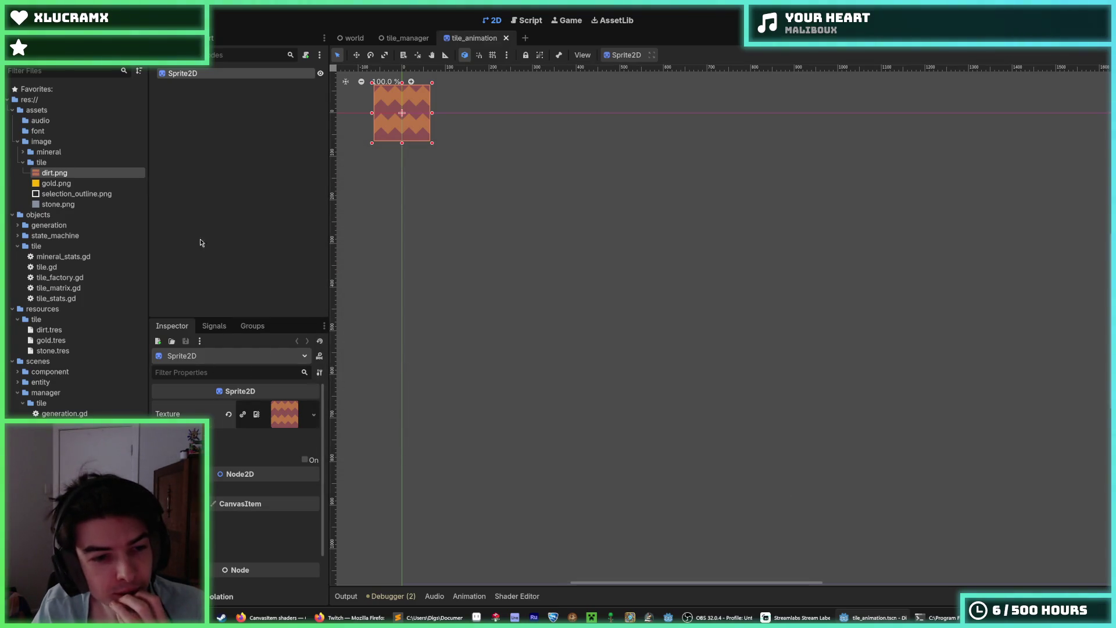
# Step: Add an animation child node under Sprite2D and change its type to AnimationPlayer
pyautogui.rightClick(195, 75)
pyautogui.moveTo(210, 86)
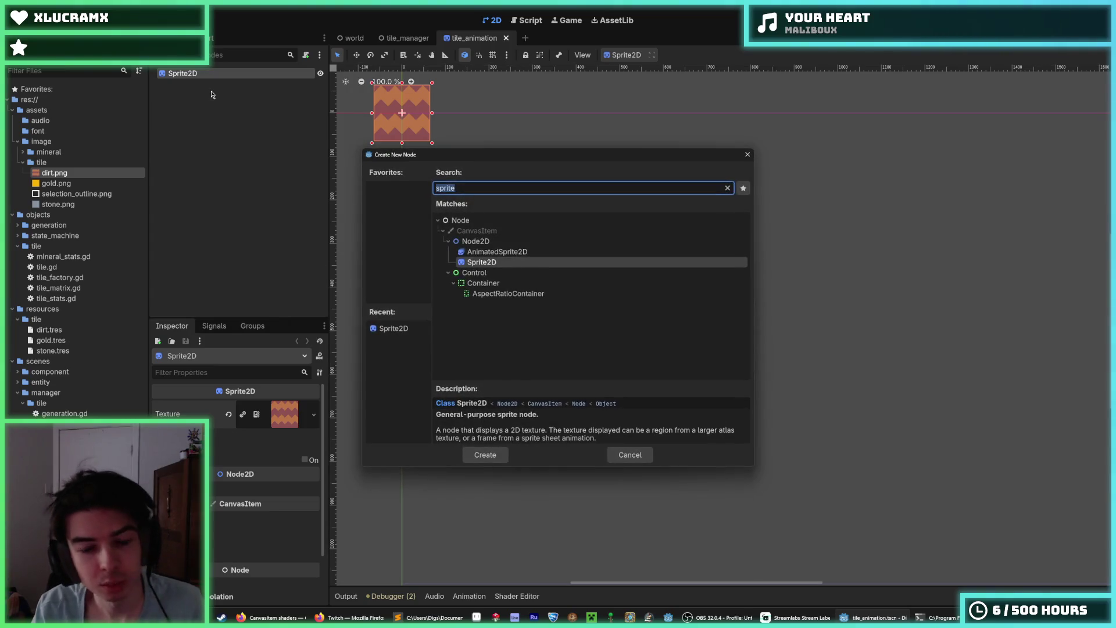
pyautogui.write('animation')
pyautogui.press('Return')
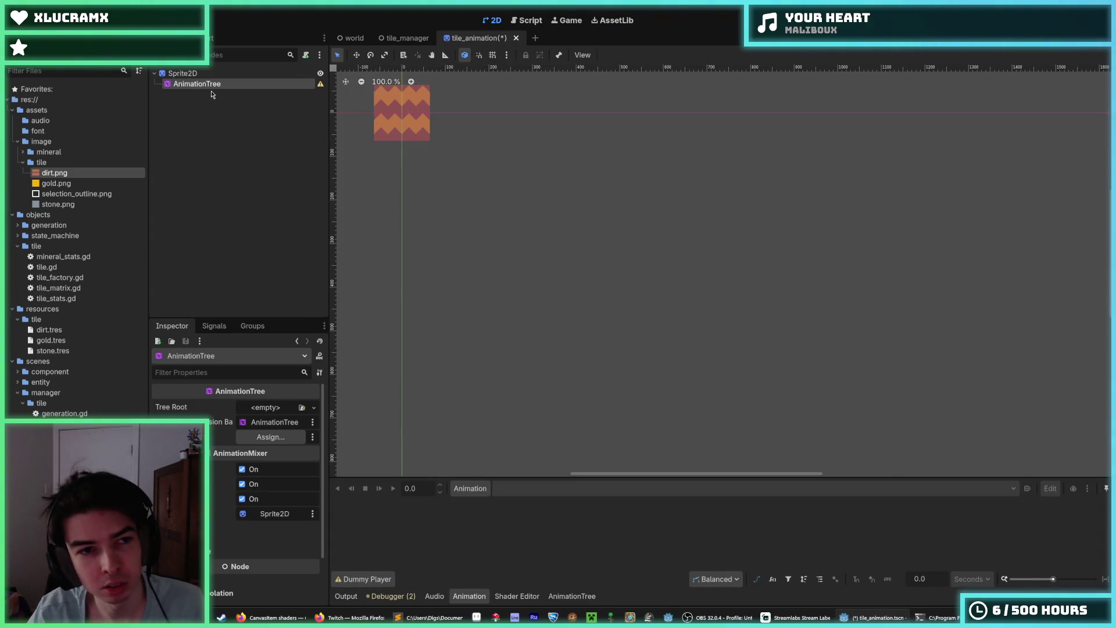
pyautogui.rightClick(279, 84)
pyautogui.click(314, 169)
pyautogui.press('Up')
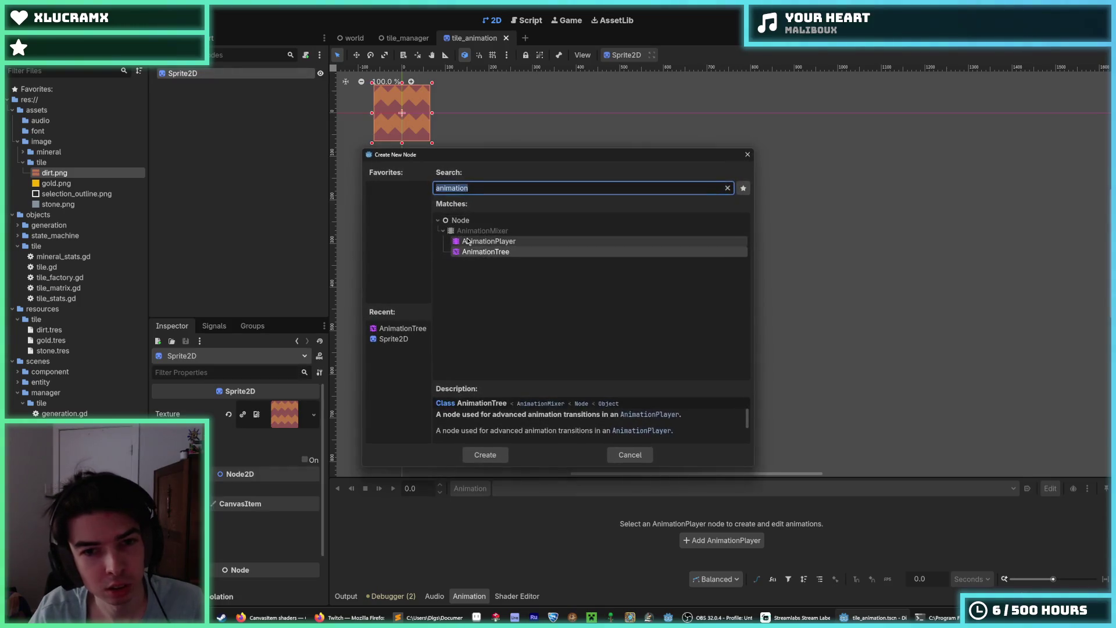
pyautogui.press('Return')
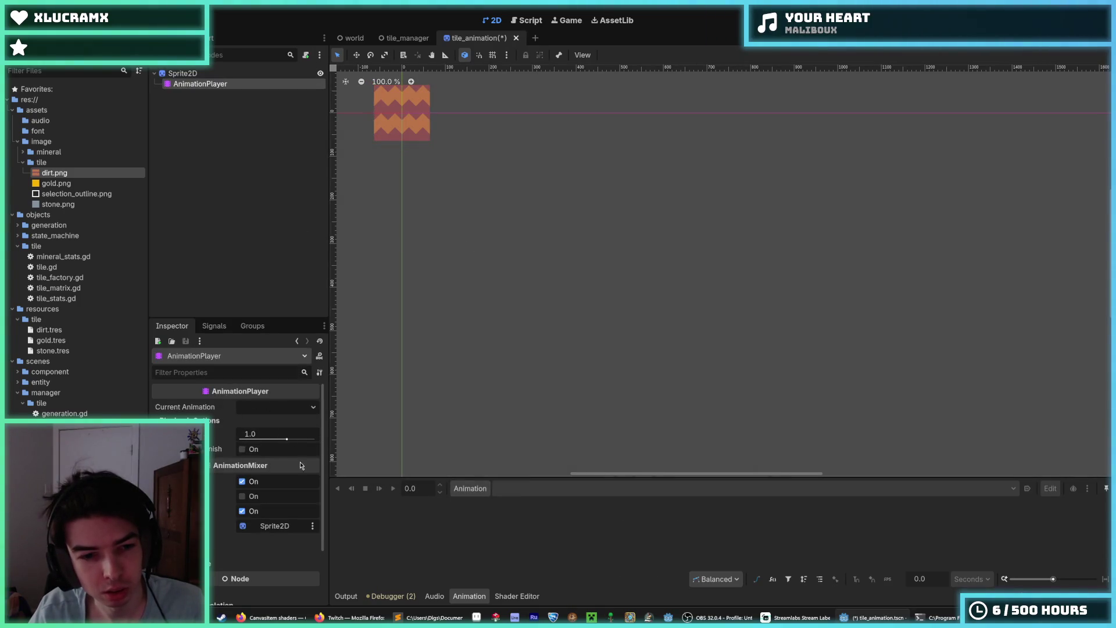
# Step: Create a new animation named jiggle in the AnimationPlayer
pyautogui.click(469, 488)
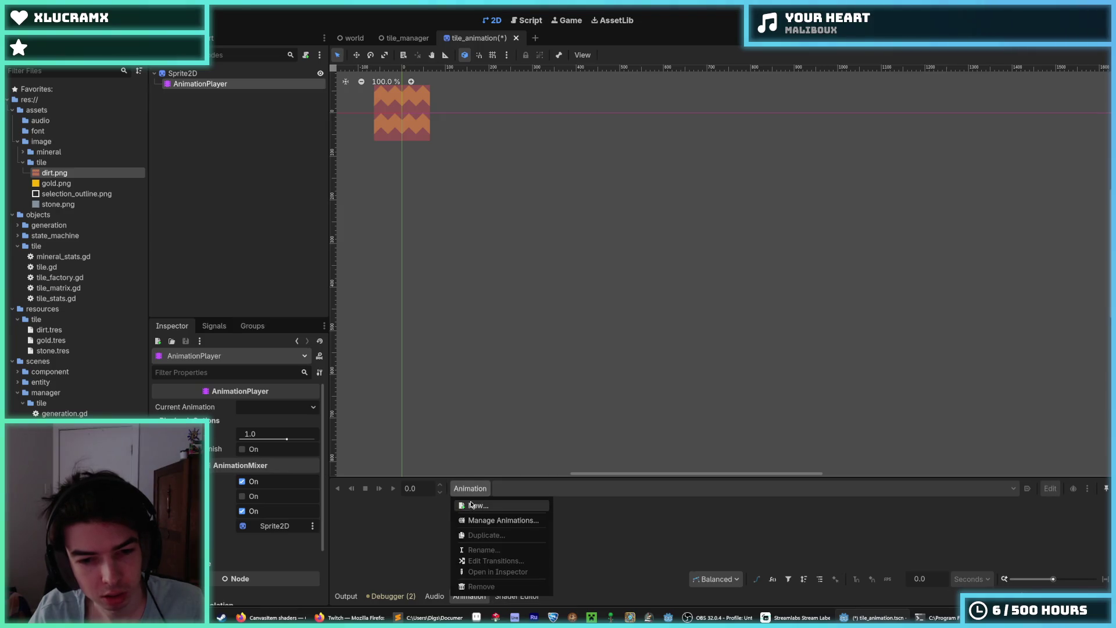
pyautogui.click(472, 505)
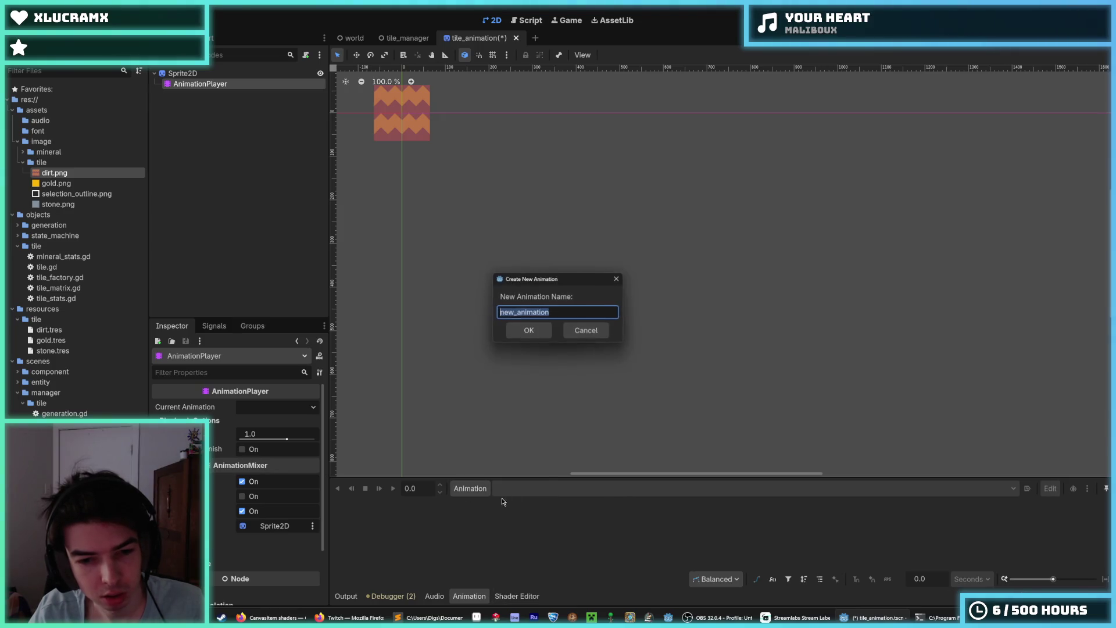
pyautogui.write('jiggle')
pyautogui.click(528, 331)
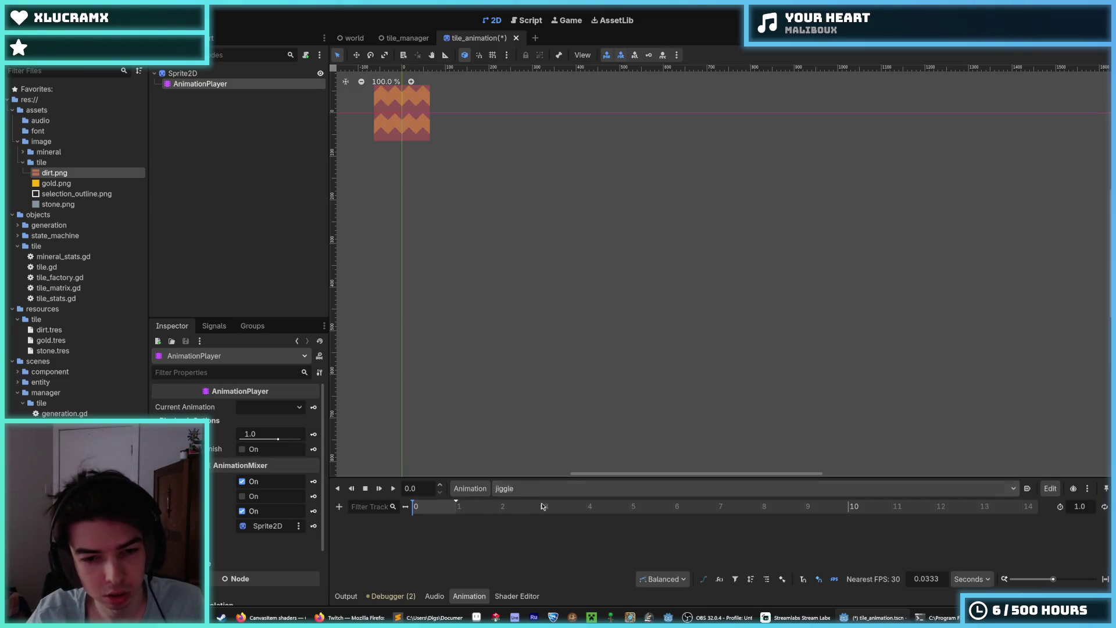
# Step: Add a property track animating the Sprite2D's offset
pyautogui.click(418, 514)
pyautogui.click(340, 506)
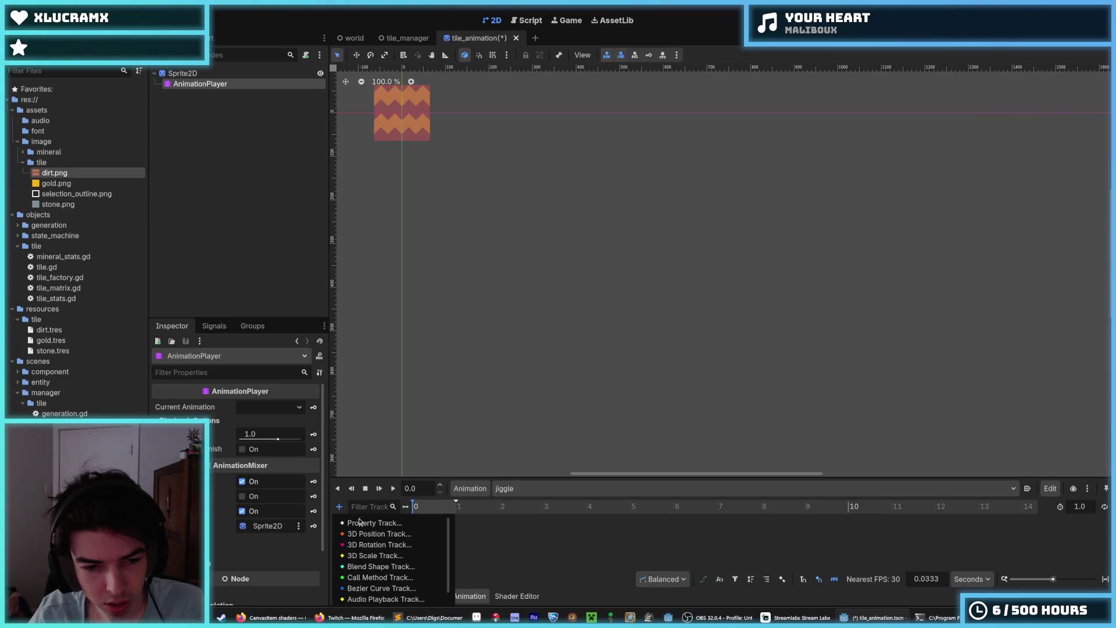
pyautogui.click(367, 525)
pyautogui.click(519, 194)
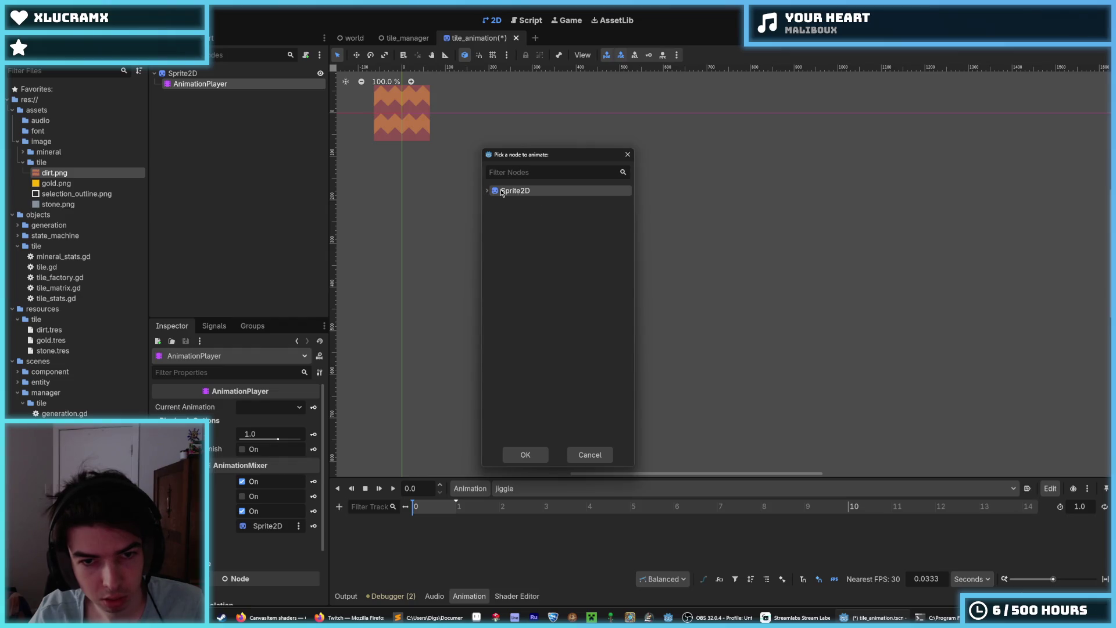
pyautogui.doubleClick(501, 193)
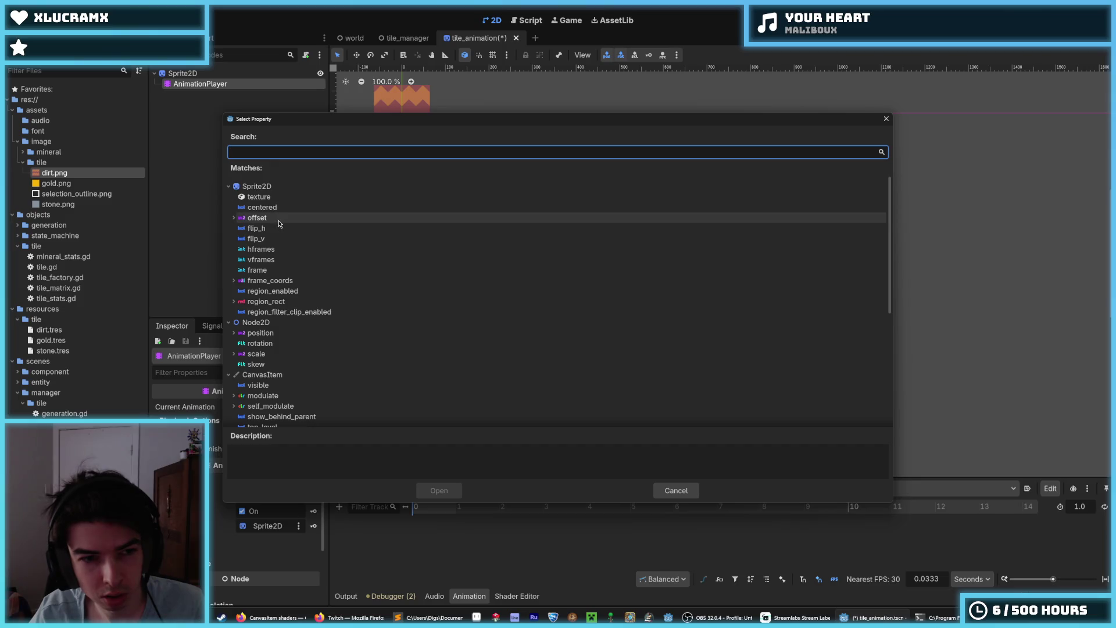
pyautogui.doubleClick(278, 219)
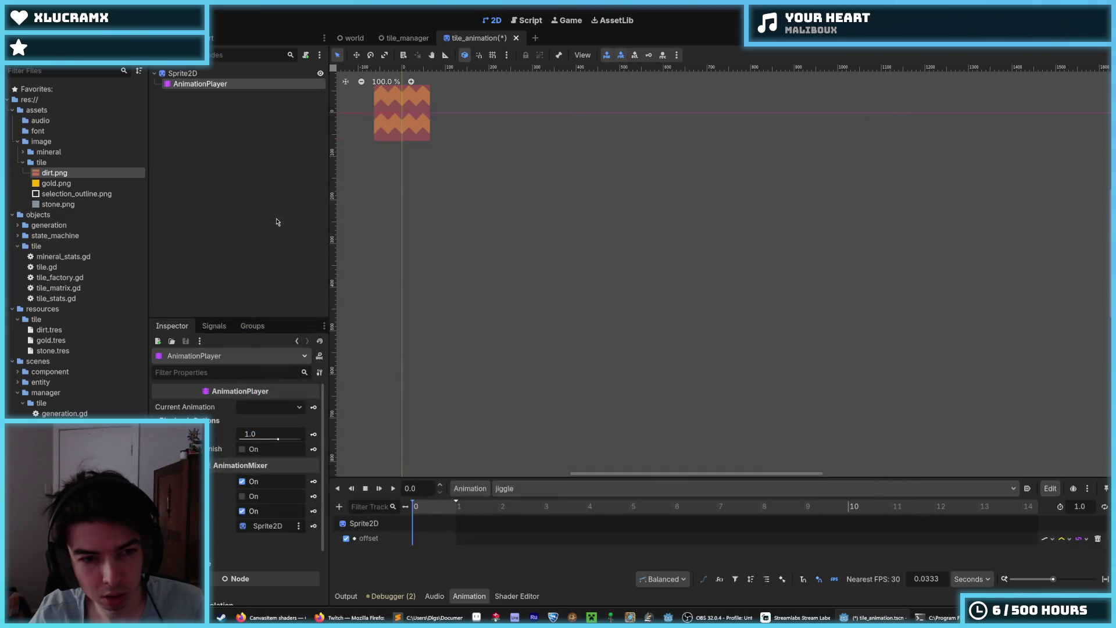
# Step: Insert offset keyframes at 0, about 0.5 and 1.0 seconds
pyautogui.rightClick(415, 539)
pyautogui.click(427, 549)
pyautogui.click(415, 539)
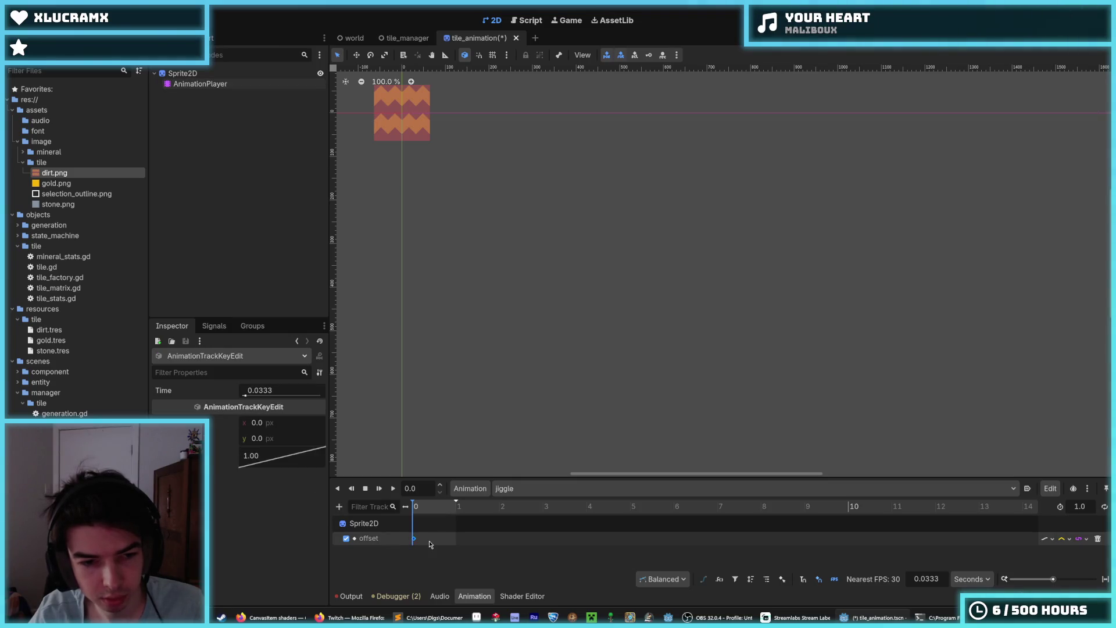
pyautogui.click(429, 543)
pyautogui.rightClick(429, 542)
pyautogui.click(443, 550)
pyautogui.moveTo(442, 544); pyautogui.dragTo(437, 546)
pyautogui.rightClick(456, 542)
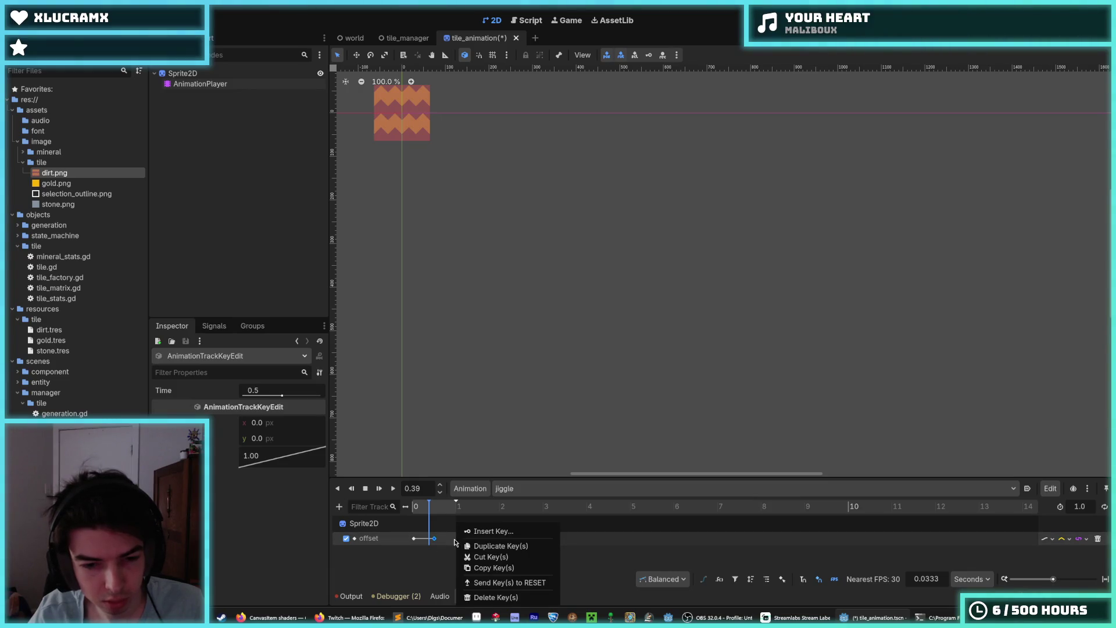
pyautogui.click(456, 540)
pyautogui.click(458, 542)
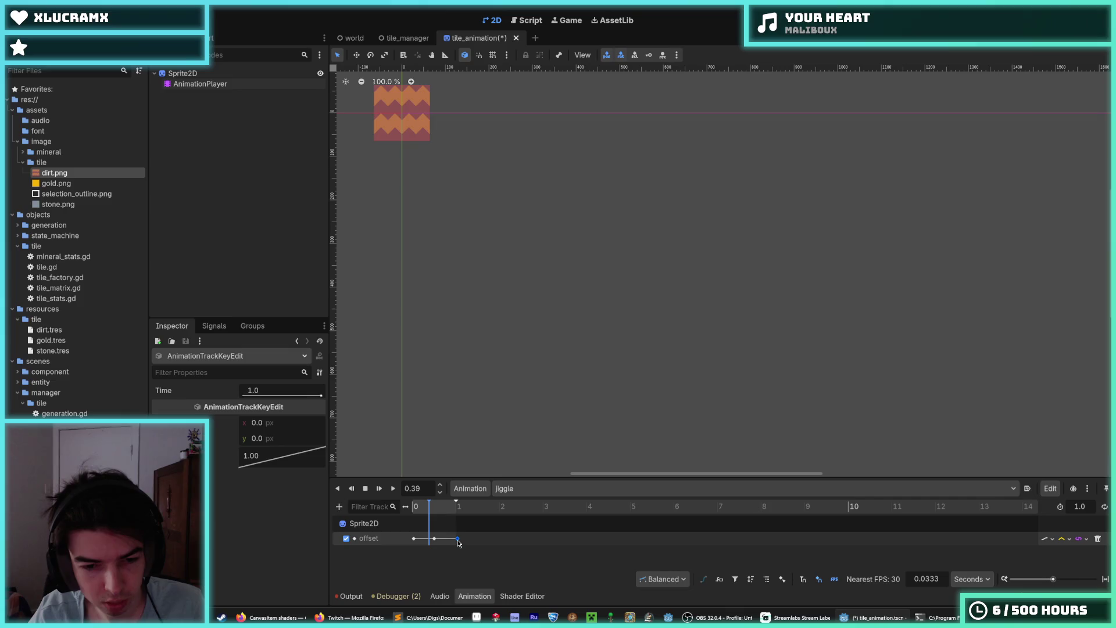
# Step: Set the middle keyframe's x offset to 64
pyautogui.scroll(5, 506, 543)
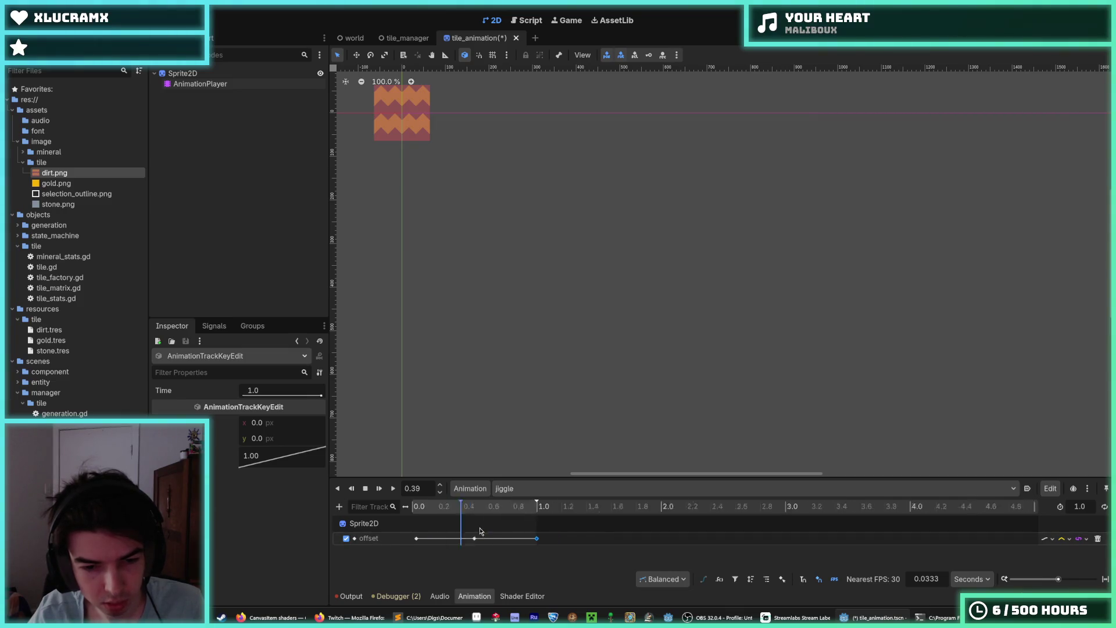
pyautogui.moveTo(553, 543)
pyautogui.mouseDown()
pyautogui.moveTo(527, 543)
pyautogui.moveTo(551, 543)
pyautogui.mouseUp()
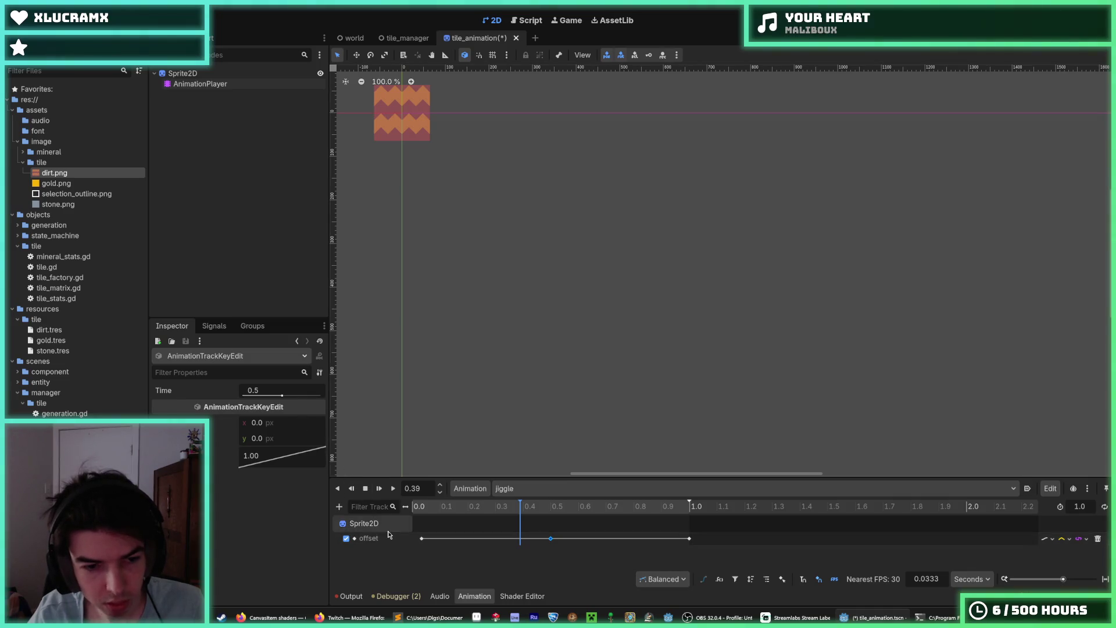
pyautogui.click(422, 539)
pyautogui.click(552, 539)
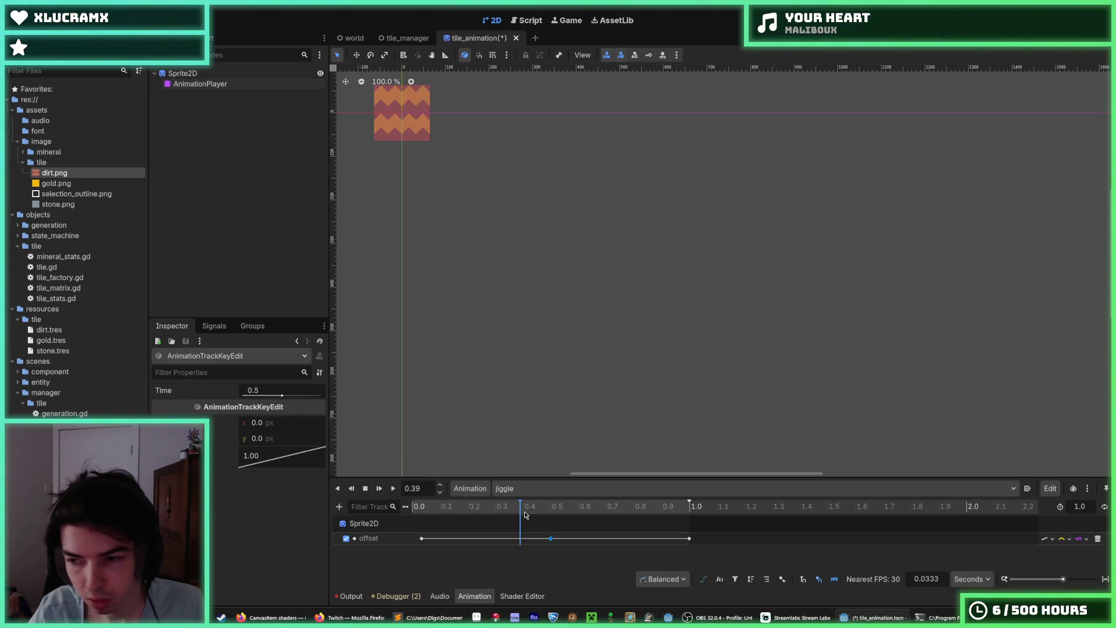
pyautogui.click(268, 423)
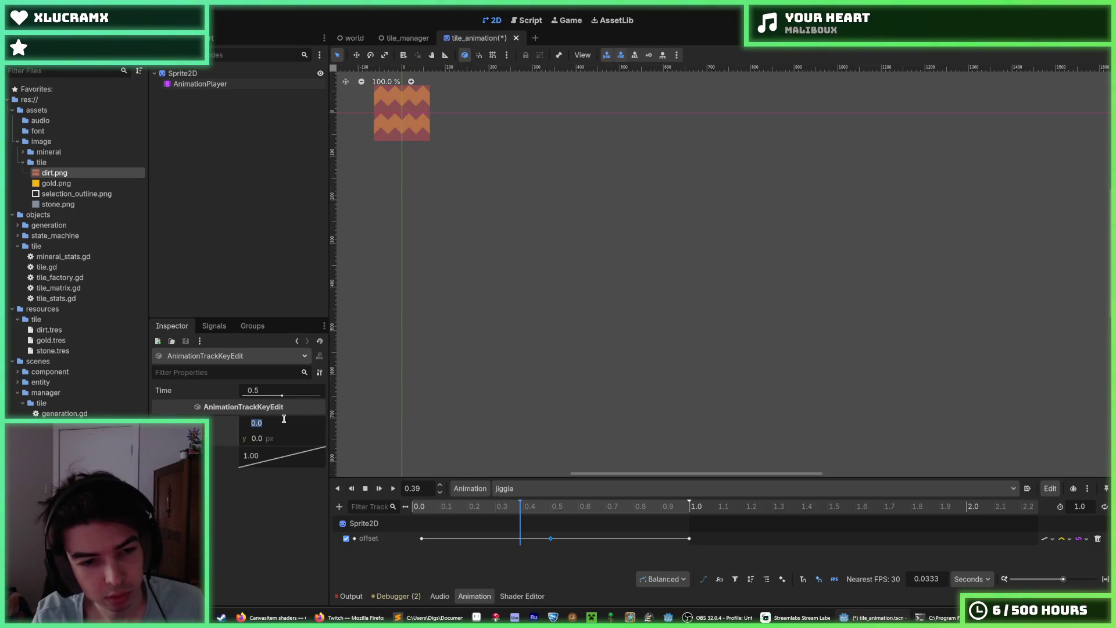
pyautogui.write('64')
pyautogui.press('Return')
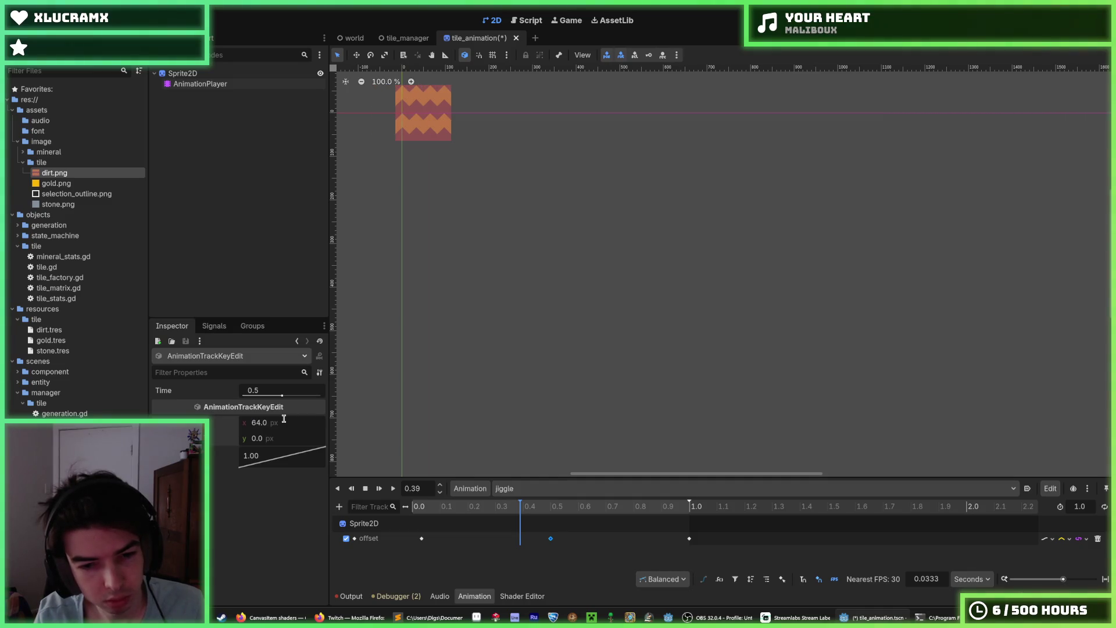
# Step: Preview jiggle, moving the 64 px key to 0.2 s and the last key to about 0.4 s
pyautogui.click(412, 508)
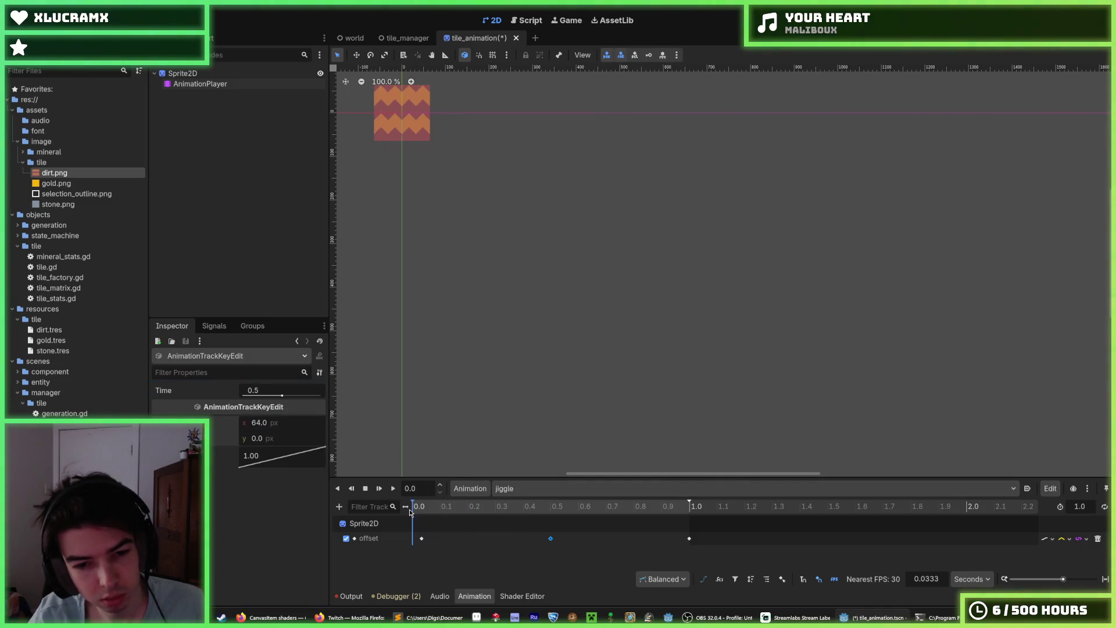
pyautogui.click(393, 489)
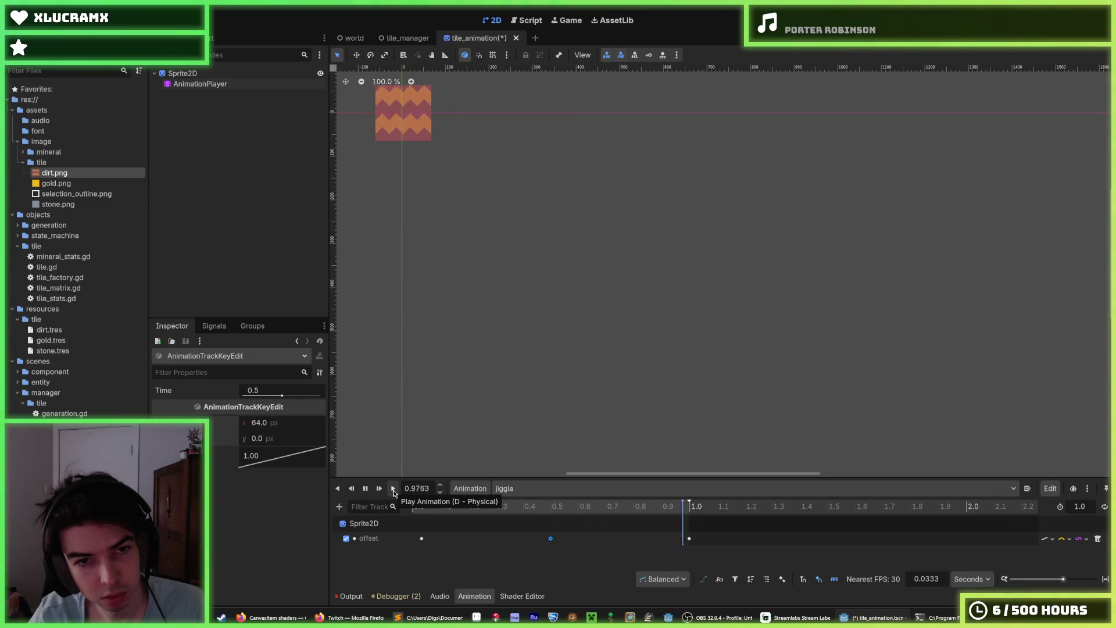
pyautogui.moveTo(551, 539); pyautogui.dragTo(468, 539)
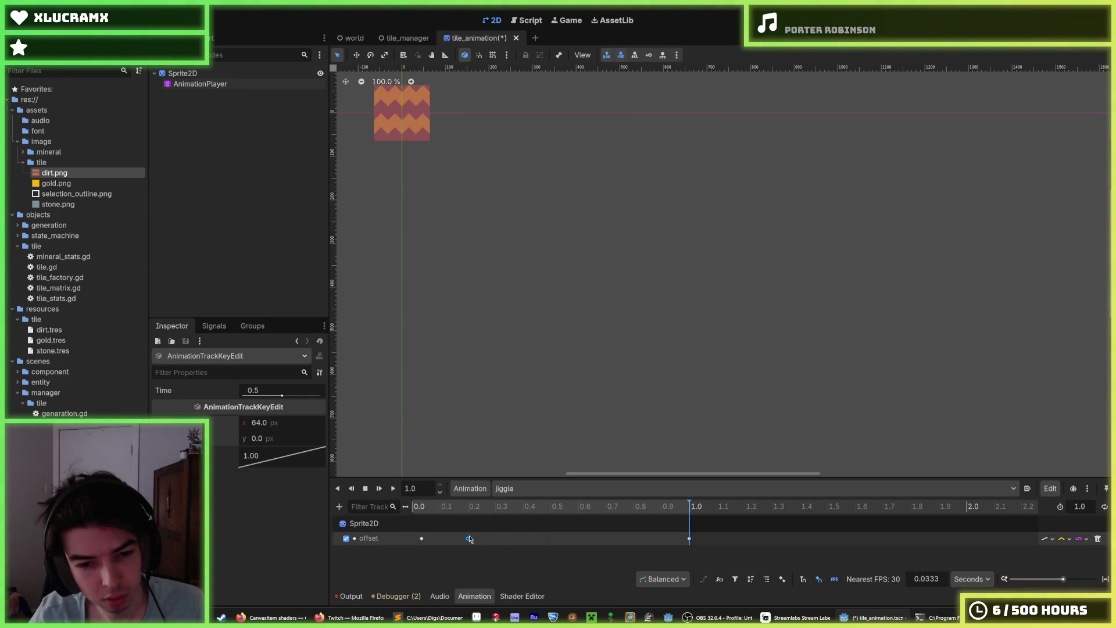
pyautogui.moveTo(689, 538); pyautogui.dragTo(521, 540)
pyautogui.click(394, 489)
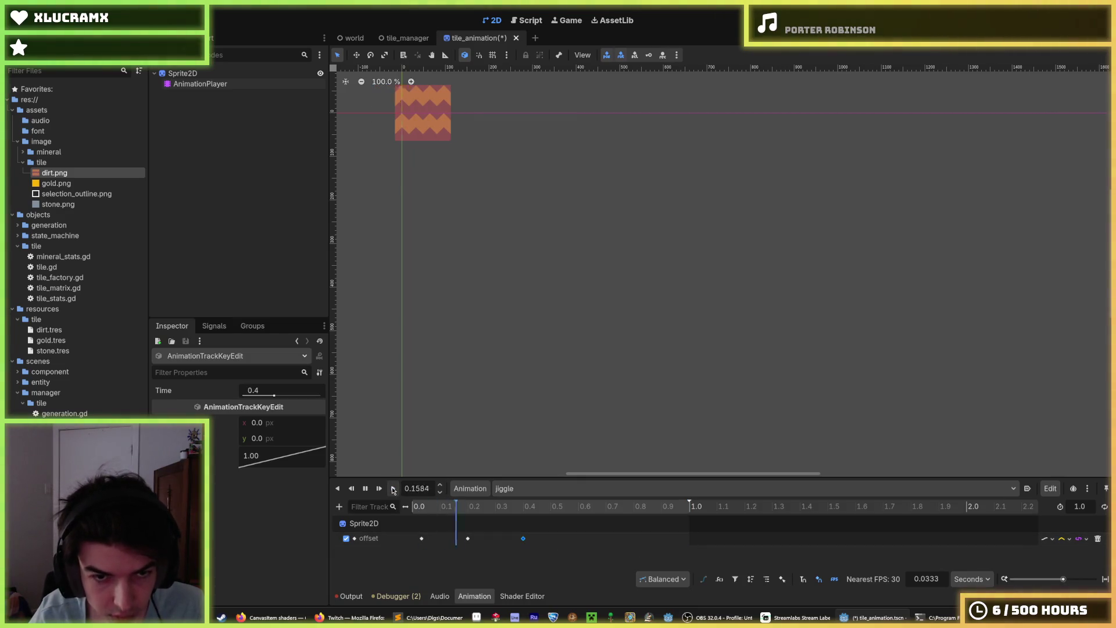
# Step: Add another offset keyframe near 0.6 s and shift the later keyframes toward 0.5 s
pyautogui.click(570, 541)
pyautogui.rightClick(571, 540)
pyautogui.click(579, 547)
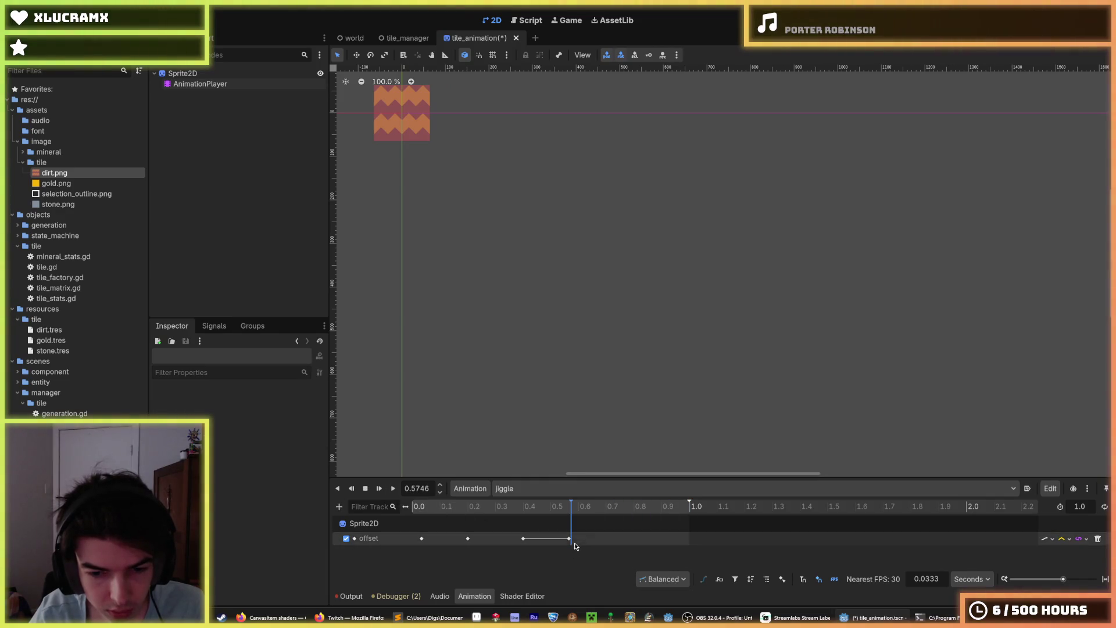
pyautogui.moveTo(584, 544); pyautogui.dragTo(584, 544)
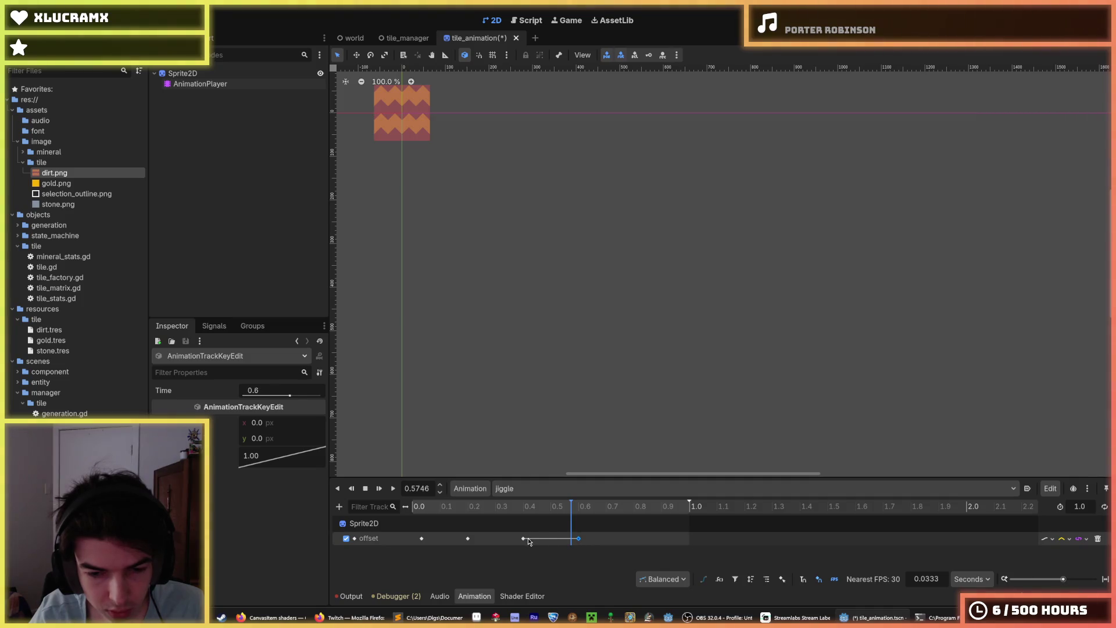
pyautogui.moveTo(468, 539)
pyautogui.mouseDown()
pyautogui.moveTo(500, 543)
pyautogui.moveTo(471, 539)
pyautogui.mouseUp()
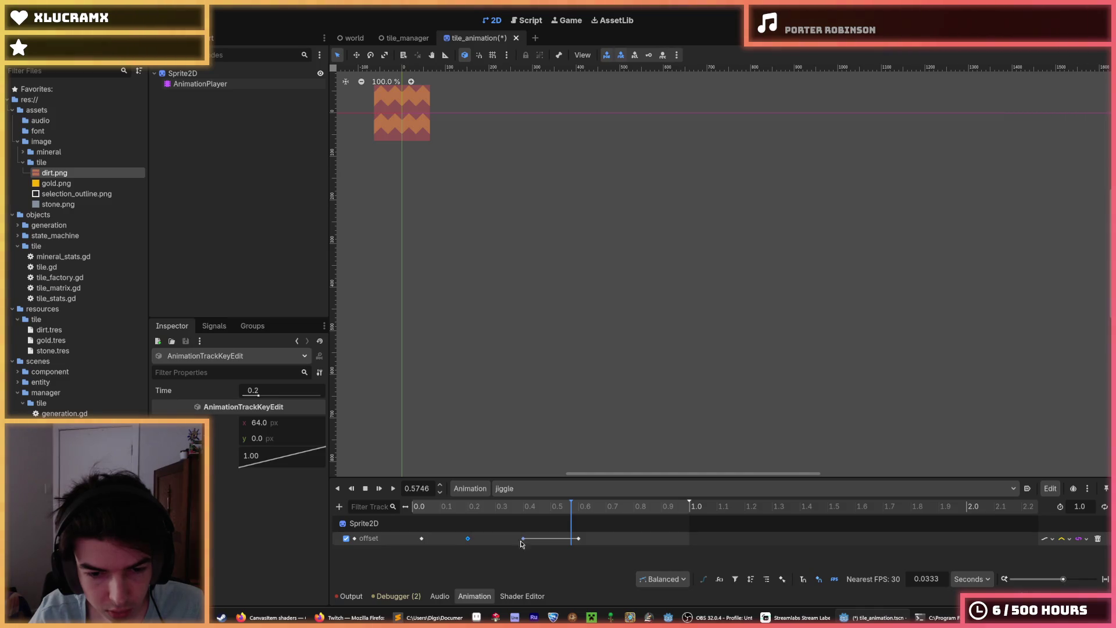
pyautogui.click(580, 539)
pyautogui.moveTo(585, 542); pyautogui.dragTo(607, 540)
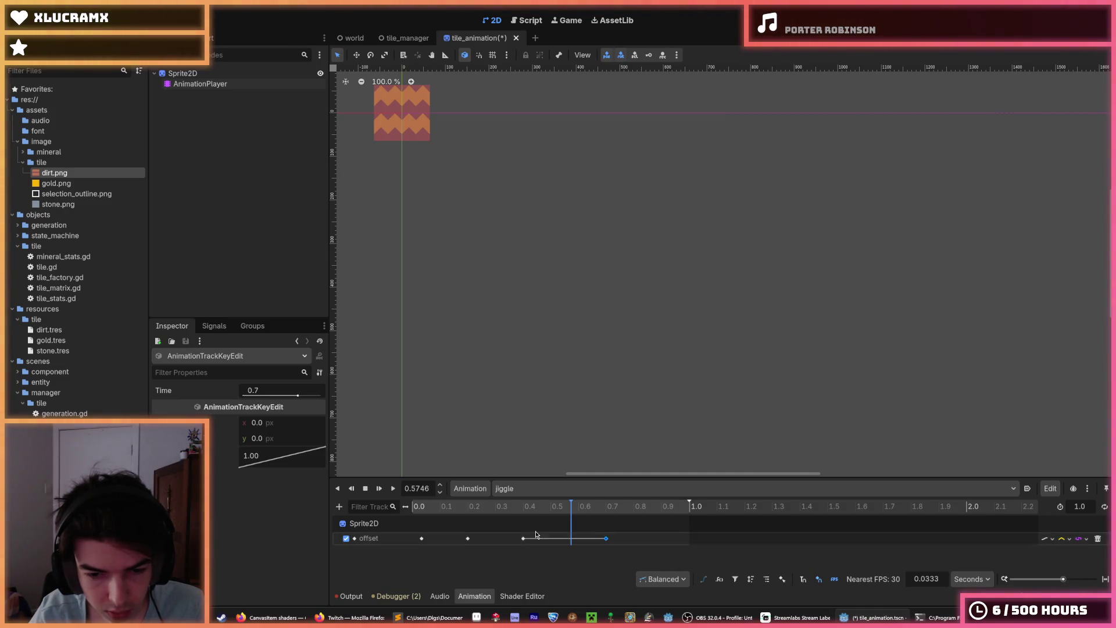
pyautogui.moveTo(524, 539); pyautogui.dragTo(634, 541)
# Step: Set the 0.6 s keyframe's x offset to -64 and play the animation
pyautogui.click(393, 489)
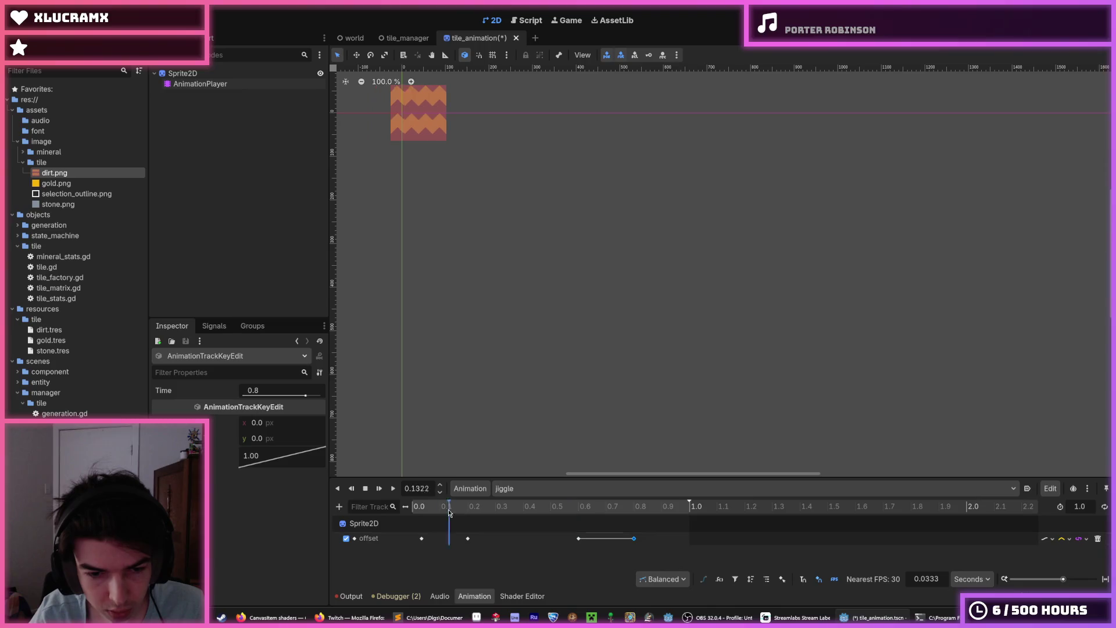
pyautogui.click(393, 488)
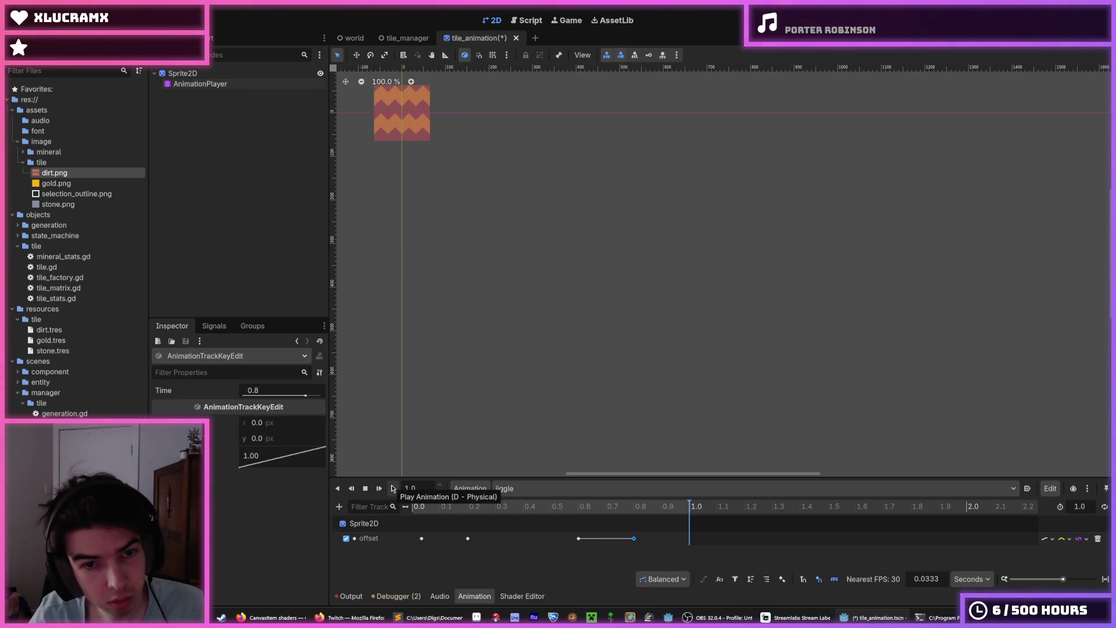
pyautogui.click(421, 539)
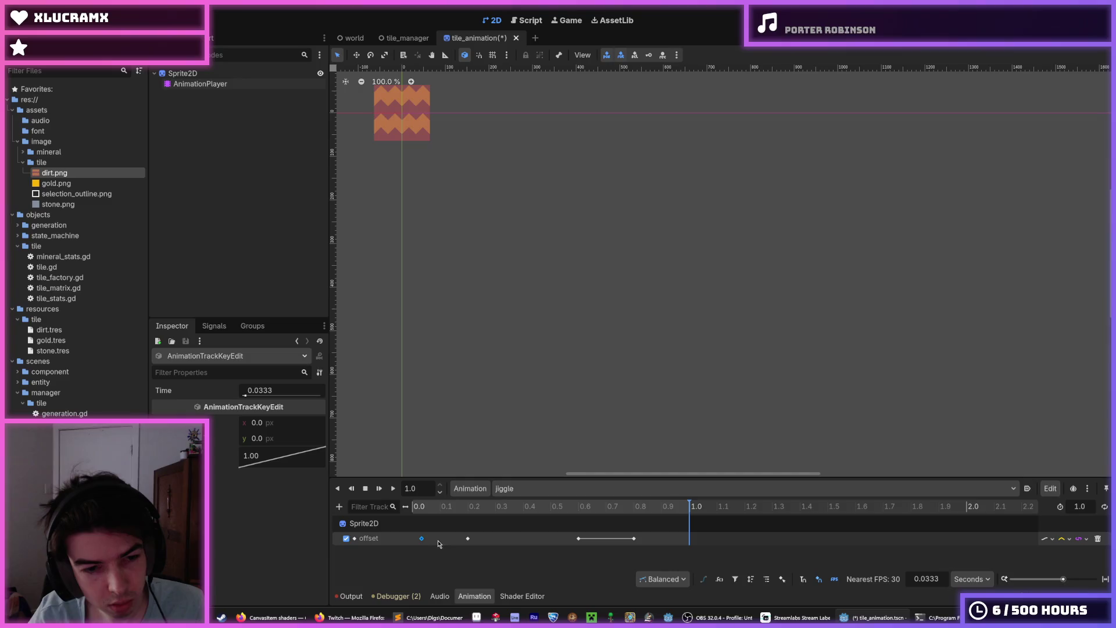
pyautogui.click(578, 539)
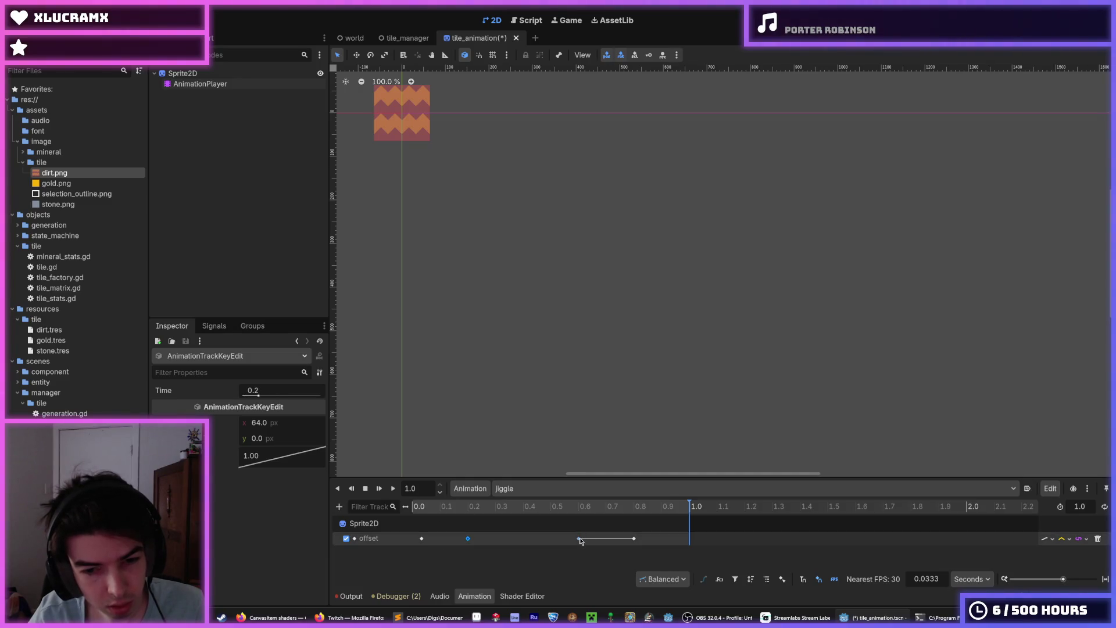
pyautogui.click(289, 424)
pyautogui.write('-64')
pyautogui.press('Return')
pyautogui.click(394, 489)
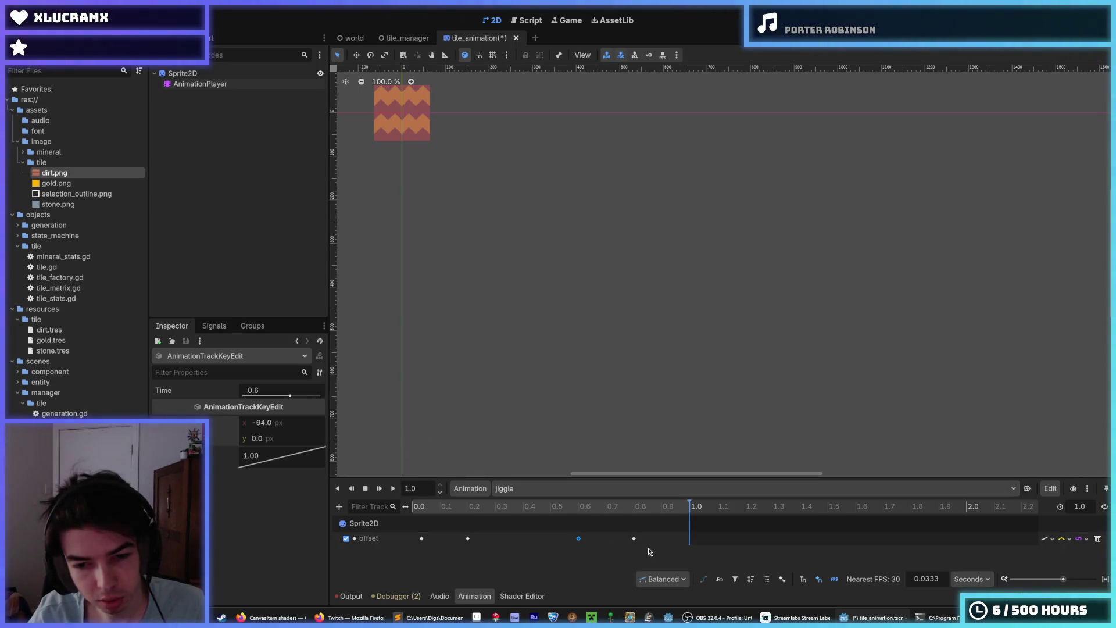
# Step: Try animation lengths of 0.5 and 0.25 seconds, saving and replaying
pyautogui.doubleClick(1080, 507)
pyautogui.write('0.5')
pyautogui.press('Return')
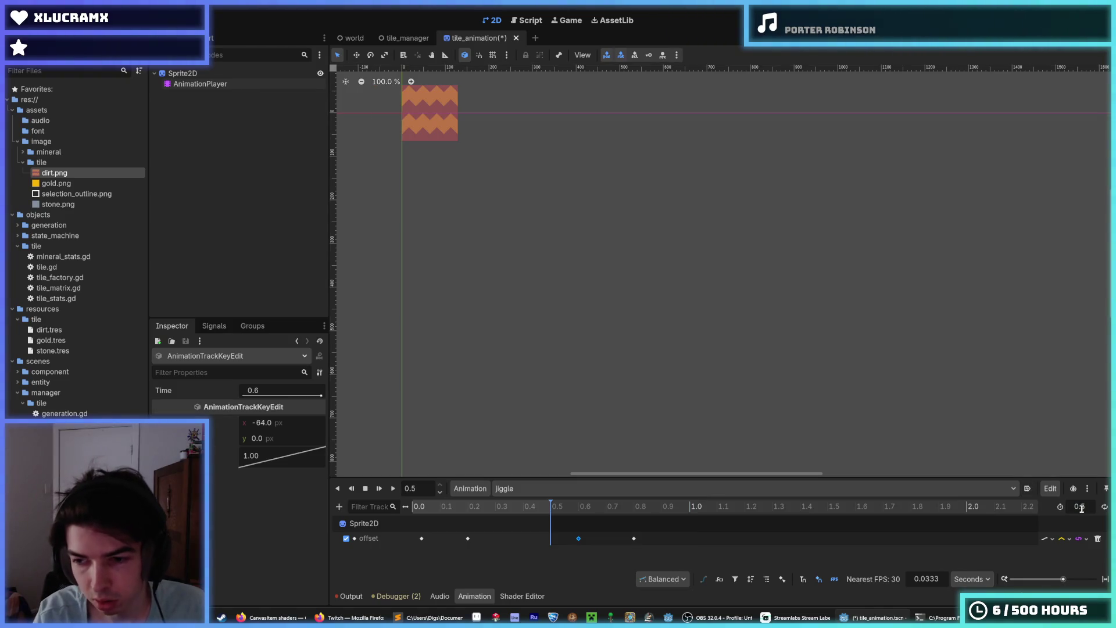
pyautogui.click(1079, 508)
pyautogui.press('Return')
pyautogui.hotkey('ctrl', 's')
pyautogui.click(391, 490)
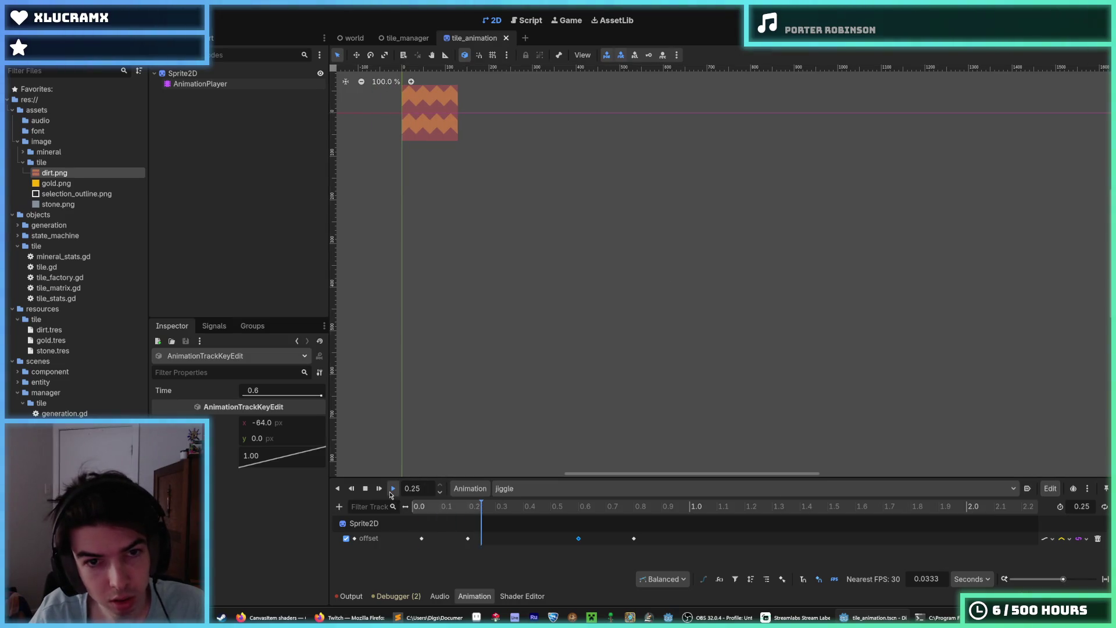
pyautogui.click(392, 491)
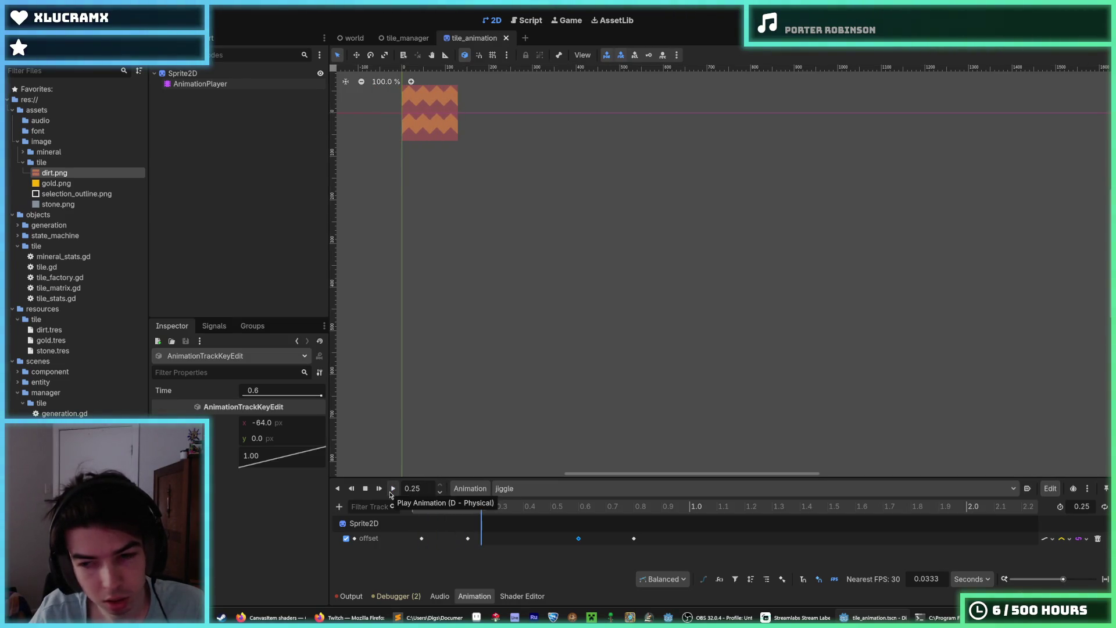
# Step: Restore length 1.0, move keys to 0.08, 0.28 and 0.4 s, play and save
pyautogui.doubleClick(1082, 506)
pyautogui.write('1')
pyautogui.press('Return')
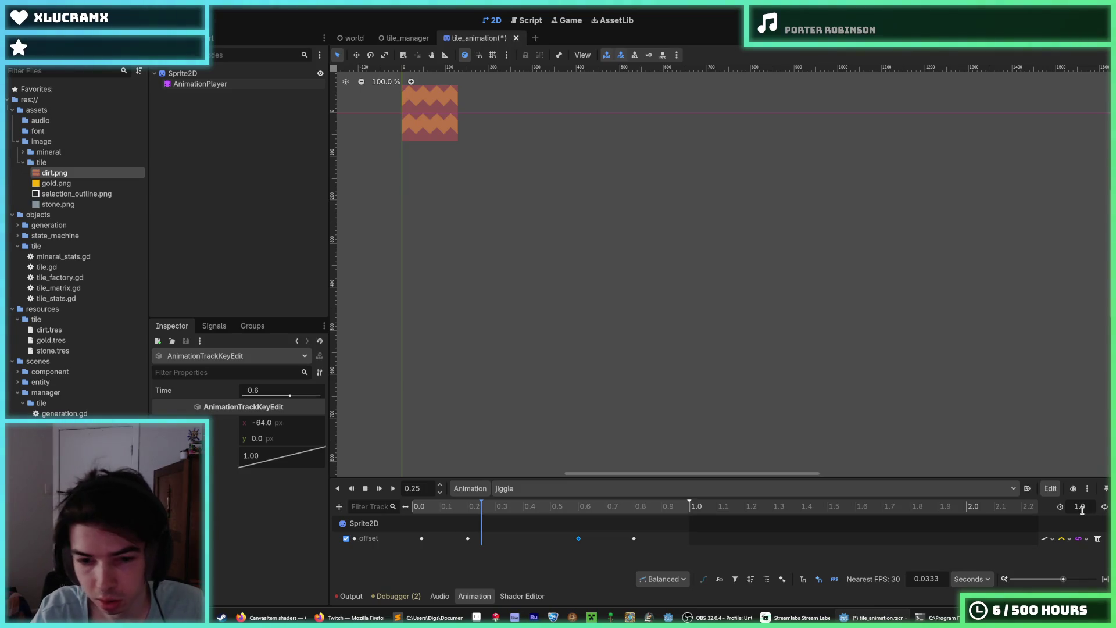
pyautogui.moveTo(469, 539); pyautogui.dragTo(442, 543)
pyautogui.moveTo(578, 539); pyautogui.dragTo(497, 543)
pyautogui.moveTo(634, 539); pyautogui.dragTo(523, 540)
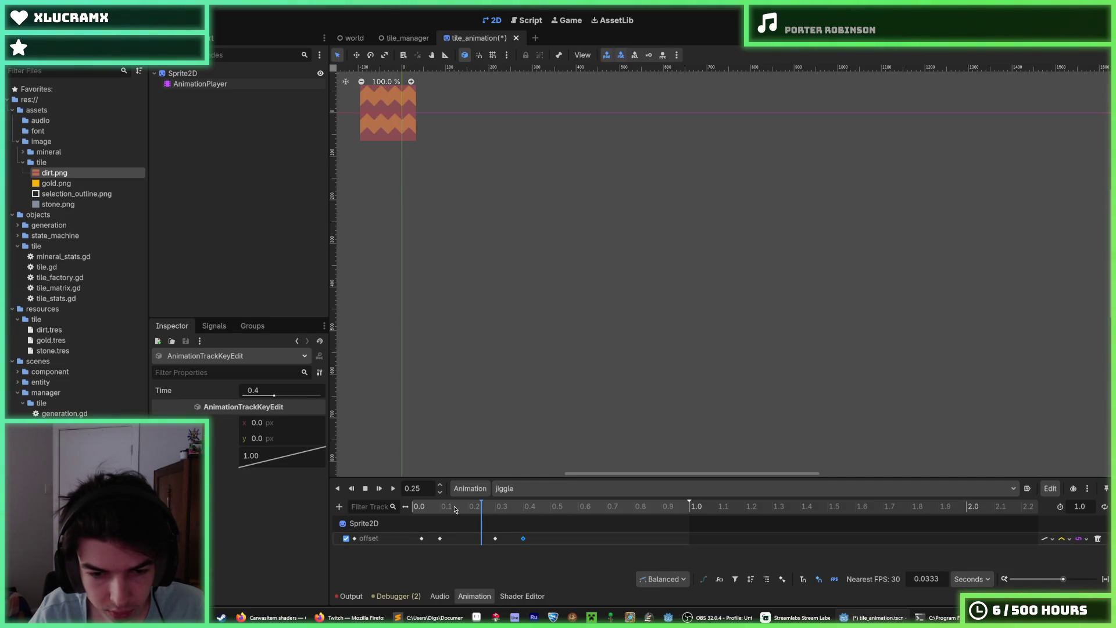
pyautogui.click(393, 489)
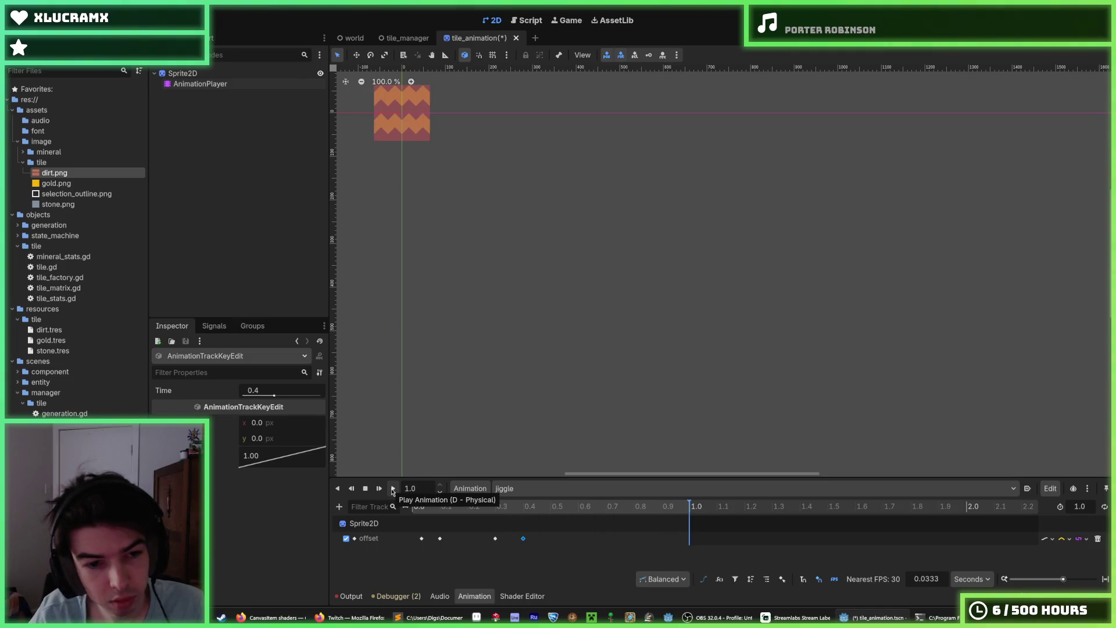
pyautogui.hotkey('ctrl', 's')
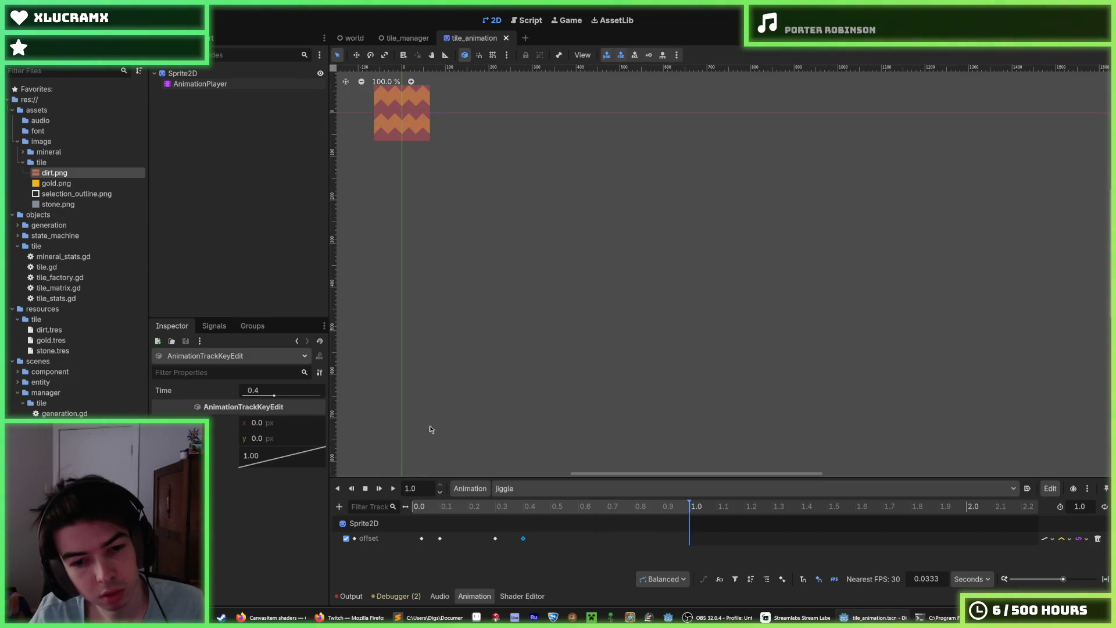
# Step: Select the keyframe near 0.1 s, then the sprite node
pyautogui.click(422, 539)
pyautogui.click(440, 538)
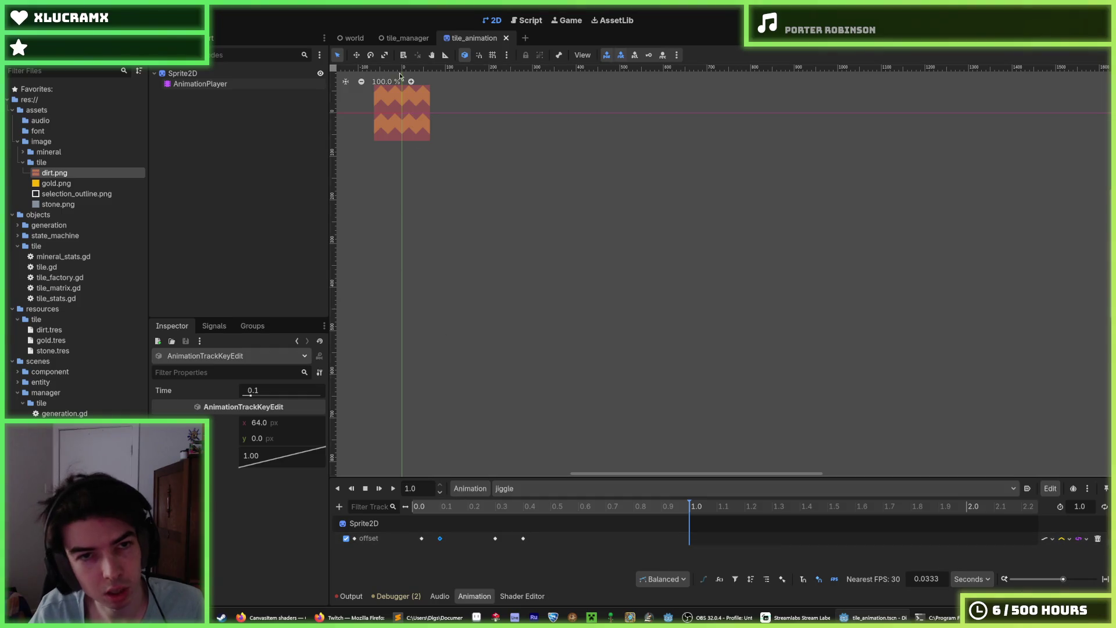
pyautogui.click(402, 113)
# Step: Select the AnimationPlayer and review its animation list, current animation and extra settings
pyautogui.click(200, 84)
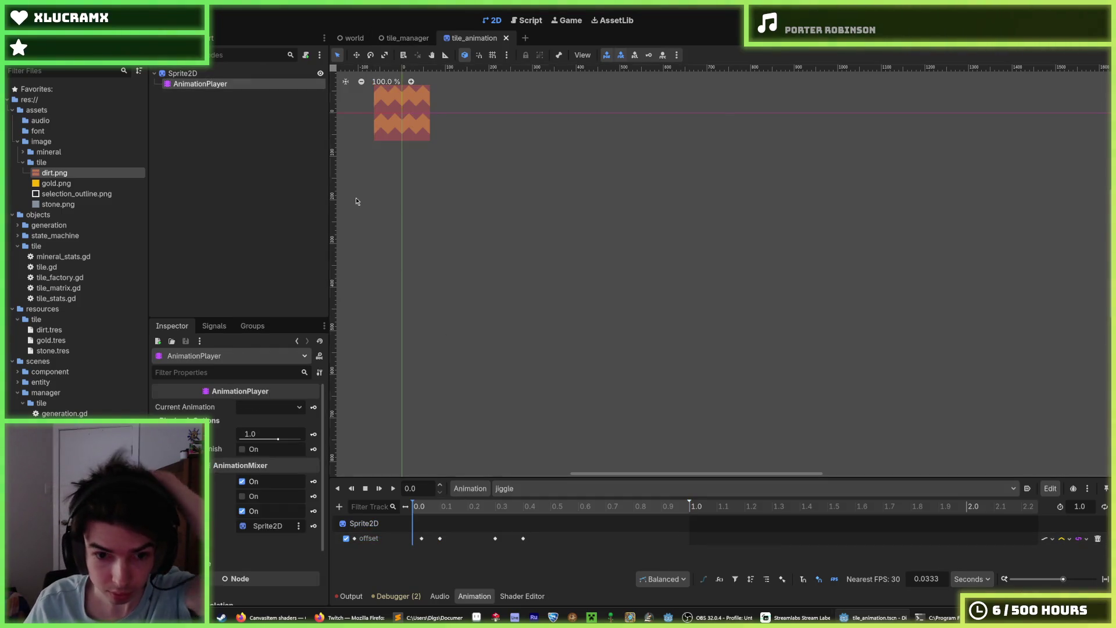
pyautogui.click(518, 489)
pyautogui.click(519, 516)
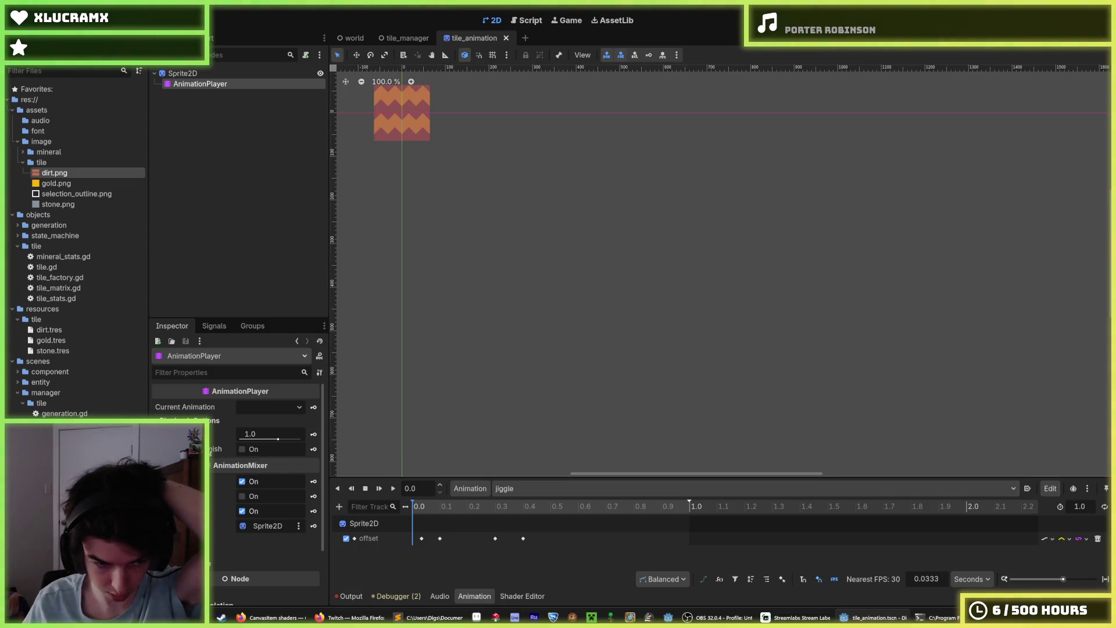
pyautogui.click(255, 409)
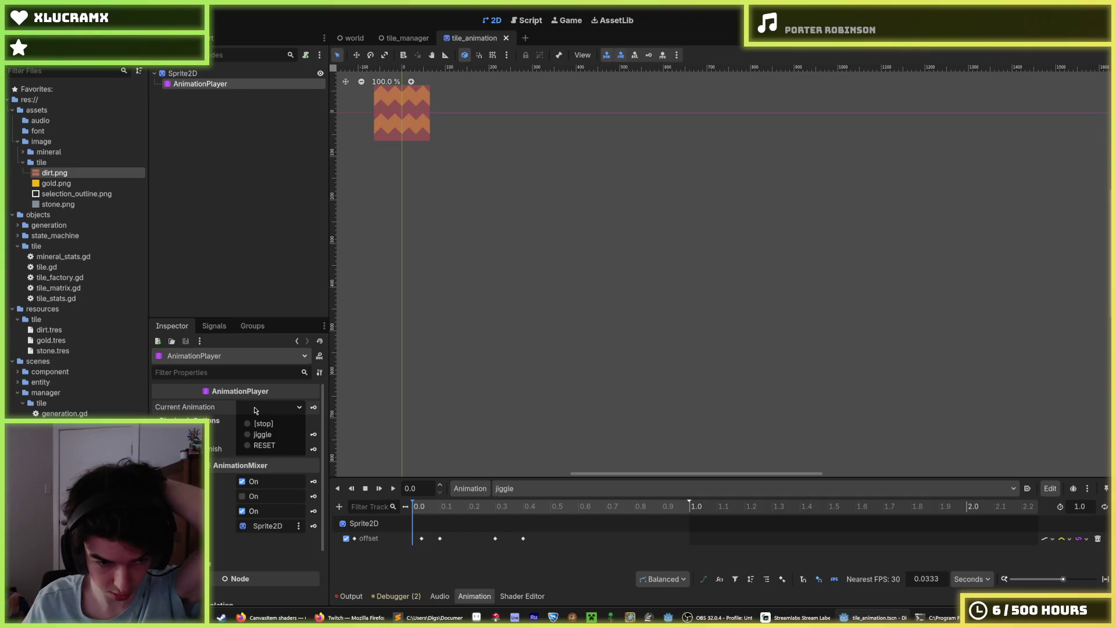
pyautogui.click(255, 411)
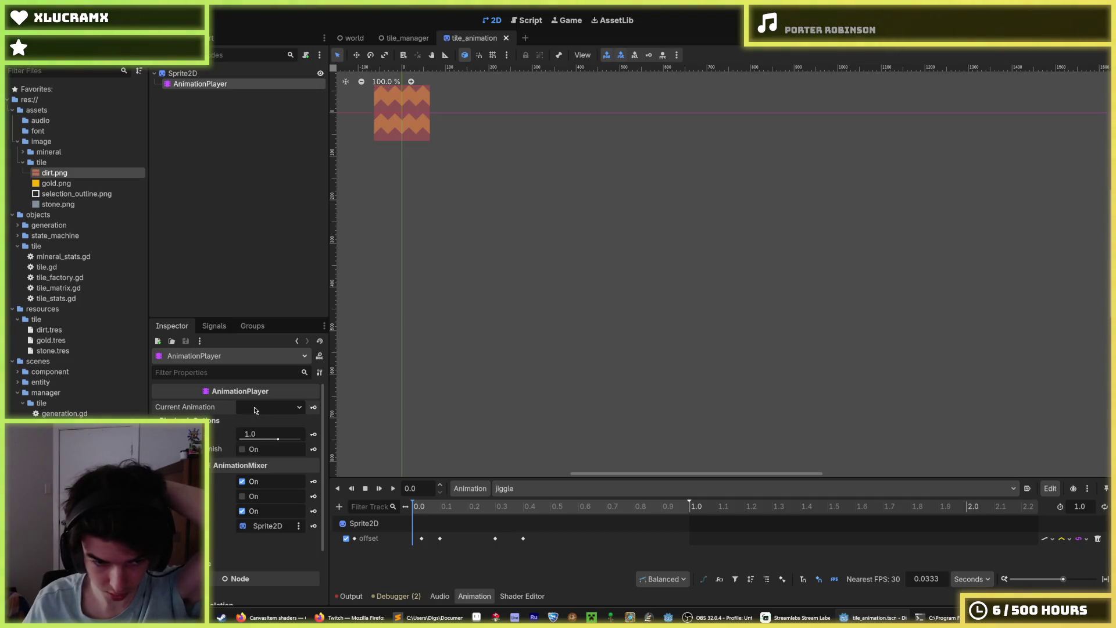
pyautogui.scroll(-2, 255, 410)
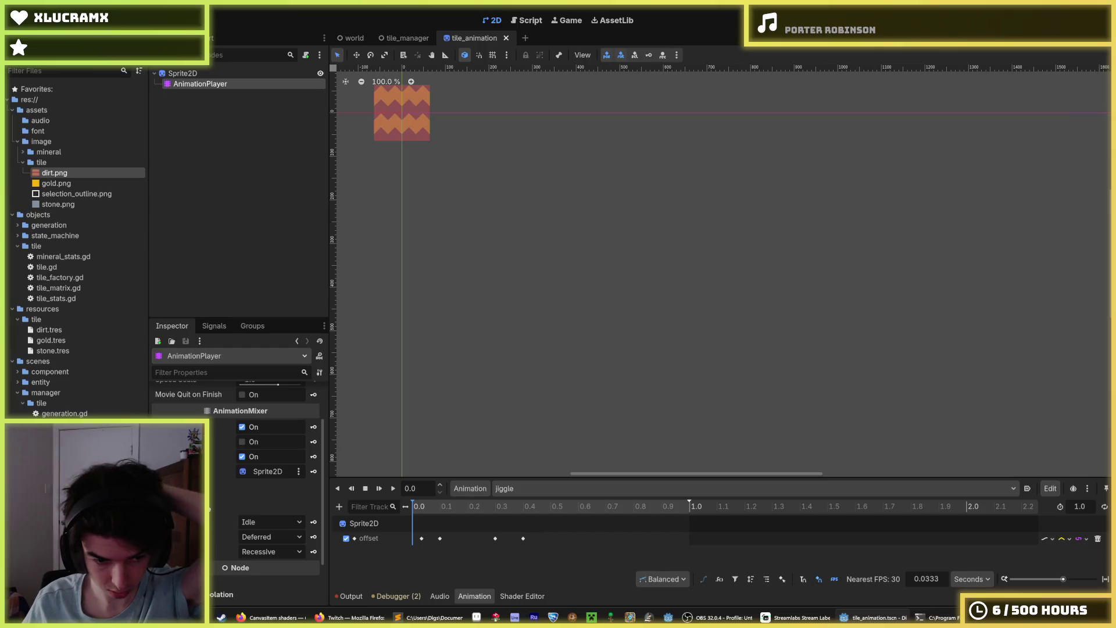
pyautogui.click(174, 509)
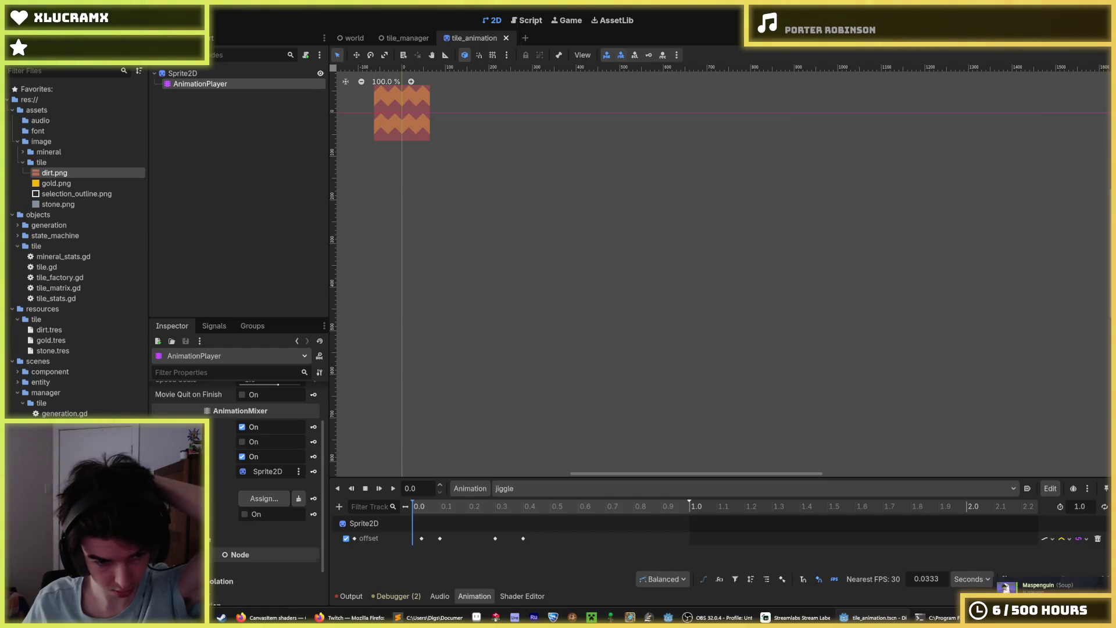
pyautogui.click(174, 485)
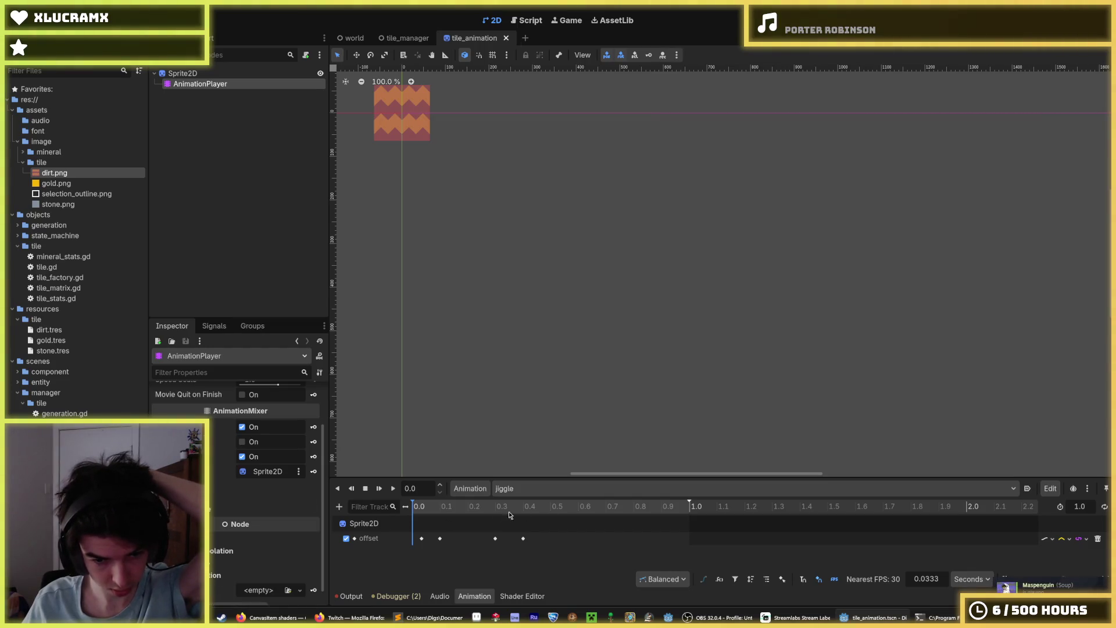
# Step: Make jiggle autoplay on load and save the scene
pyautogui.click(1028, 489)
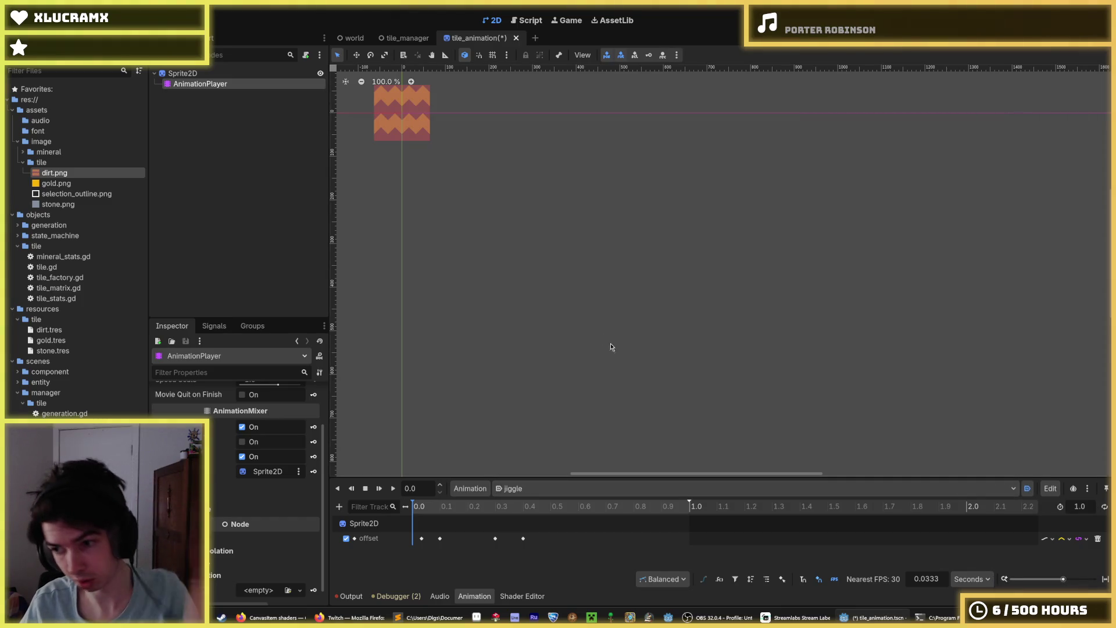
pyautogui.hotkey('ctrl', 's')
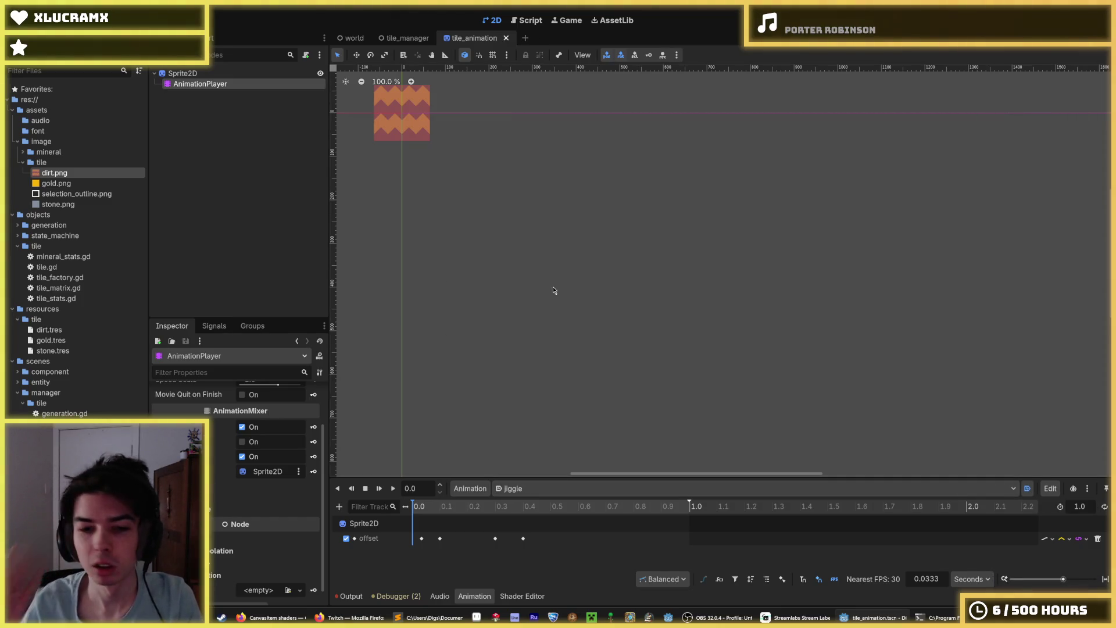
pyautogui.doubleClick(238, 76)
# Step: Rename the root node to TileAnimation and save the scene
pyautogui.write('TileAnim')
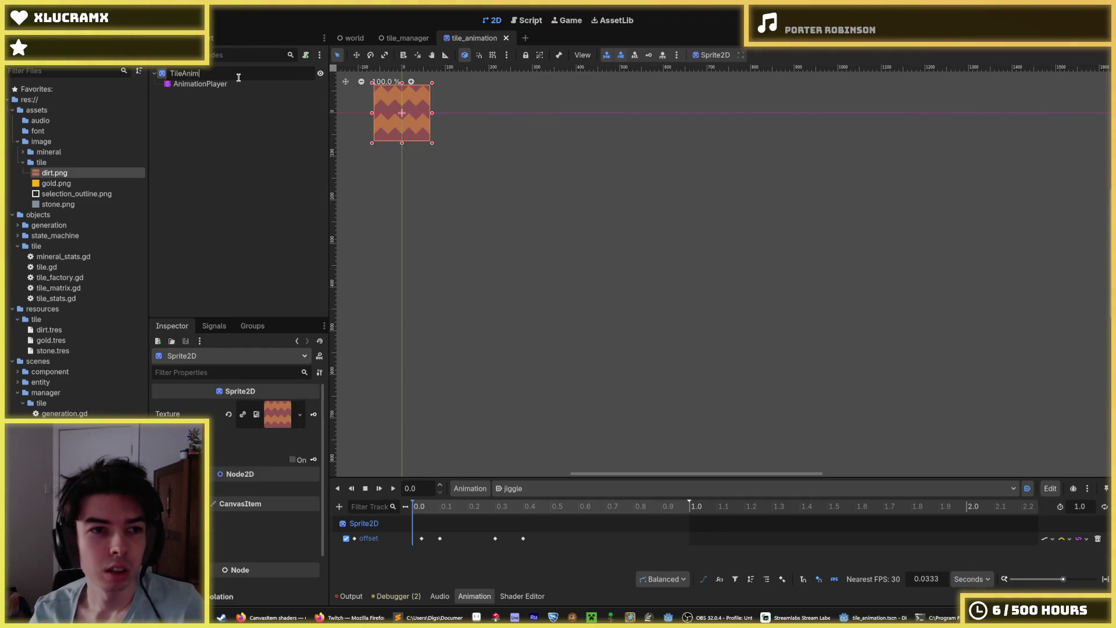
pyautogui.write('ation')
pyautogui.press('Return')
pyautogui.hotkey('ctrl', 's')
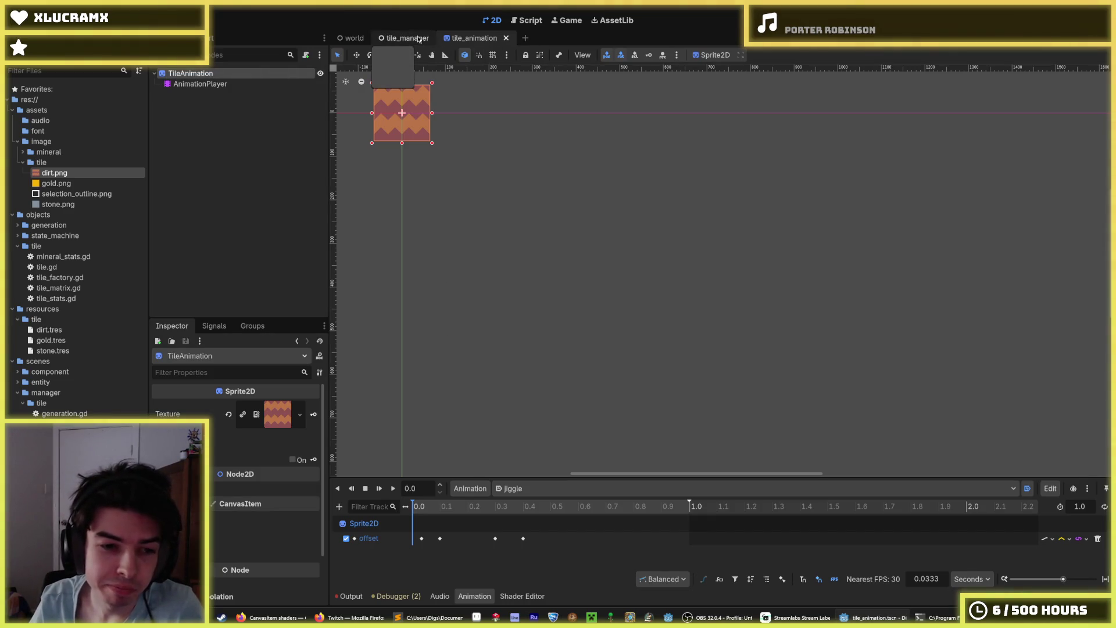
# Step: Attach a new tile_animation.gd script extending Sprite2D to TileAnimation
pyautogui.rightClick(228, 77)
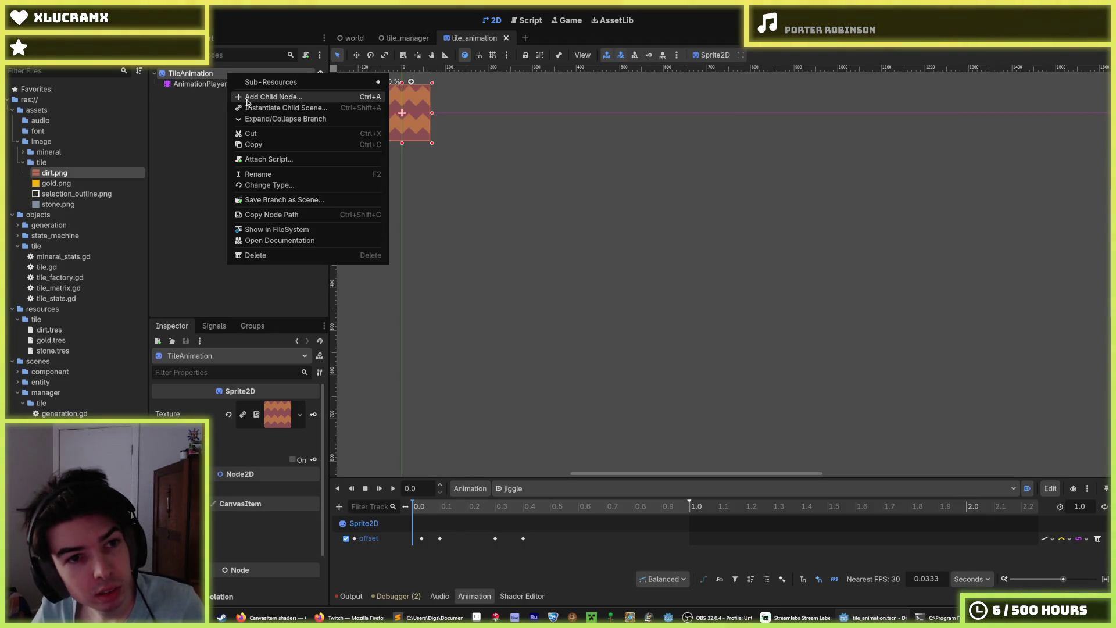
pyautogui.click(269, 159)
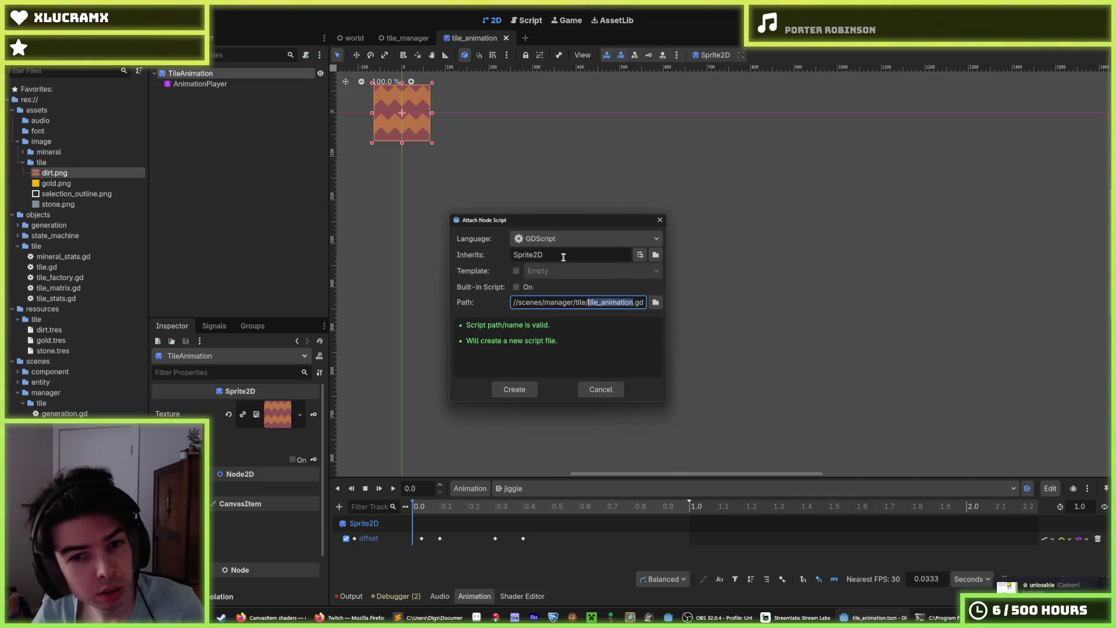
pyautogui.click(513, 389)
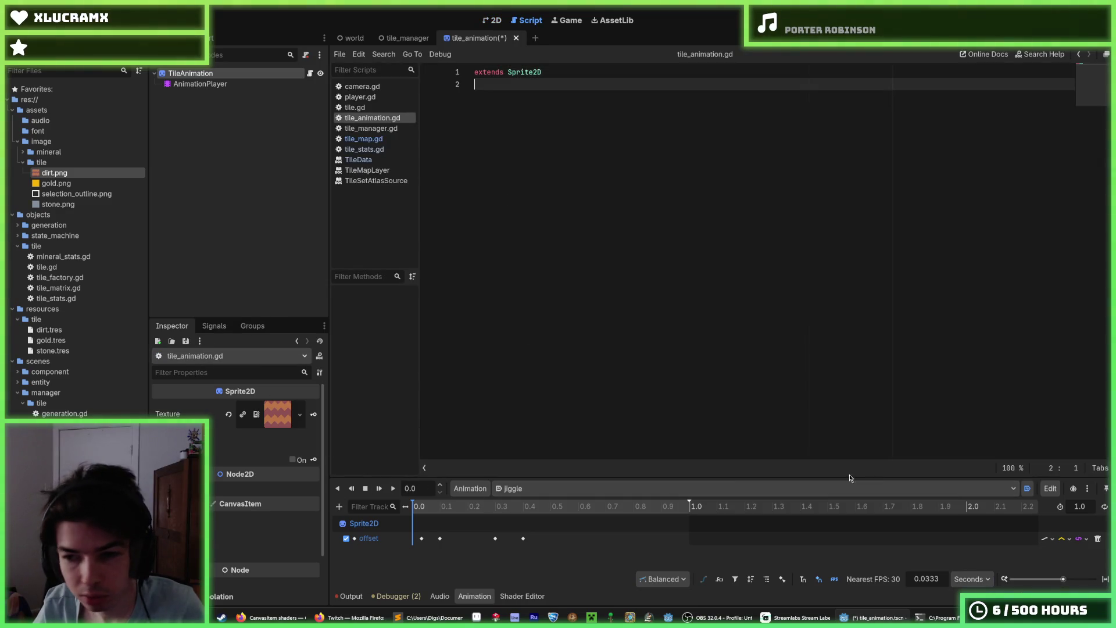
pyautogui.click(206, 84)
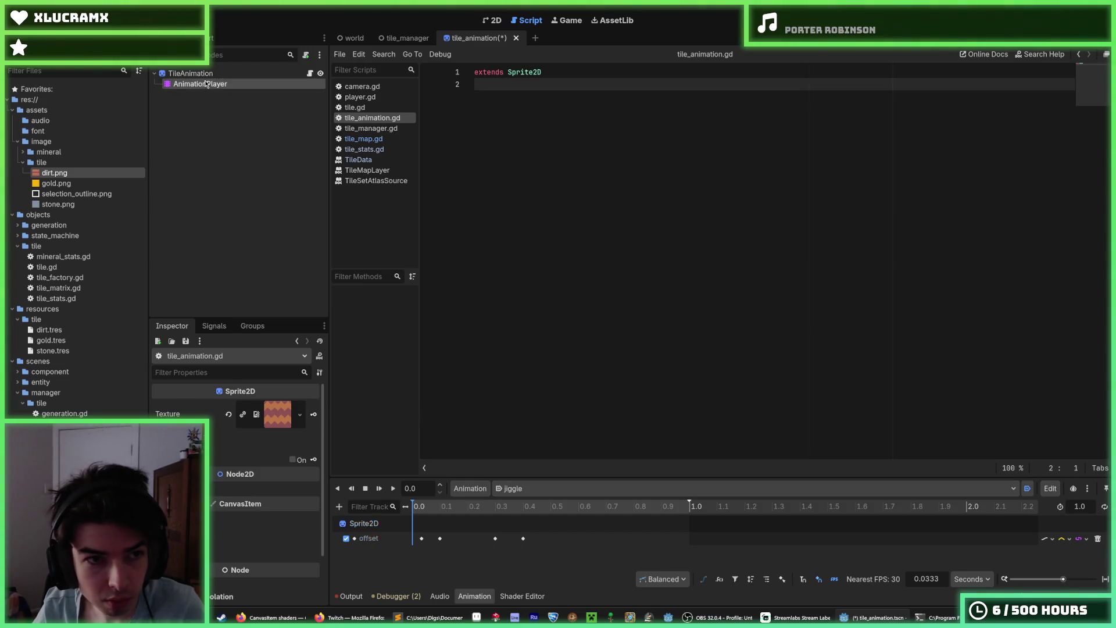
# Step: Connect the AnimationPlayer's animation_finished signal to the TileAnimation script
pyautogui.rightClick(206, 83)
pyautogui.click(186, 133)
pyautogui.click(218, 325)
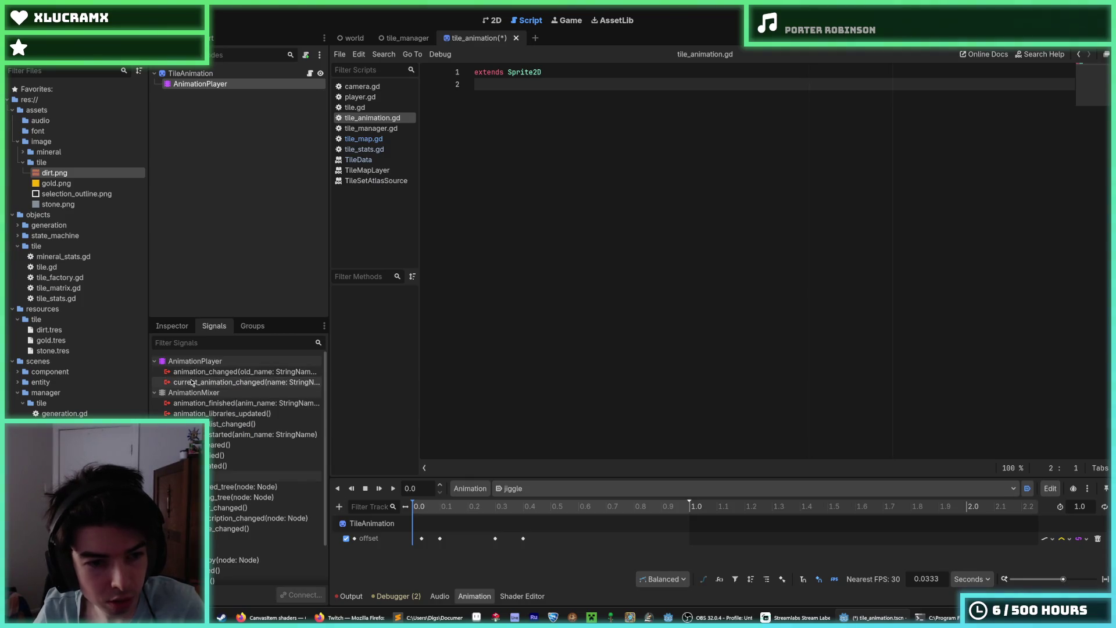
pyautogui.click(241, 404)
pyautogui.rightClick(244, 405)
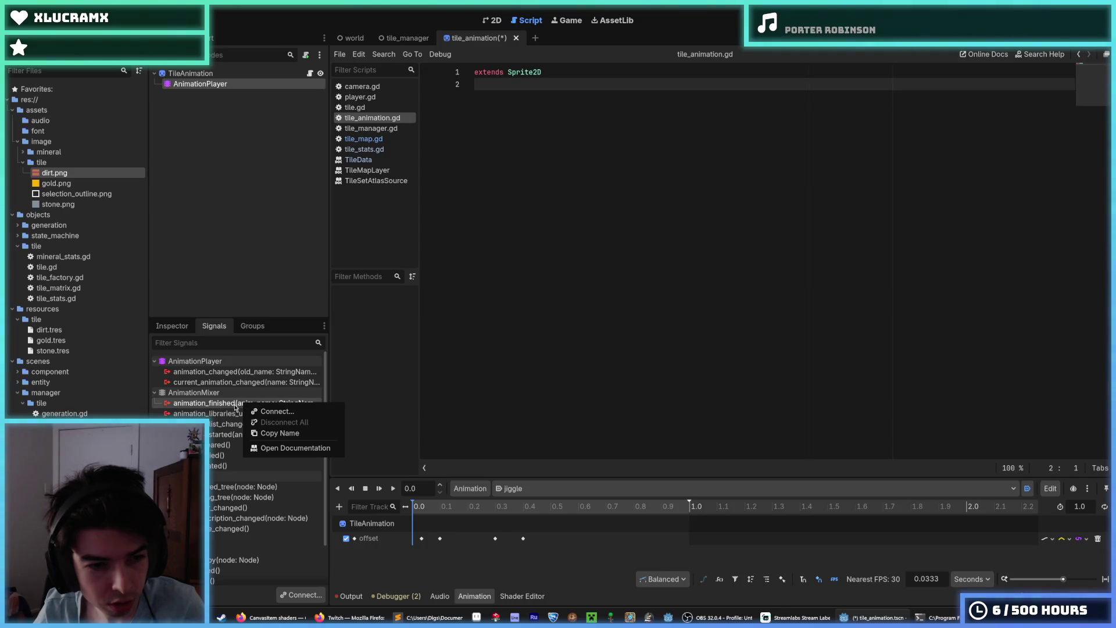
pyautogui.click(279, 412)
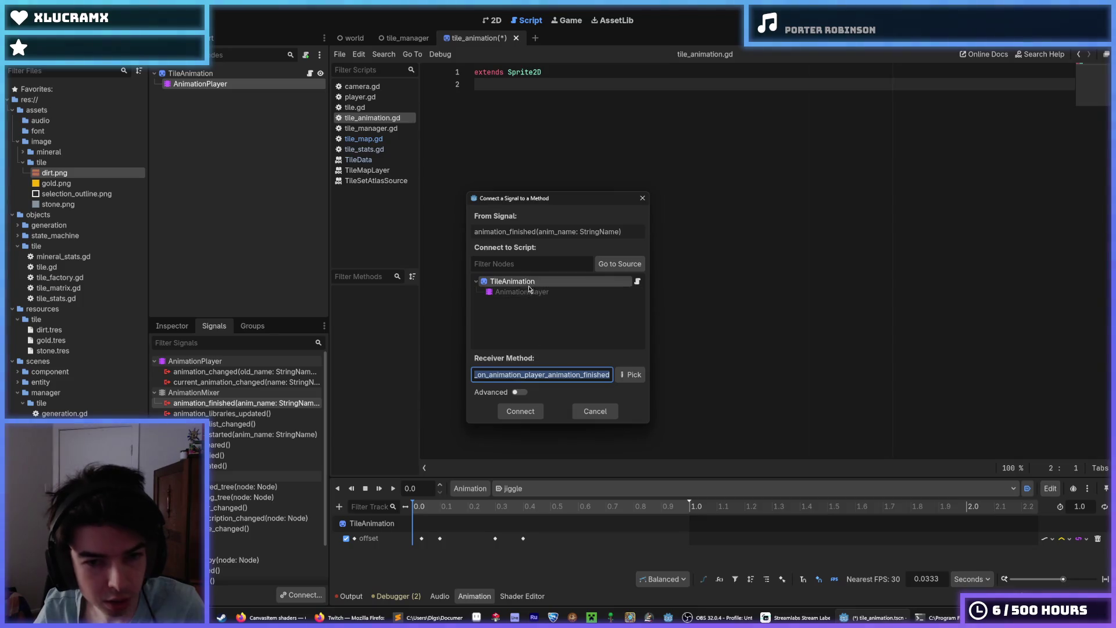
pyautogui.press('Return')
# Step: Replace the handler's pass with finished.emit() followed by queue_free()
pyautogui.moveTo(660, 121); pyautogui.dragTo(491, 121)
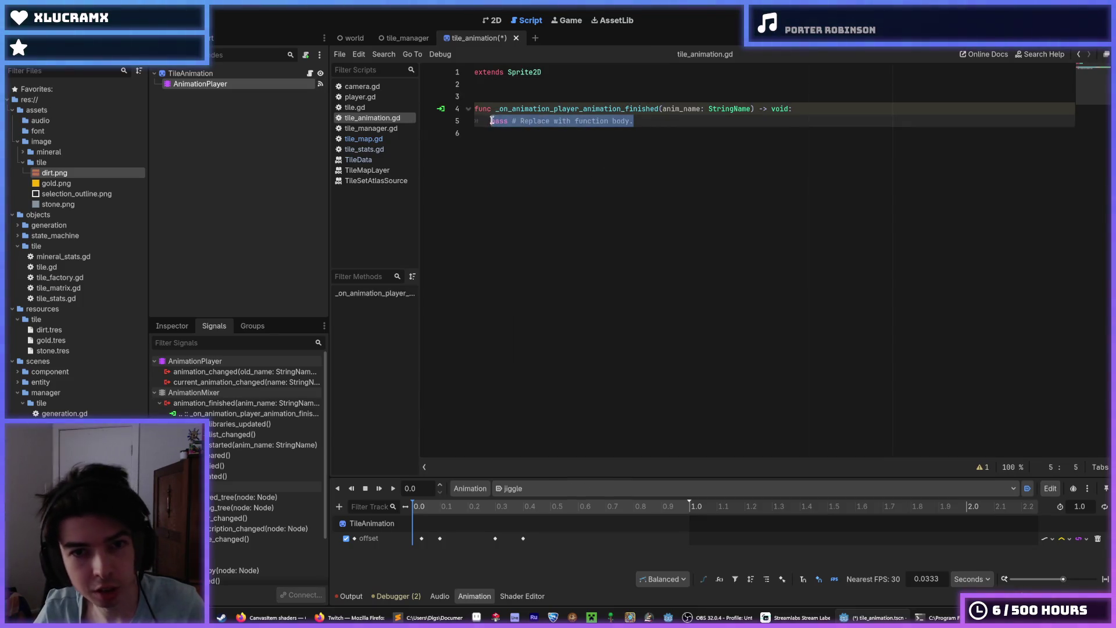
pyautogui.write('queue_F')
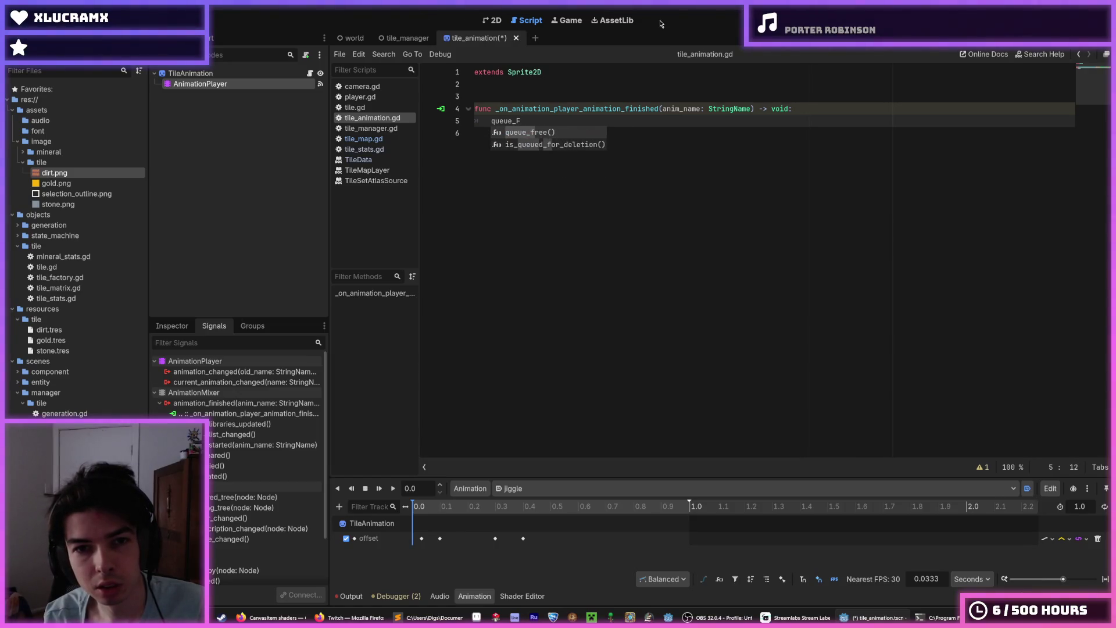
pyautogui.press('Return')
pyautogui.press('Up')
pyautogui.press('End')
pyautogui.press('Return')
pyautogui.write('sig')
pyautogui.press('BackSpace')
pyautogui.press('BackSpace')
pyautogui.press('BackSpace')
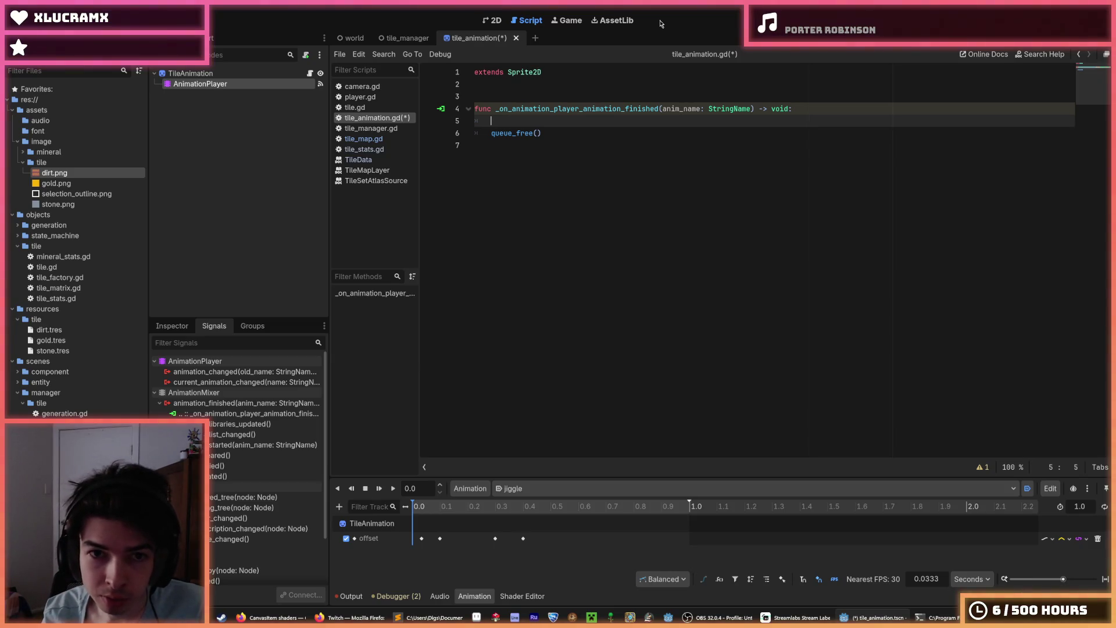
pyautogui.write('finished =')
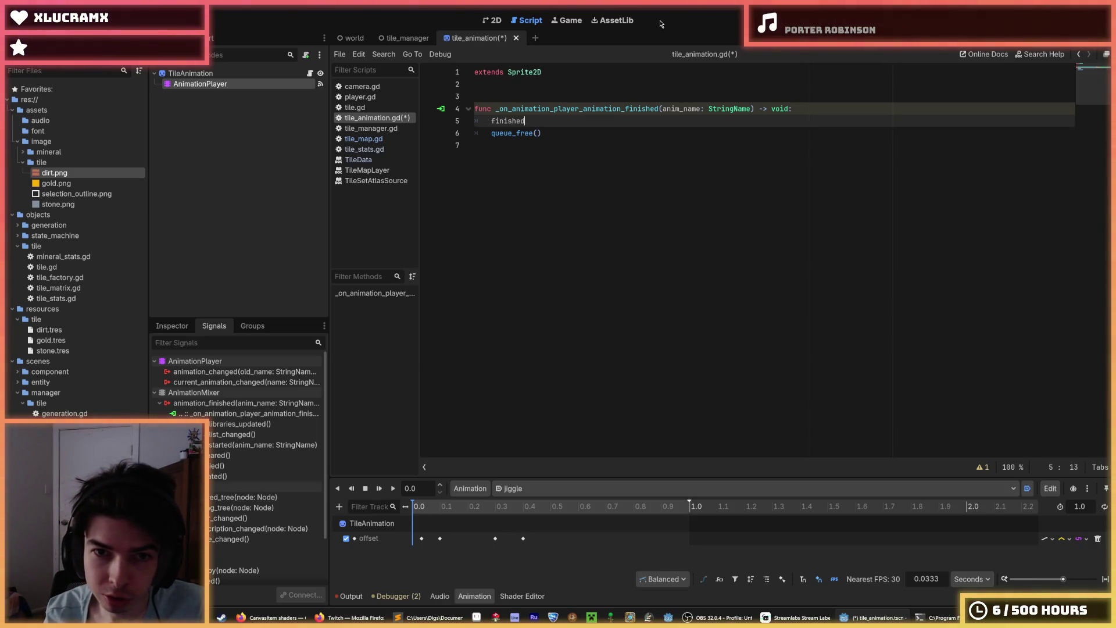
pyautogui.press('BackSpace')
pyautogui.press('BackSpace')
pyautogui.press('BackSpace')
pyautogui.write('.emit')
pyautogui.press('Return')
# Step: Declare 'signal finished' below extends Sprite2D and save tile_animation.gd
pyautogui.press('Up')
pyautogui.press('Up')
pyautogui.press('Up')
pyautogui.press('Return')
pyautogui.press('Return')
pyautogui.press('Return')
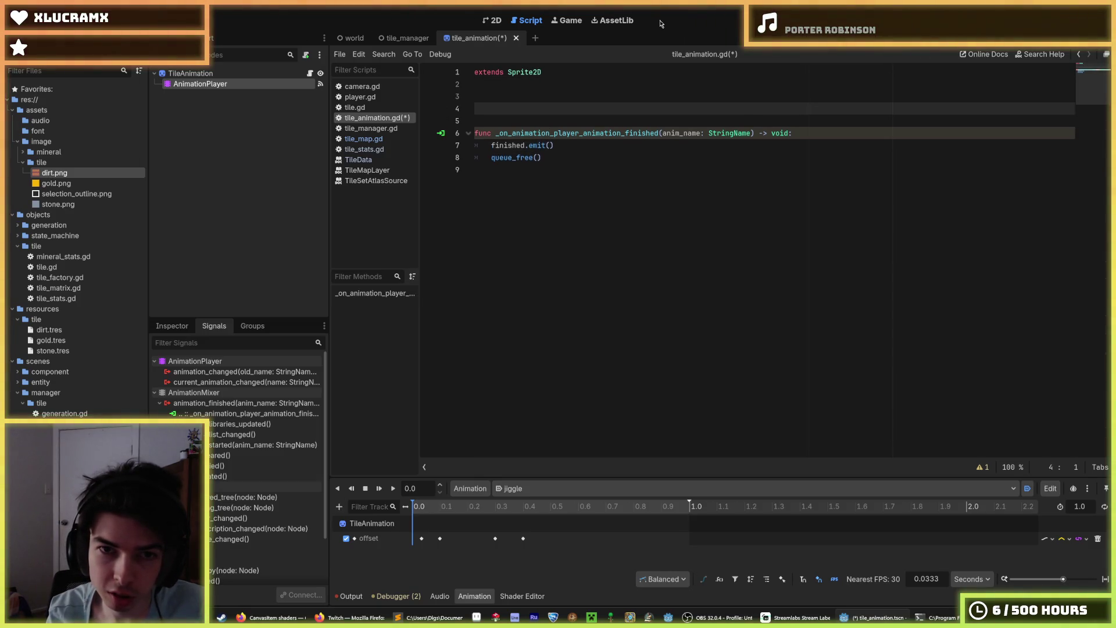
pyautogui.press('Up')
pyautogui.write('signal finished')
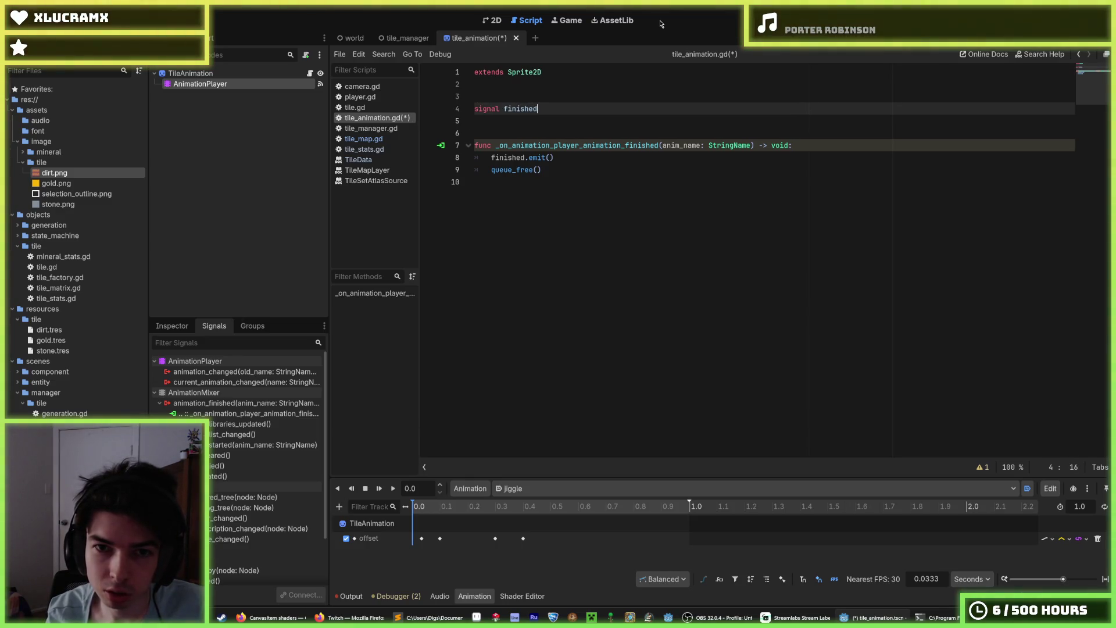
pyautogui.press('Down')
pyautogui.press('Down')
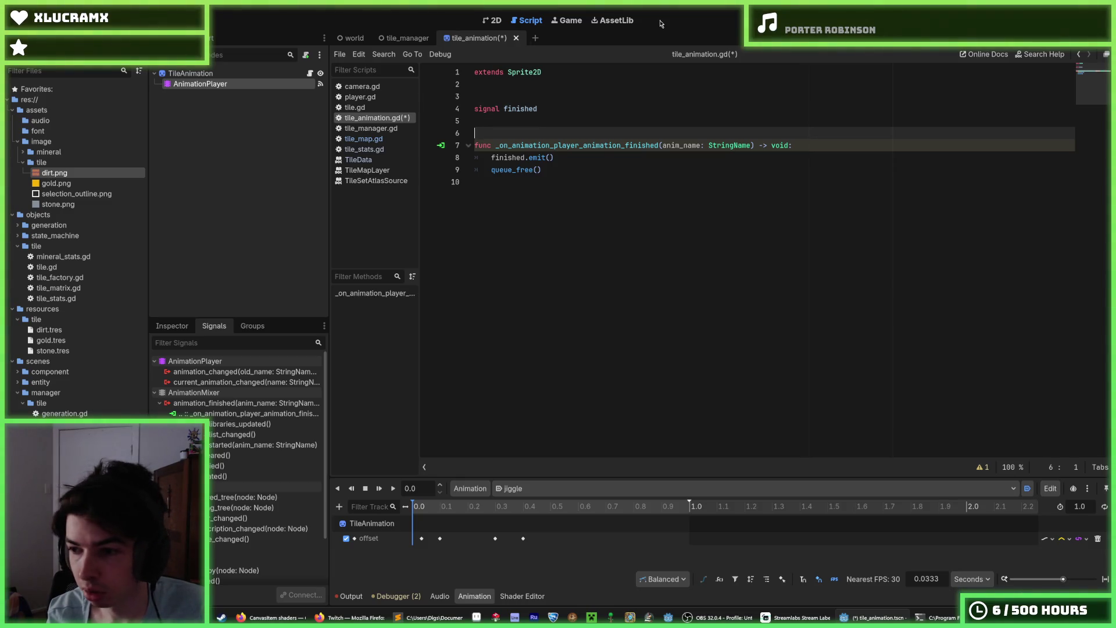
pyautogui.press('Down')
pyautogui.hotkey('ctrl', 's')
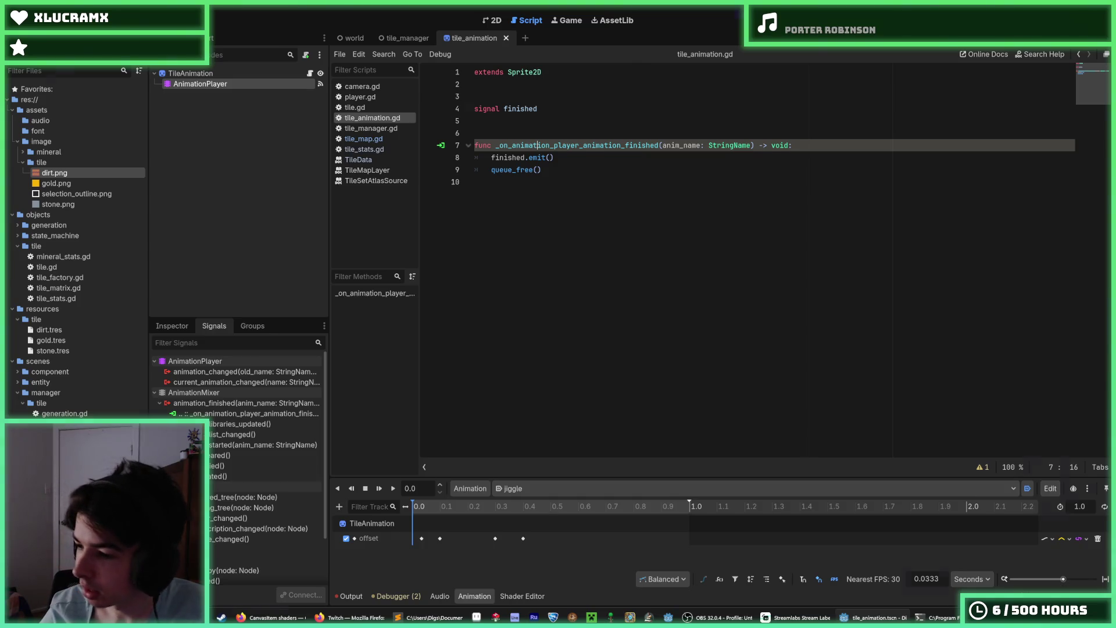
pyautogui.hotkey('alt', 'Tab')
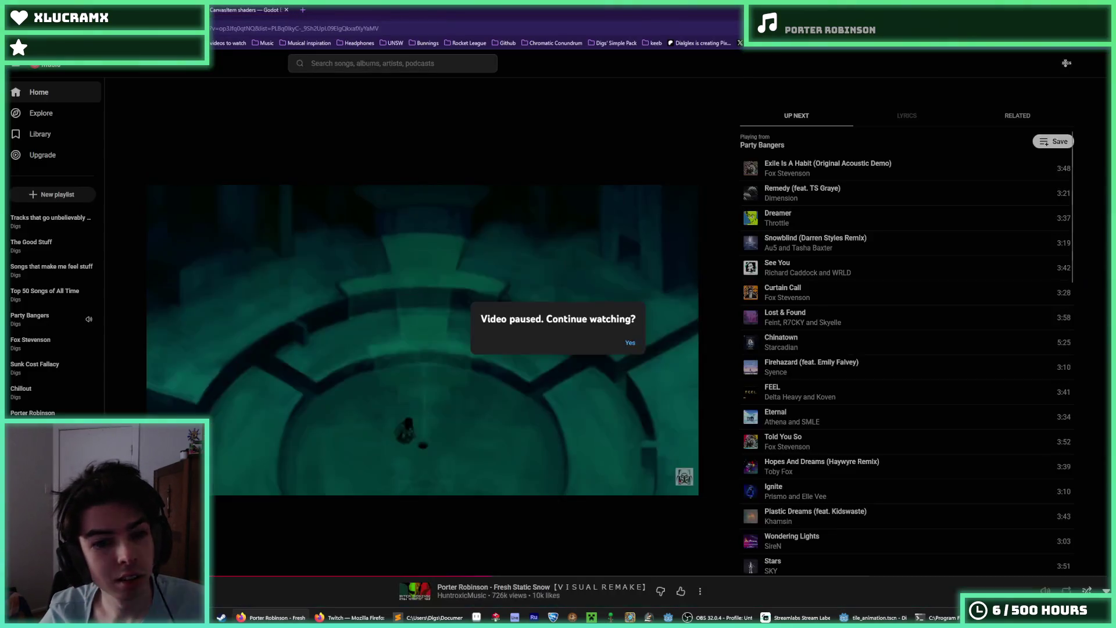
# Step: Resume the paused Fresh Static Snow video in YouTube Music with the player expanded
pyautogui.click(168, 10)
pyautogui.click(294, 180)
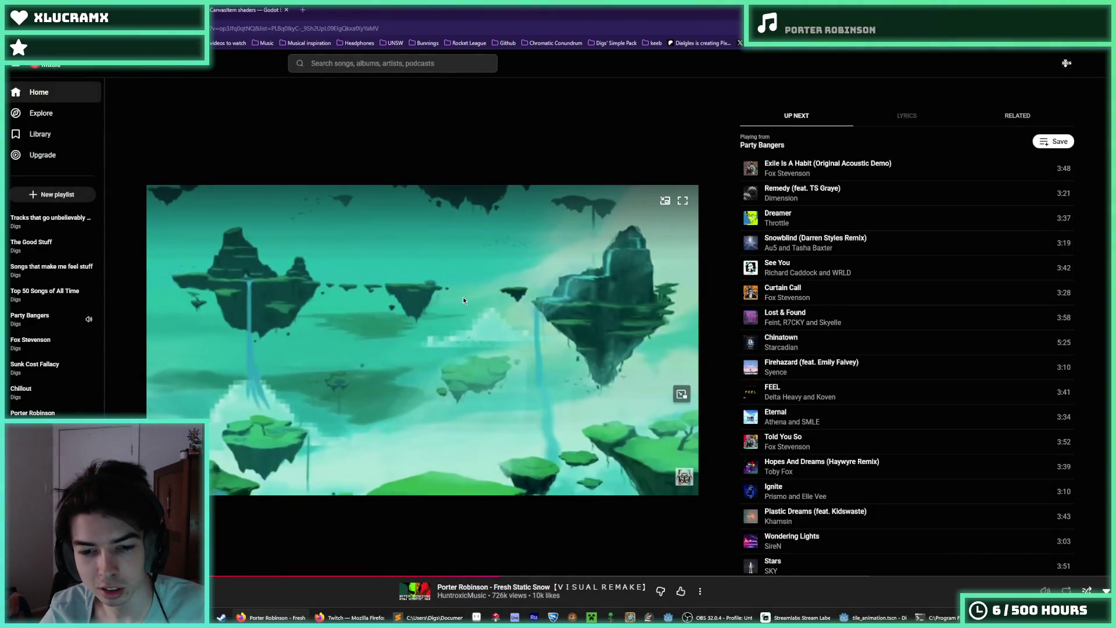
pyautogui.moveTo(556, 588); pyautogui.dragTo(648, 589)
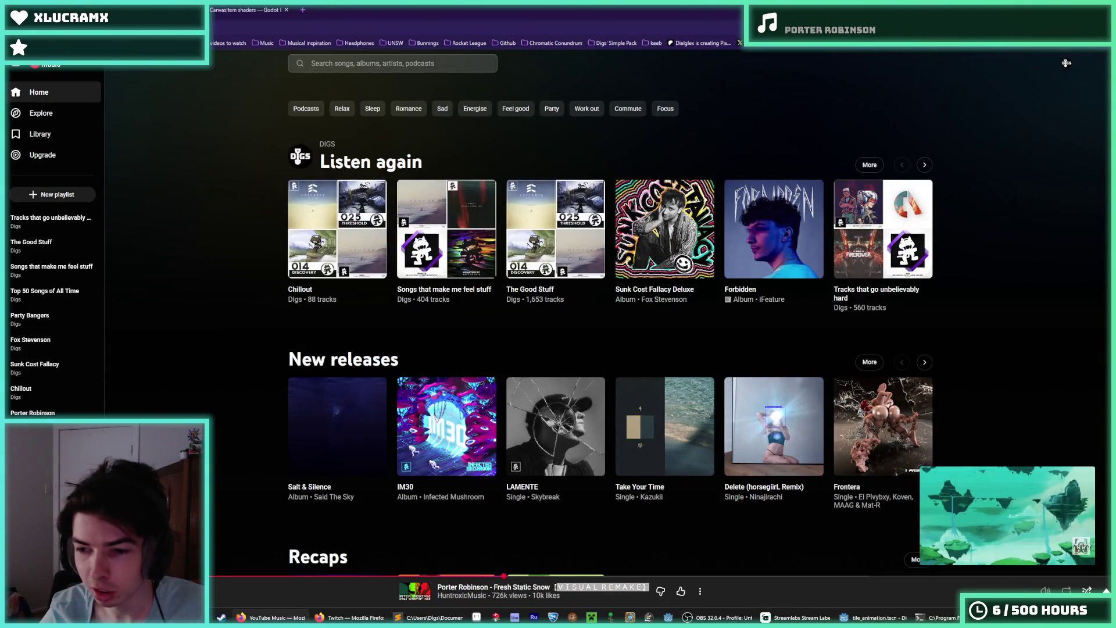
pyautogui.click(1107, 591)
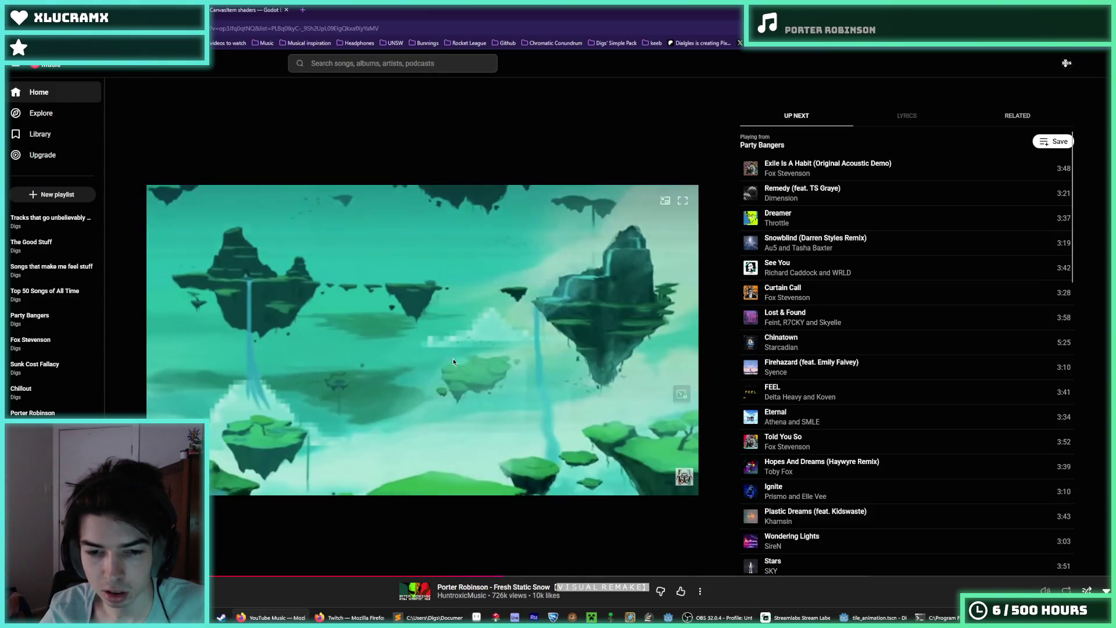
pyautogui.click(302, 596)
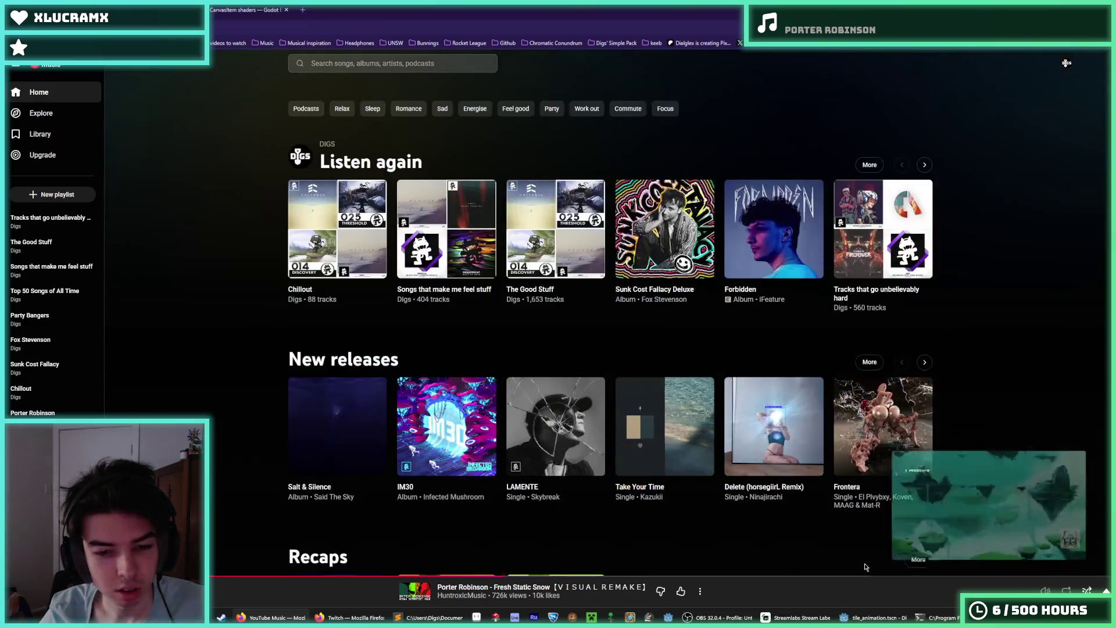
pyautogui.click(302, 596)
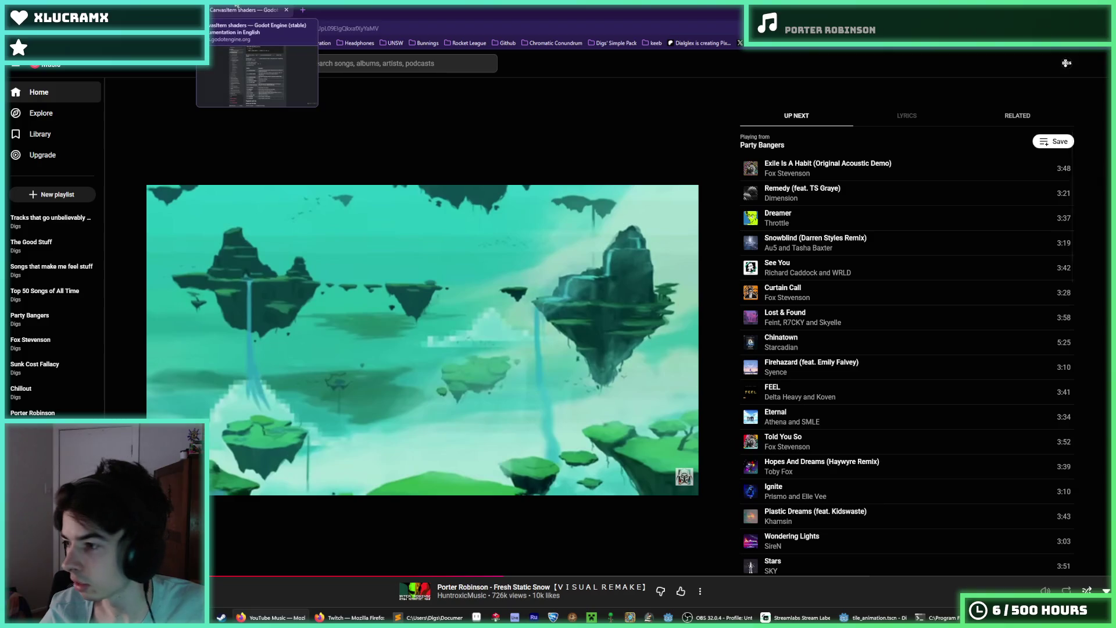
pyautogui.click(422, 340)
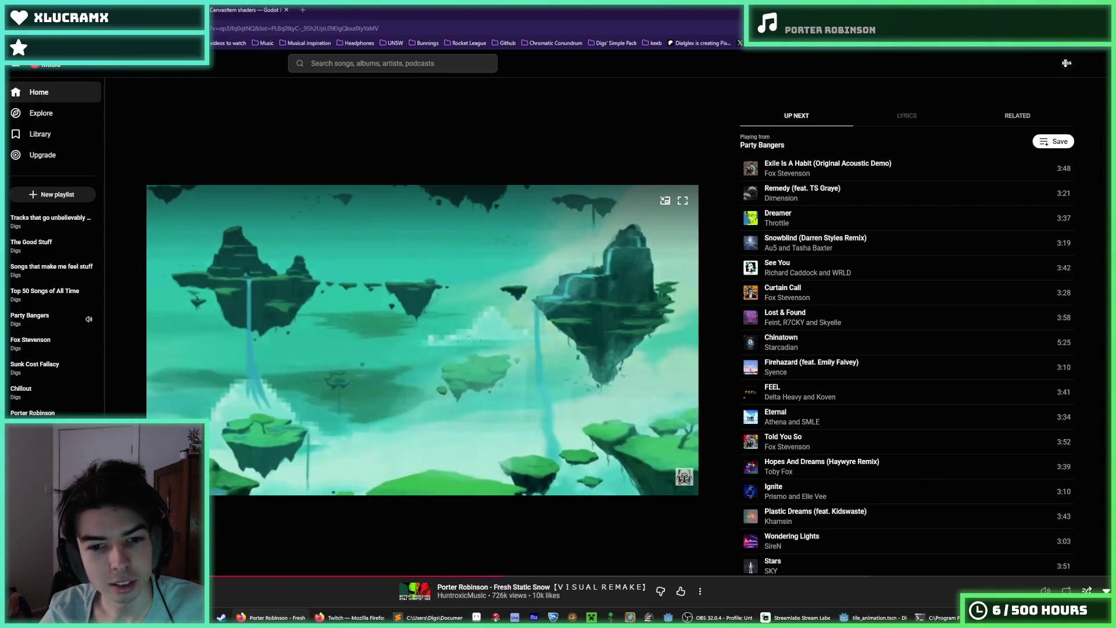
# Step: Go back to the Godot shaders documentation tab and bring the Godot editor to the front
pyautogui.click(154, 10)
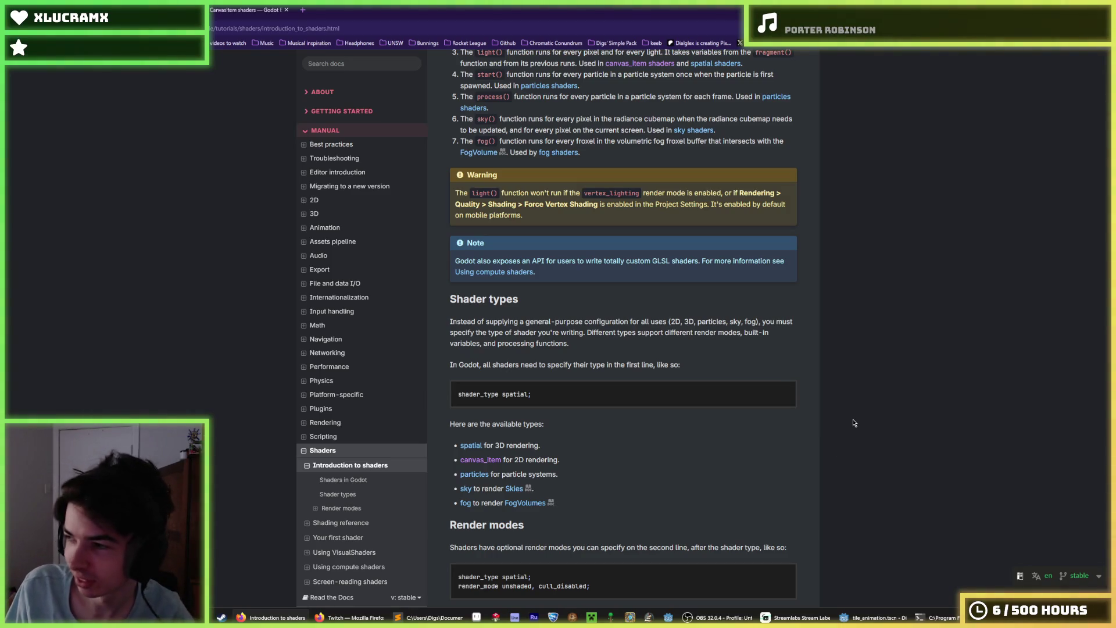
pyautogui.moveTo(872, 618)
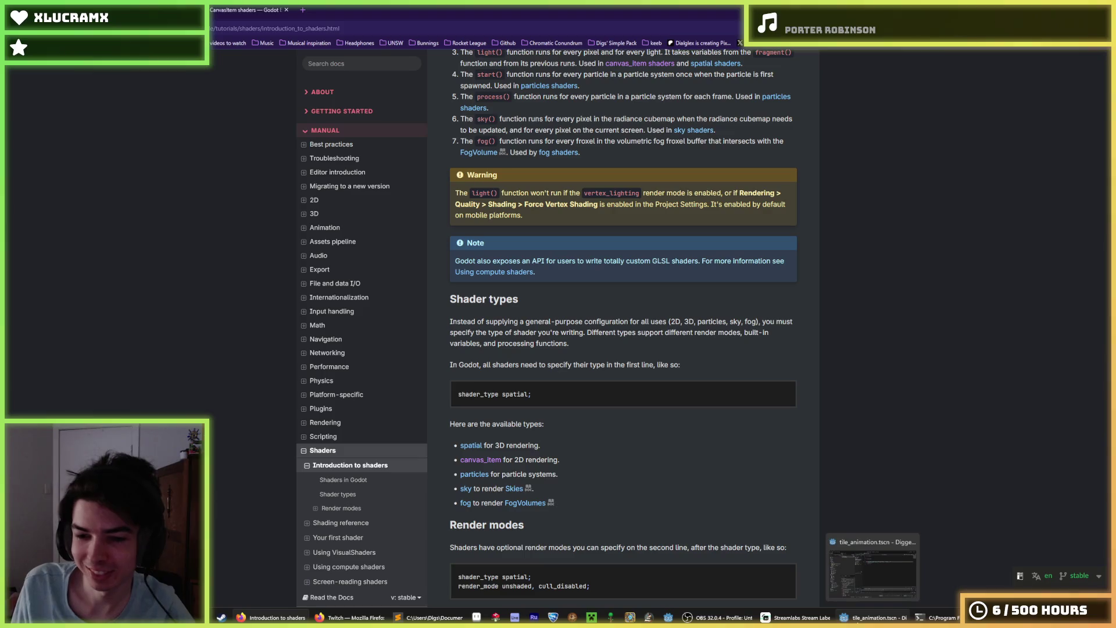
pyautogui.click(872, 569)
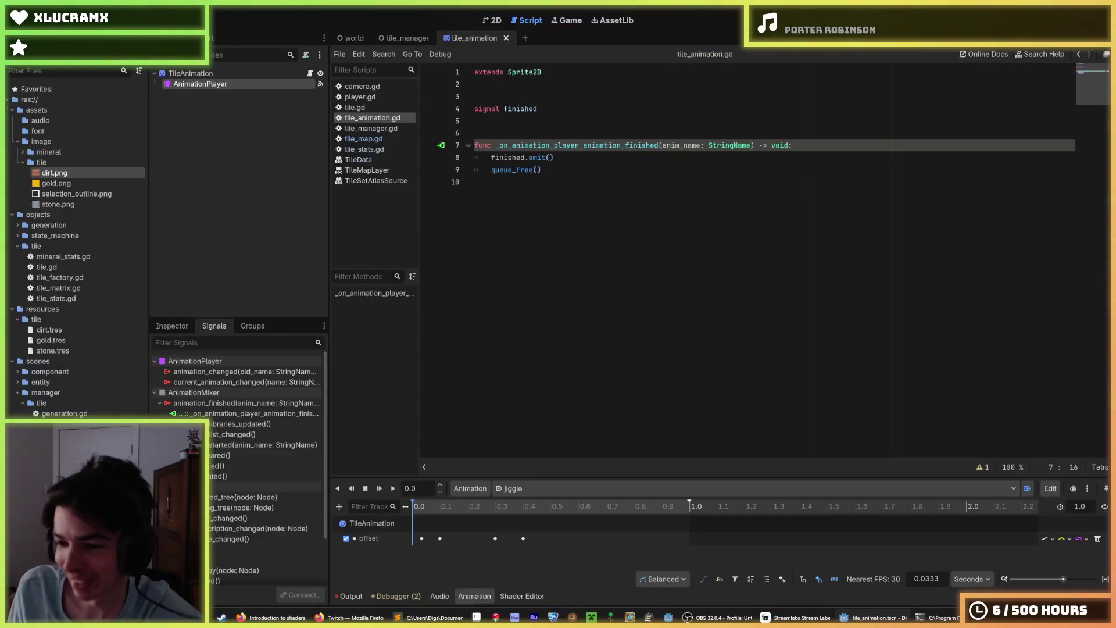
# Step: Switch to tile_manager.gd and place the caret after update_tile(coords) in damage_tile
pyautogui.click(597, 301)
pyautogui.click(545, 112)
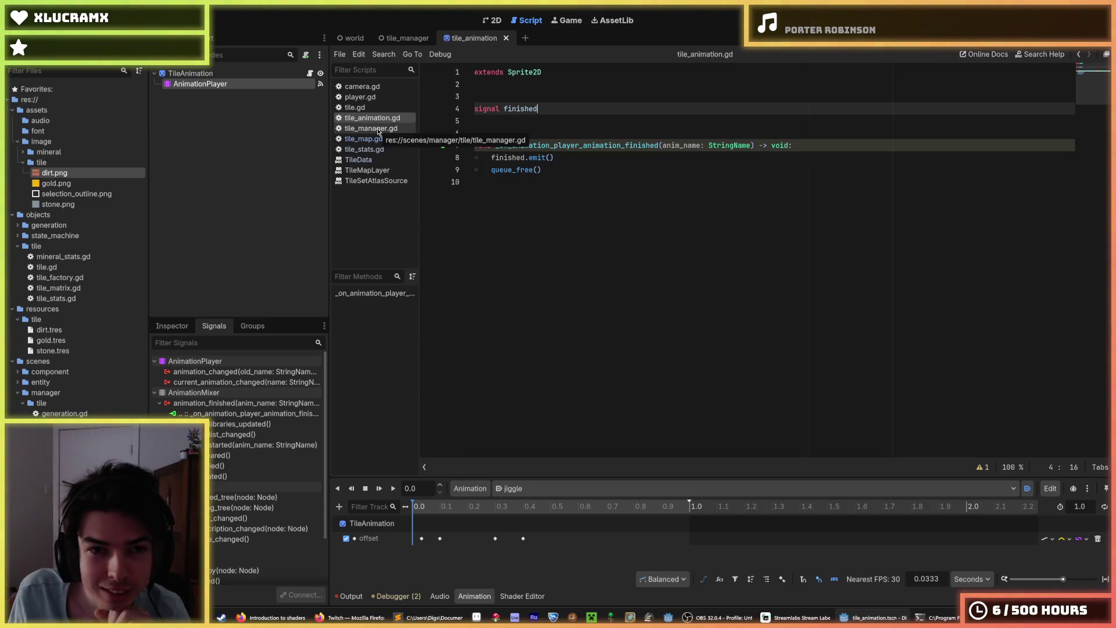
pyautogui.click(399, 38)
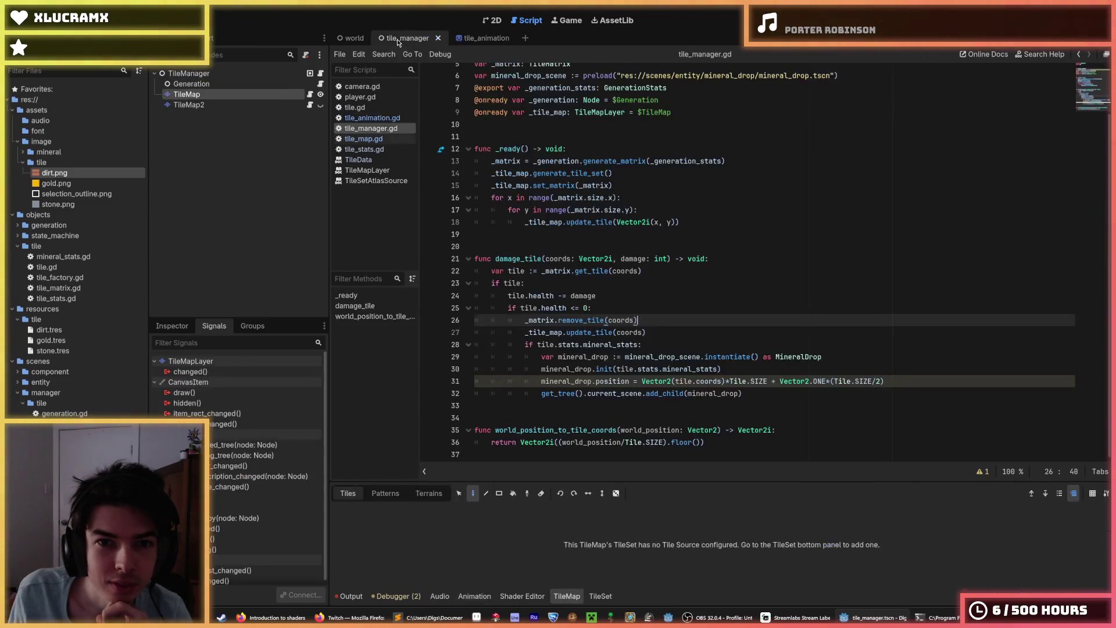
pyautogui.click(754, 395)
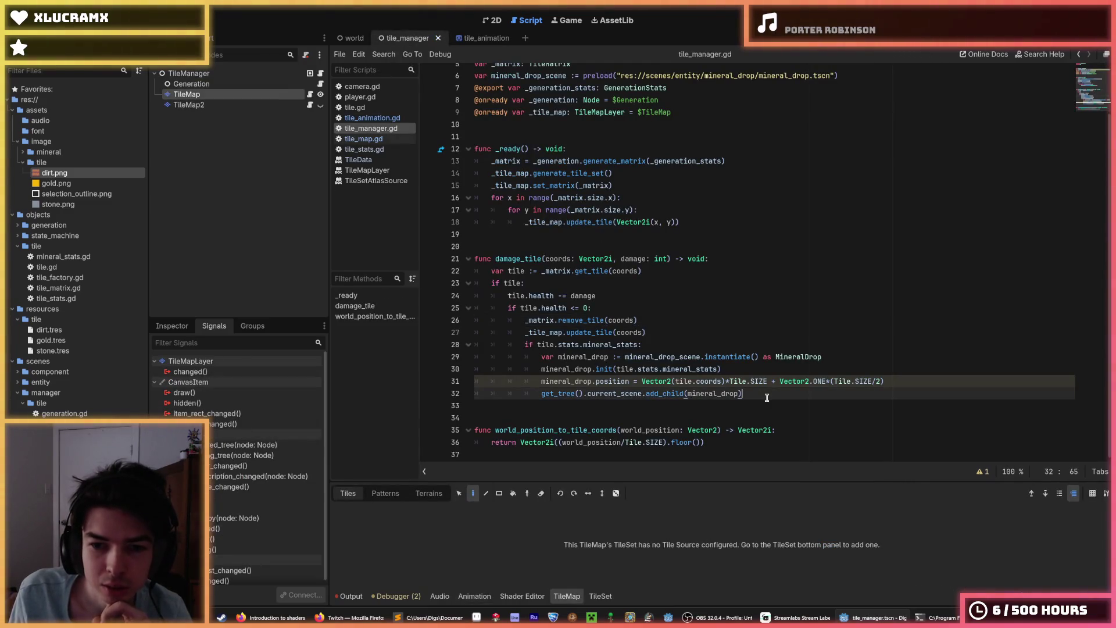
pyautogui.moveTo(761, 384)
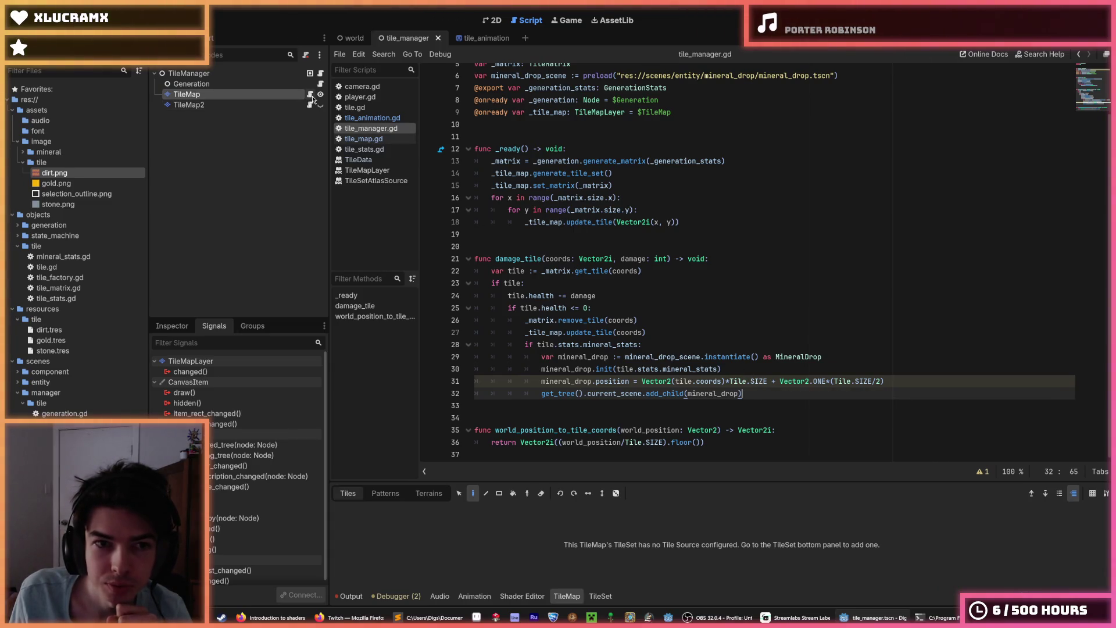
pyautogui.click(665, 335)
pyautogui.click(771, 391)
pyautogui.moveTo(771, 390)
pyautogui.mouseDown()
pyautogui.moveTo(694, 356)
pyautogui.moveTo(623, 345)
pyautogui.mouseUp()
pyautogui.click(652, 334)
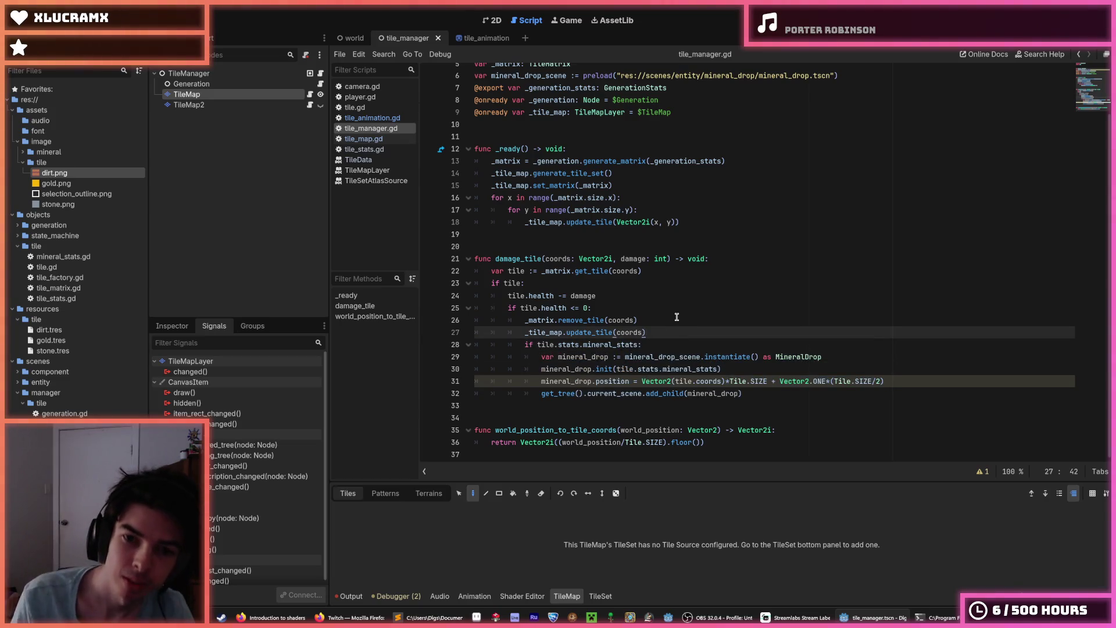
# Step: Add _tile_map.play_animation(coords) after the health-reduction line and save tile_manager.gd
pyautogui.press('Return')
pyautogui.write('_tile_map.')
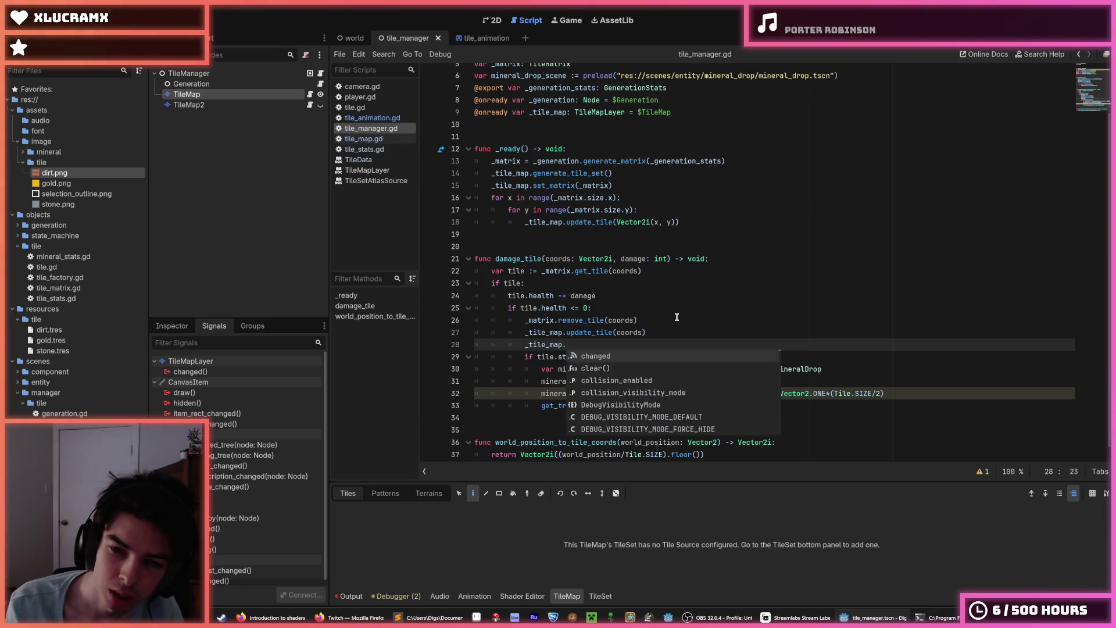
pyautogui.press('Escape')
pyautogui.hotkey('alt', 'Up')
pyautogui.hotkey('alt', 'Up')
pyautogui.hotkey('alt', 'Up')
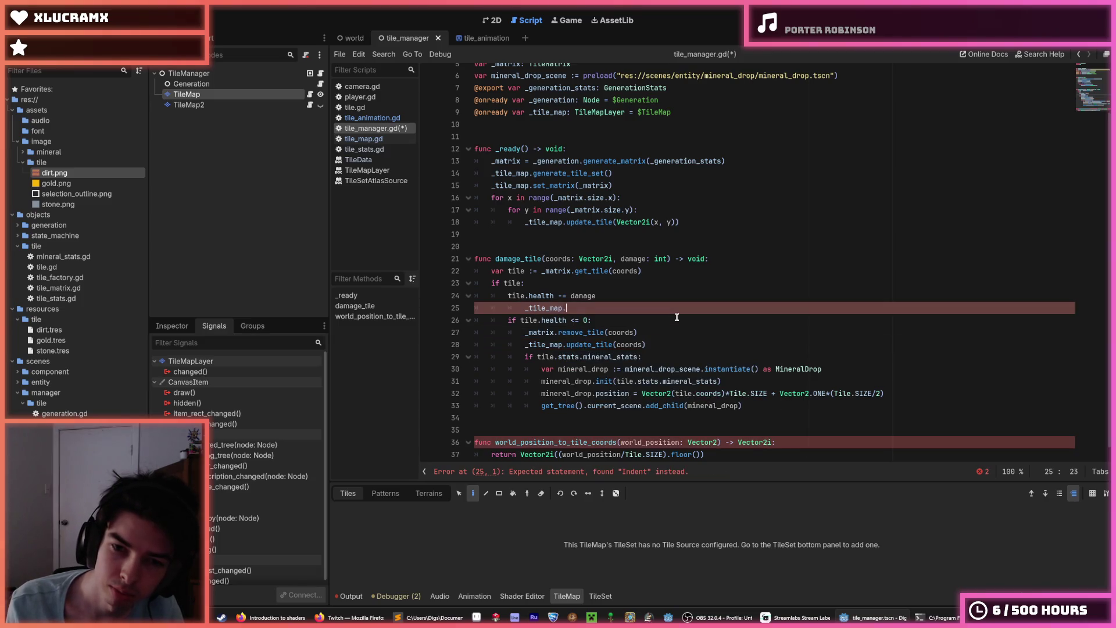
pyautogui.hotkey('shift', 'Tab')
pyautogui.write('play')
pyautogui.write('_animati')
pyautogui.write('(coords)')
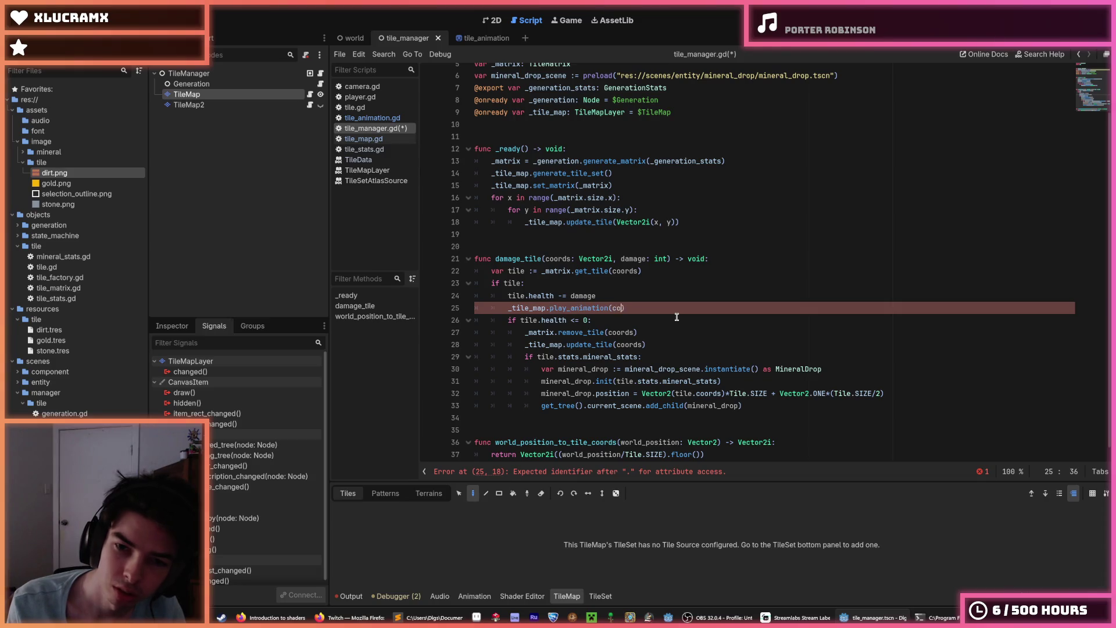
pyautogui.hotkey('ctrl', 's')
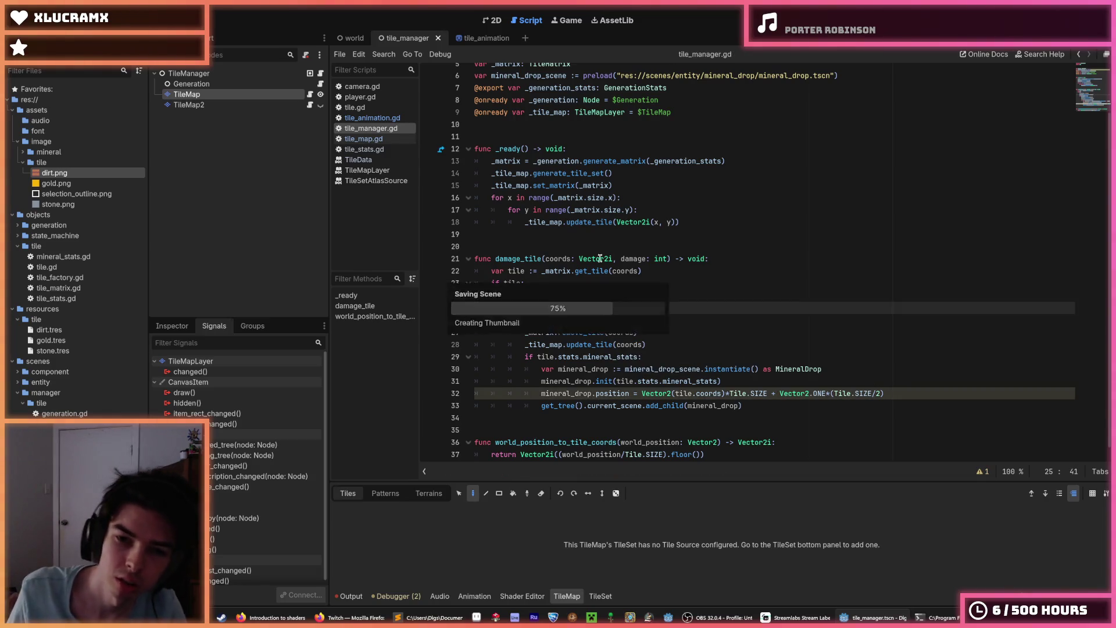
# Step: Open the TileMap node's tile_map.gd script
pyautogui.doubleClick(578, 308)
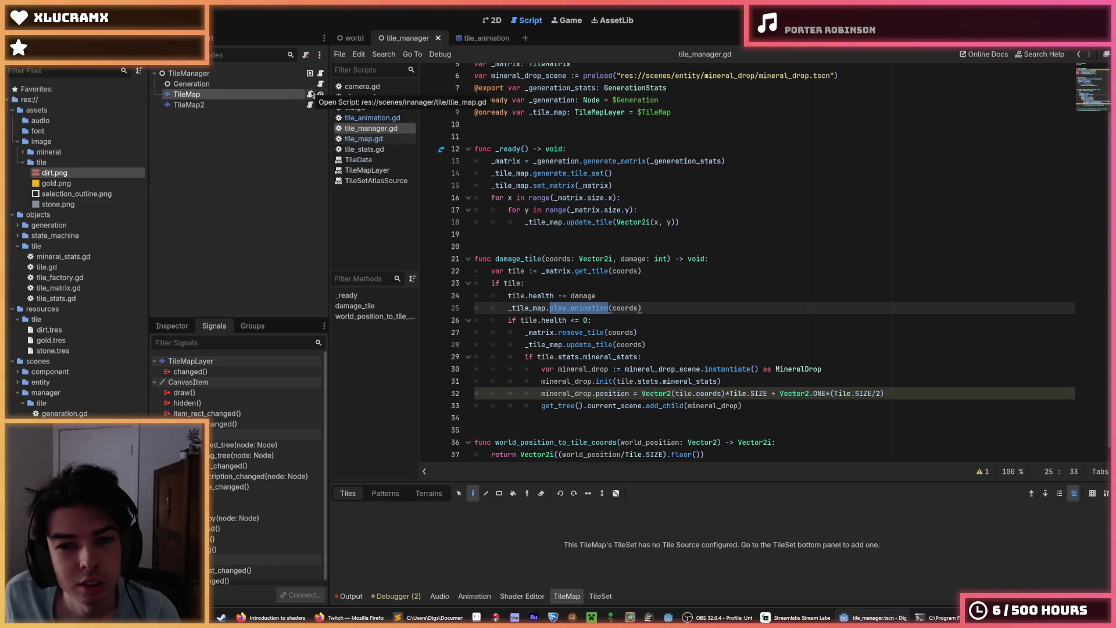
pyautogui.click(311, 94)
pyautogui.press('End')
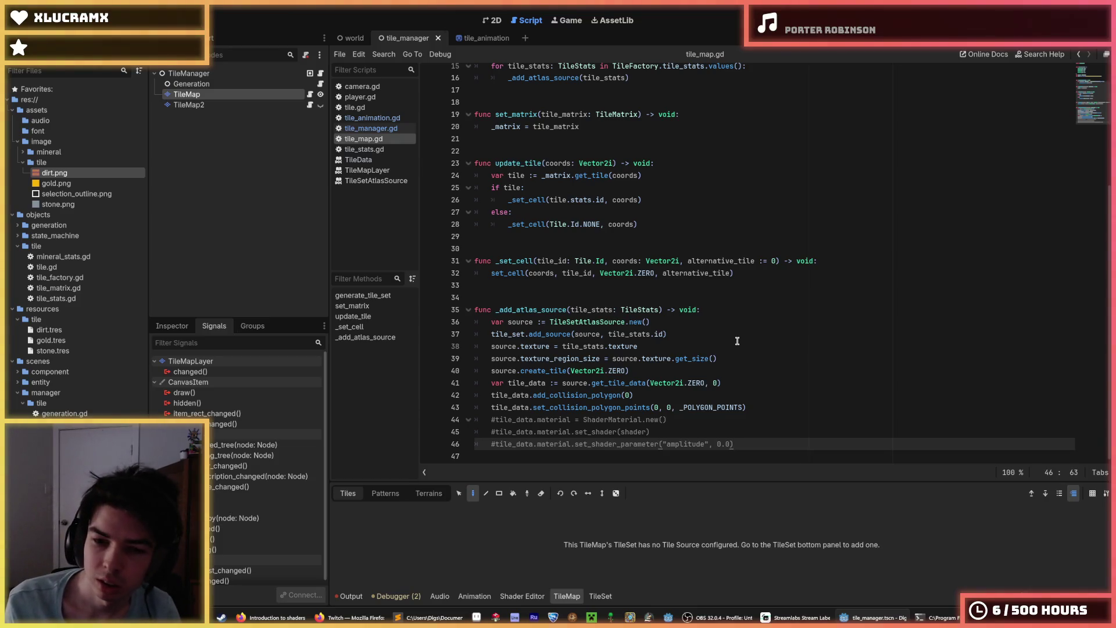
# Step: Insert blank lines after _set_cell and start a func play_animation declaration
pyautogui.press('Up')
pyautogui.press('Up')
pyautogui.press('Up')
pyautogui.press('Up')
pyautogui.press('Up')
pyautogui.press('Up')
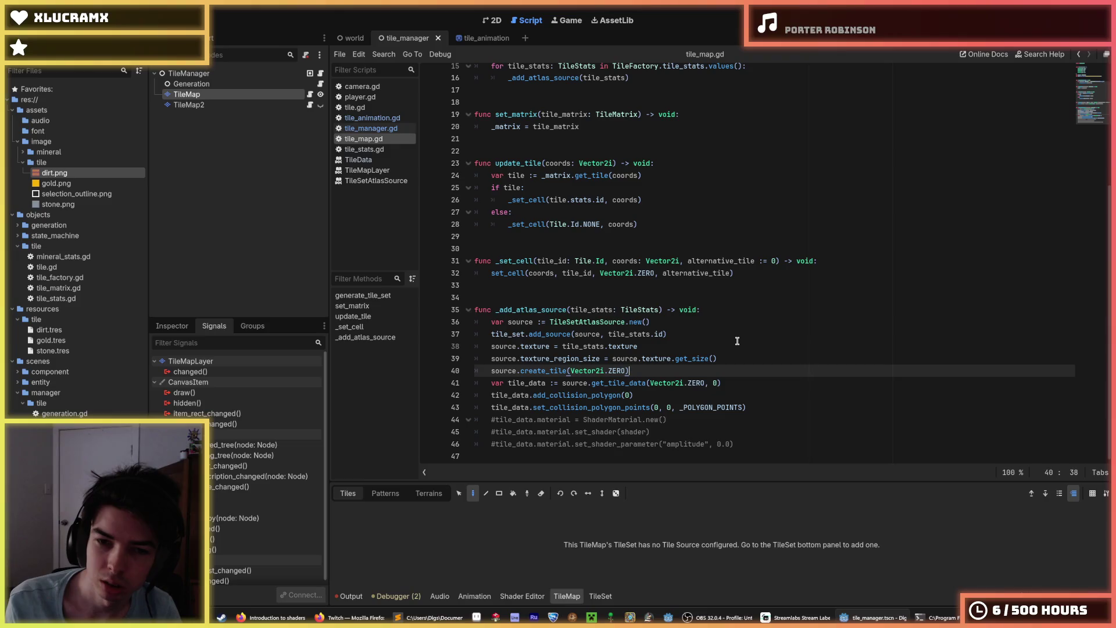
pyautogui.press('Return')
pyautogui.press('Return')
pyautogui.press('Up')
pyautogui.write('f')
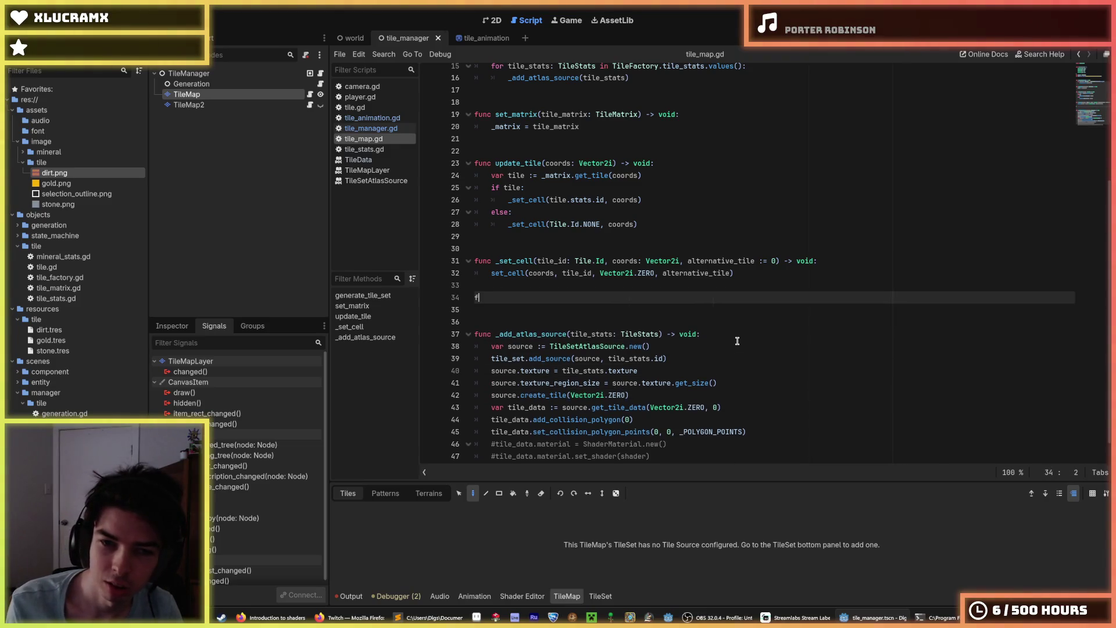
pyautogui.press('BackSpace')
pyautogui.press('BackSpace')
pyautogui.press('BackSpace')
pyautogui.press('Return')
pyautogui.write('func play_animation(')
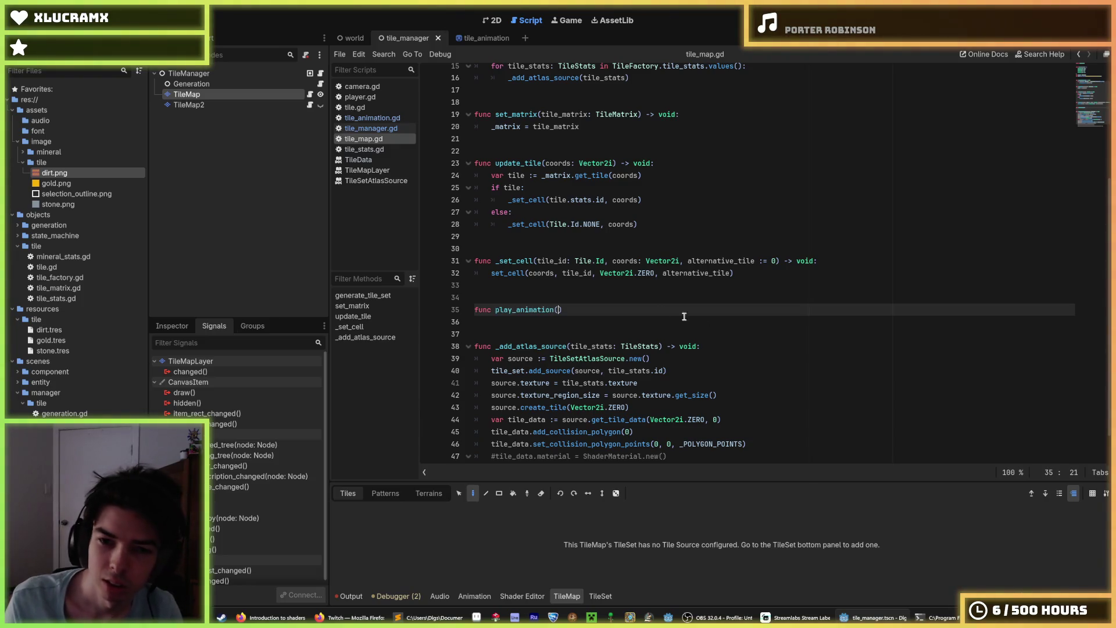
# Step: Reuse the coords: Vector2i parameter and complete the signature as play_animation(coords: Vector2i) -> void:
pyautogui.scroll(-1, 578, 305)
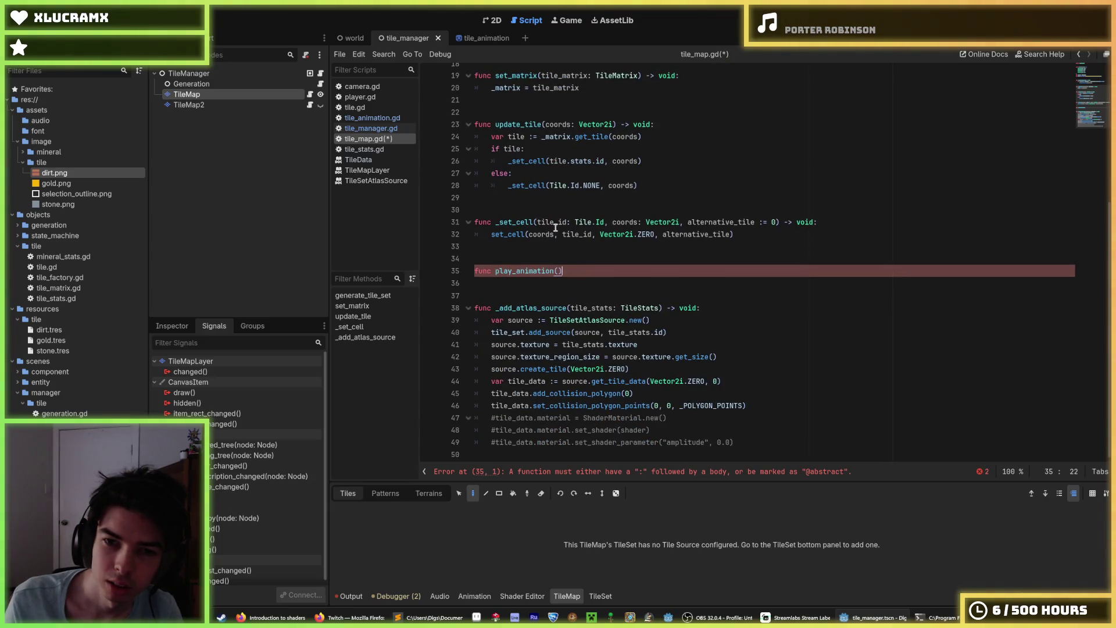
pyautogui.moveTo(612, 222); pyautogui.dragTo(680, 222)
pyautogui.hotkey('ctrl', 'c')
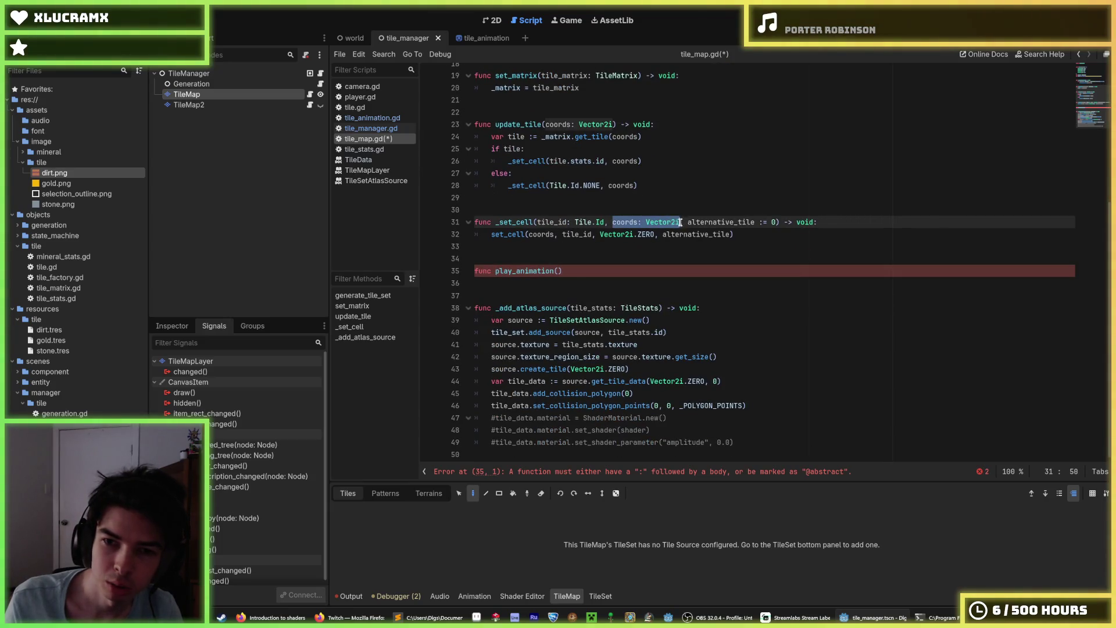
pyautogui.click(558, 270)
pyautogui.hotkey('ctrl', 'v')
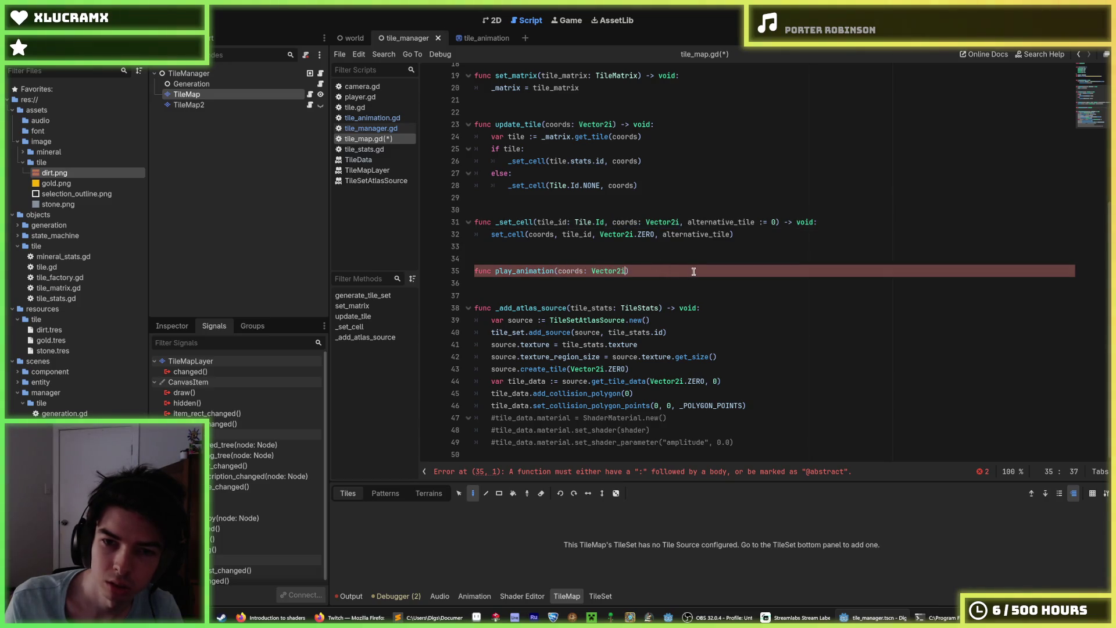
pyautogui.write('-> void:')
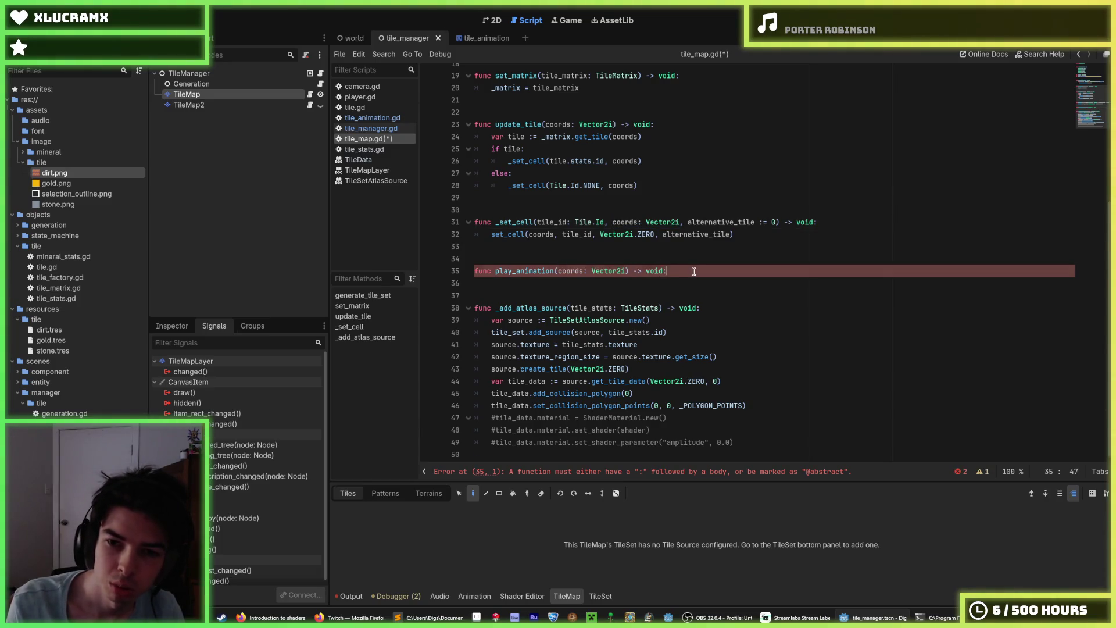
pyautogui.press('Return')
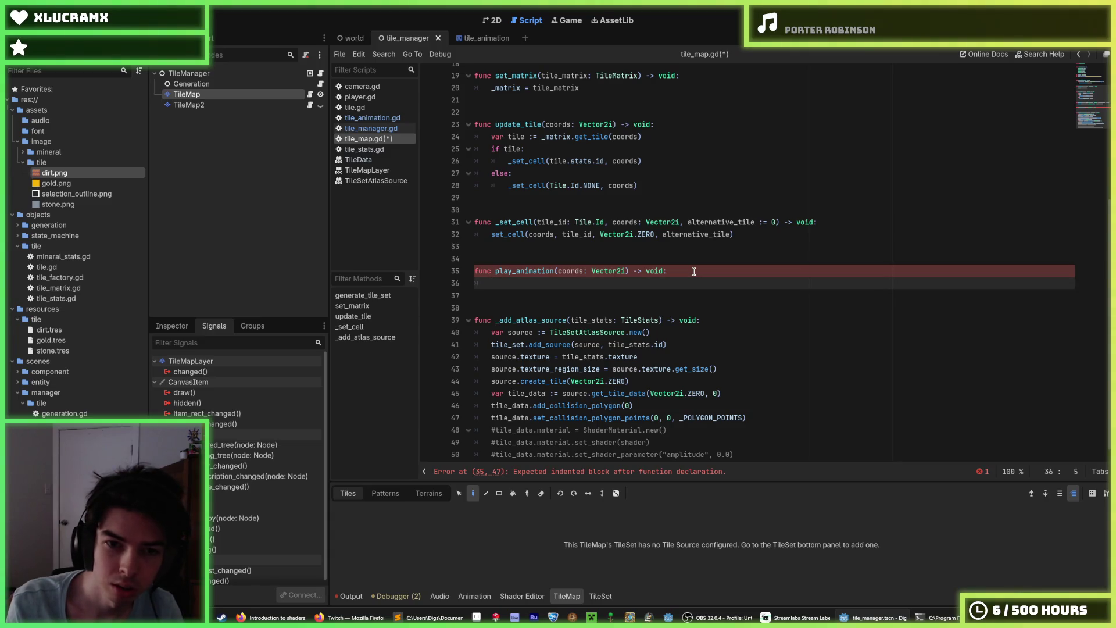
pyautogui.scroll(6, 596, 205)
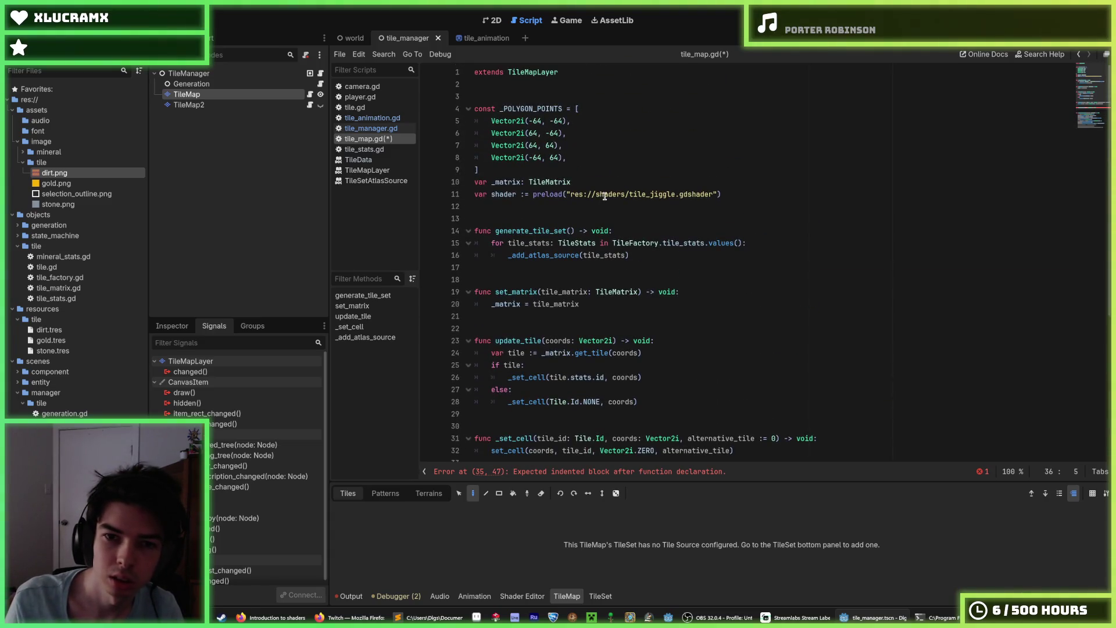
# Step: Start a new var line below the shader variable in tile_map.gd
pyautogui.click(605, 196)
pyautogui.press('End')
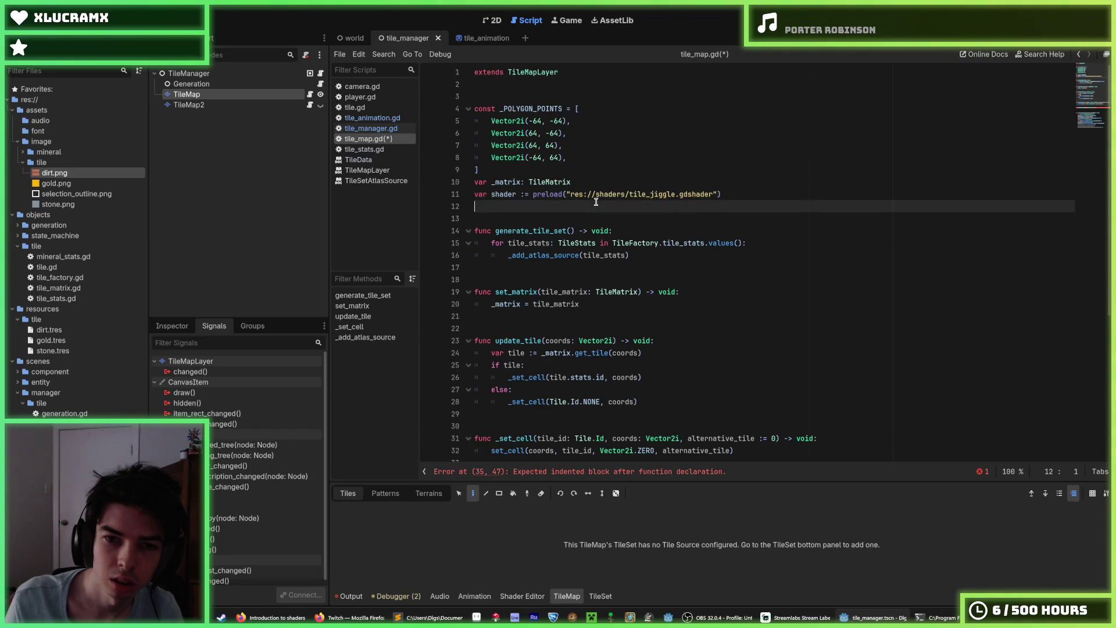
pyautogui.press('Return')
pyautogui.write('var')
pyautogui.hotkey('ctrl', 's')
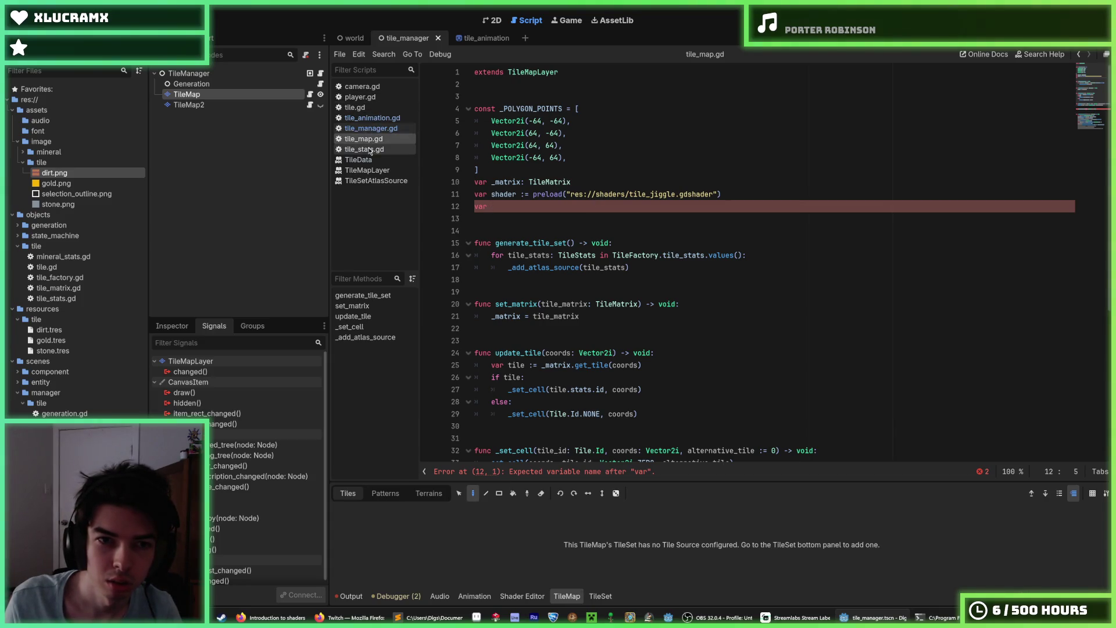
# Step: Copy the mineral-drop spawning lines from tile_manager.gd
pyautogui.click(371, 128)
pyautogui.scroll(-1, 711, 343)
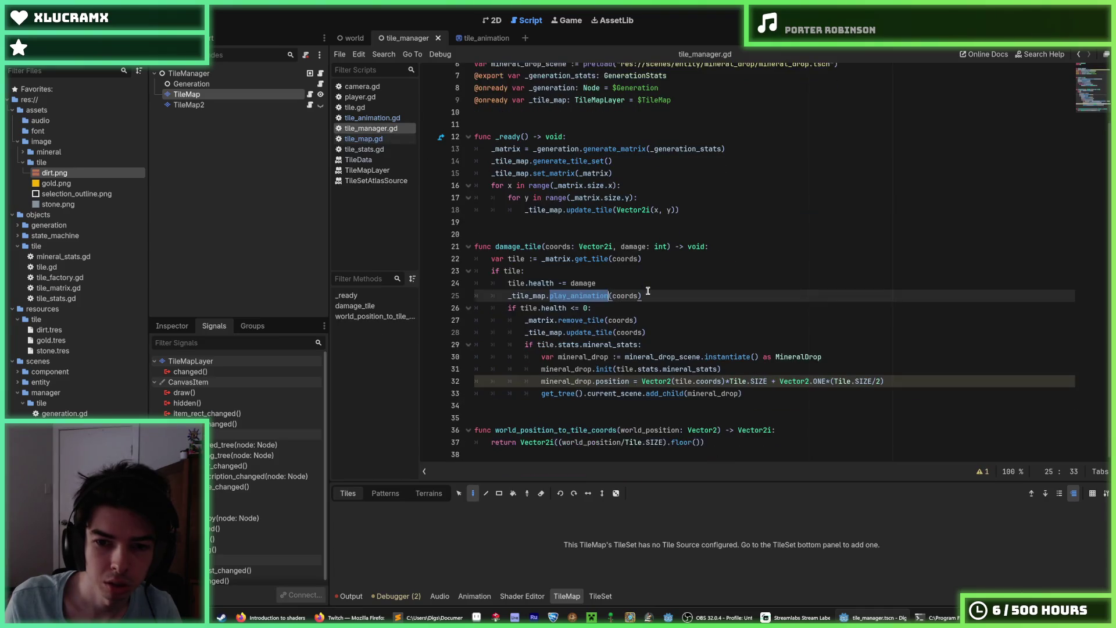
pyautogui.click(710, 334)
pyautogui.moveTo(813, 397)
pyautogui.mouseDown()
pyautogui.moveTo(610, 357)
pyautogui.moveTo(459, 354)
pyautogui.mouseUp()
pyautogui.hotkey('ctrl', 'c')
# Step: Complete it as tile_animation_scene := preload('res://scenes/manager/tile/tile_animation.tscn') and save
pyautogui.click(363, 138)
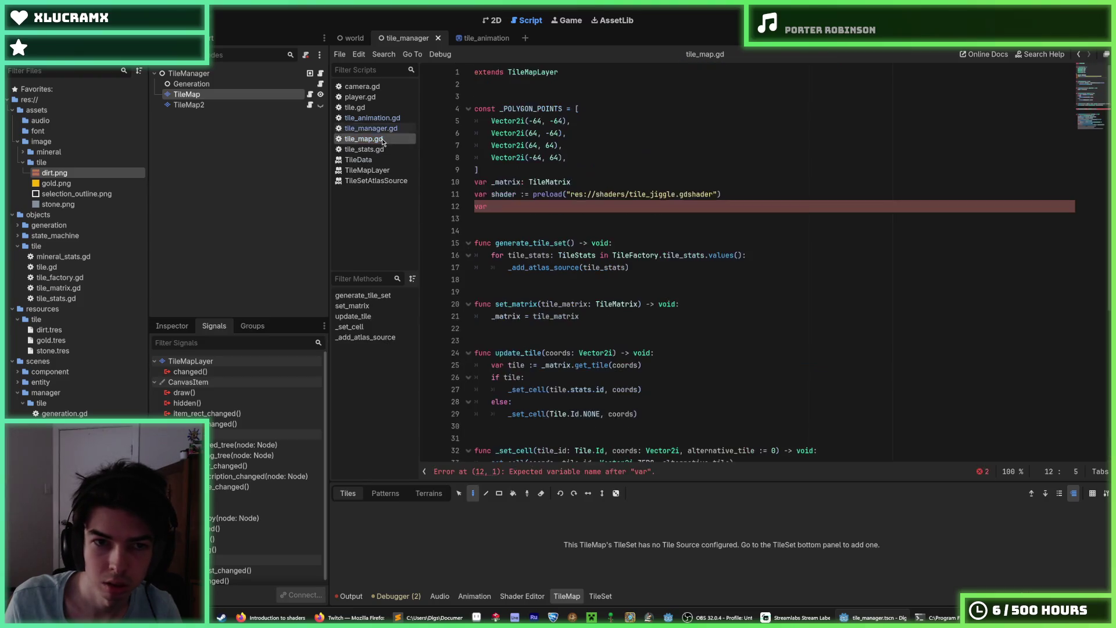
pyautogui.scroll(-2, 535, 215)
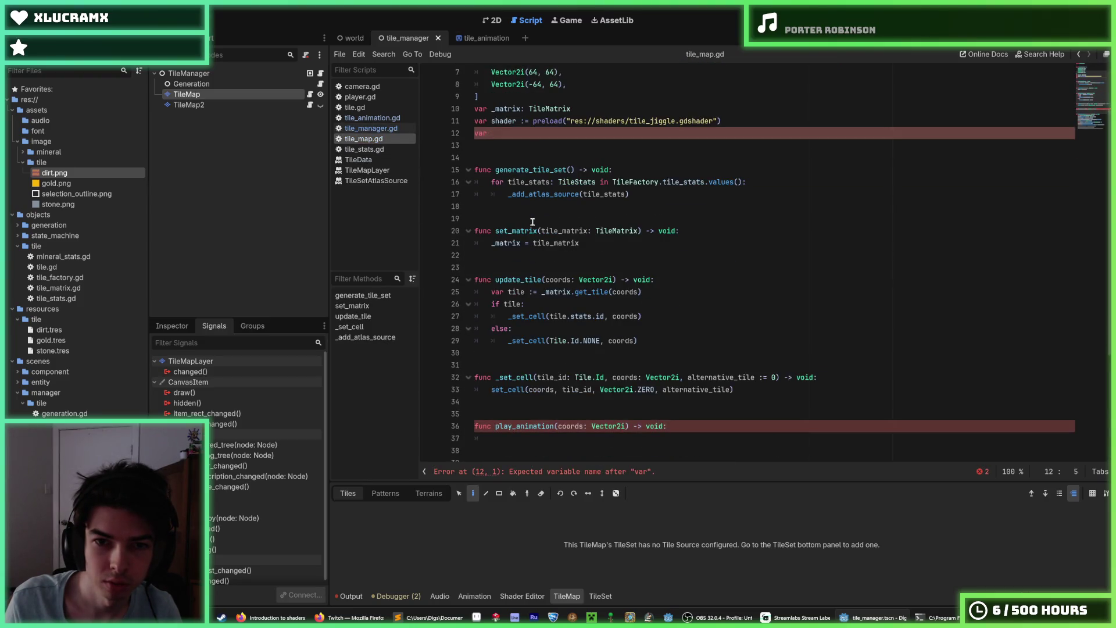
pyautogui.scroll(-1, 533, 221)
pyautogui.scroll(2, 532, 222)
pyautogui.write('tile_animation_scene := ')
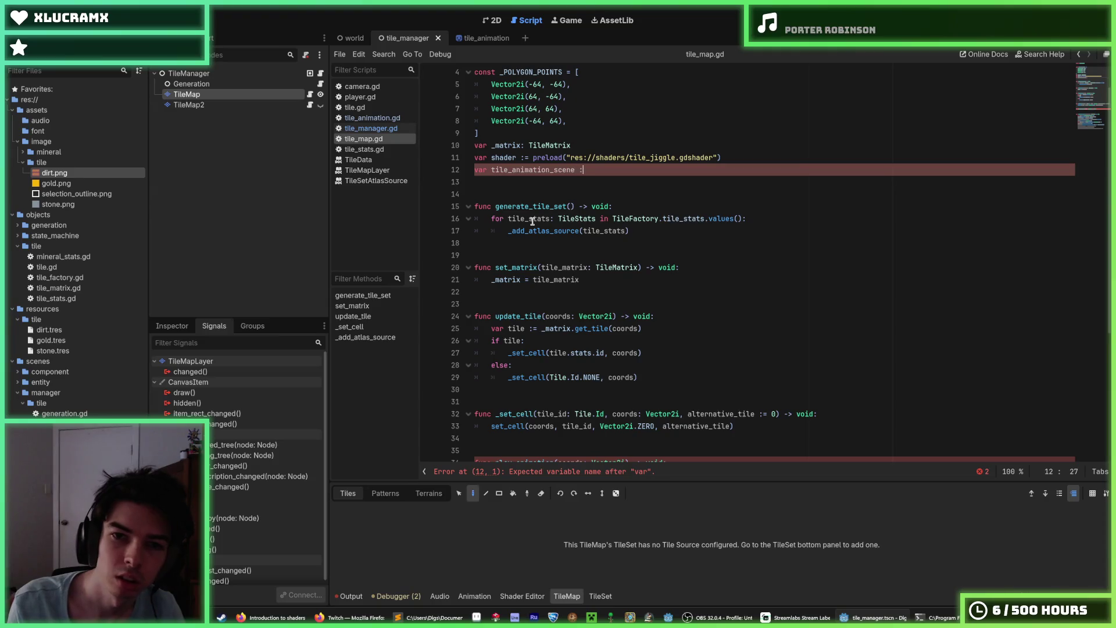
pyautogui.write('preload(')
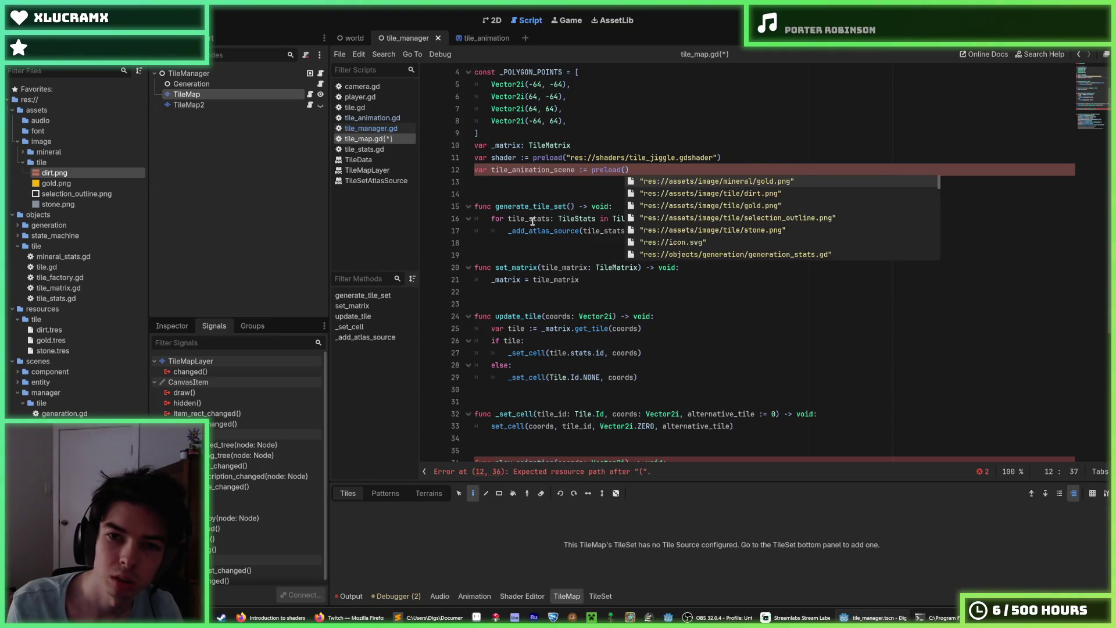
pyautogui.write('animation')
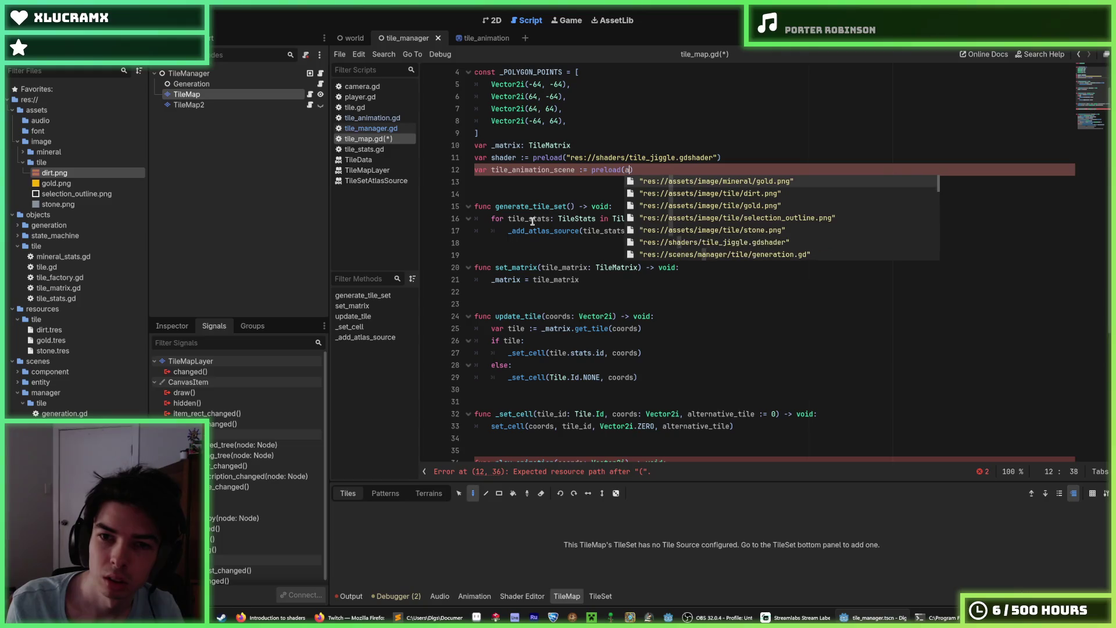
pyautogui.press('Down')
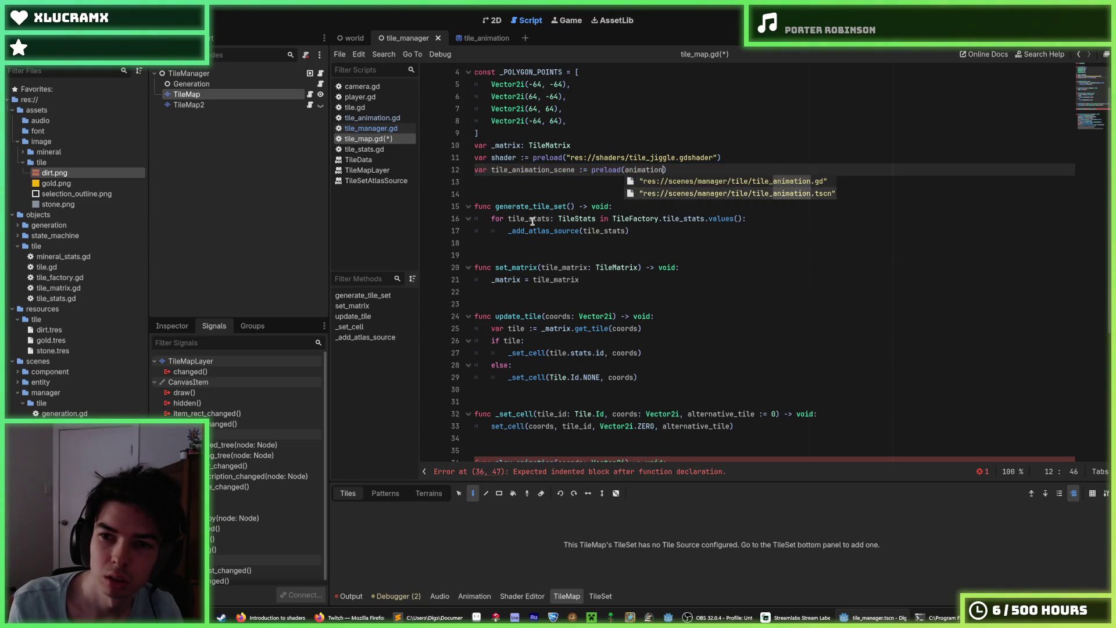
pyautogui.press('Return')
pyautogui.click(499, 169)
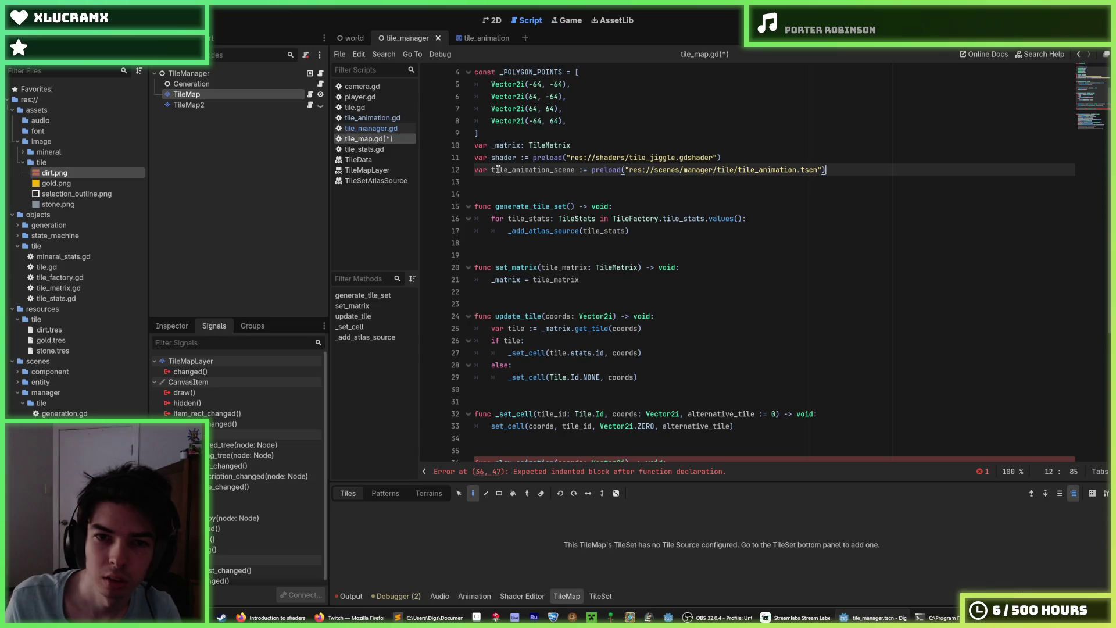
pyautogui.hotkey('ctrl', 's')
# Step: Paste the copied spawning lines into play_animation's body and fix their indentation
pyautogui.scroll(-5, 618, 283)
pyautogui.click(593, 291)
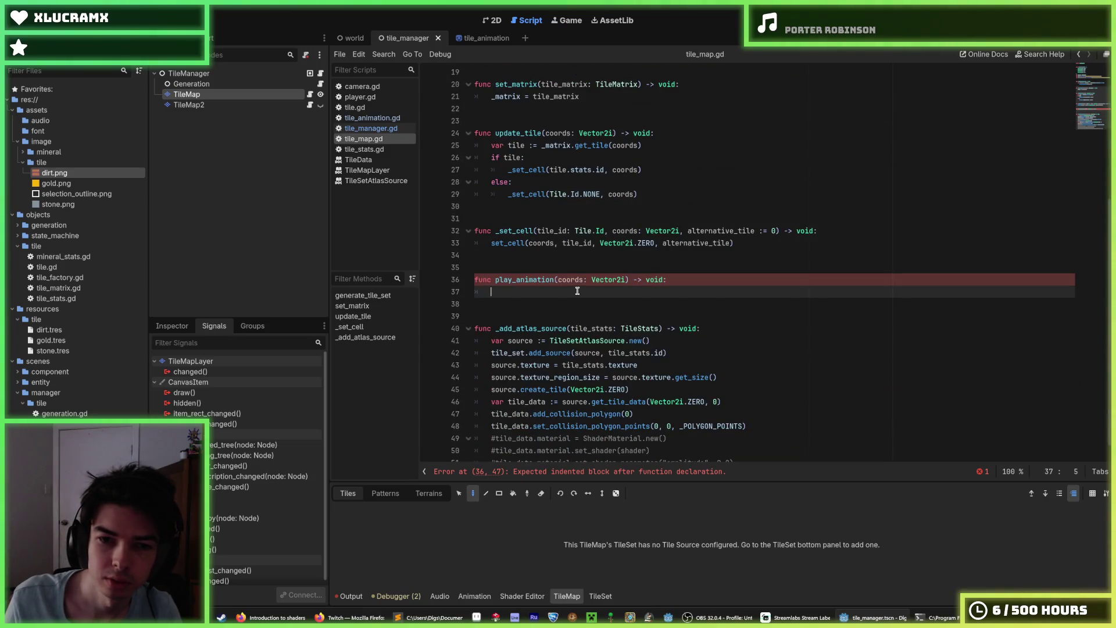
pyautogui.hotkey('ctrl', 'v')
pyautogui.moveTo(581, 292); pyautogui.dragTo(612, 331)
pyautogui.hotkey('shift', 'Tab')
pyautogui.hotkey('shift', 'Tab')
pyautogui.hotkey('shift', 'Tab')
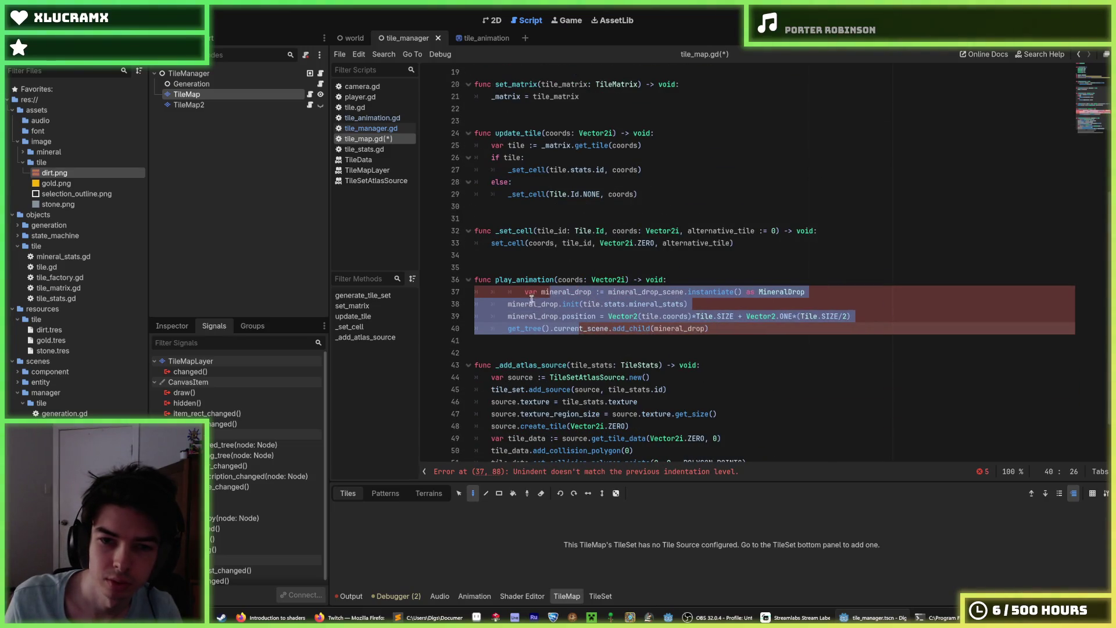
pyautogui.press('Left')
pyautogui.press('BackSpace')
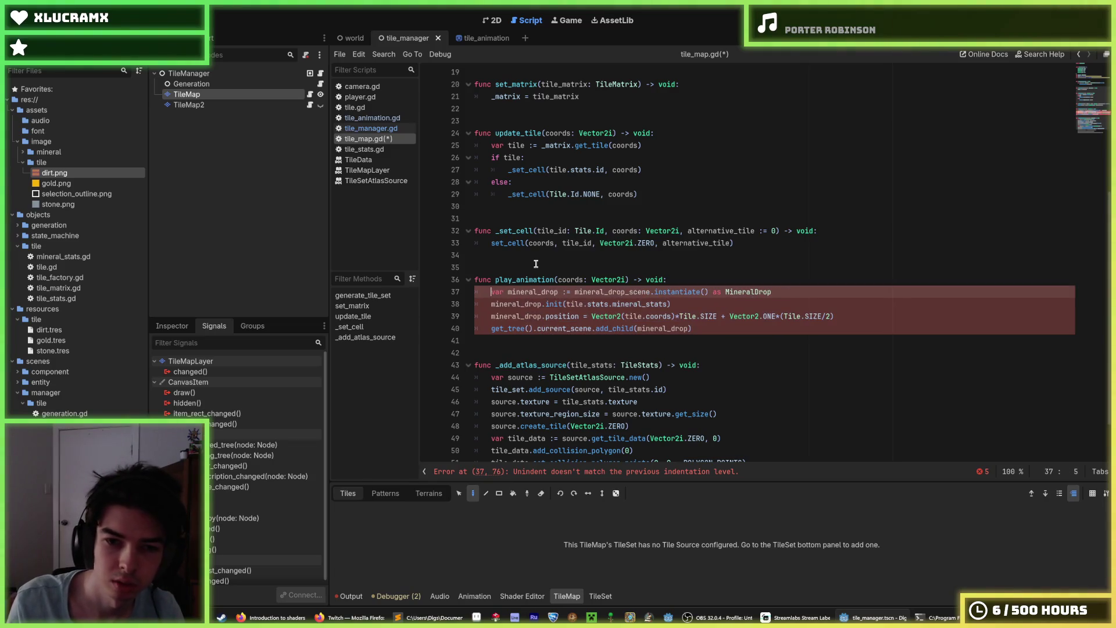
# Step: Rename mineral_drop to tile_animation and MineralDrop to TileAnimation, then save tile_map.gd
pyautogui.doubleClick(538, 293)
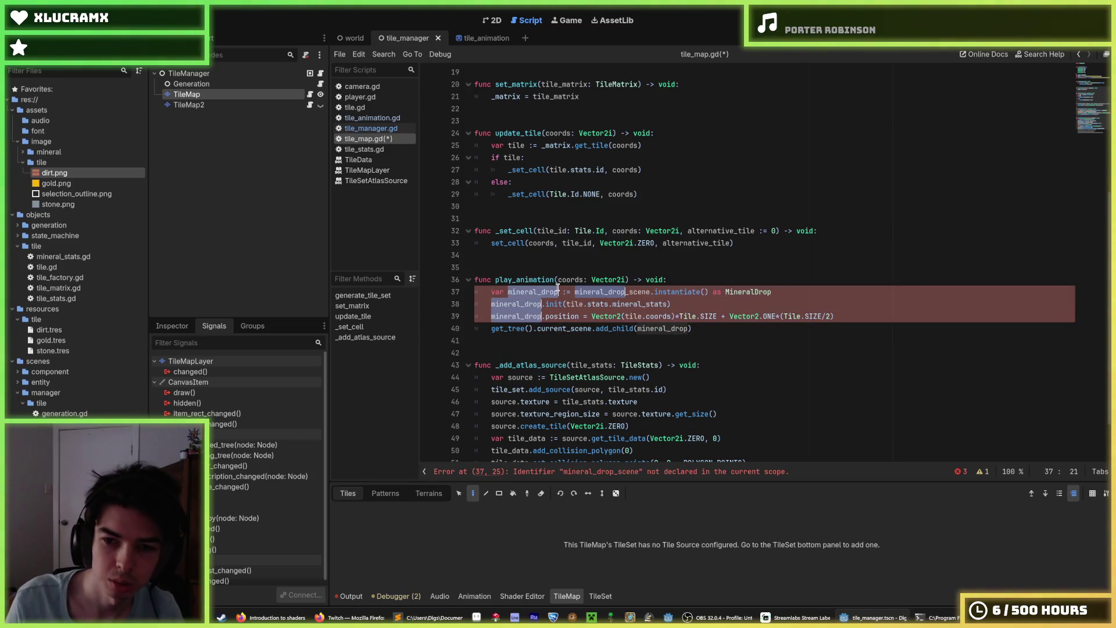
pyautogui.write('tile_animation')
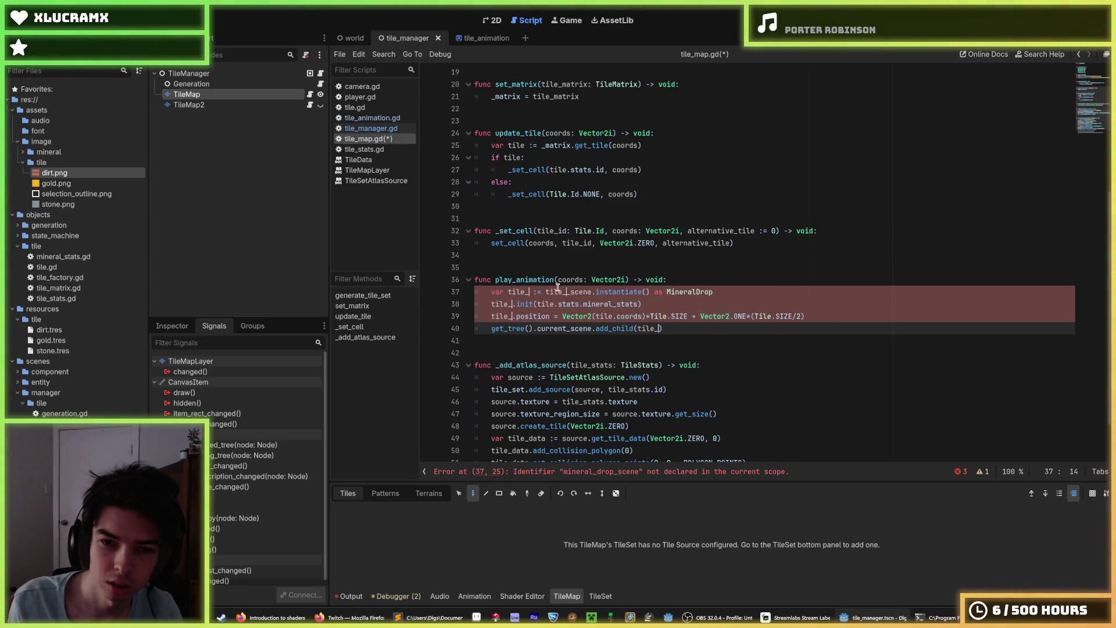
pyautogui.doubleClick(766, 292)
pyautogui.write('TileA')
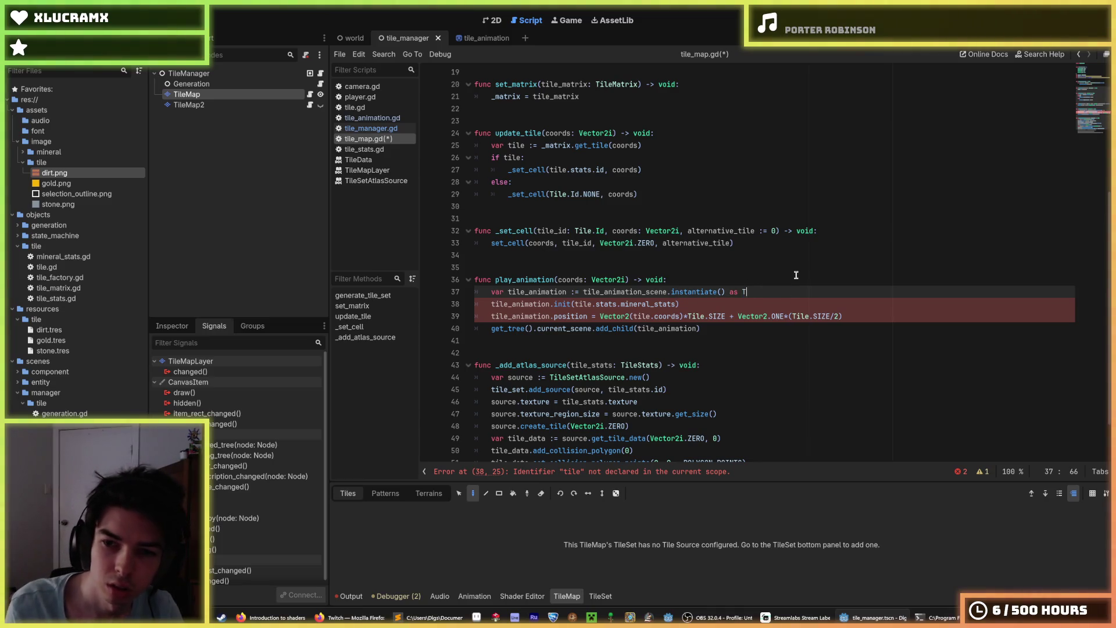
pyautogui.write('nimation')
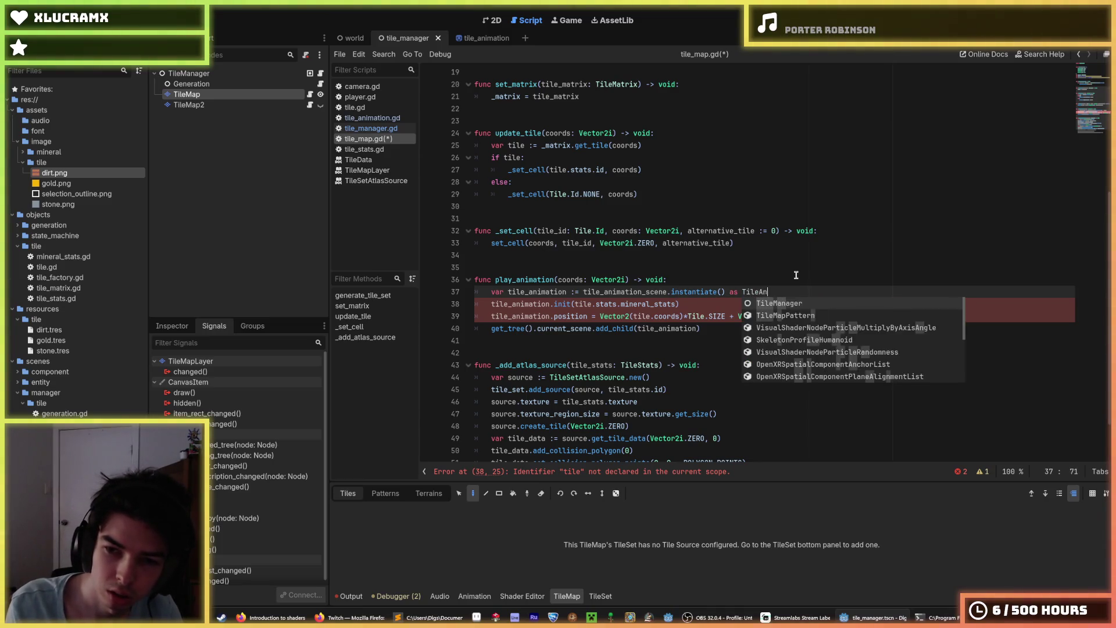
pyautogui.hotkey('ctrl', 's')
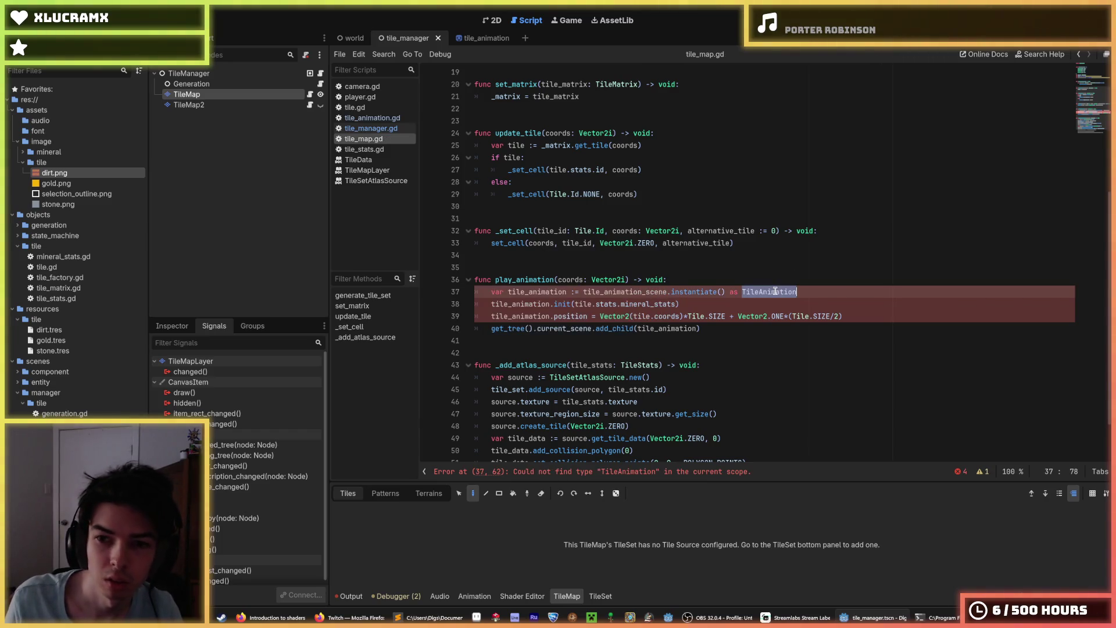
pyautogui.click(475, 38)
pyautogui.click(474, 72)
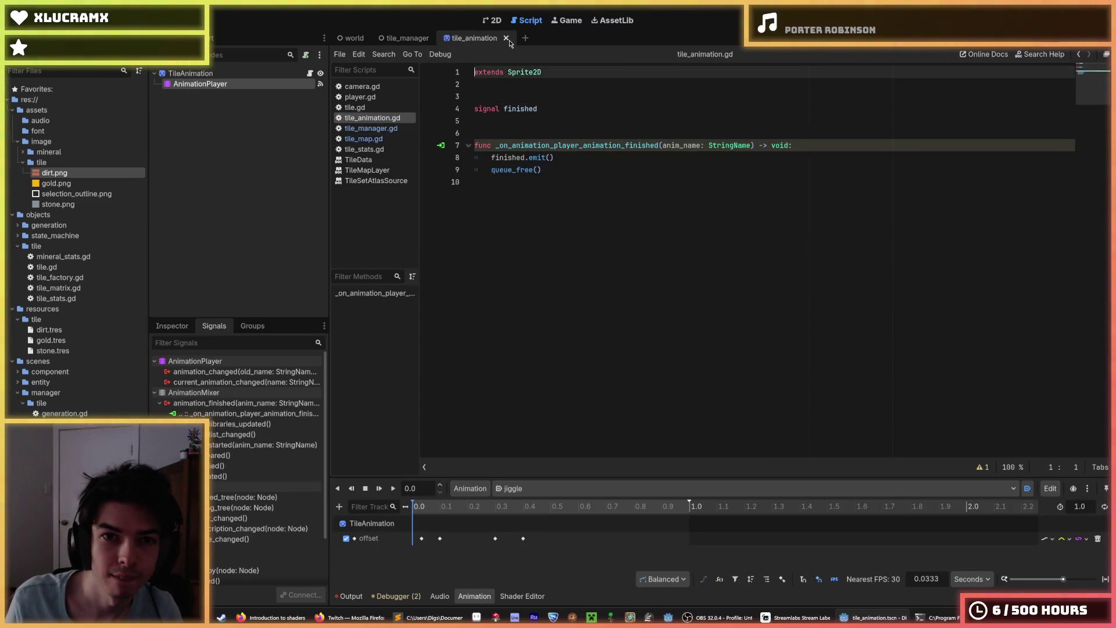
# Step: Add class_name TileAnimation at the top of tile_animation.gd, reviewing its use in tile_manager.gd and tile_map.gd
pyautogui.press('Return')
pyautogui.press('Up')
pyautogui.write('class_name ')
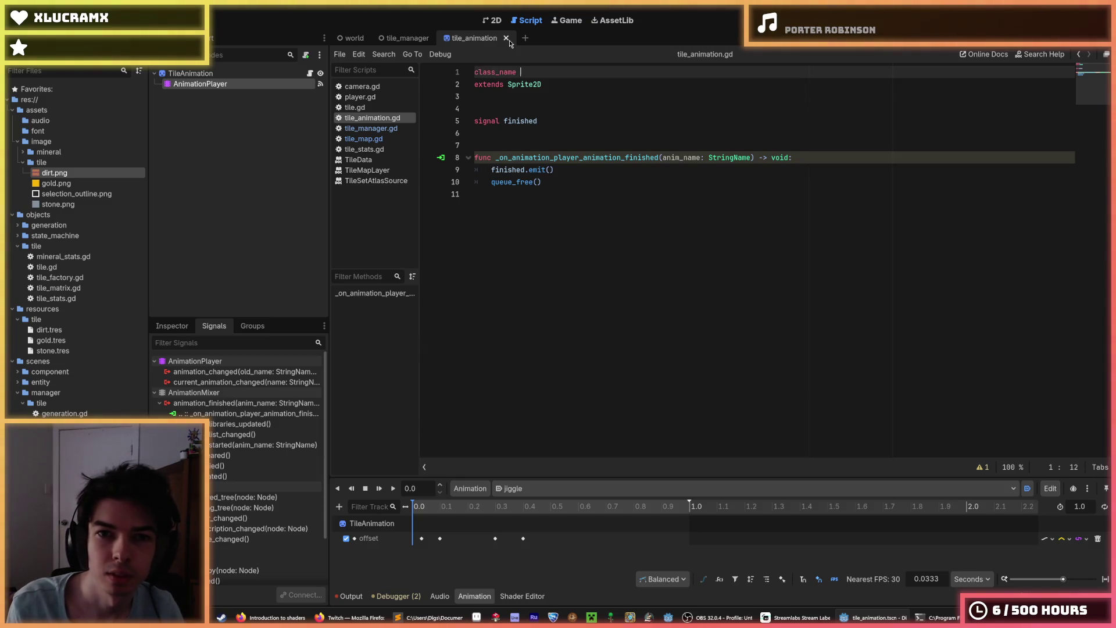
pyautogui.write('TileAnimation')
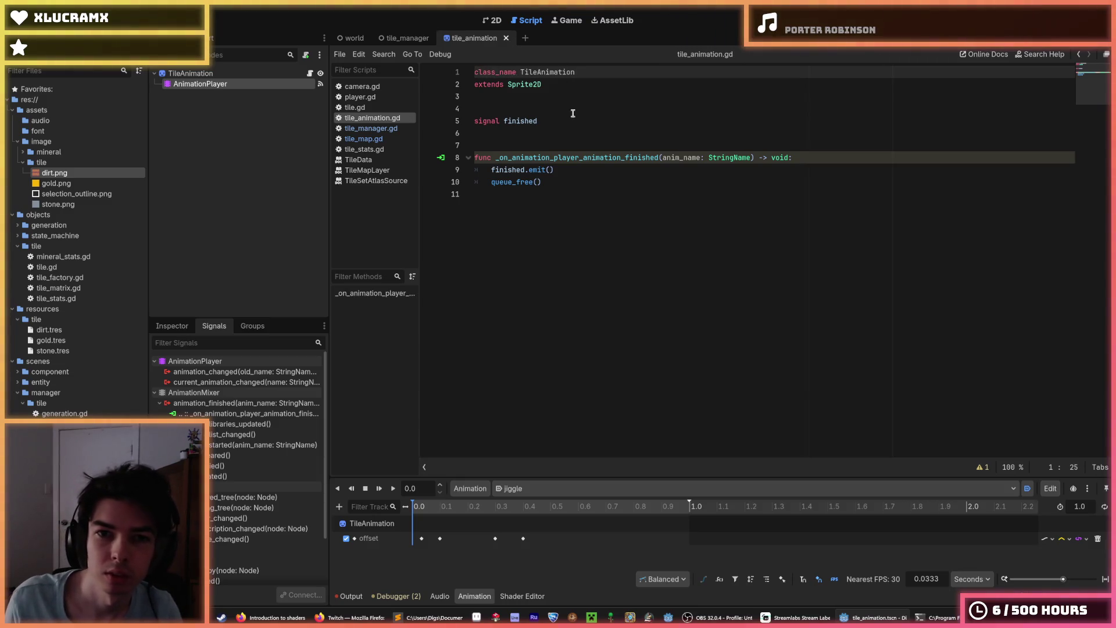
pyautogui.click(573, 109)
pyautogui.click(407, 38)
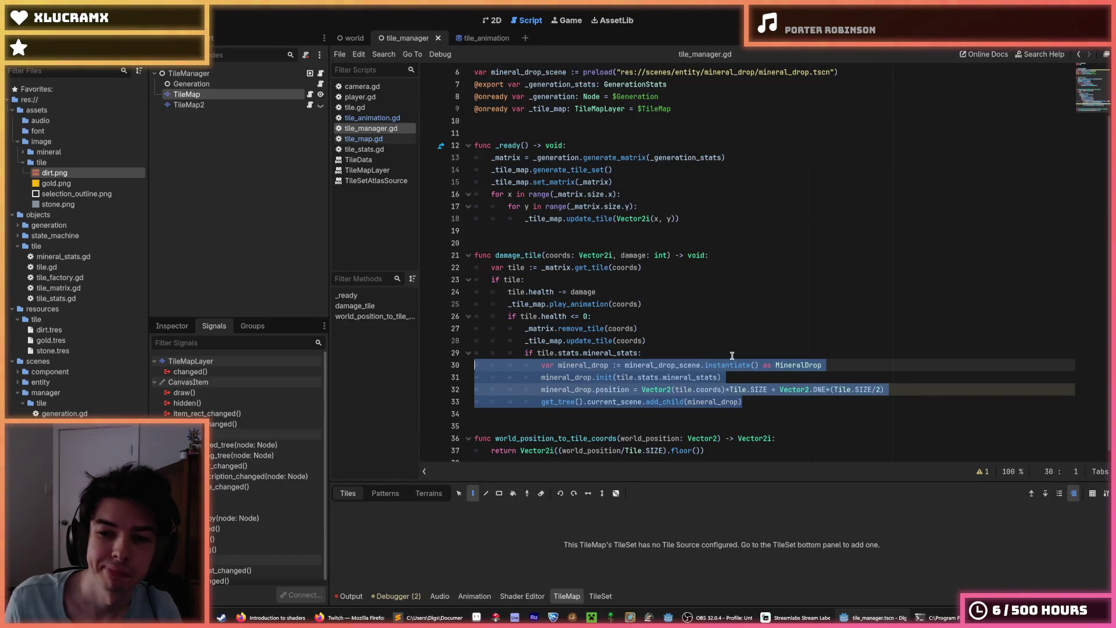
pyautogui.click(759, 366)
pyautogui.click(364, 139)
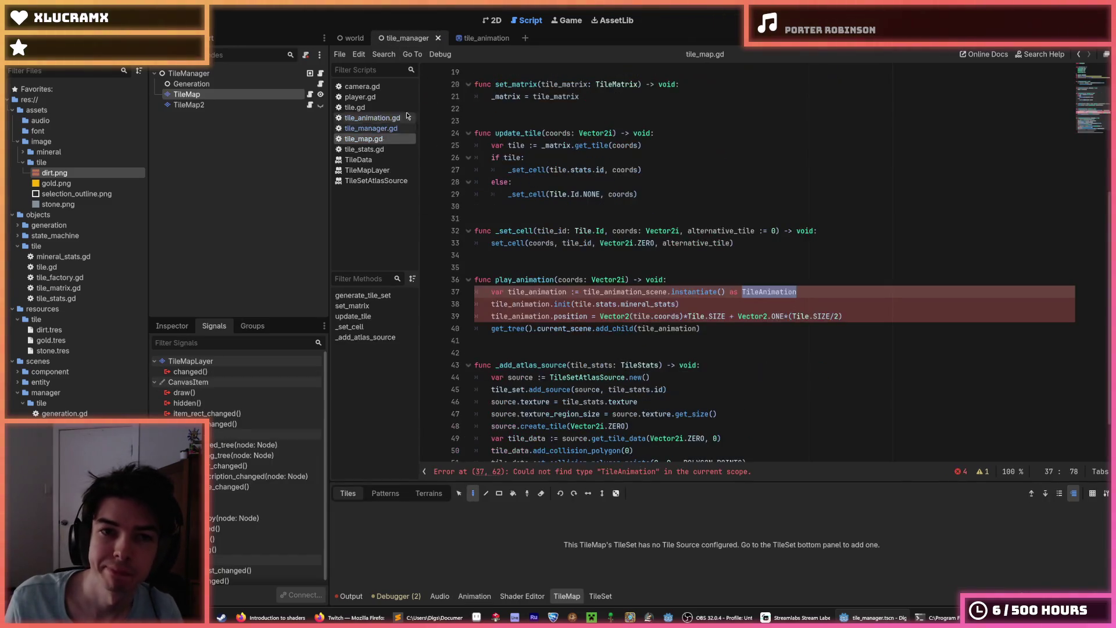
pyautogui.click(465, 38)
# Step: Give the finished signal a coords parameter and add blank lines above the animation-finished handler
pyautogui.click(539, 121)
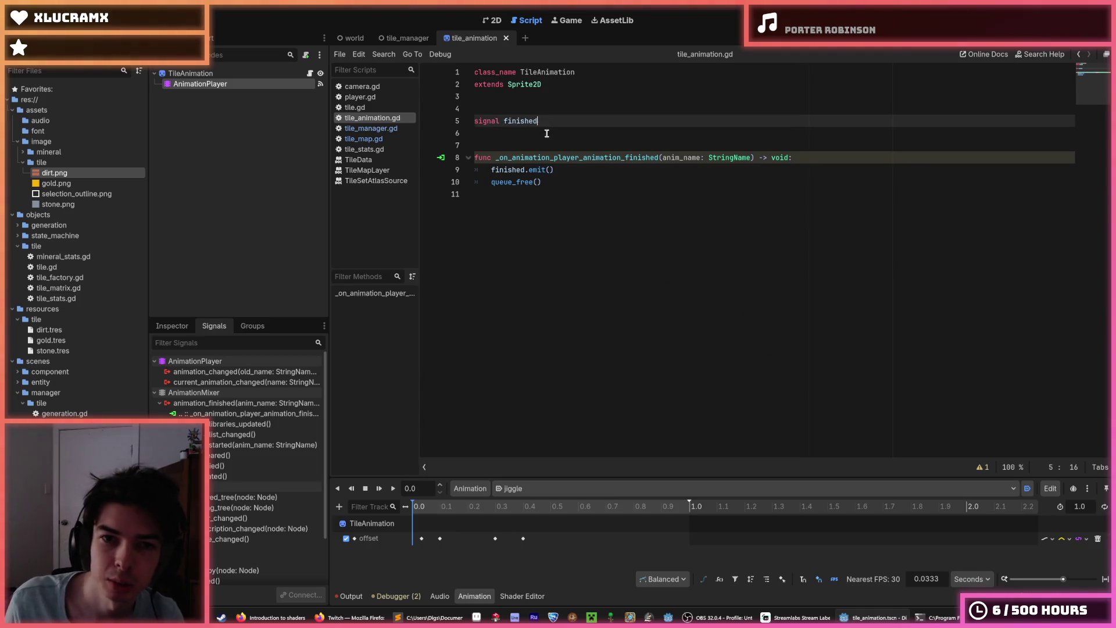
pyautogui.write('(coords')
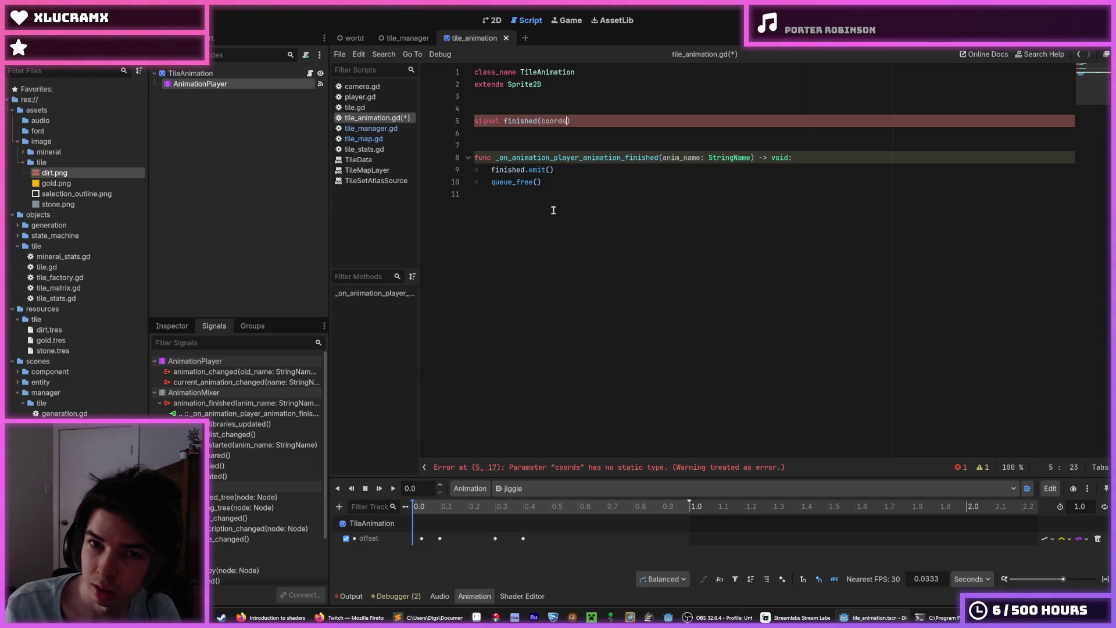
pyautogui.press('Down')
pyautogui.press('Down')
pyautogui.press('Down')
pyautogui.press('Up')
pyautogui.press('Up')
pyautogui.press('Up')
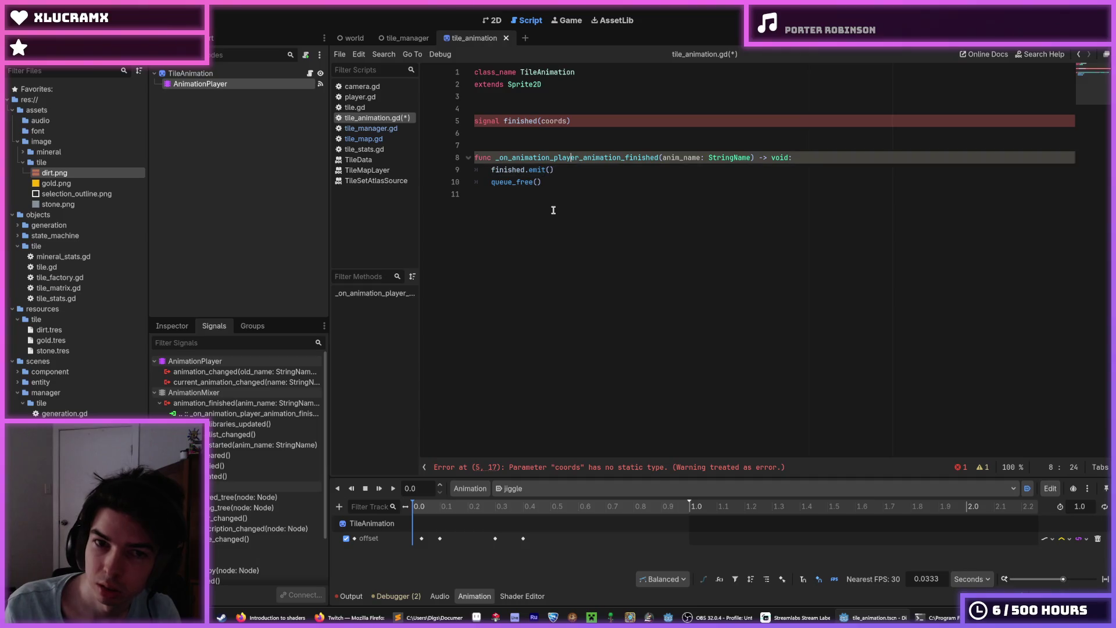
pyautogui.press('Return')
pyautogui.press('Return')
pyautogui.press('Up')
pyautogui.press('Up')
pyautogui.write('f')
pyautogui.press('BackSpace')
pyautogui.press('Return')
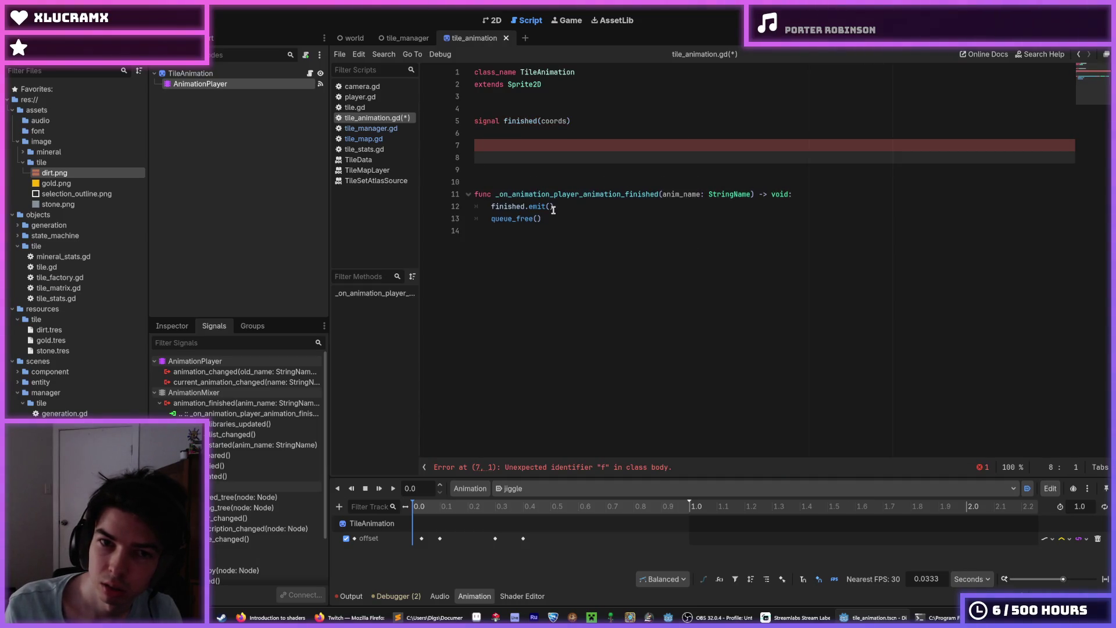
# Step: Add an init function to TileAnimation taking coords: Vector2i and assigning coords
pyautogui.write('c init() -')
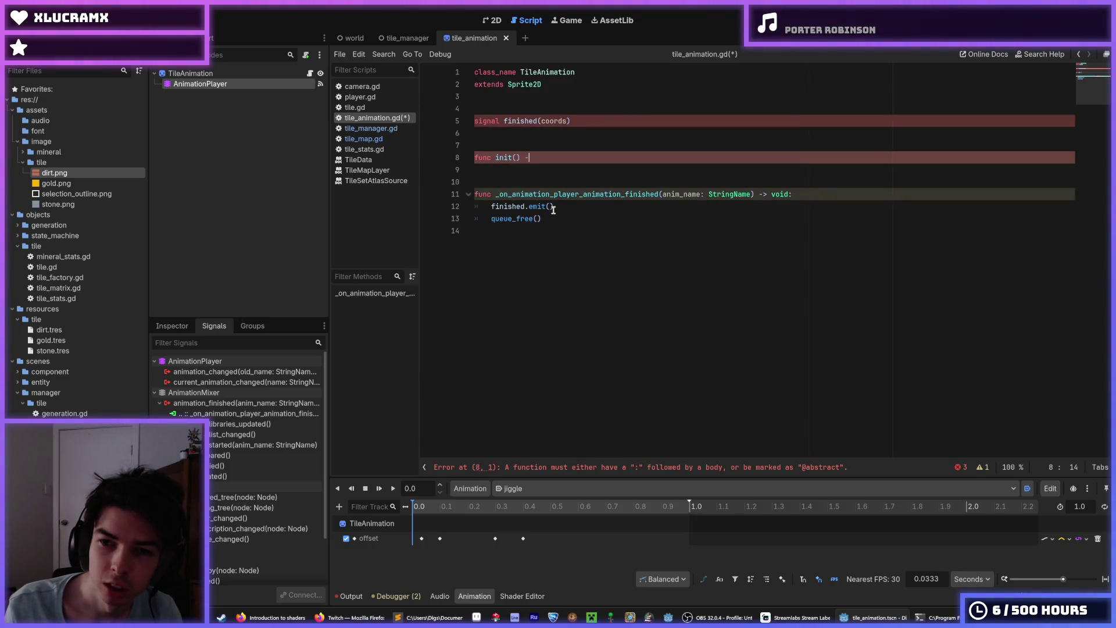
pyautogui.write('void:')
pyautogui.press('Return')
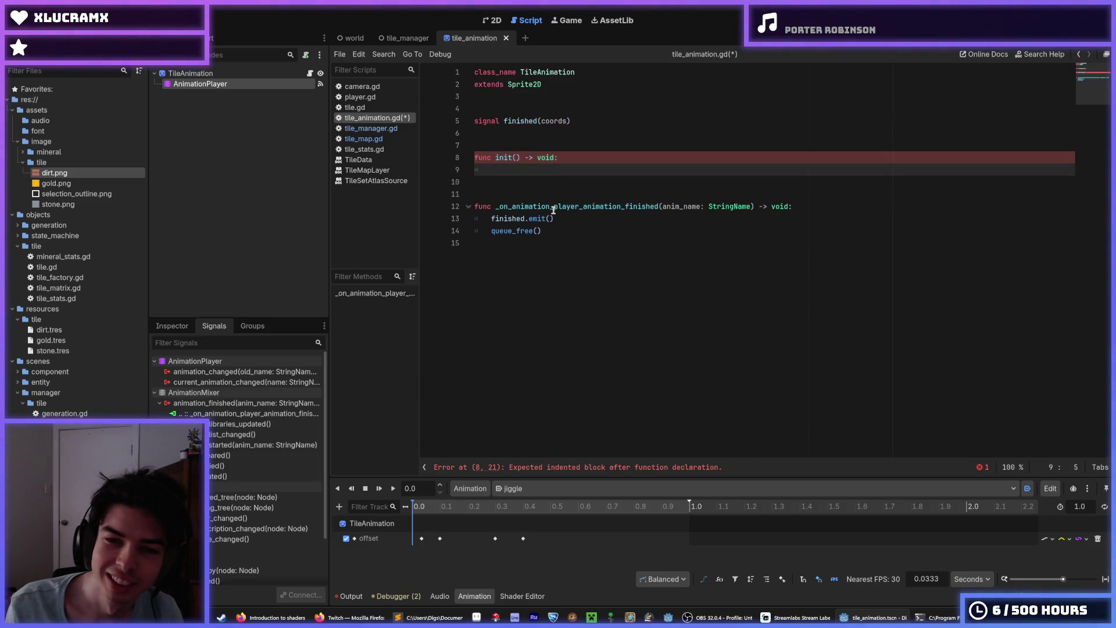
pyautogui.press('Up')
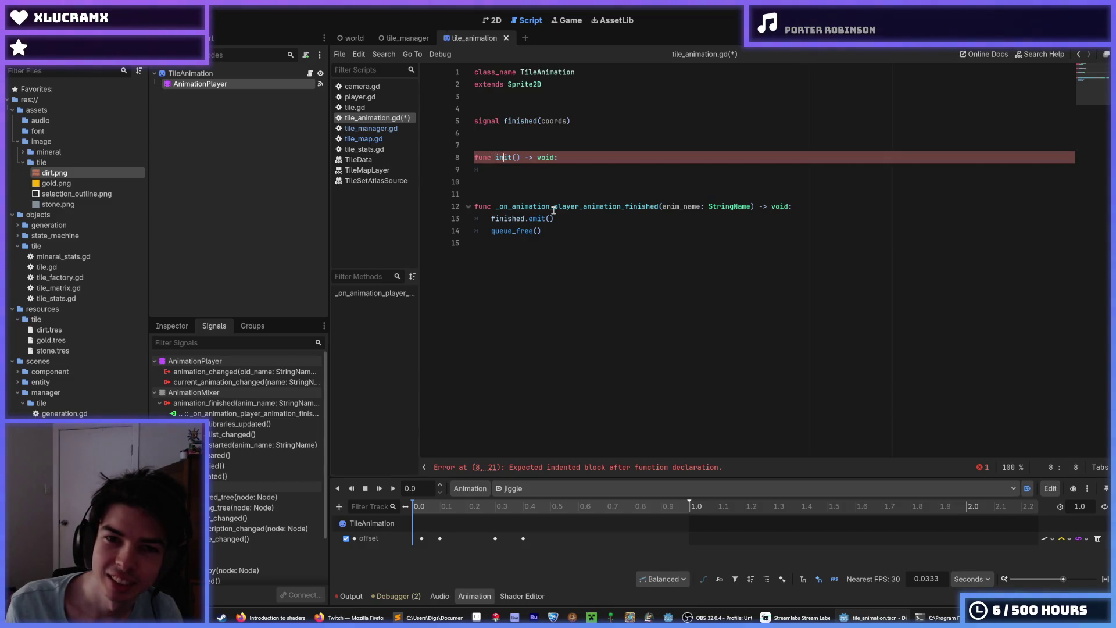
pyautogui.write('coords: Ve')
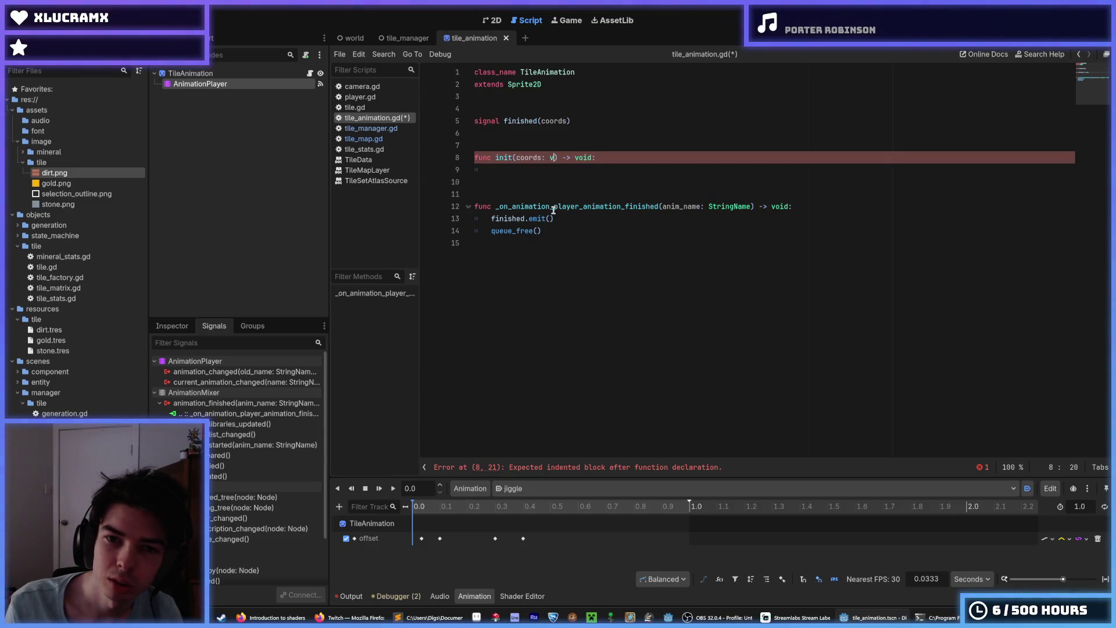
pyautogui.write('ctor2i')
pyautogui.press('Down')
pyautogui.write('coor')
pyautogui.press('Return')
pyautogui.press('Home')
pyautogui.write('rds =')
# Step: Rename the init parameter to tile_coords so the body sets coords = tile_coords
pyautogui.press('Up')
pyautogui.press('Up')
pyautogui.press('Up')
pyautogui.press('Up')
pyautogui.press('Up')
pyautogui.press('Up')
pyautogui.press('Down')
pyautogui.press('Down')
pyautogui.press('Down')
pyautogui.press('Left')
pyautogui.press('Left')
pyautogui.press('Left')
pyautogui.write('tile_')
pyautogui.press('Down')
pyautogui.write('tile_')
# Step: Declare var coords: Vector2i below the finished signal
pyautogui.press('Up')
pyautogui.press('Up')
pyautogui.press('Up')
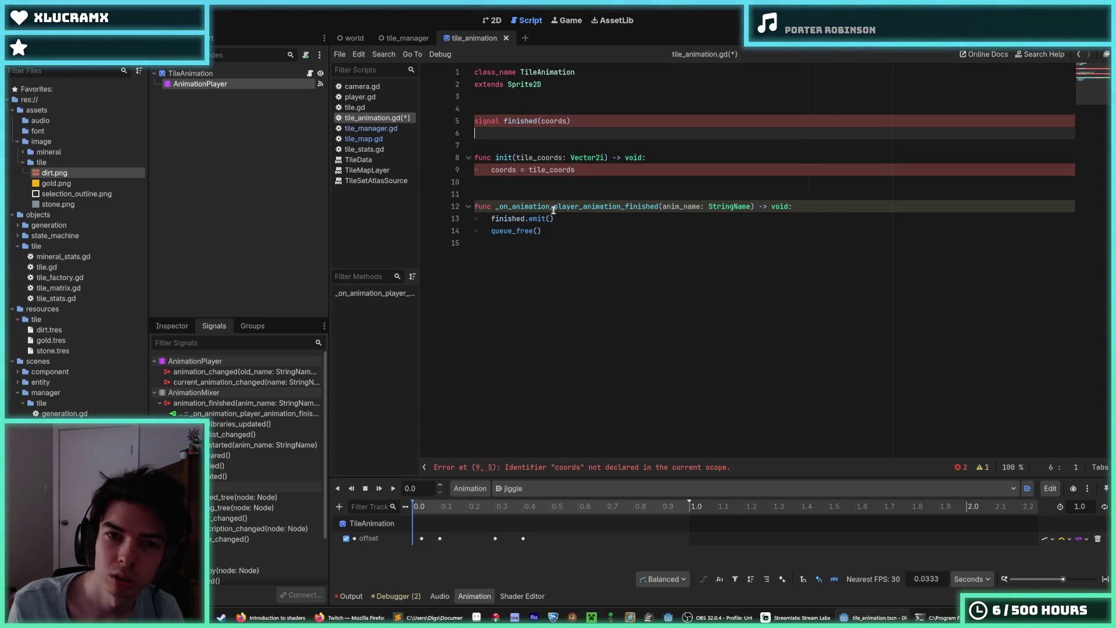
pyautogui.press('Return')
pyautogui.press('Up')
pyautogui.write('var')
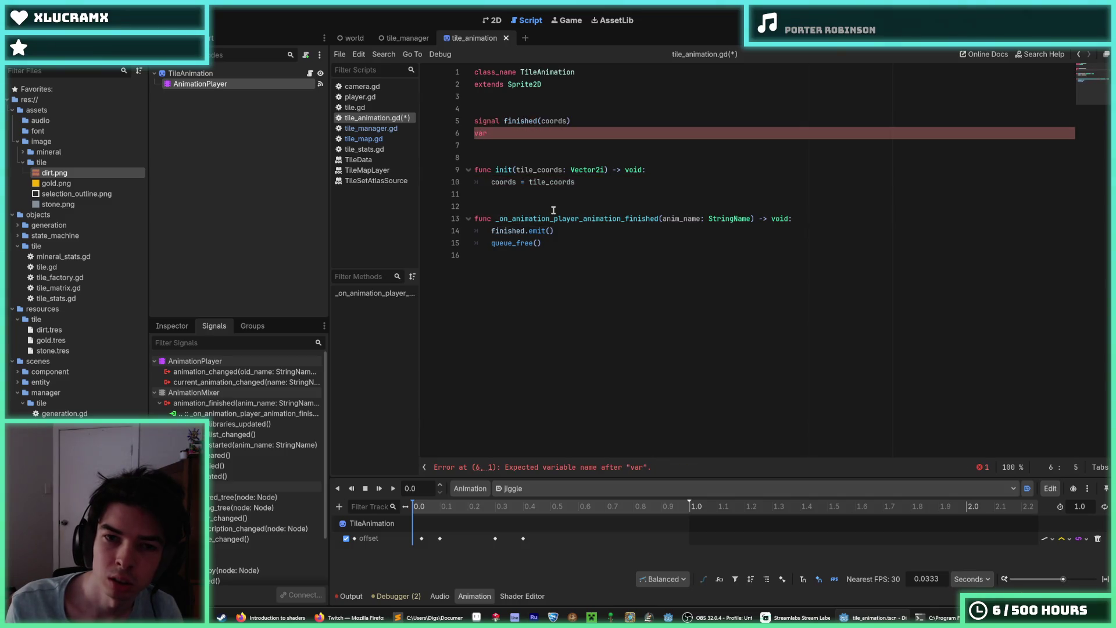
pyautogui.press('BackSpace')
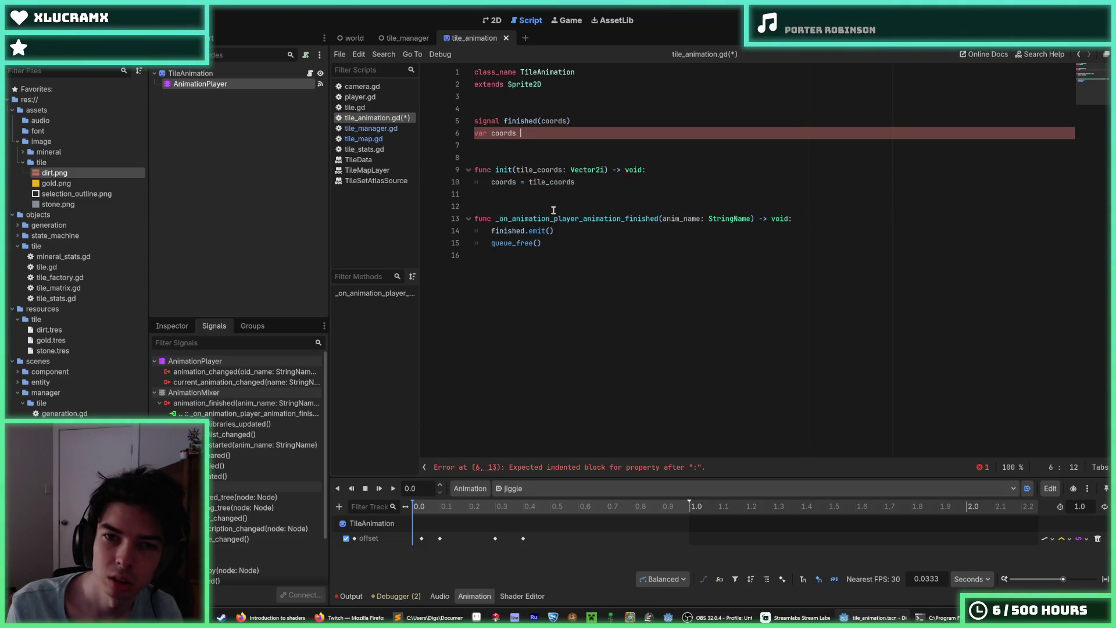
pyautogui.write('ctor2i')
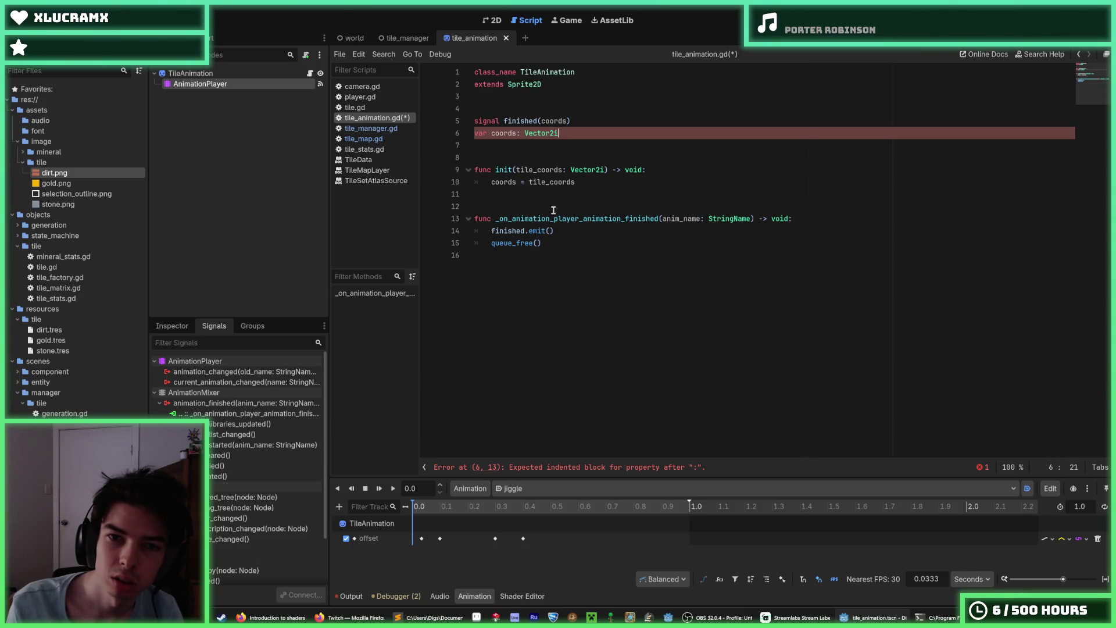
pyautogui.press('Down')
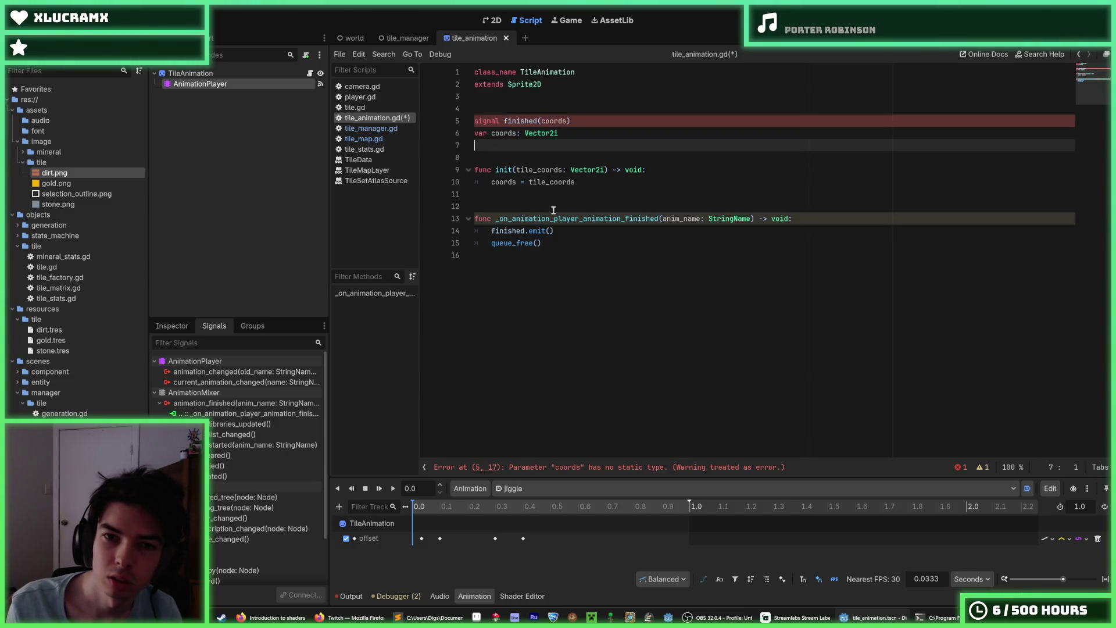
pyautogui.press('Up')
pyautogui.press('Up')
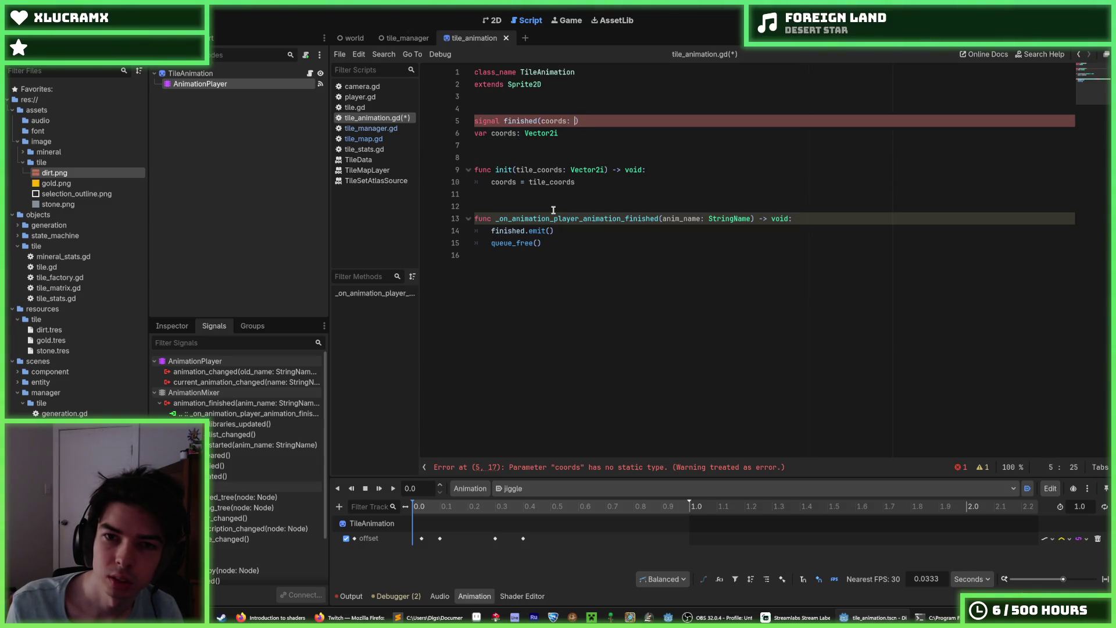
pyautogui.press('Down')
pyautogui.press('Down')
pyautogui.press('Down')
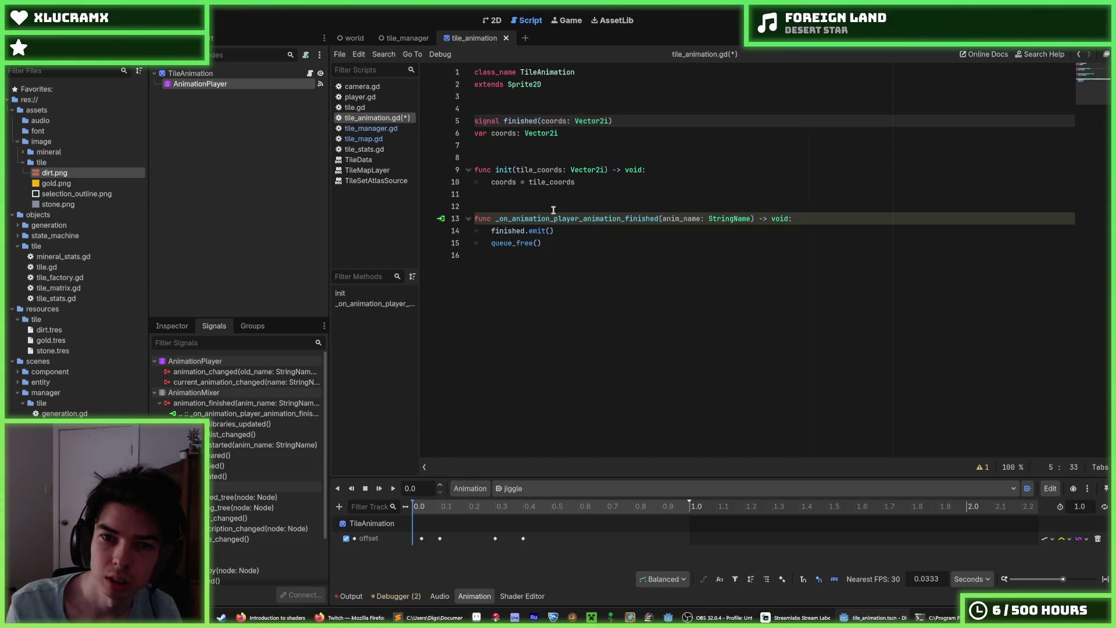
# Step: Pass coords to finished.emit(), save tile_animation.gd and return to tile_manager.gd
pyautogui.hotkey('ctrl', 's')
pyautogui.click(550, 231)
pyautogui.write('coords')
pyautogui.hotkey('ctrl', 's')
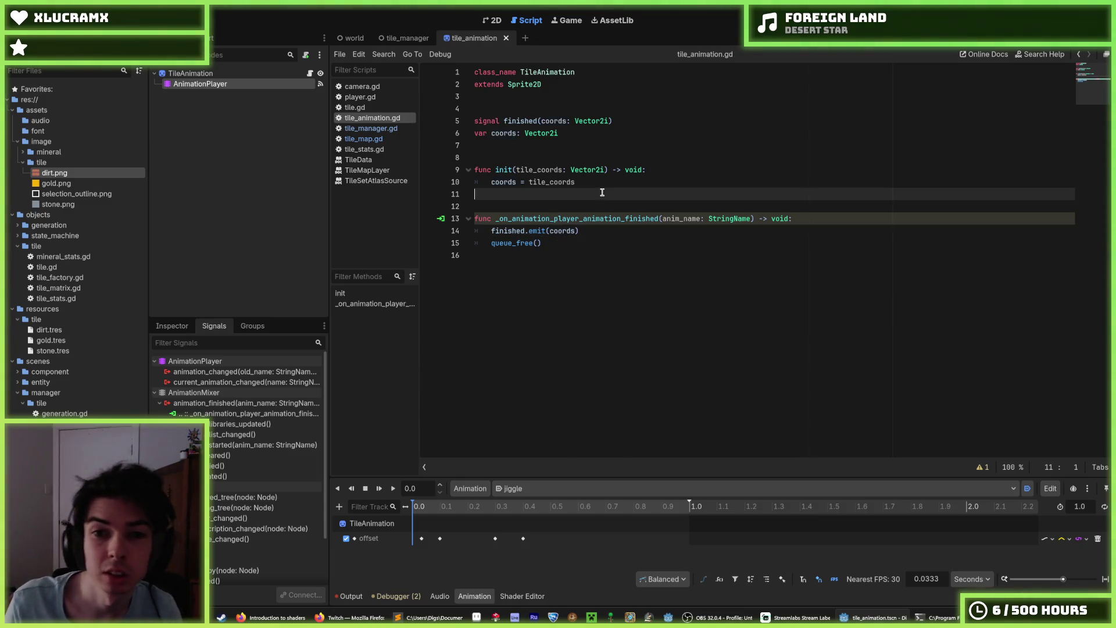
pyautogui.hotkey('alt', 'Left')
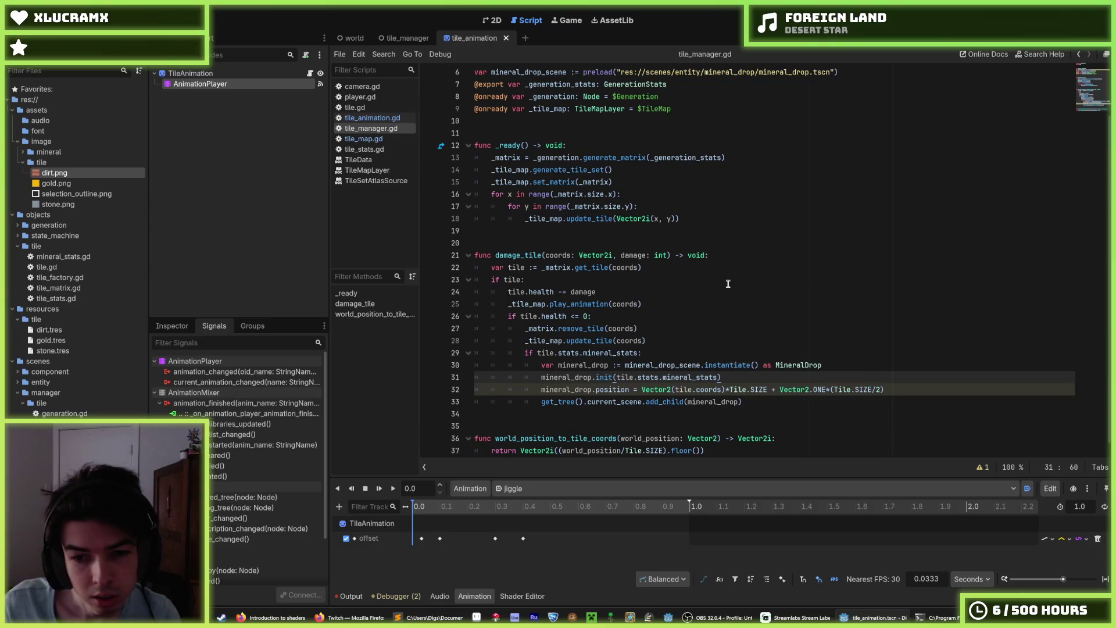
# Step: Select the AnimationPlayer node in the tile_animation scene's 2D view
pyautogui.scroll(-1, 728, 284)
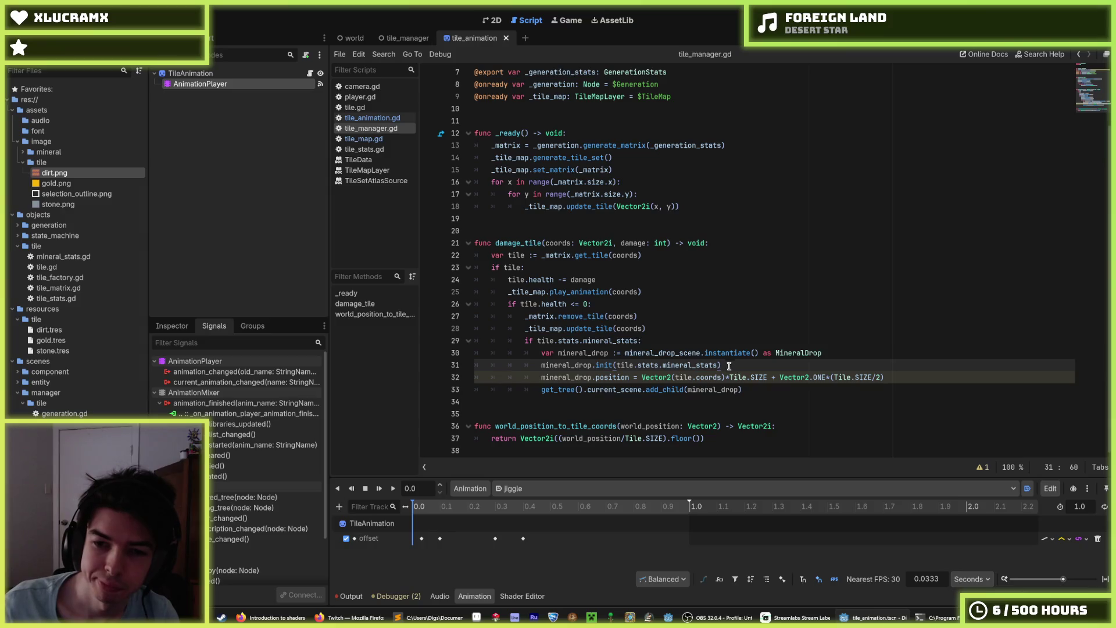
pyautogui.moveTo(750, 377)
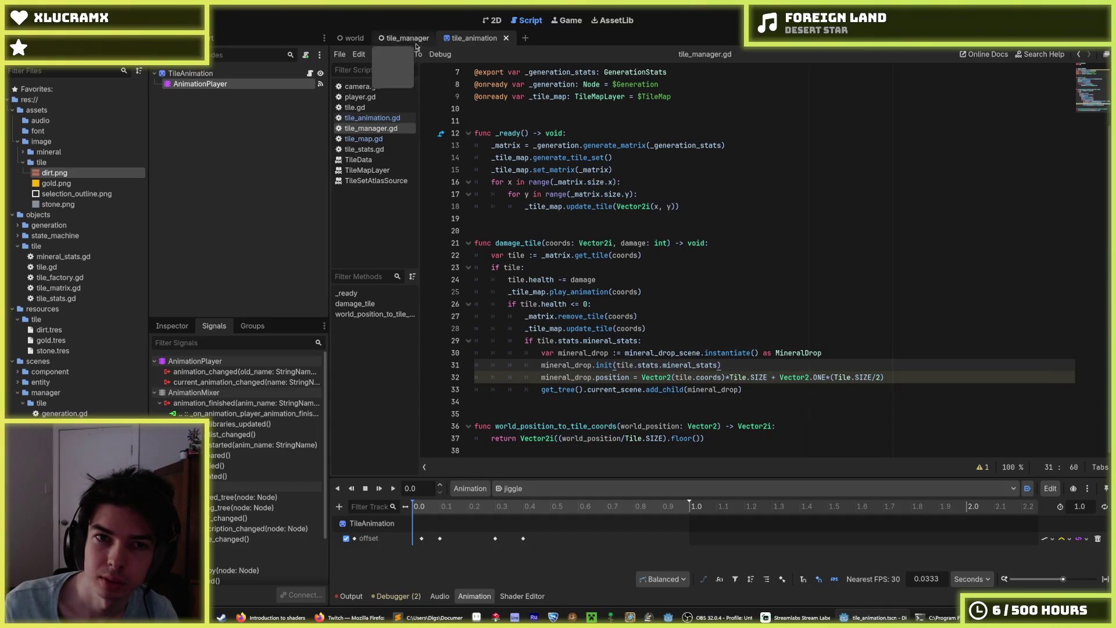
pyautogui.click(492, 20)
pyautogui.click(190, 73)
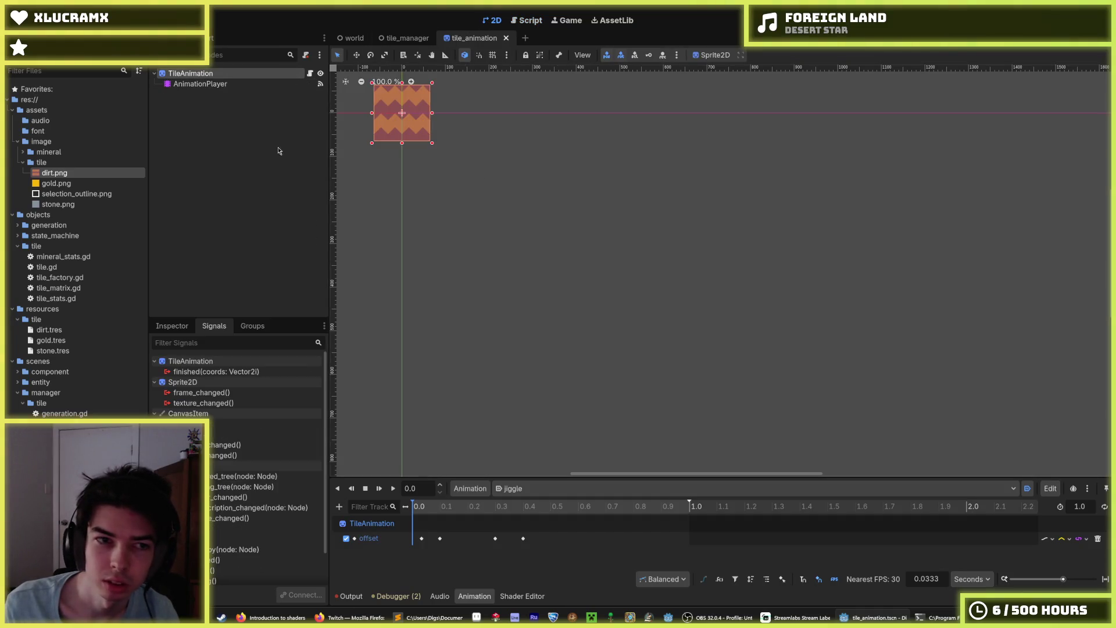
pyautogui.click(200, 84)
# Step: Set the jiggle offset track's interpolation to Cubic and preview the animation
pyautogui.doubleClick(375, 537)
pyautogui.press('Return')
pyautogui.click(1081, 539)
pyautogui.click(1051, 539)
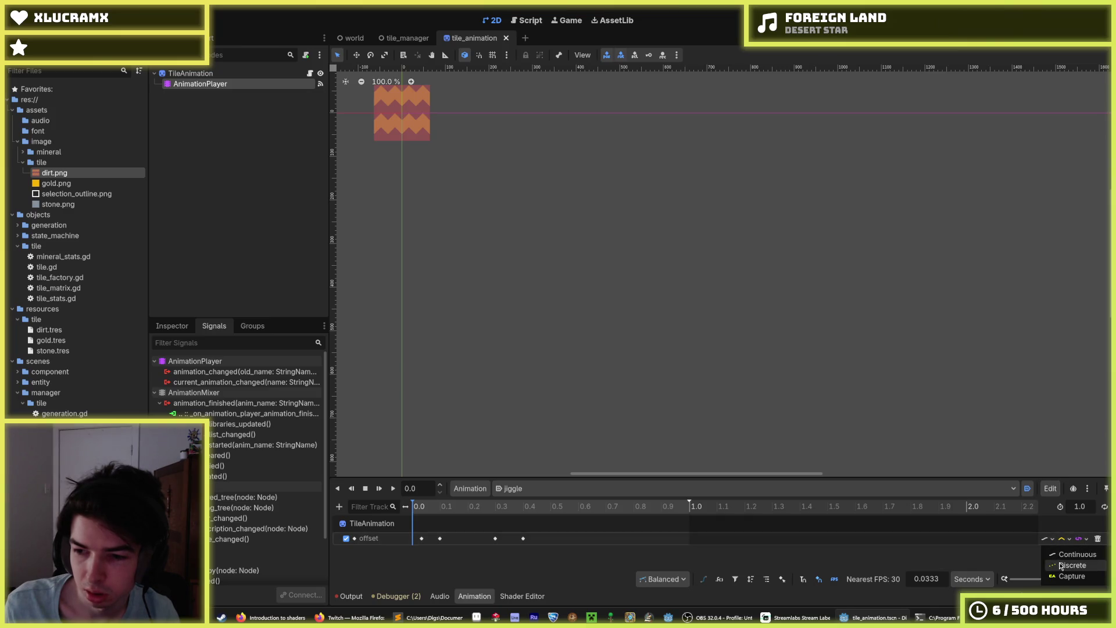
pyautogui.click(1062, 567)
pyautogui.click(1066, 539)
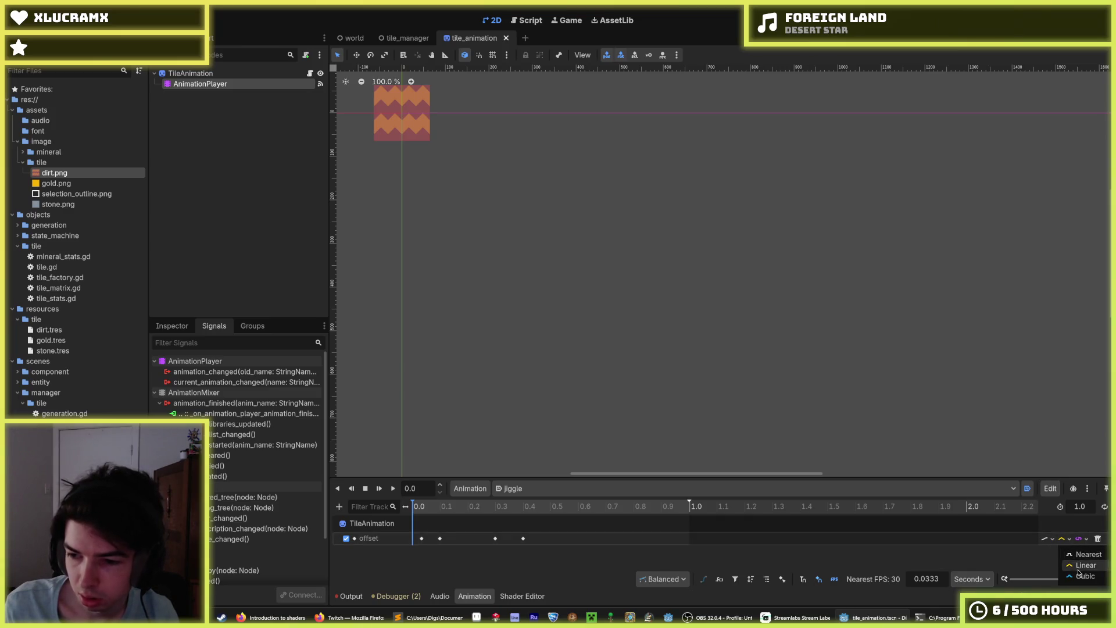
pyautogui.click(1079, 577)
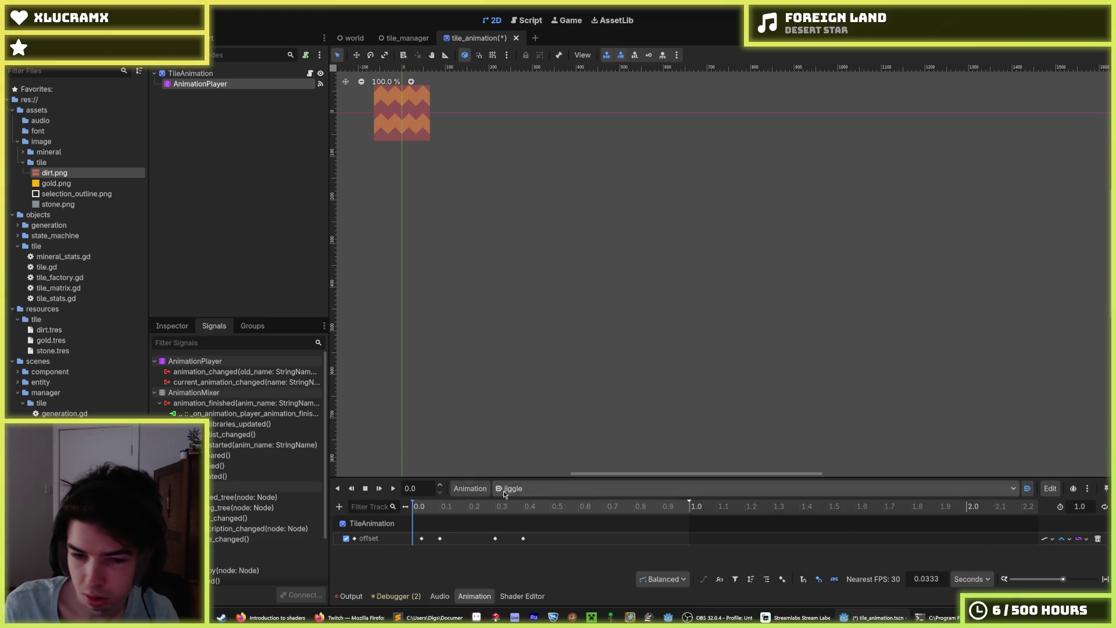
pyautogui.click(393, 489)
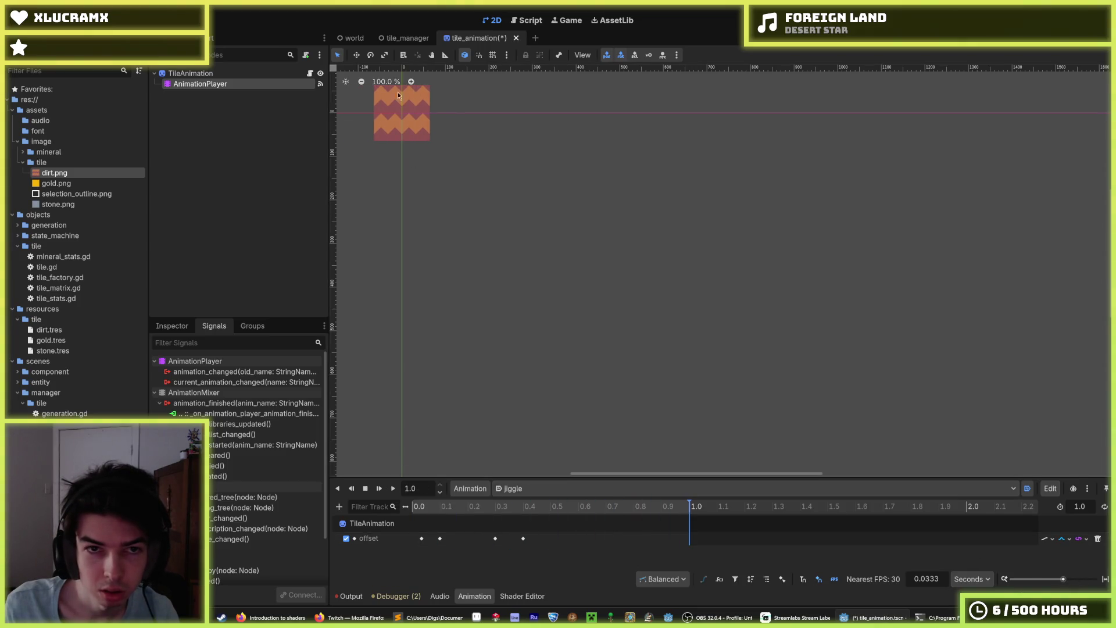
pyautogui.click(398, 38)
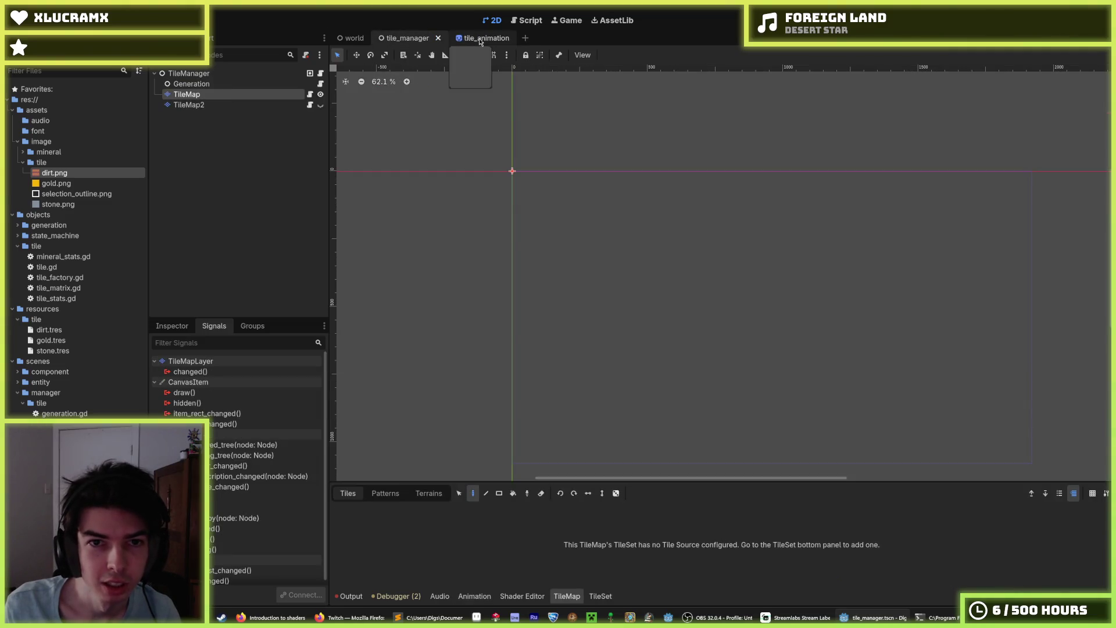
# Step: In tile_map.gd, change init(tile.stats.mineral_stats) to init(coords) in play_animation
pyautogui.click(535, 21)
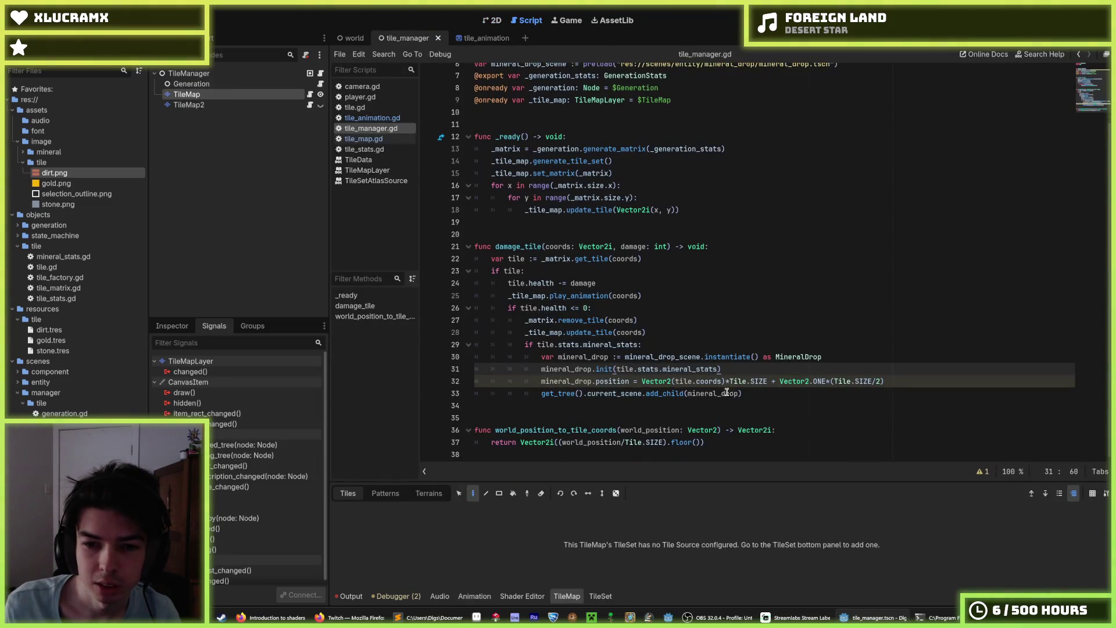
pyautogui.doubleClick(585, 355)
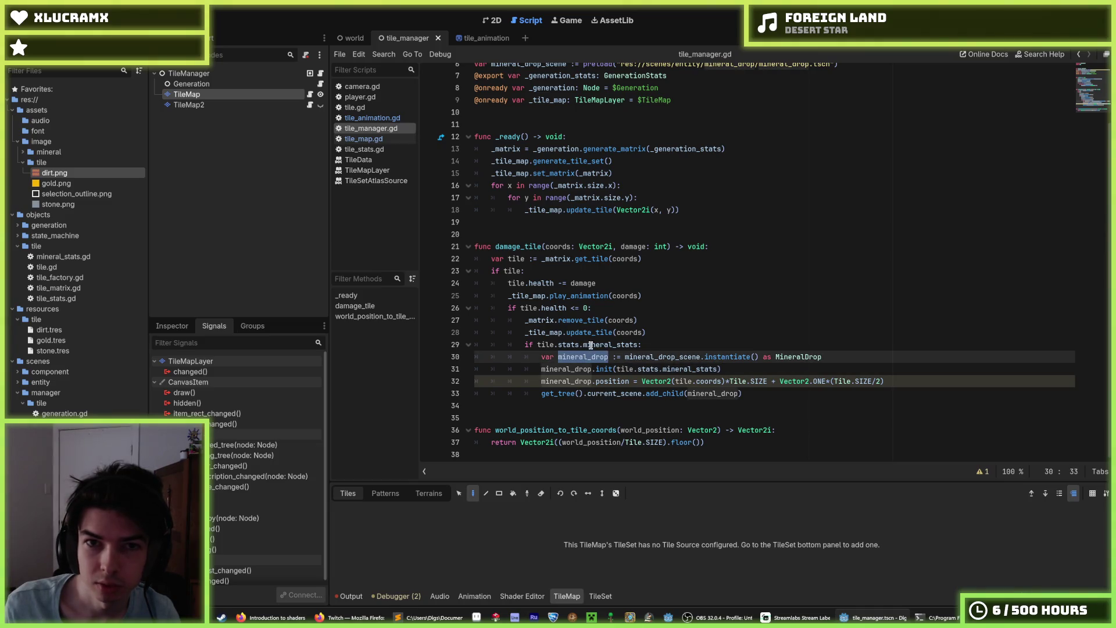
pyautogui.click(370, 139)
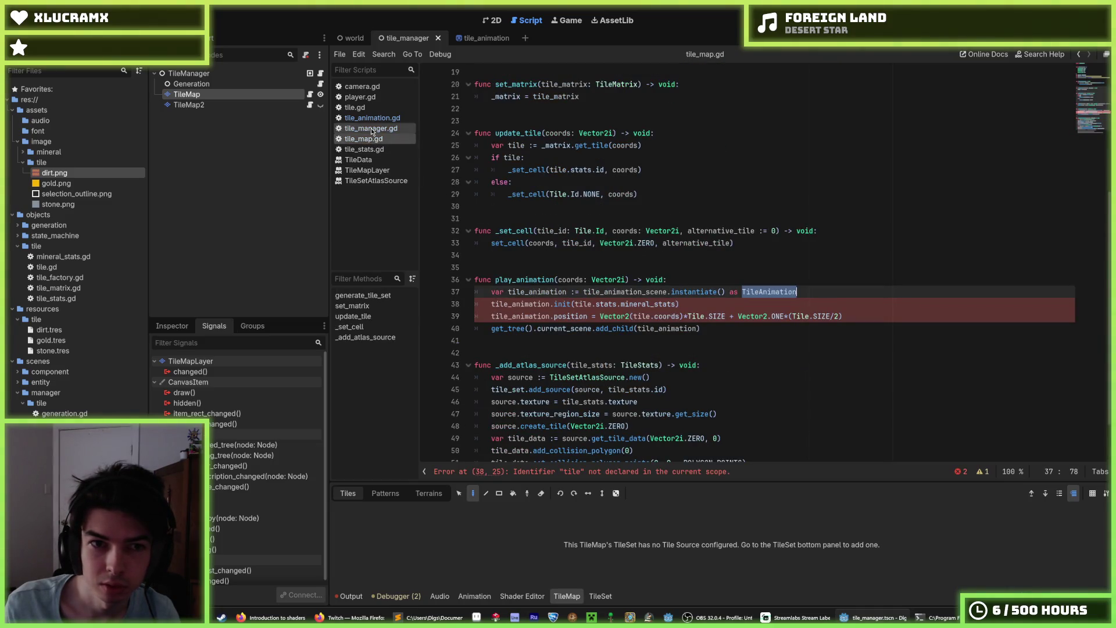
pyautogui.click(768, 294)
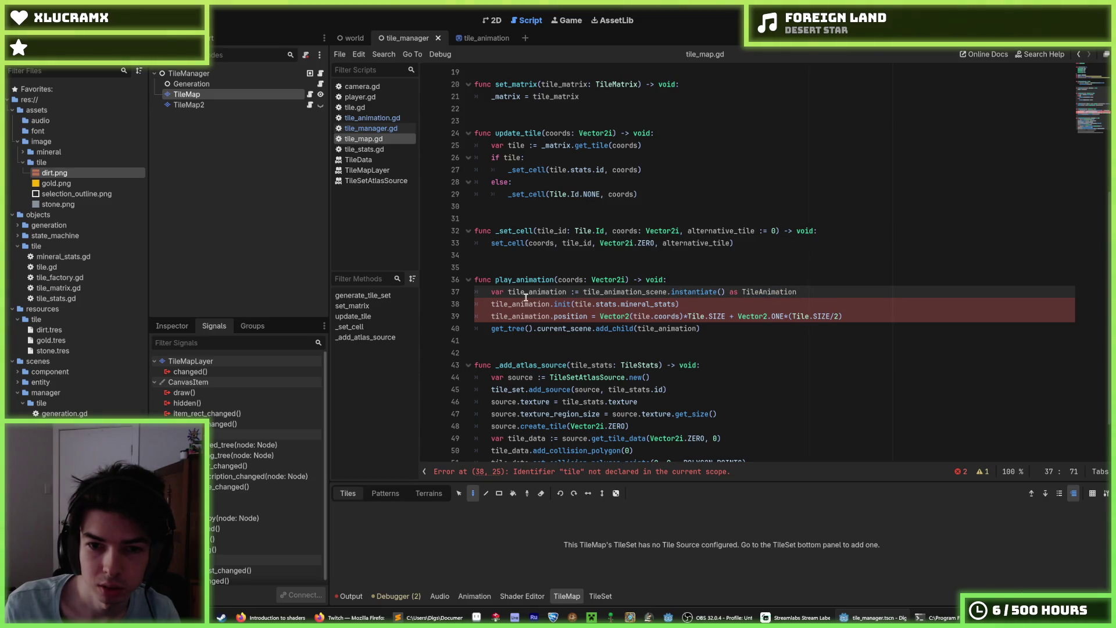
pyautogui.moveTo(674, 304); pyautogui.dragTo(575, 304)
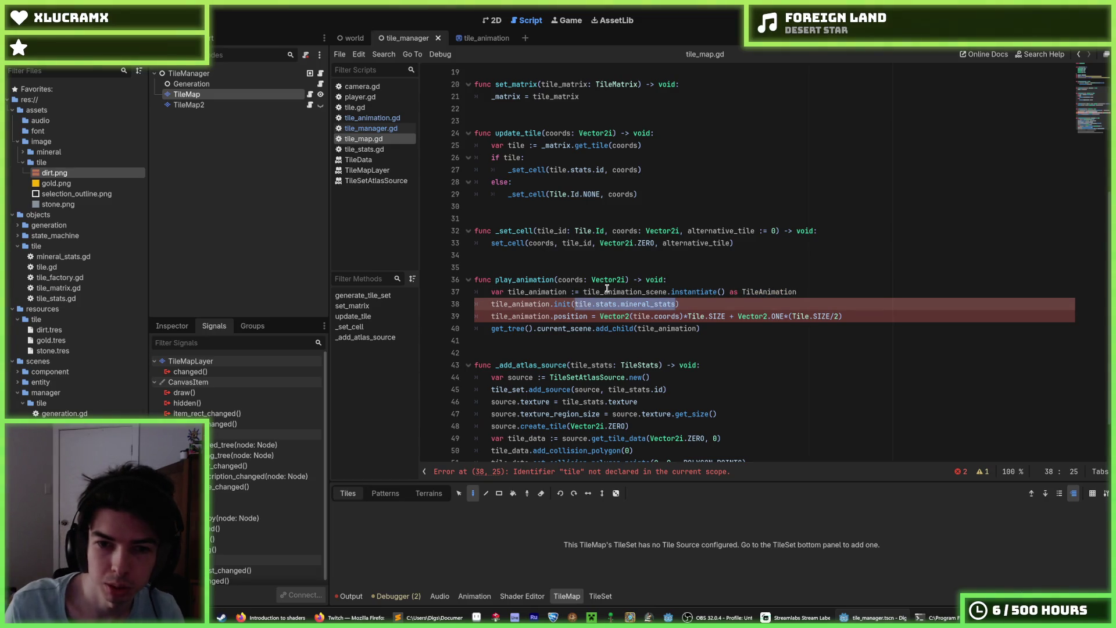
pyautogui.write('coords)')
# Step: Replace tile.coords with coords in the position line 39 and save tile_map.gd
pyautogui.click(600, 316)
pyautogui.doubleClick(673, 318)
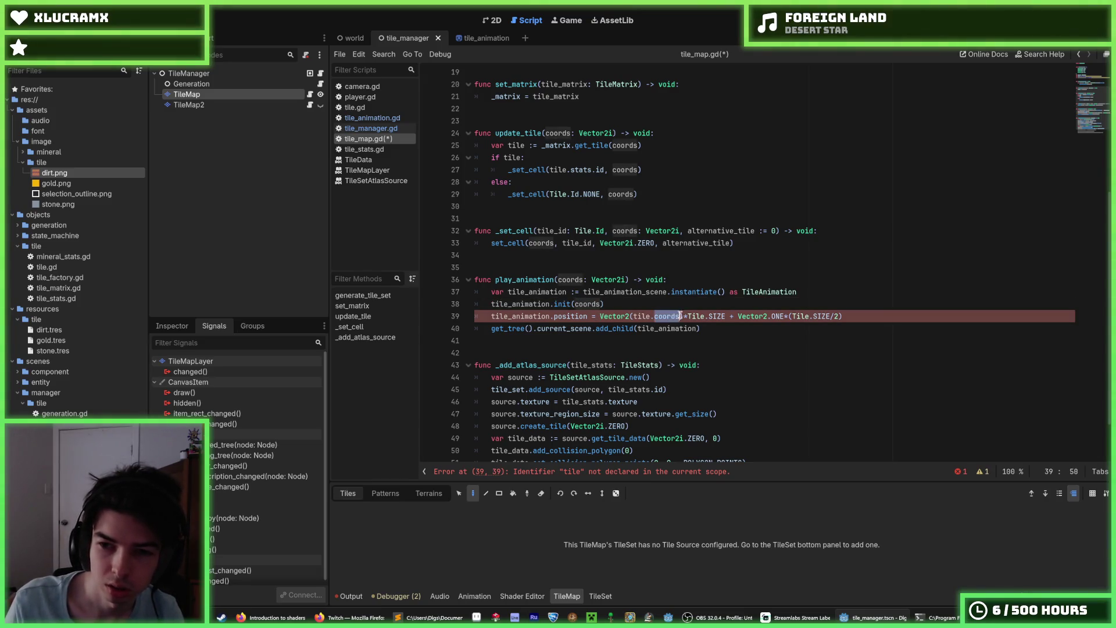
pyautogui.doubleClick(640, 317)
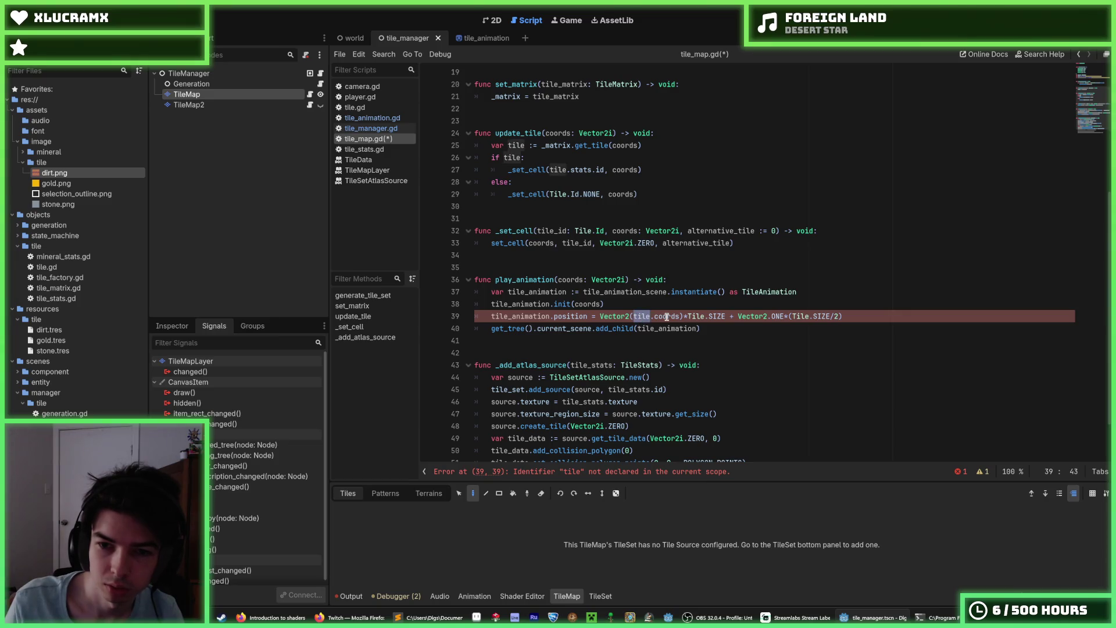
pyautogui.press('Delete')
pyautogui.press('Delete')
pyautogui.click(668, 318)
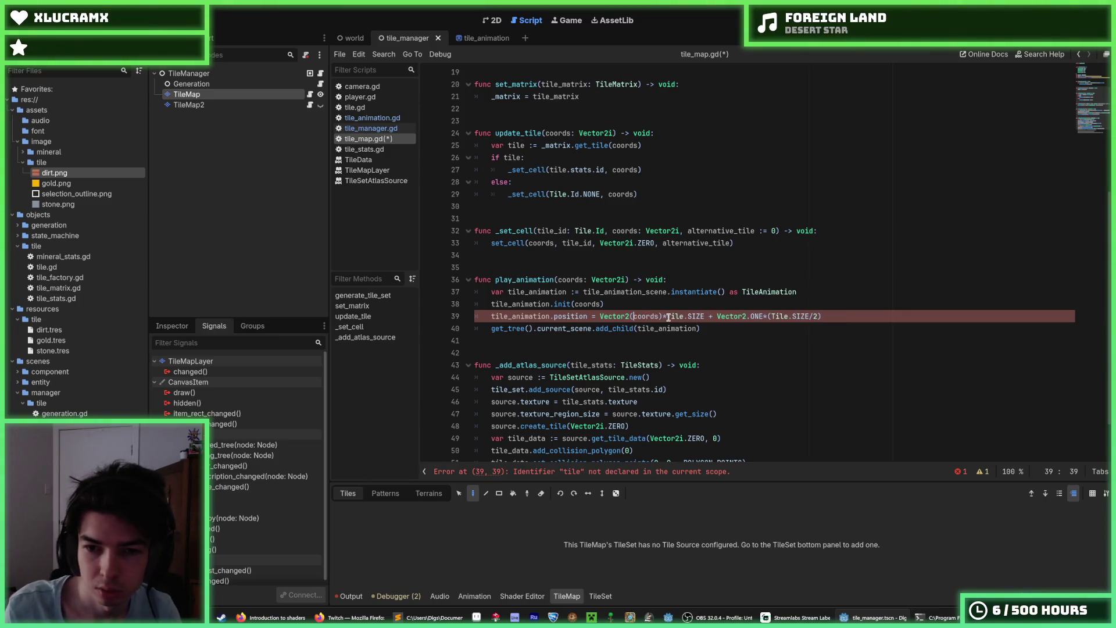
pyautogui.press('Down')
pyautogui.press('End')
pyautogui.hotkey('ctrl', 's')
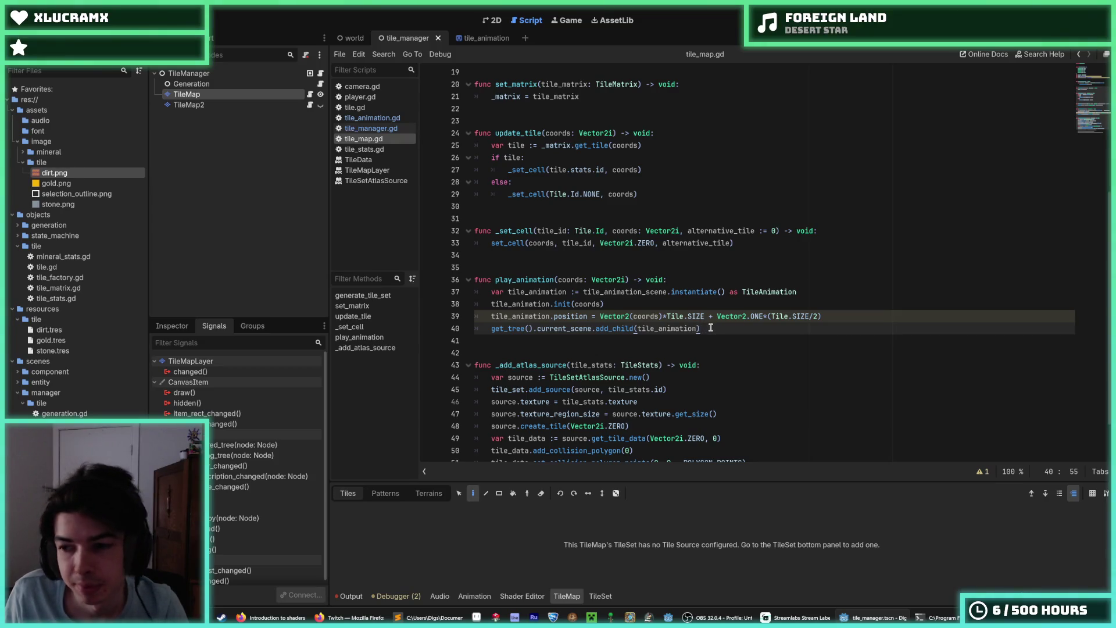
pyautogui.moveTo(675, 316)
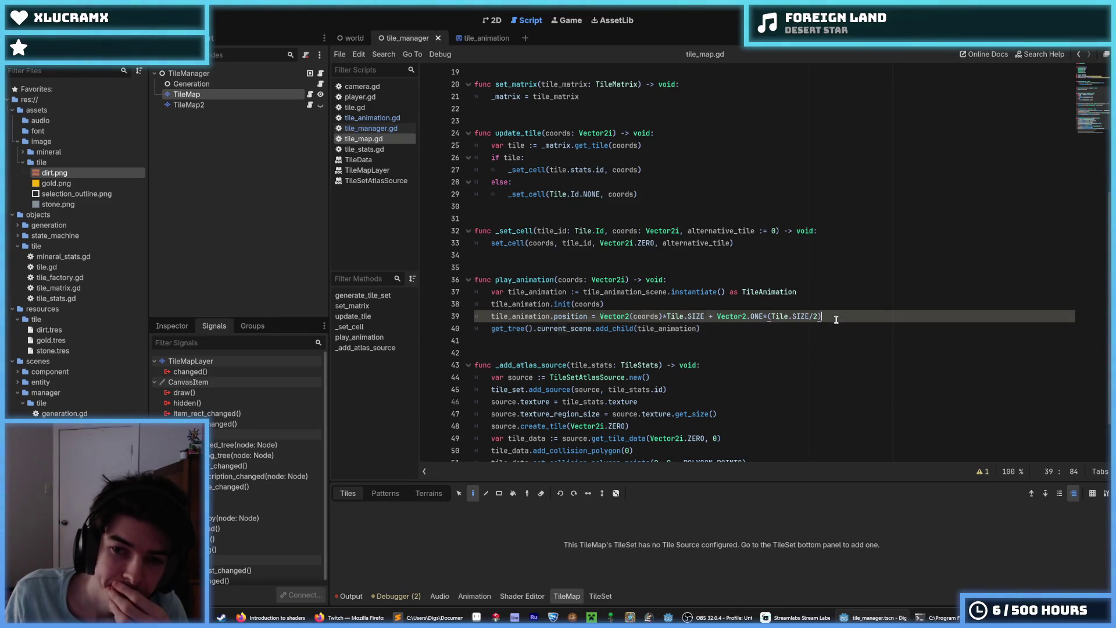
pyautogui.click(818, 319)
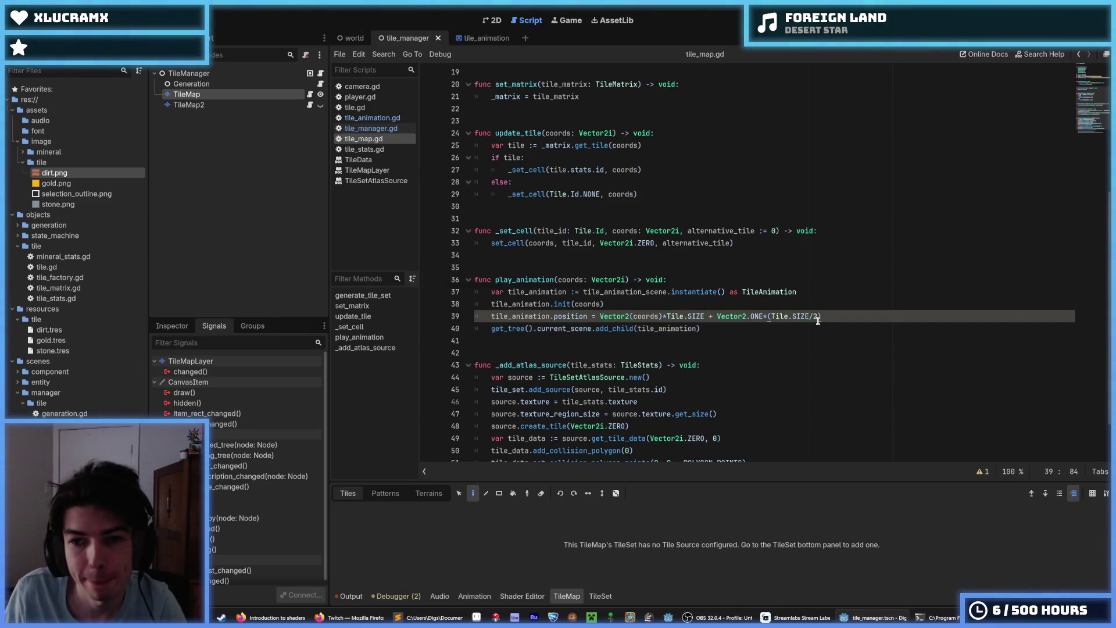
pyautogui.click(777, 291)
pyautogui.click(749, 323)
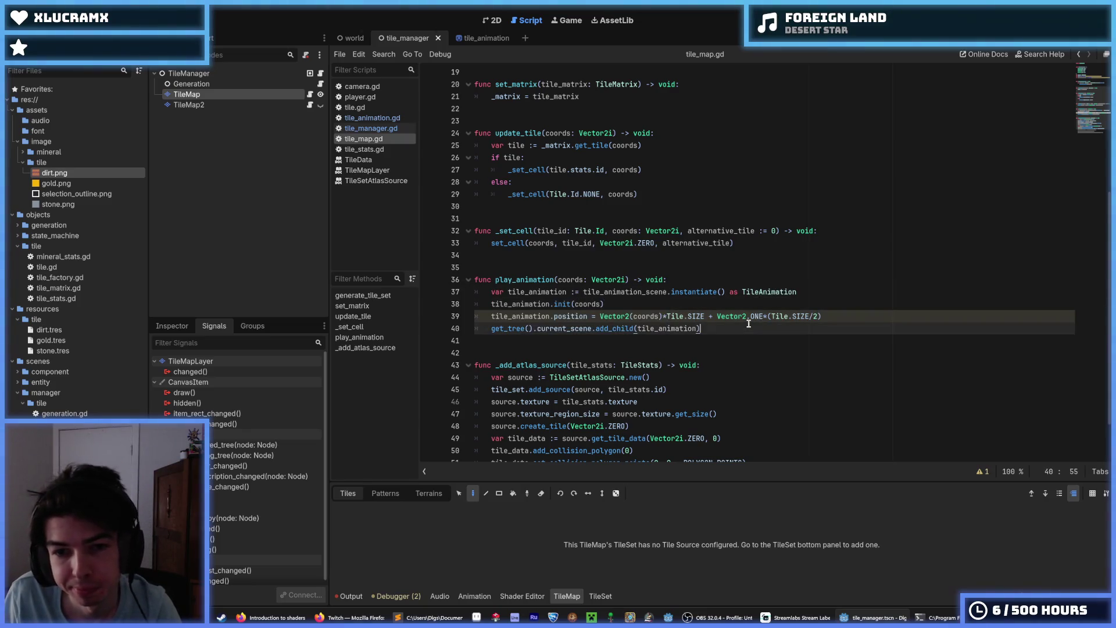
# Step: Start a new func _on_tile_animation_finished at the end of tile_map.gd
pyautogui.press('Up')
pyautogui.press('End')
pyautogui.press('Return')
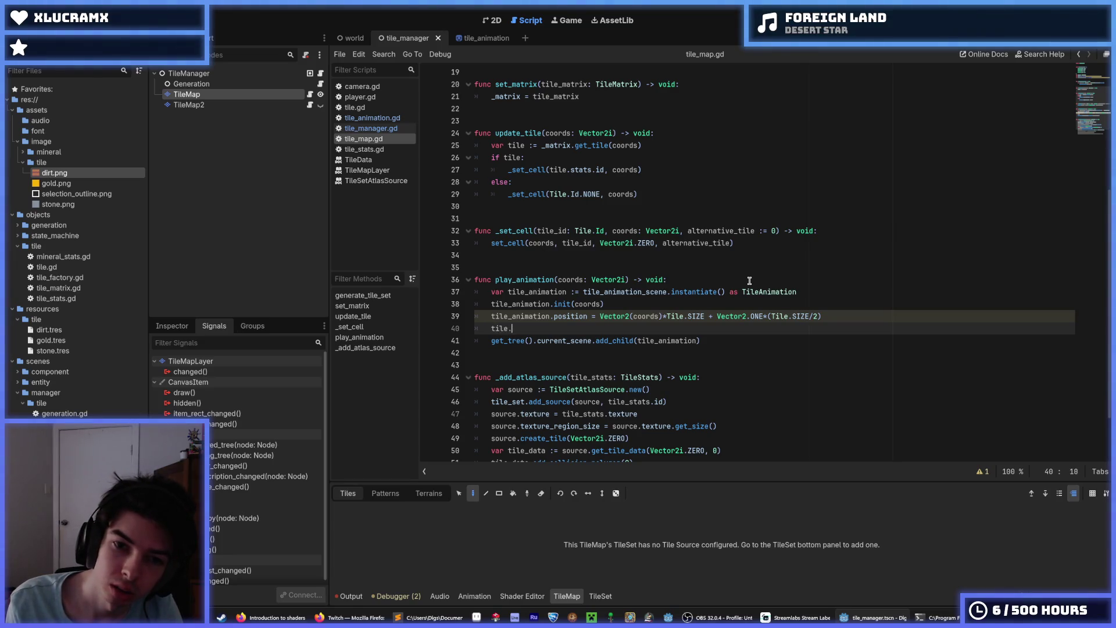
pyautogui.scroll(-2, 749, 281)
pyautogui.click(814, 441)
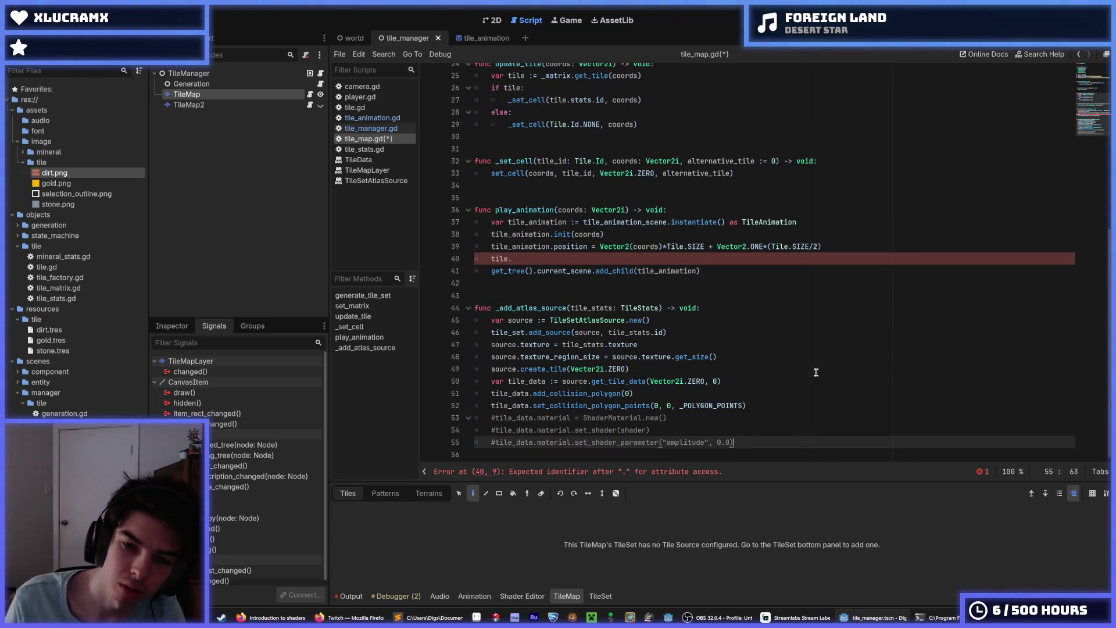
pyautogui.press('Down')
pyautogui.press('Return')
pyautogui.press('Return')
pyautogui.write('func ')
pyautogui.write('_animation')
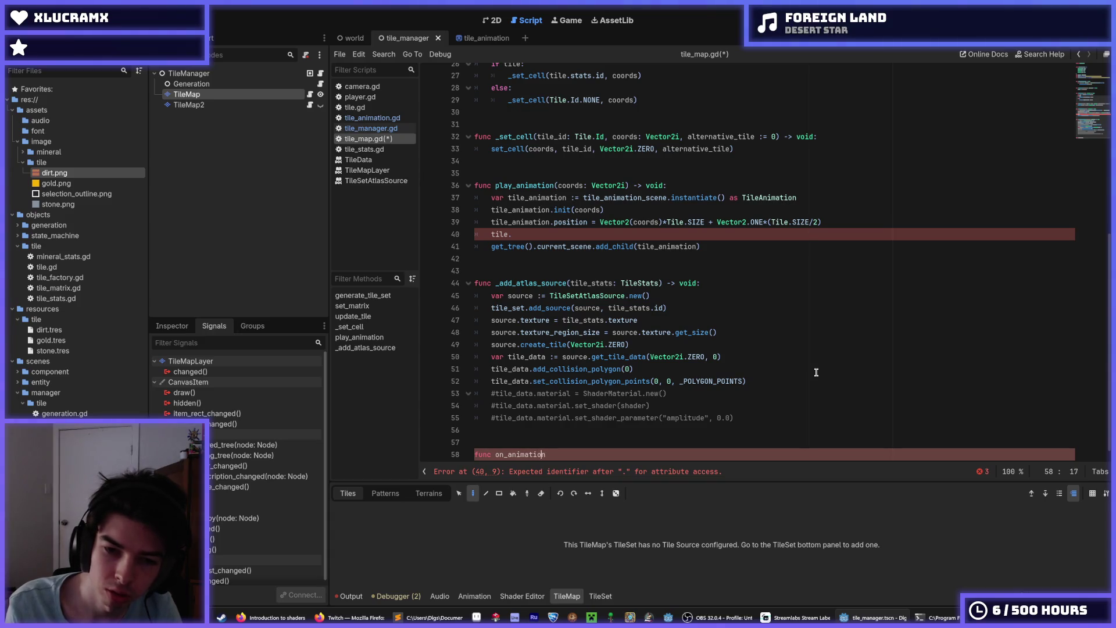
pyautogui.write('tile_')
pyautogui.press('End')
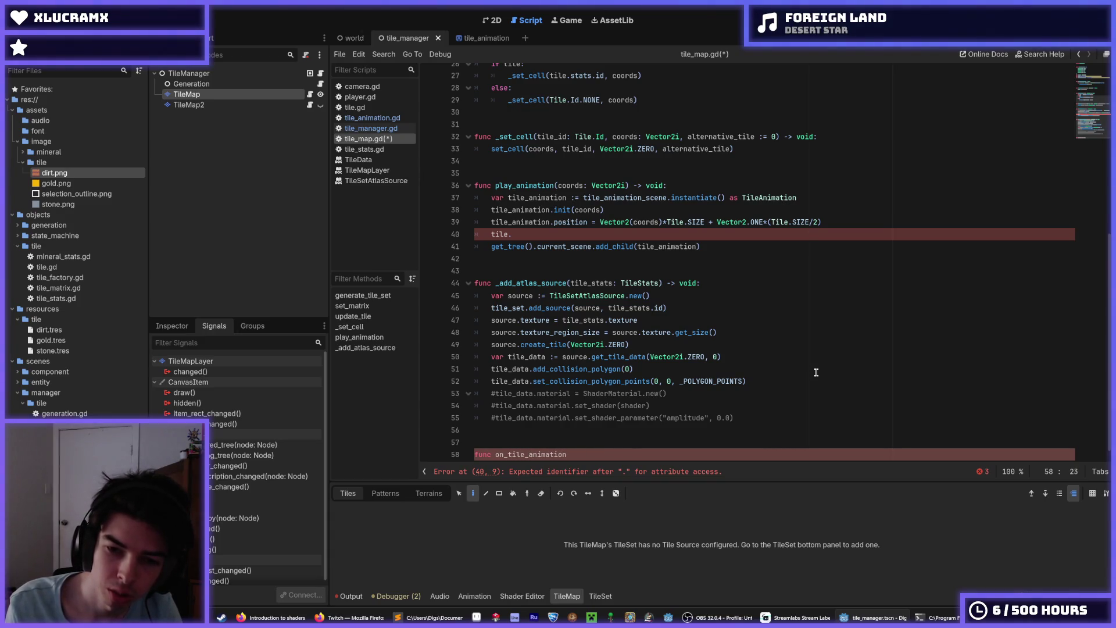
pyautogui.write('ished')
pyautogui.write(')')
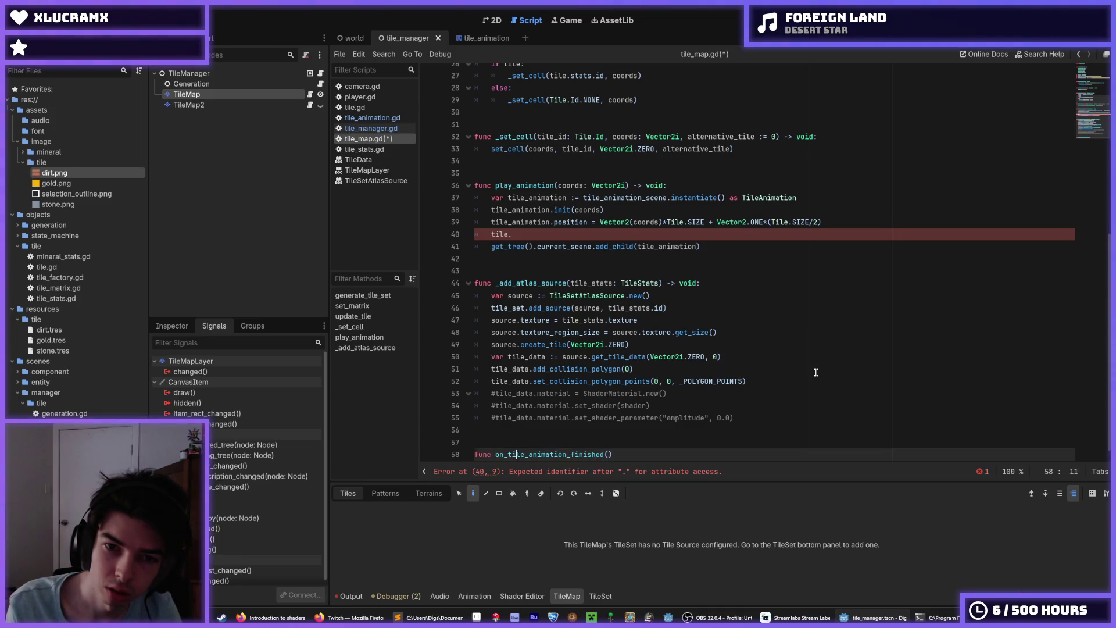
pyautogui.write('_')
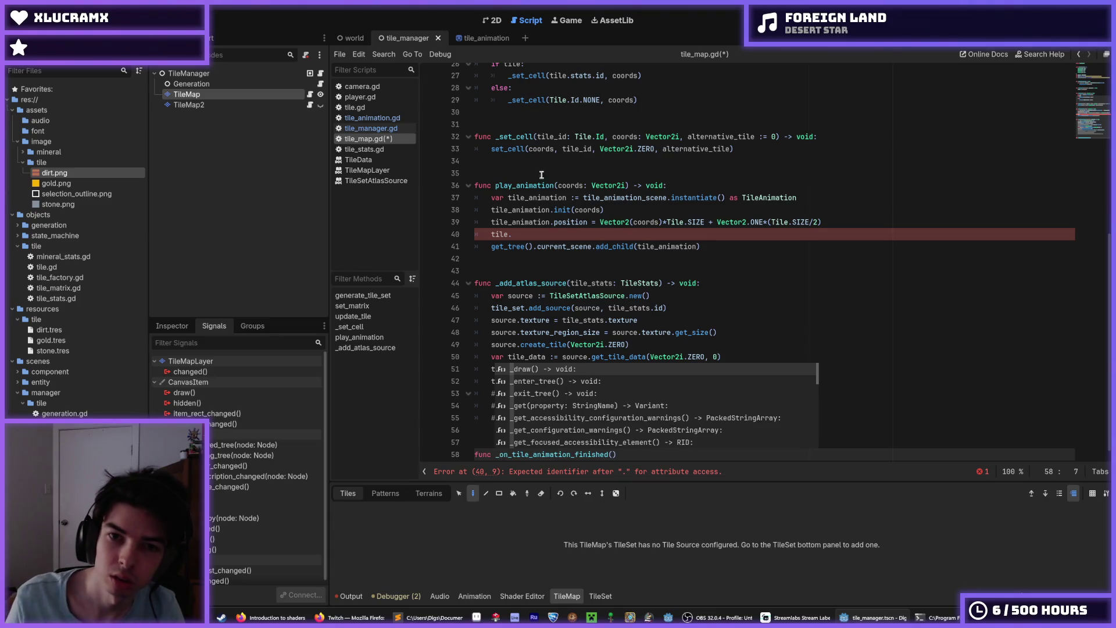
# Step: Move the play_animation function above _set_cell with Alt+Up
pyautogui.click(497, 181)
pyautogui.scroll(7, 630, 300)
pyautogui.scroll(-6, 631, 300)
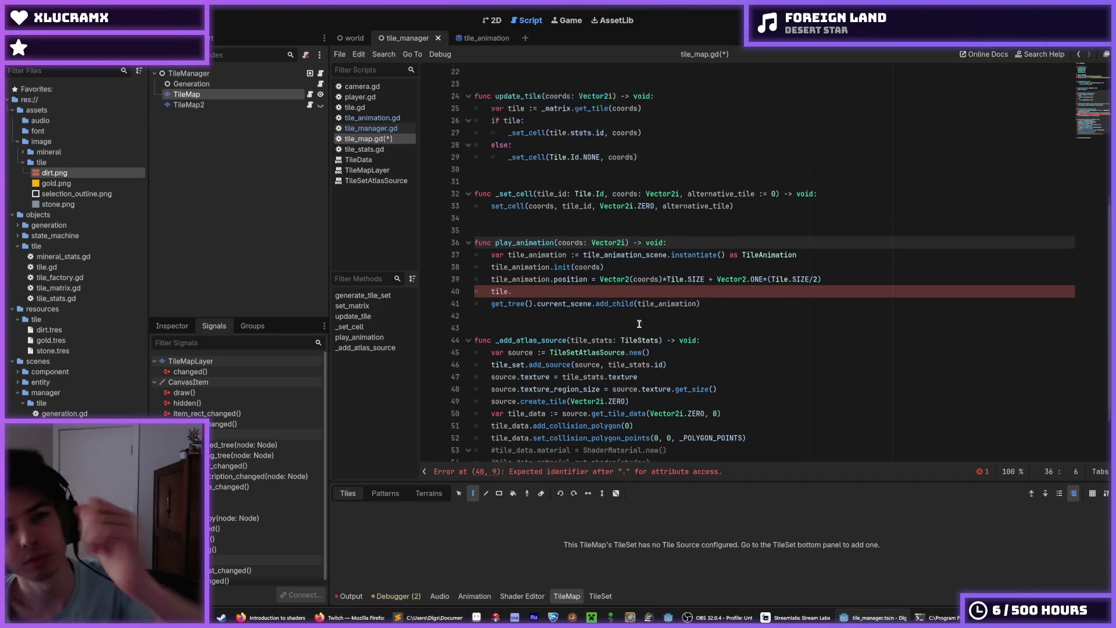
pyautogui.scroll(2, 639, 324)
pyautogui.moveTo(583, 355)
pyautogui.mouseDown()
pyautogui.moveTo(578, 295)
pyautogui.moveTo(554, 270)
pyautogui.mouseUp()
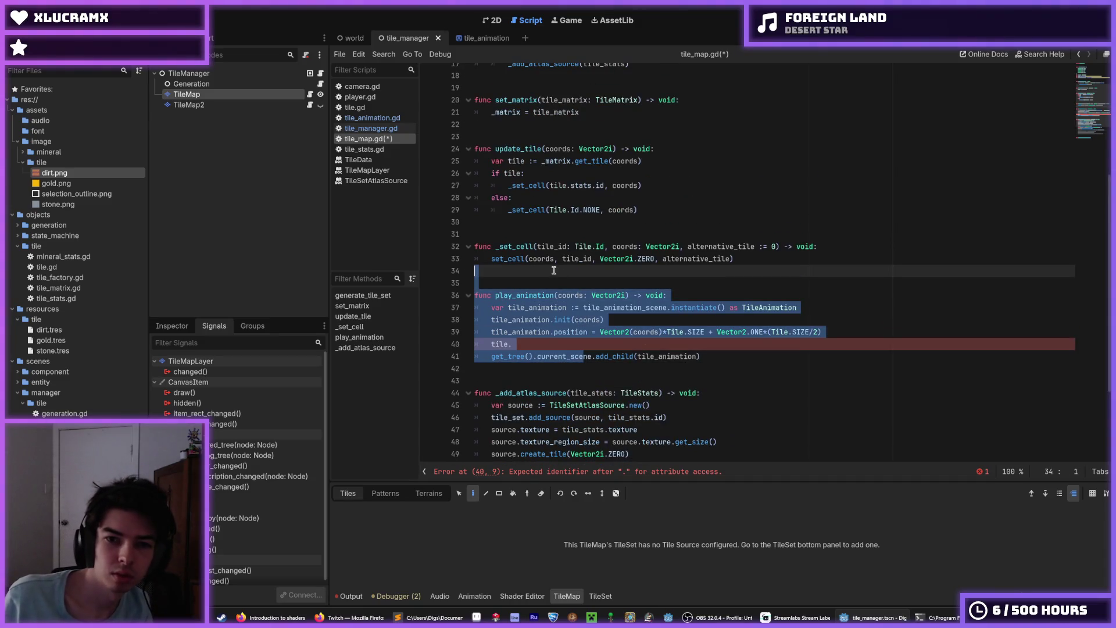
pyautogui.hotkey('alt', 'Up')
pyautogui.hotkey('alt', 'Up')
pyautogui.hotkey('alt', 'Up')
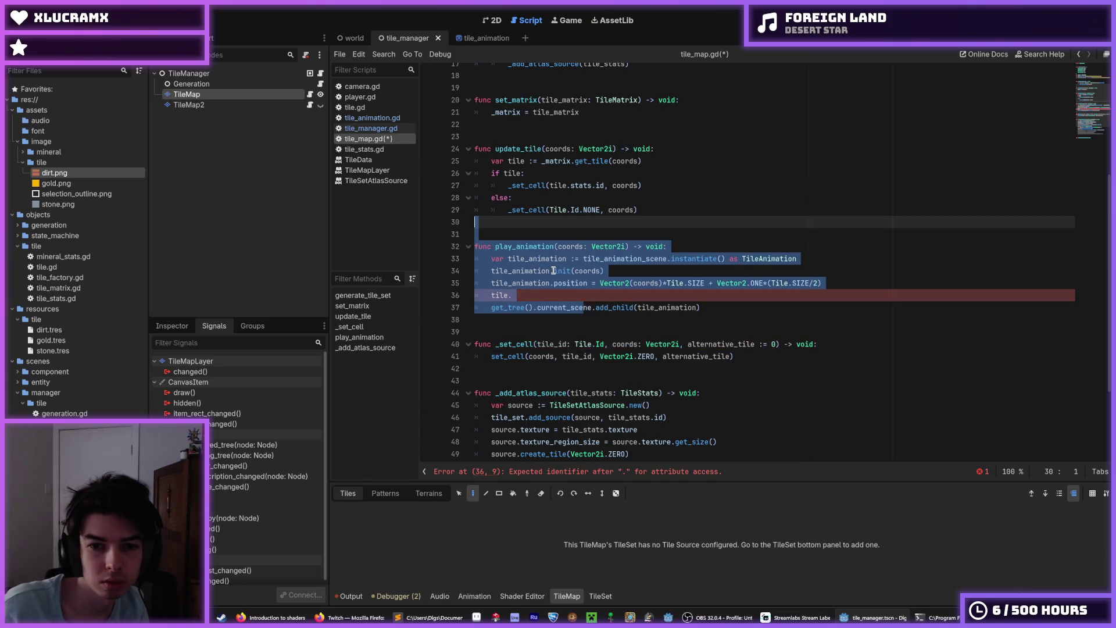
pyautogui.click(571, 296)
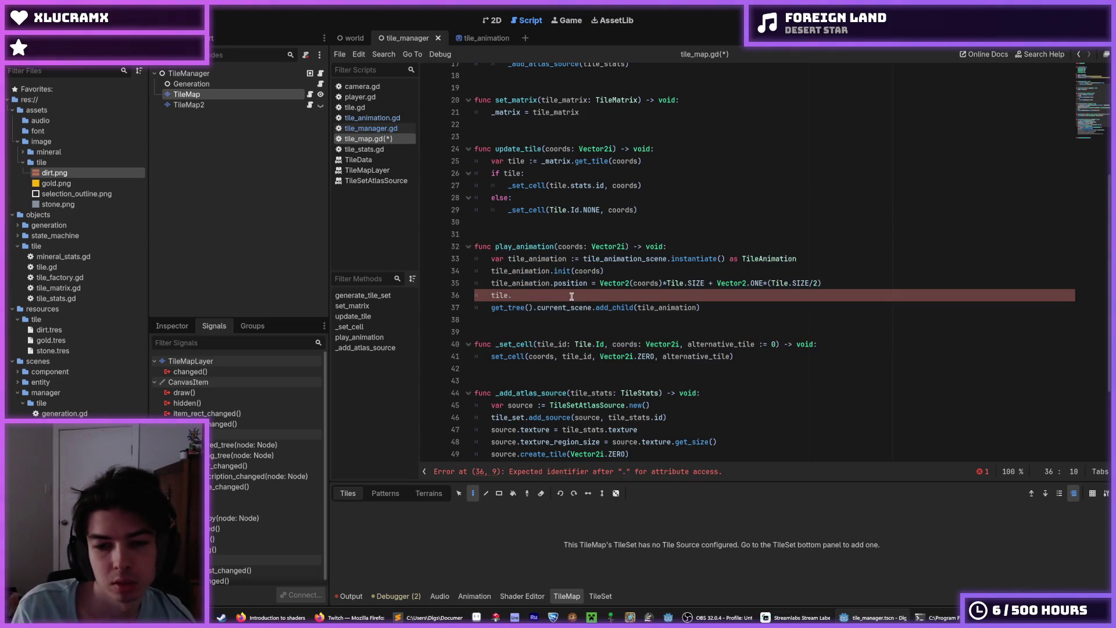
# Step: Give _on_tile_animation_finished a coords: Vector2i parameter, void return type and a body line
pyautogui.scroll(-3, 592, 345)
pyautogui.click(638, 442)
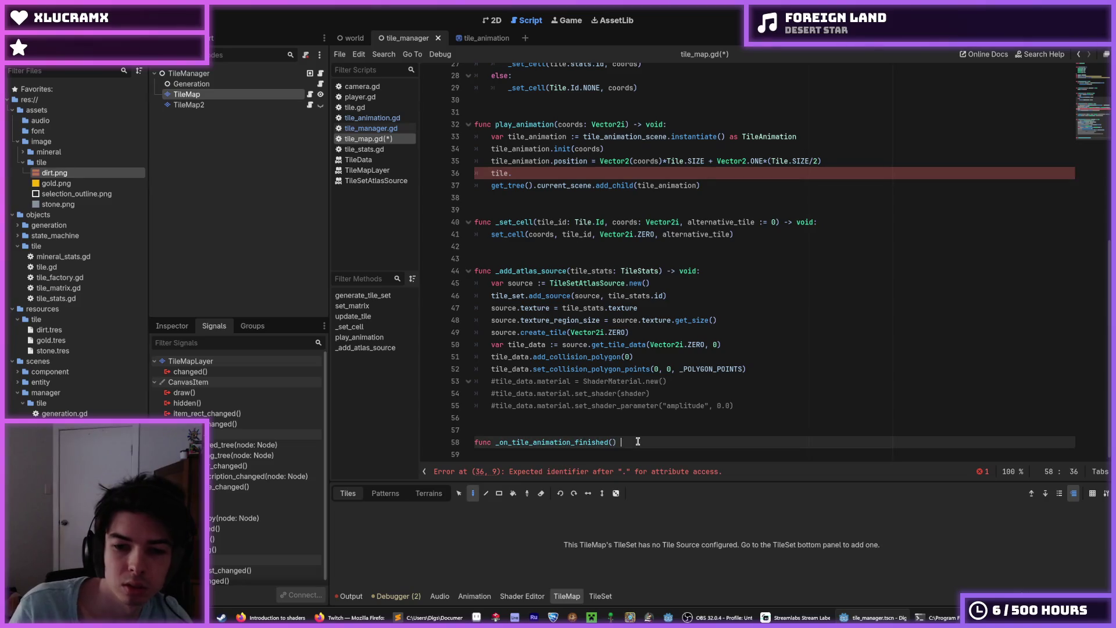
pyautogui.write('void:')
pyautogui.press('Return')
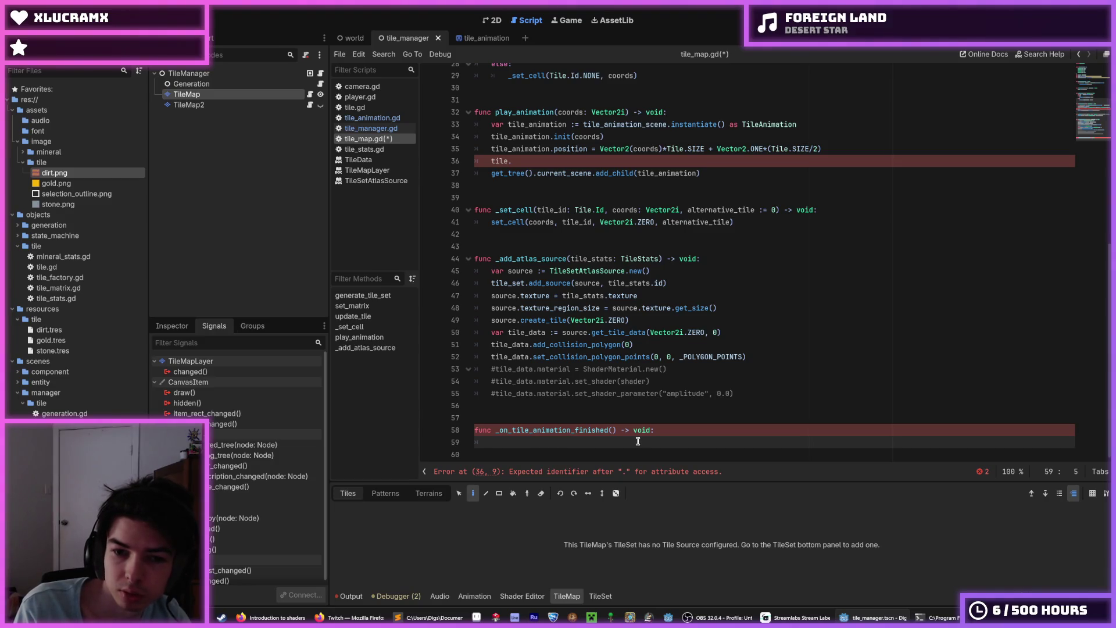
pyautogui.write('pdate_')
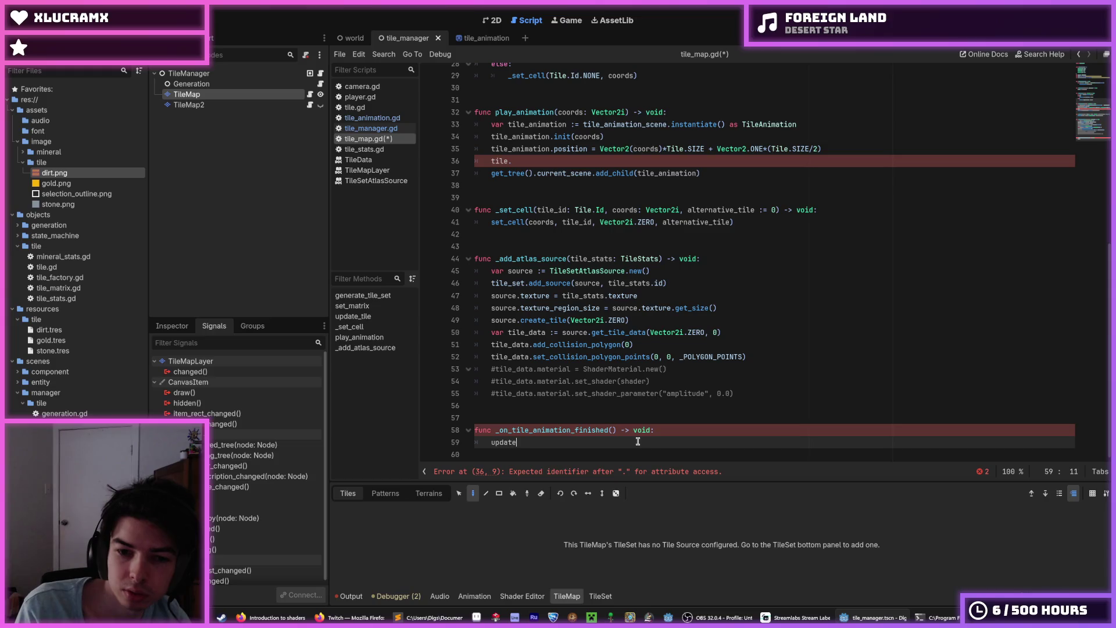
pyautogui.press('BackSpace')
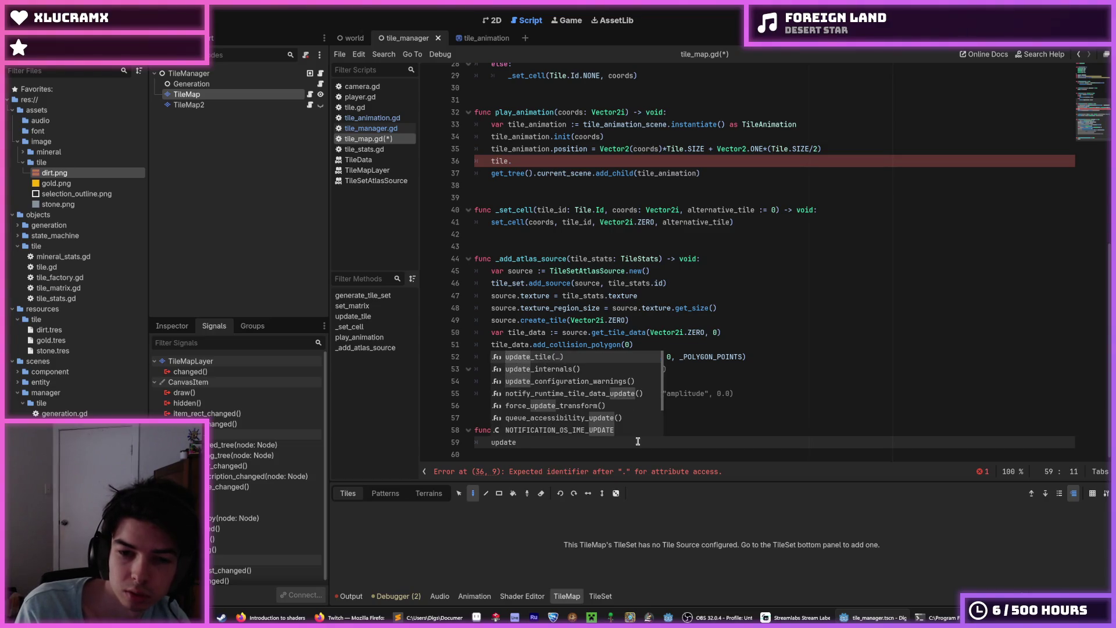
pyautogui.click(681, 368)
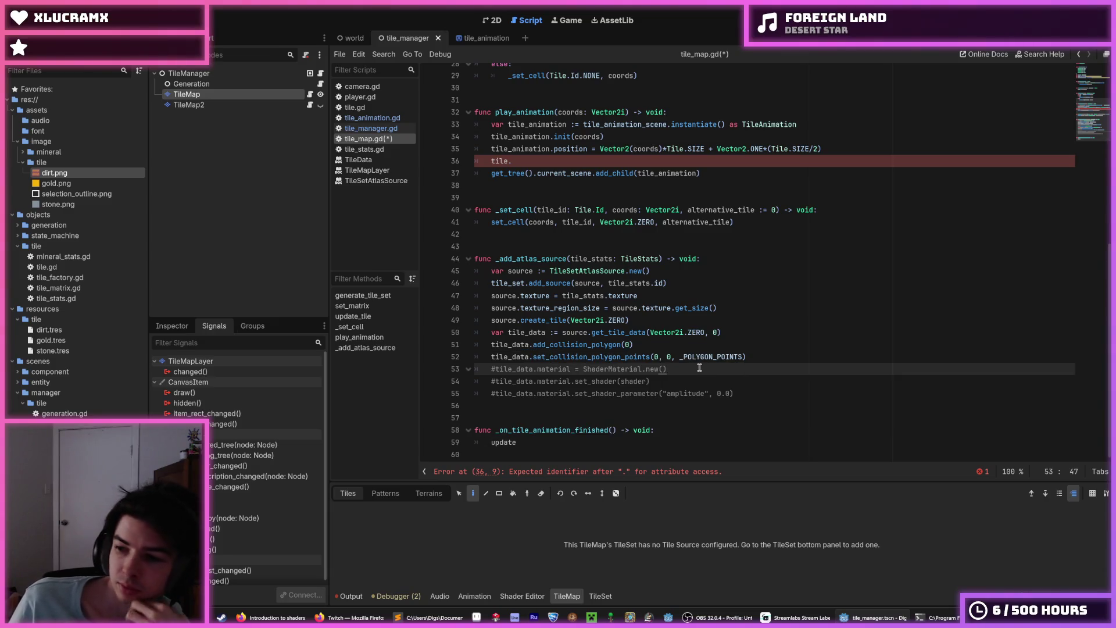
pyautogui.press('Down')
pyautogui.press('Down')
pyautogui.press('Down')
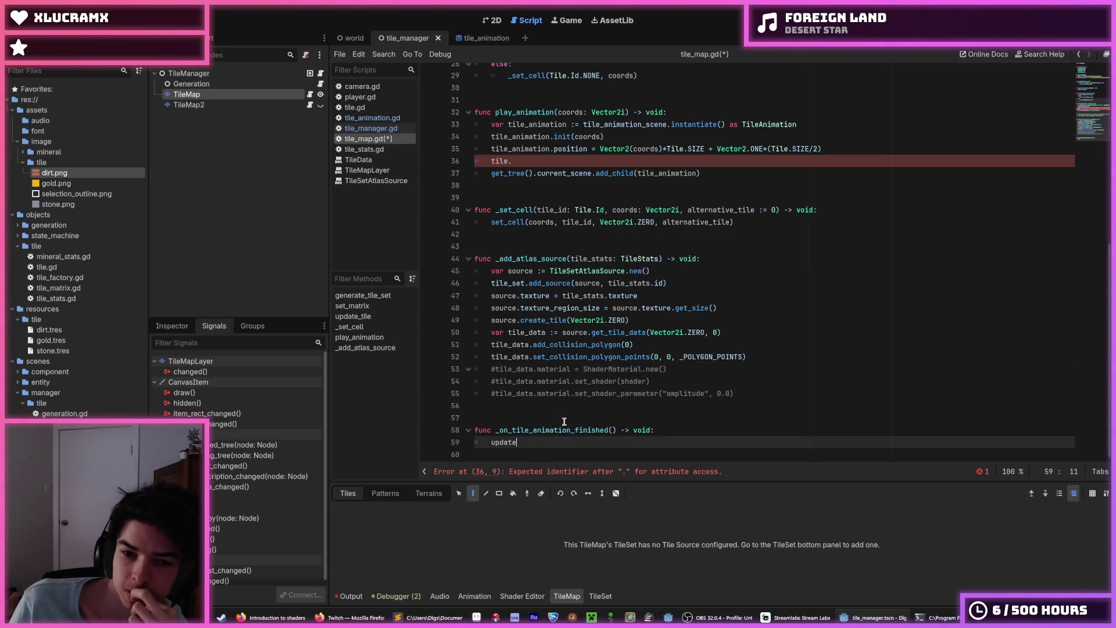
pyautogui.click(611, 431)
pyautogui.write('coords: Vector2i')
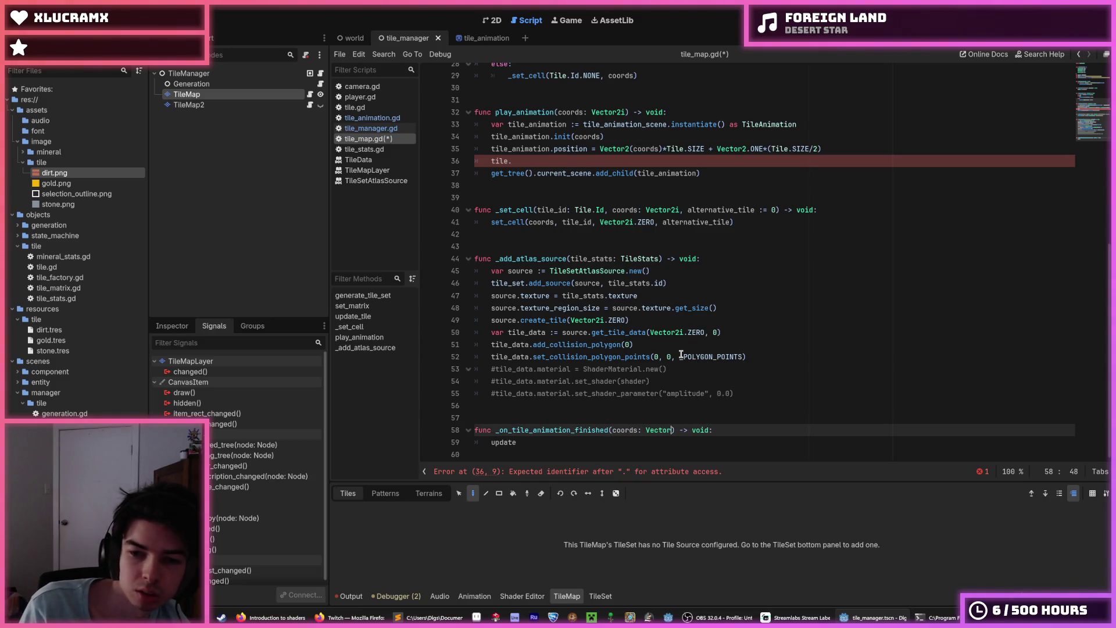
pyautogui.press('Down')
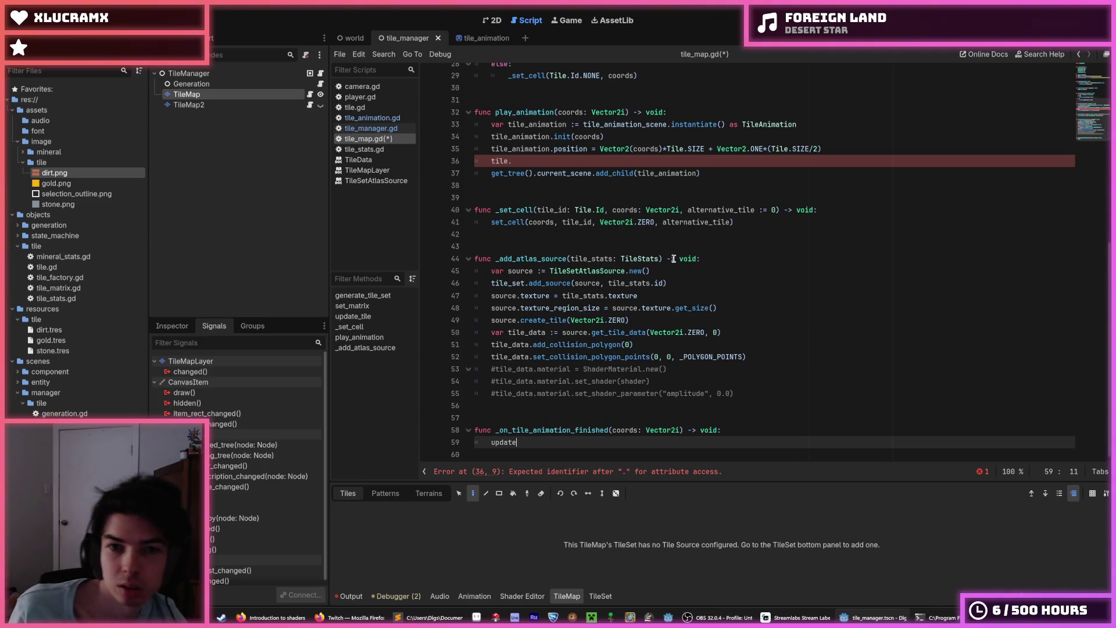
# Step: Make the handler body call update_tile(coords) using the copied function name
pyautogui.scroll(6, 675, 258)
pyautogui.doubleClick(526, 233)
pyautogui.hotkey('ctrl', 'c')
pyautogui.scroll(-6, 526, 233)
pyautogui.doubleClick(505, 442)
pyautogui.hotkey('ctrl', 'v')
pyautogui.write('(coor')
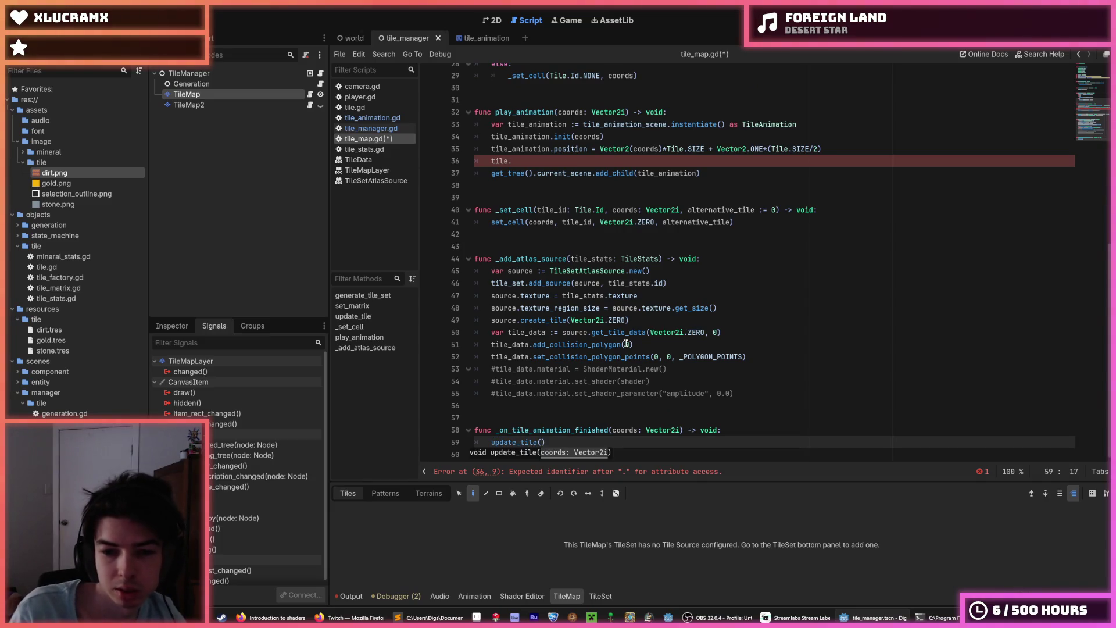
pyautogui.write('ds')
pyautogui.press('Escape')
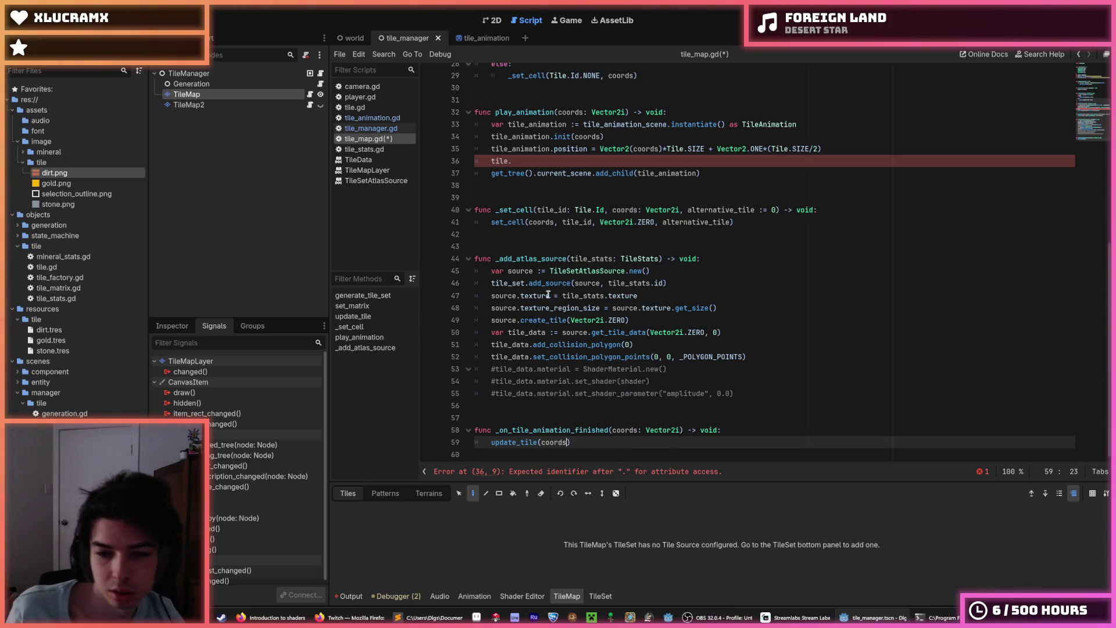
pyautogui.scroll(3, 553, 303)
pyautogui.click(550, 270)
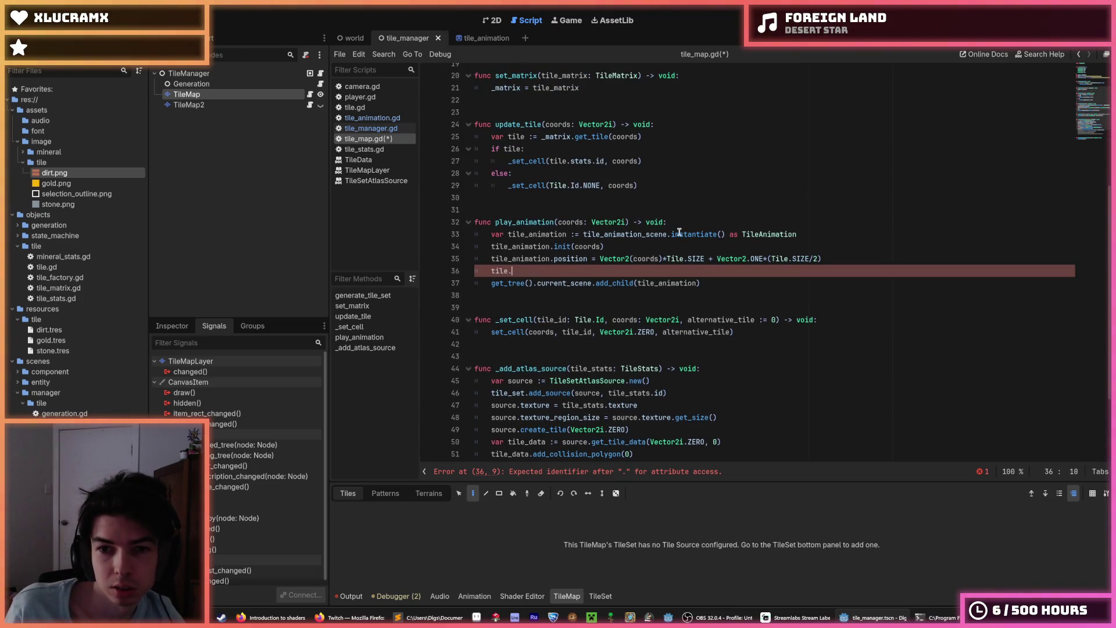
# Step: Write tile_animation.finished.connect(_on_tile_animation_finished) on line 36 and save tile_map.gd
pyautogui.scroll(1, 637, 260)
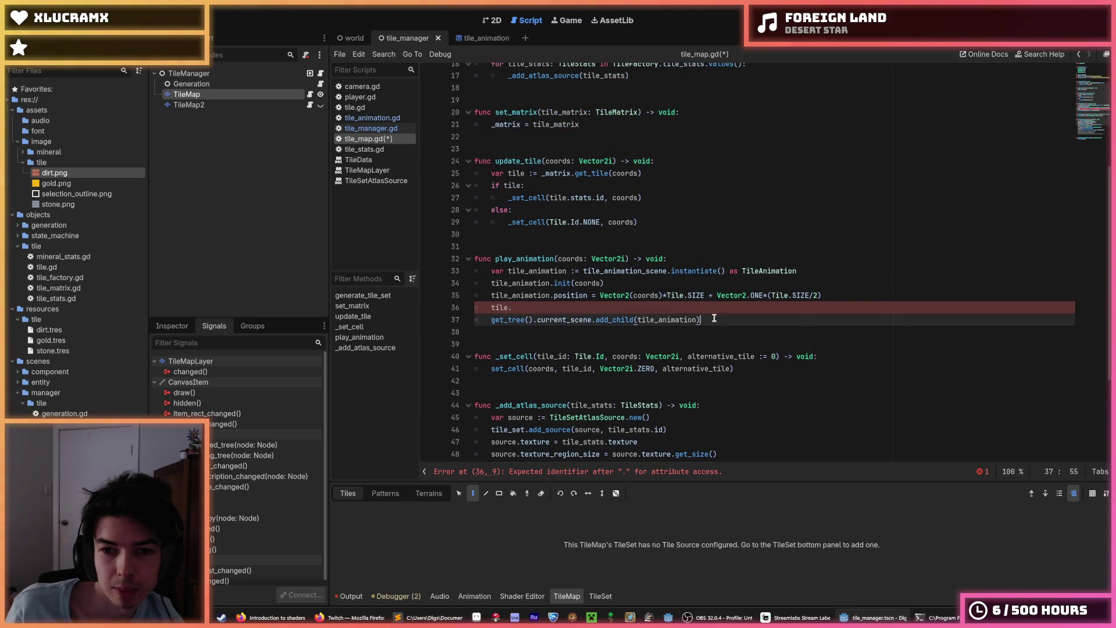
pyautogui.scroll(-1, 689, 303)
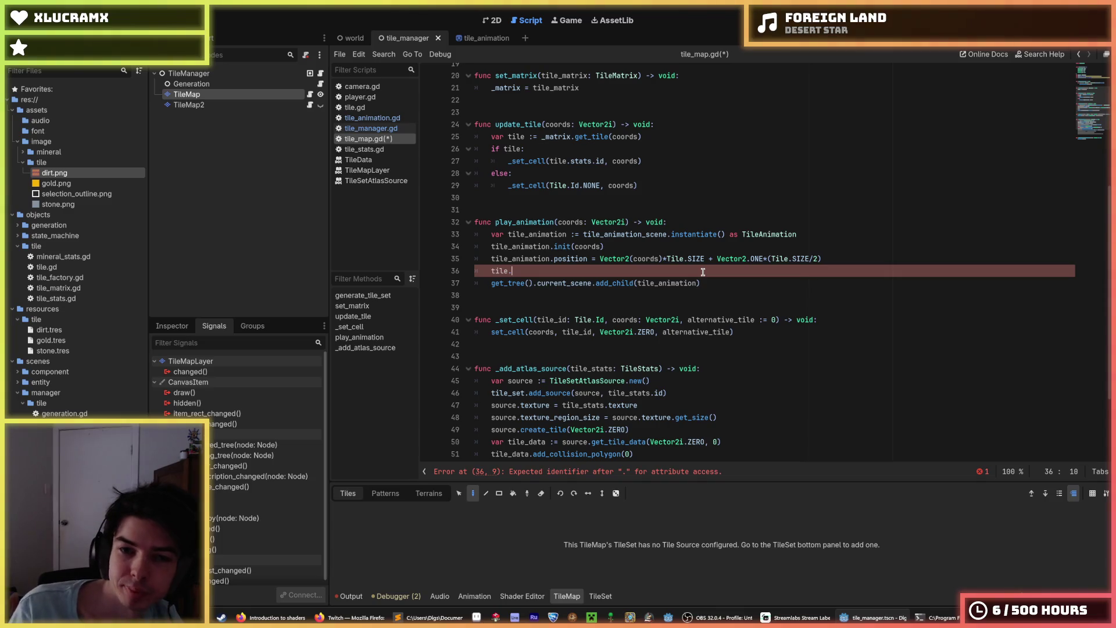
pyautogui.write('_animation.')
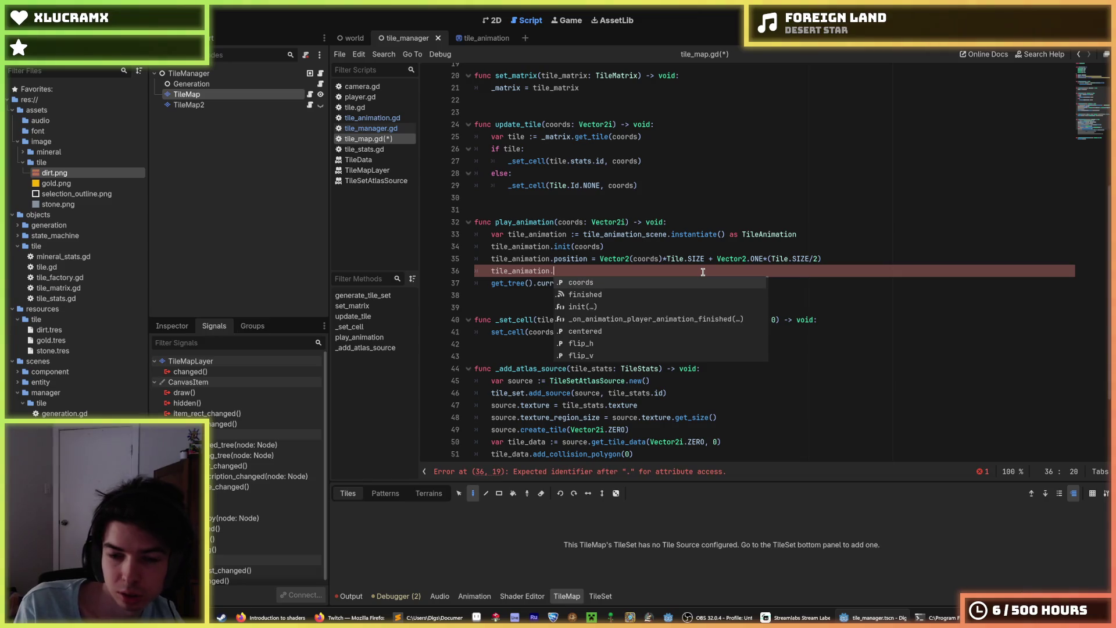
pyautogui.write('finished.connect')
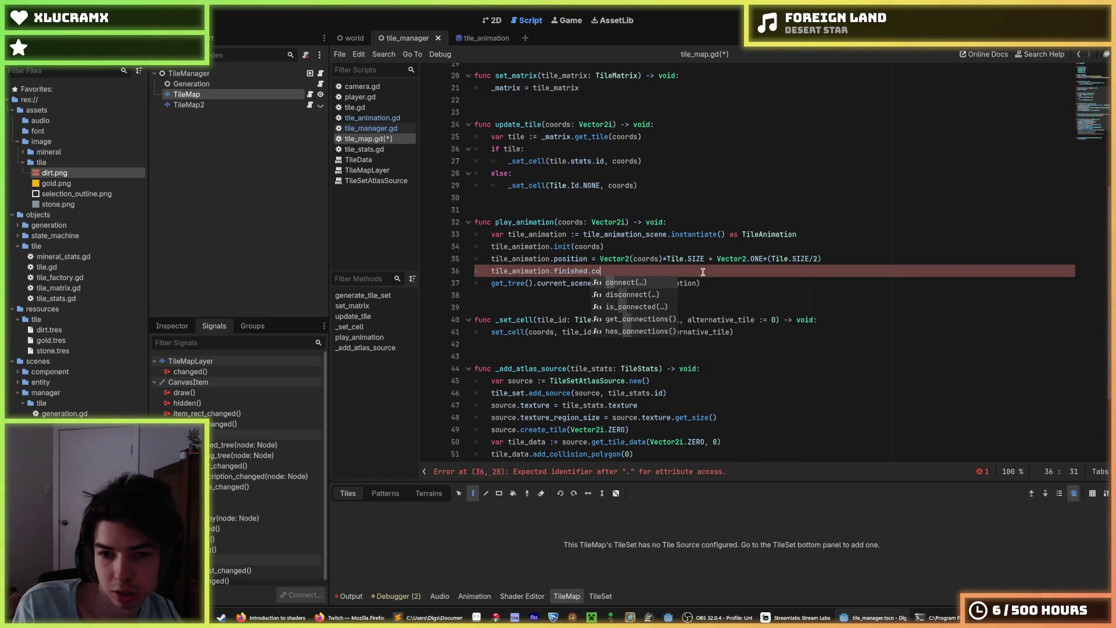
pyautogui.press('Return')
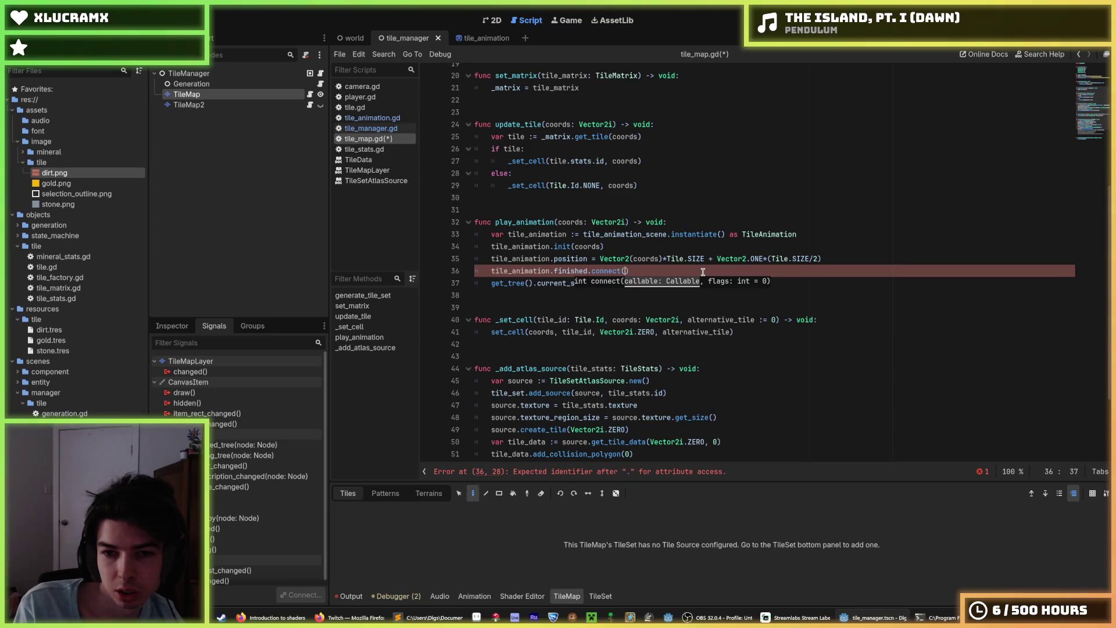
pyautogui.scroll(-3, 703, 271)
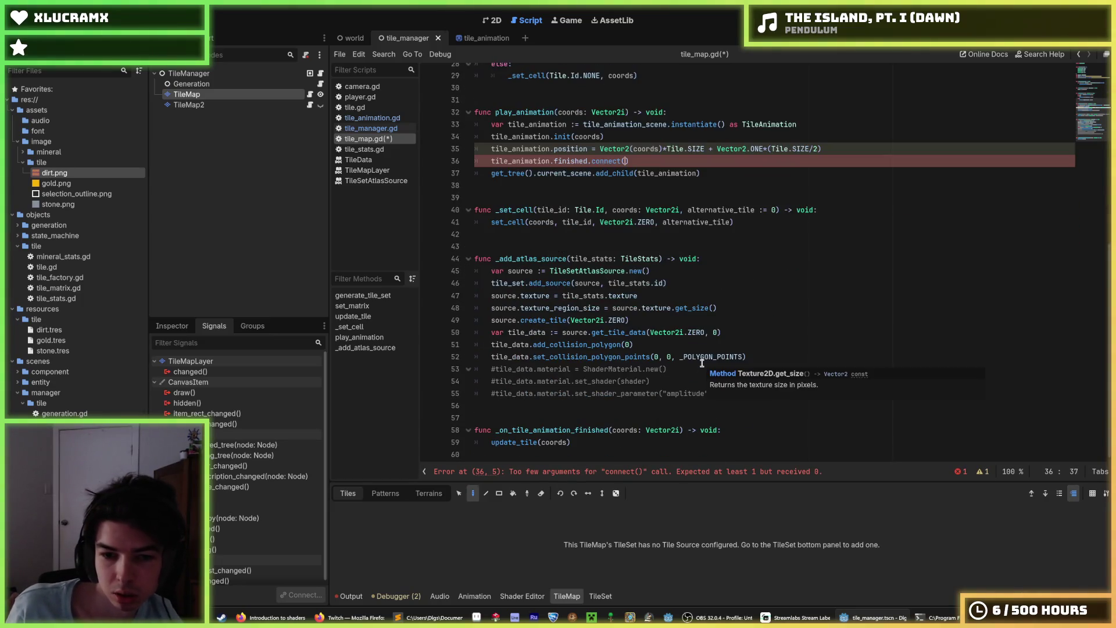
pyautogui.write('_on_tile_')
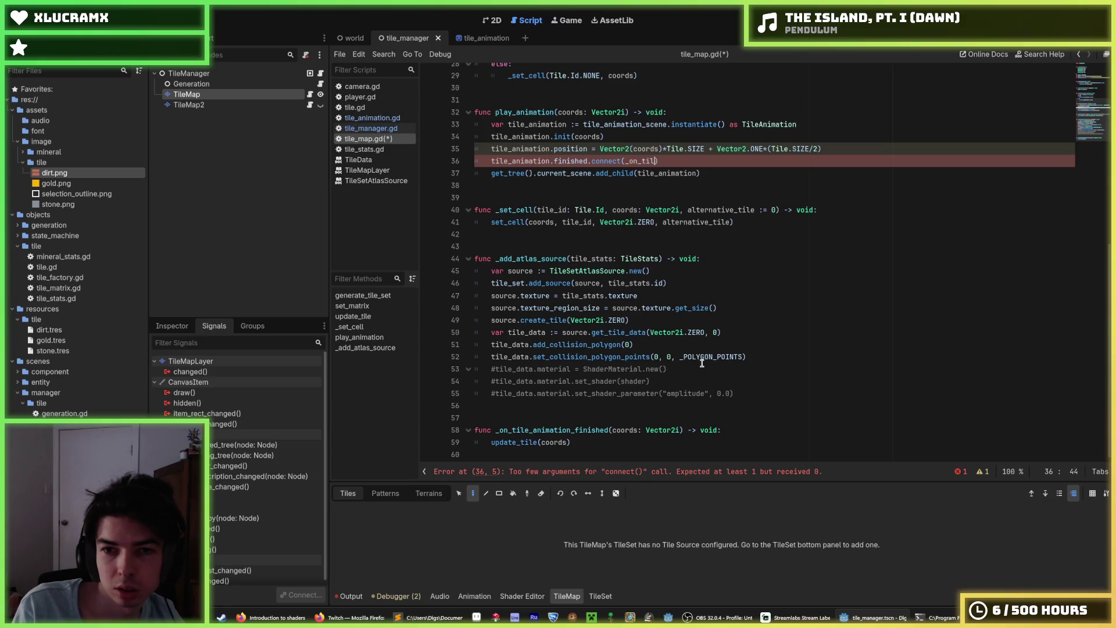
pyautogui.write('anim')
pyautogui.press('Return')
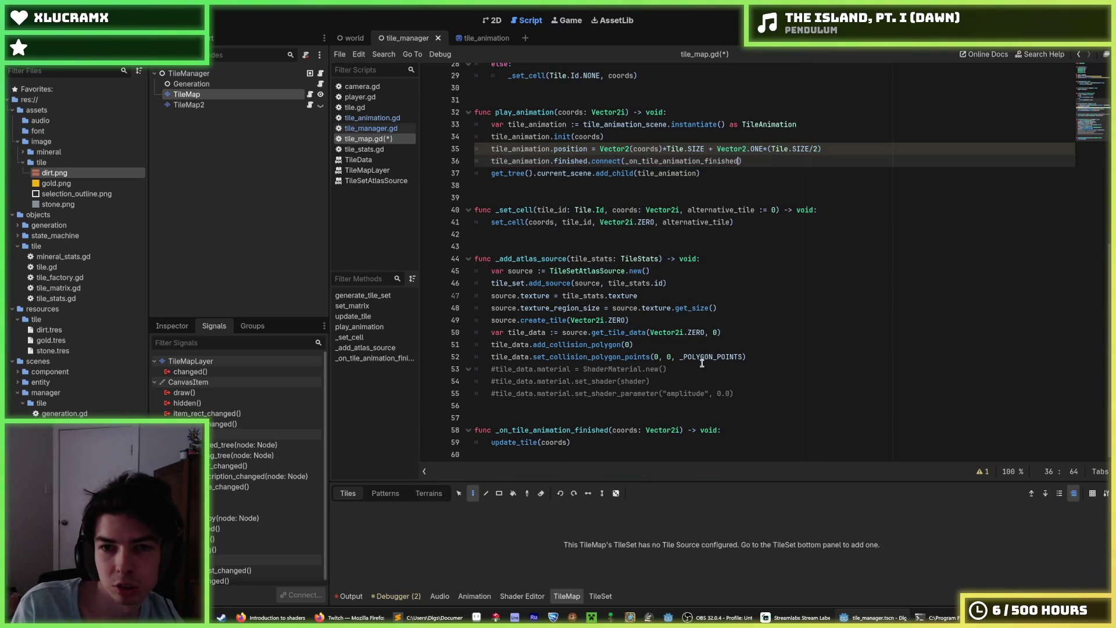
pyautogui.hotkey('ctrl', 's')
pyautogui.scroll(4, 607, 281)
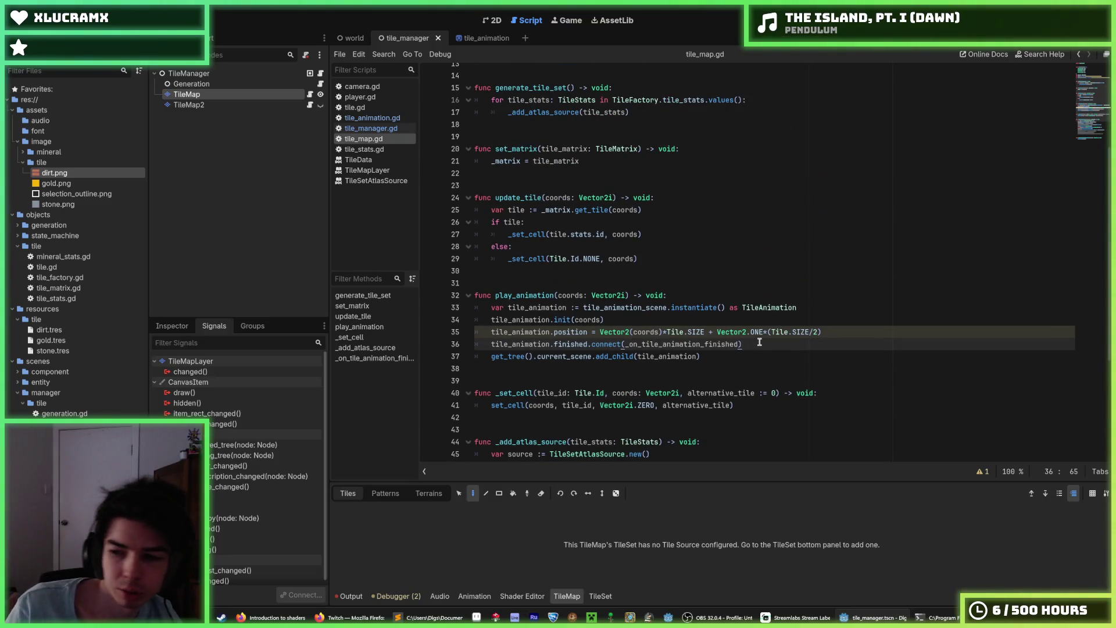
pyautogui.press('Return')
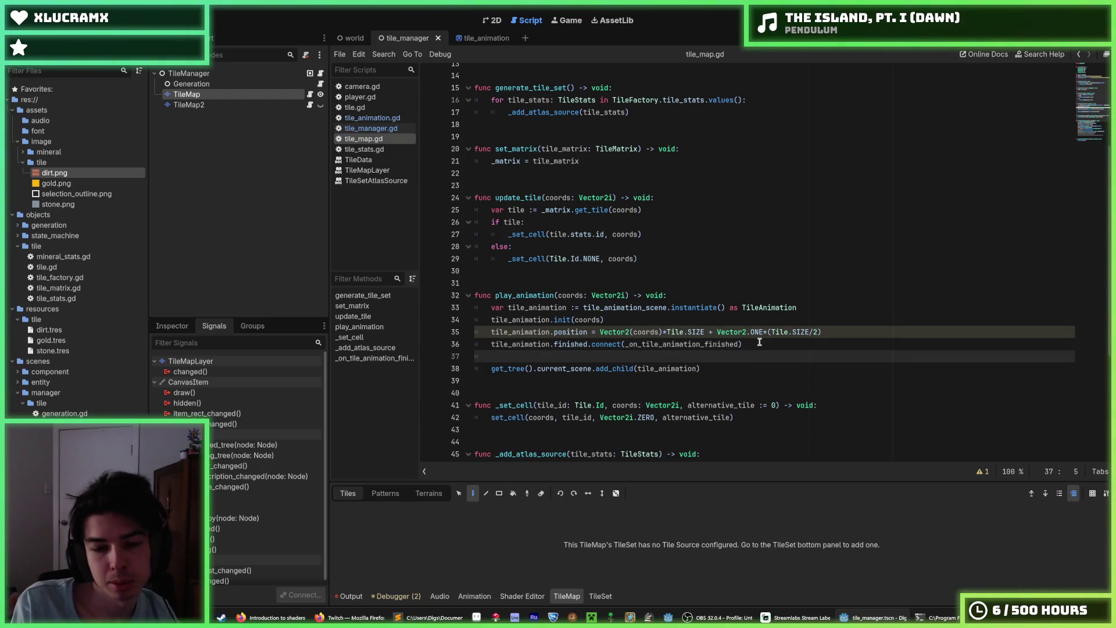
# Step: Write an update_tile call on the new line after the connect call
pyautogui.write('tile')
pyautogui.press('Escape')
pyautogui.moveTo(643, 259); pyautogui.dragTo(502, 258)
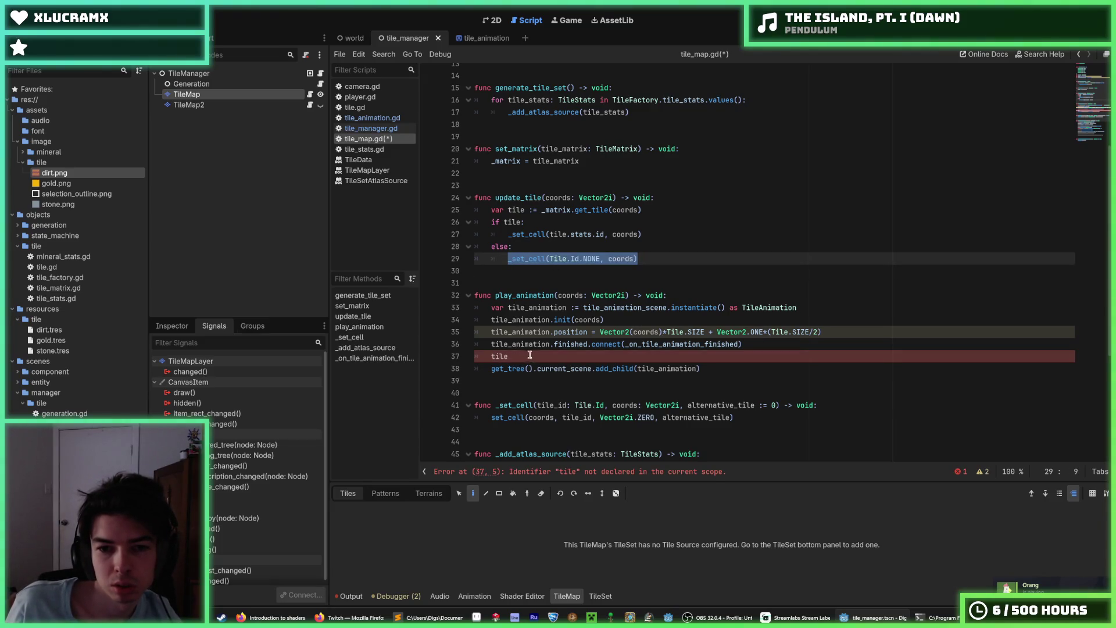
pyautogui.moveTo(533, 357); pyautogui.dragTo(488, 356)
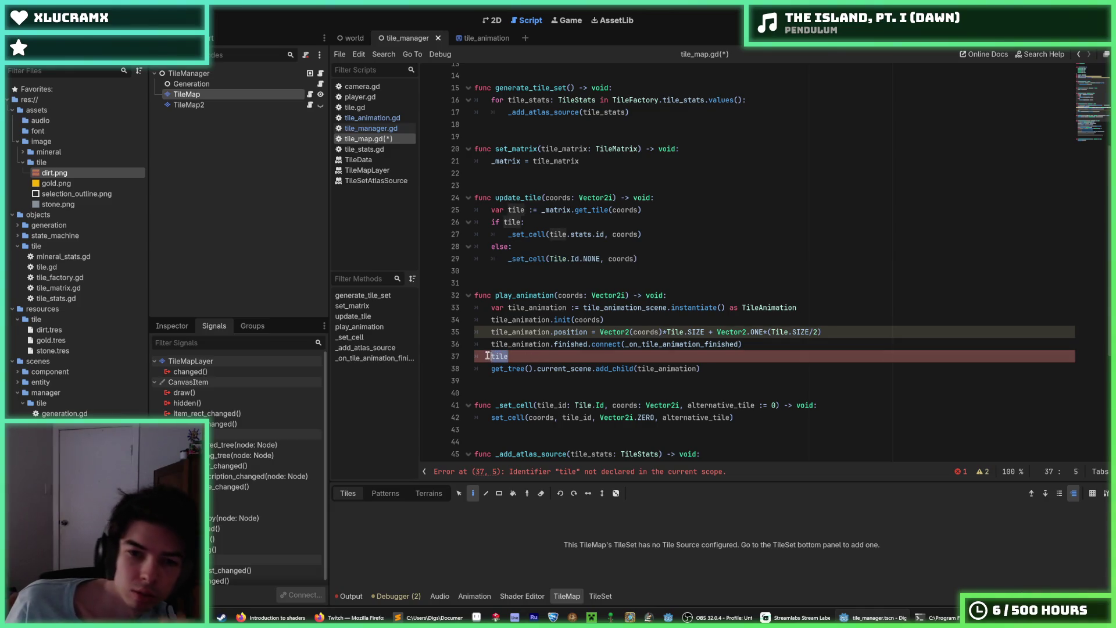
pyautogui.rightClick(488, 356)
pyautogui.click(522, 356)
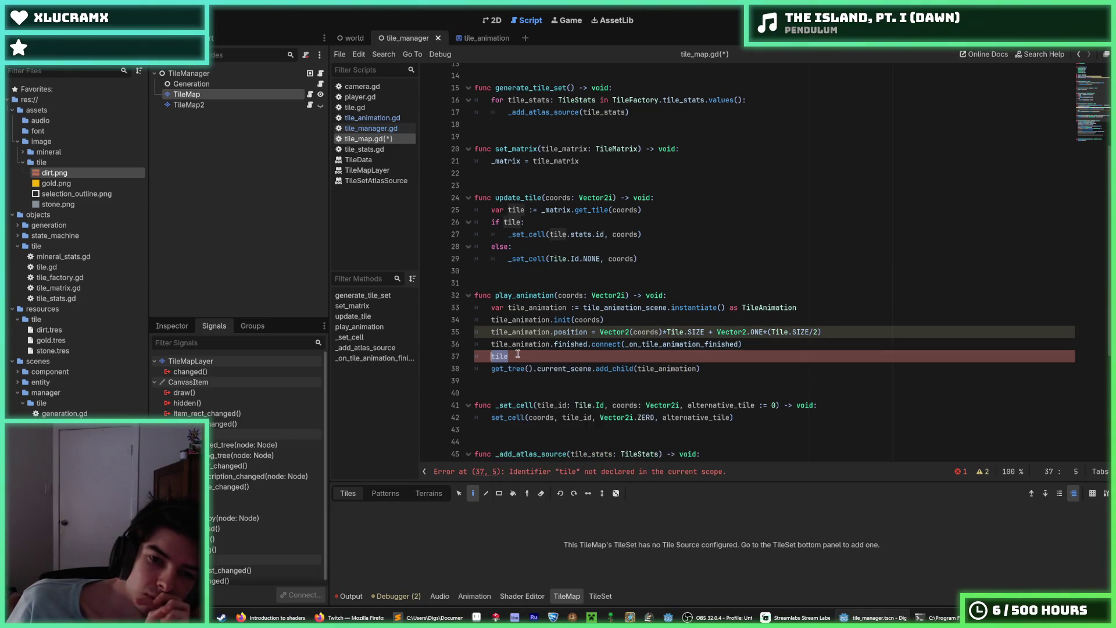
pyautogui.moveTo(521, 356); pyautogui.dragTo(491, 355)
pyautogui.write('up')
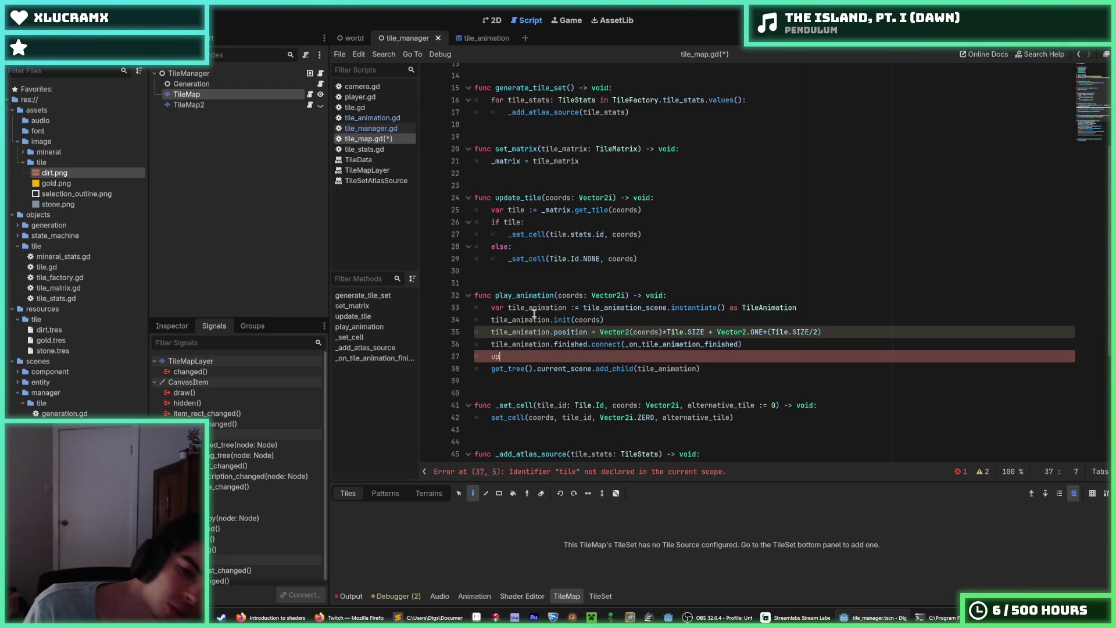
pyautogui.write('grad')
pyautogui.press('BackSpace')
pyautogui.press('BackSpace')
pyautogui.press('BackSpace')
pyautogui.press('BackSpace')
pyautogui.write('date_ti')
pyautogui.press('Return')
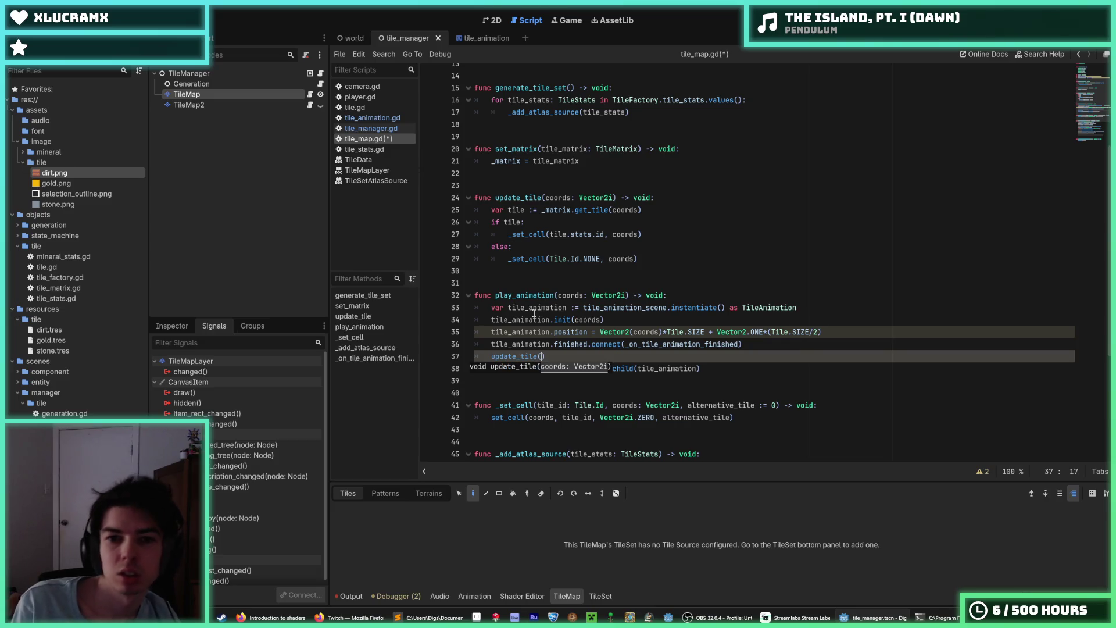
# Step: Move the update_tile call below the add_child line and pass it coords
pyautogui.doubleClick(516, 196)
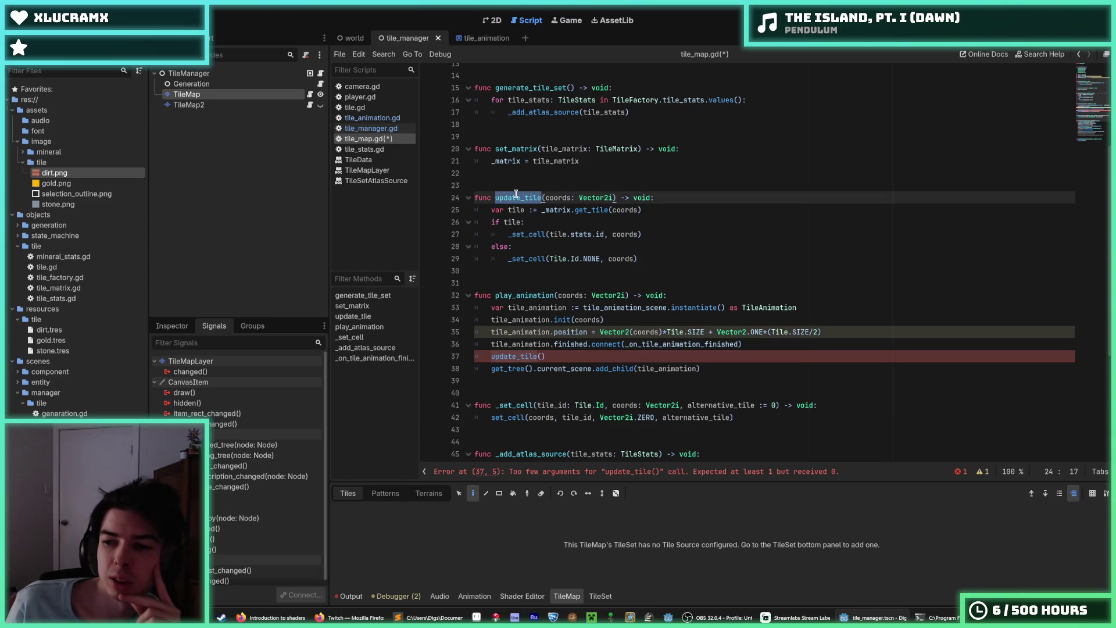
pyautogui.click(515, 196)
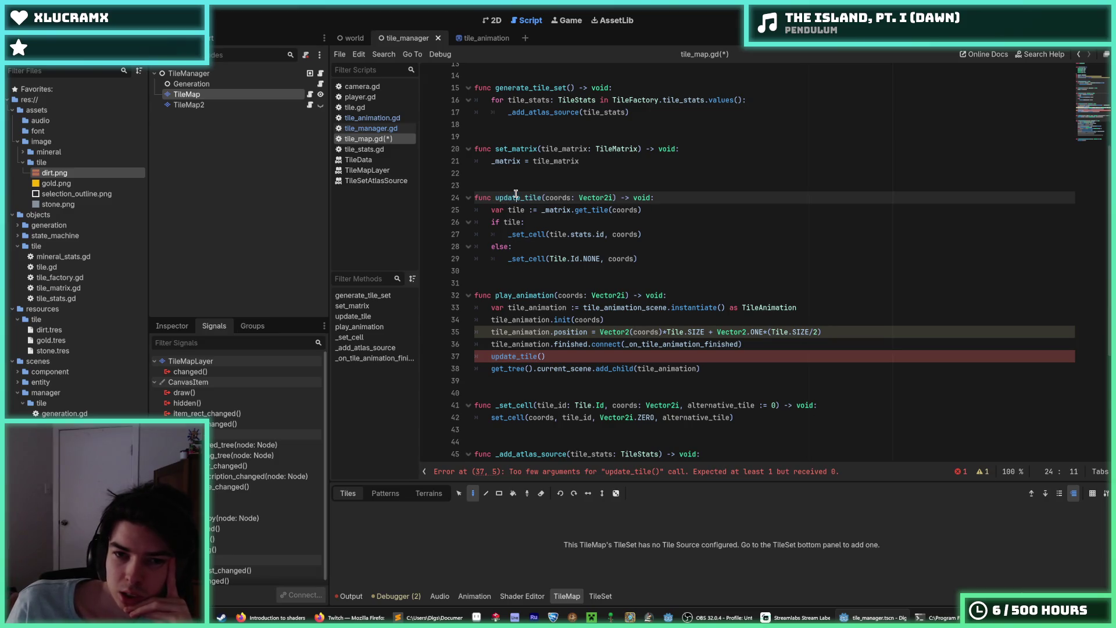
pyautogui.moveTo(546, 357); pyautogui.dragTo(492, 358)
pyautogui.hotkey('alt', 'Down')
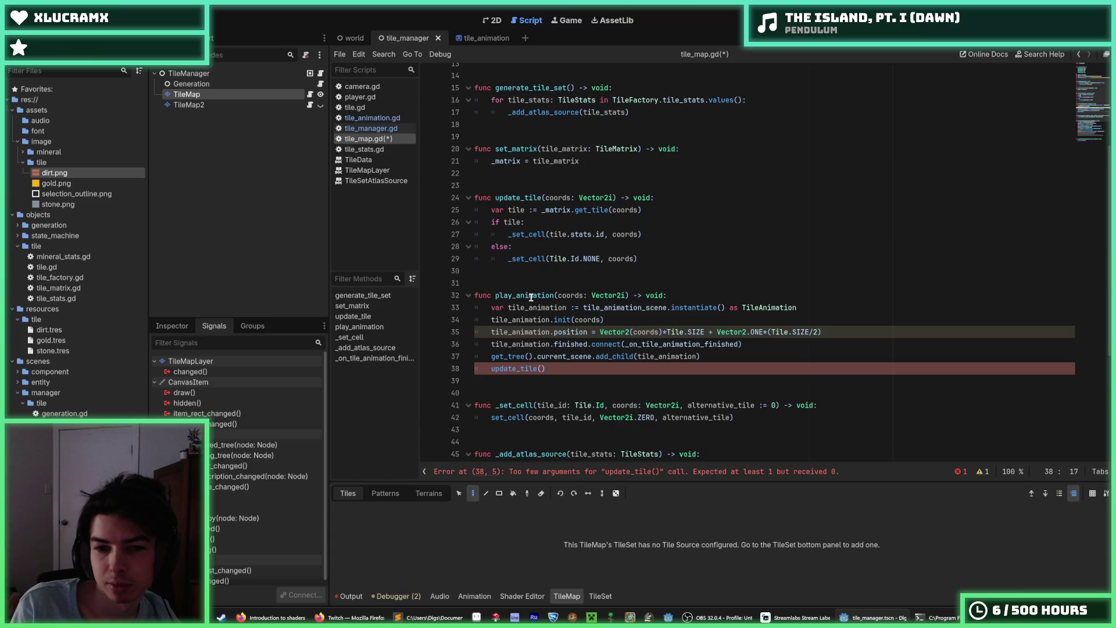
pyautogui.write('coords')
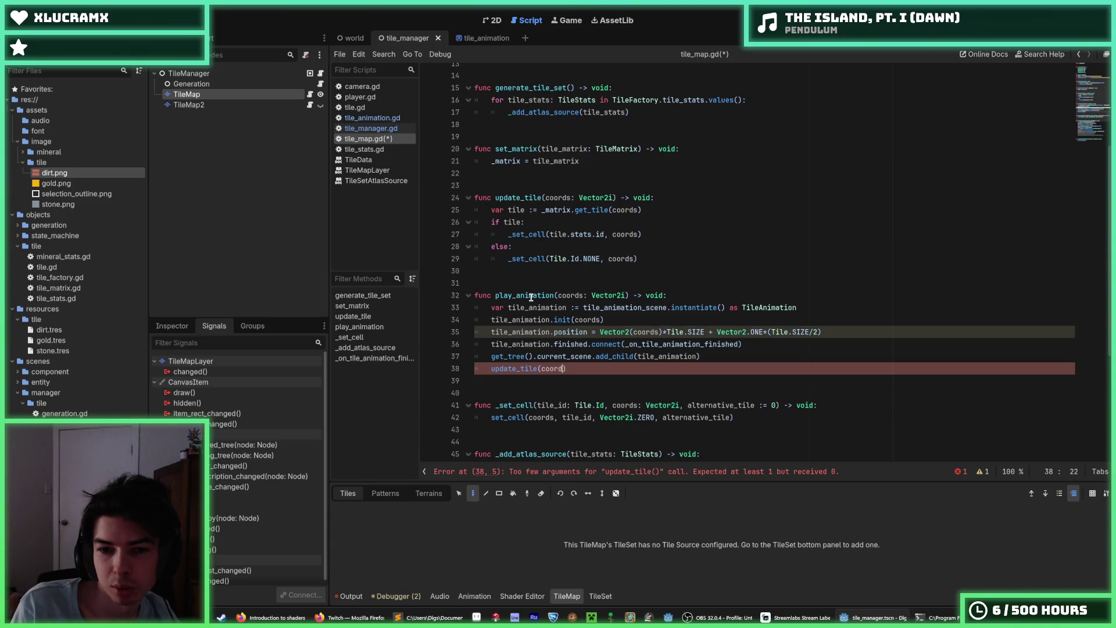
# Step: Save tile_map.gd and add a blank line inside the _on_tile_animation_finished handler
pyautogui.scroll(-5, 545, 307)
pyautogui.moveTo(571, 442); pyautogui.dragTo(489, 442)
pyautogui.click(488, 441)
pyautogui.scroll(4, 560, 348)
pyautogui.scroll(-4, 560, 347)
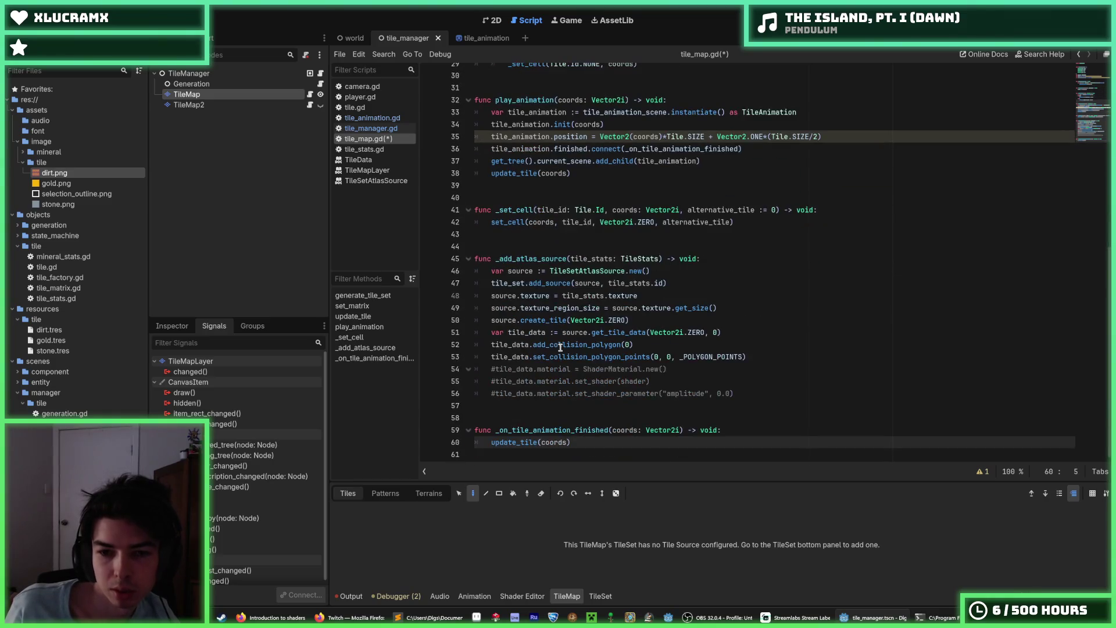
pyautogui.click(751, 430)
pyautogui.hotkey('ctrl', 's')
pyautogui.press('Return')
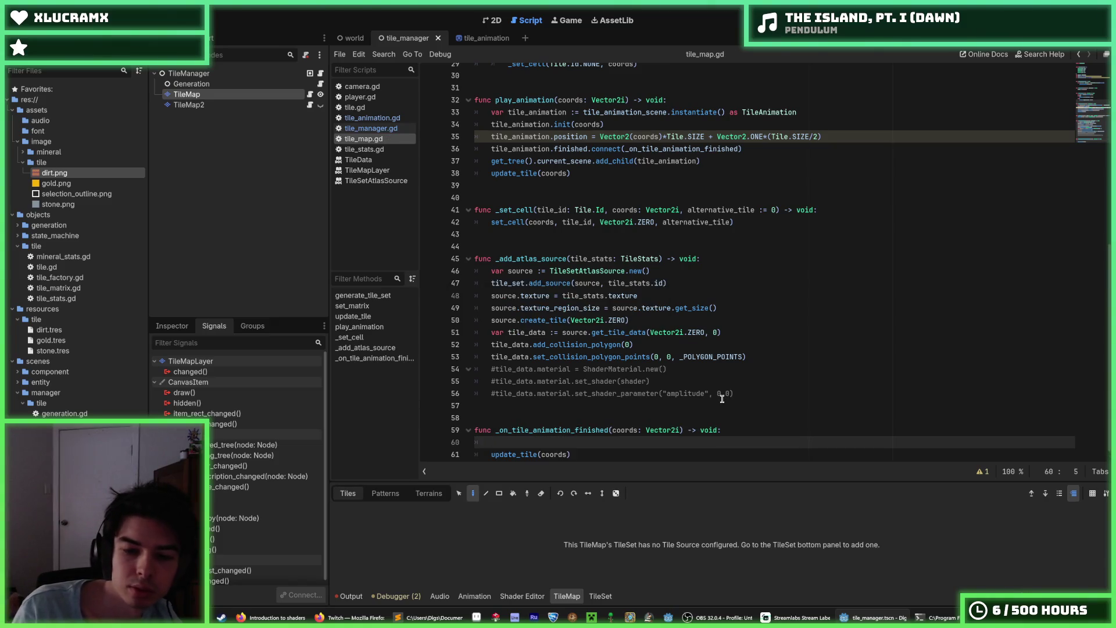
pyautogui.scroll(2, 661, 326)
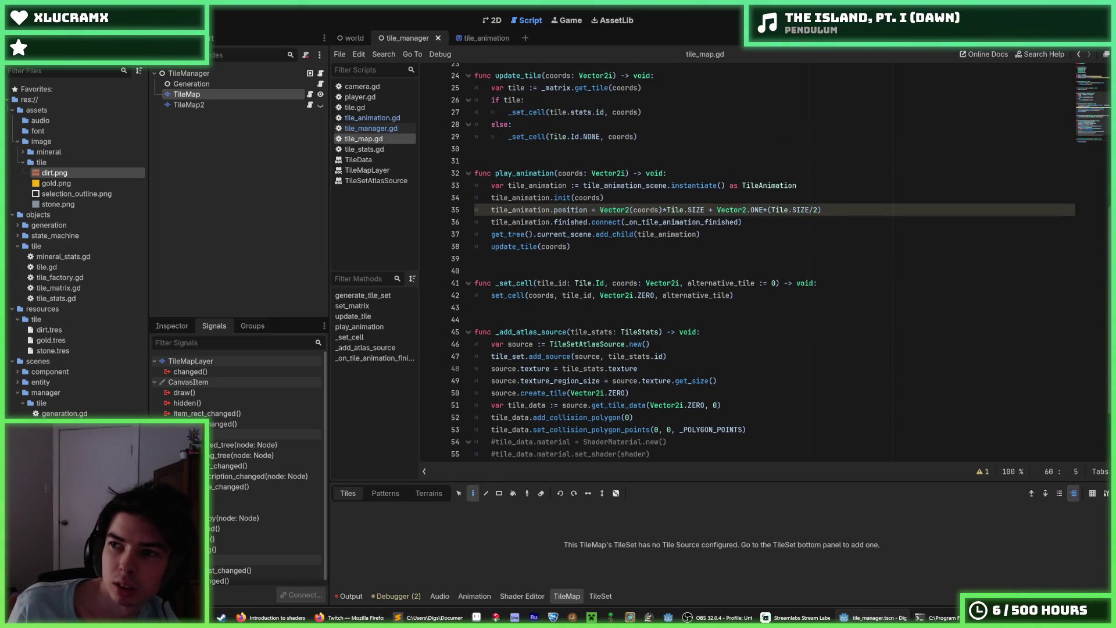
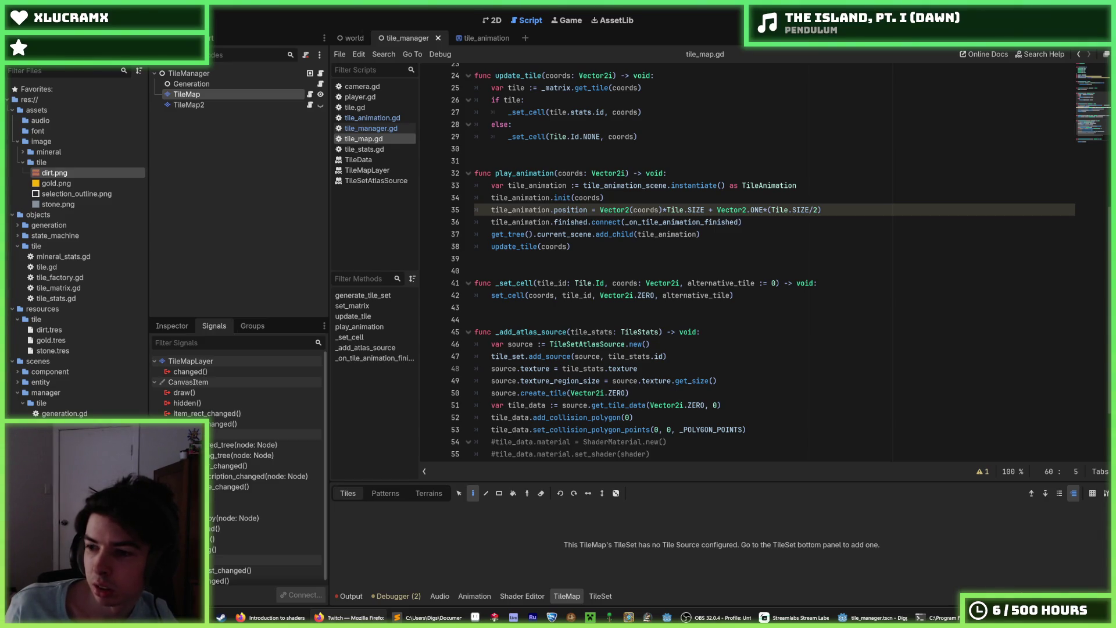
# Step: Add 'var animating_tile_coords := {}' on a new line after the shader preload
pyautogui.click(720, 330)
pyautogui.scroll(2, 720, 329)
pyautogui.click(727, 311)
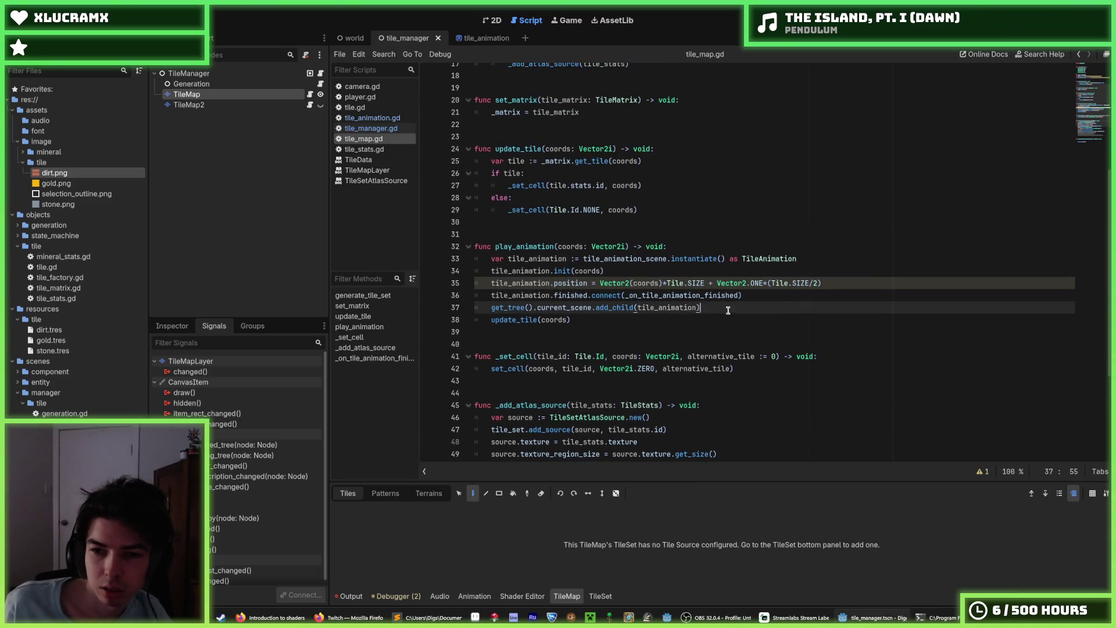
pyautogui.click(779, 295)
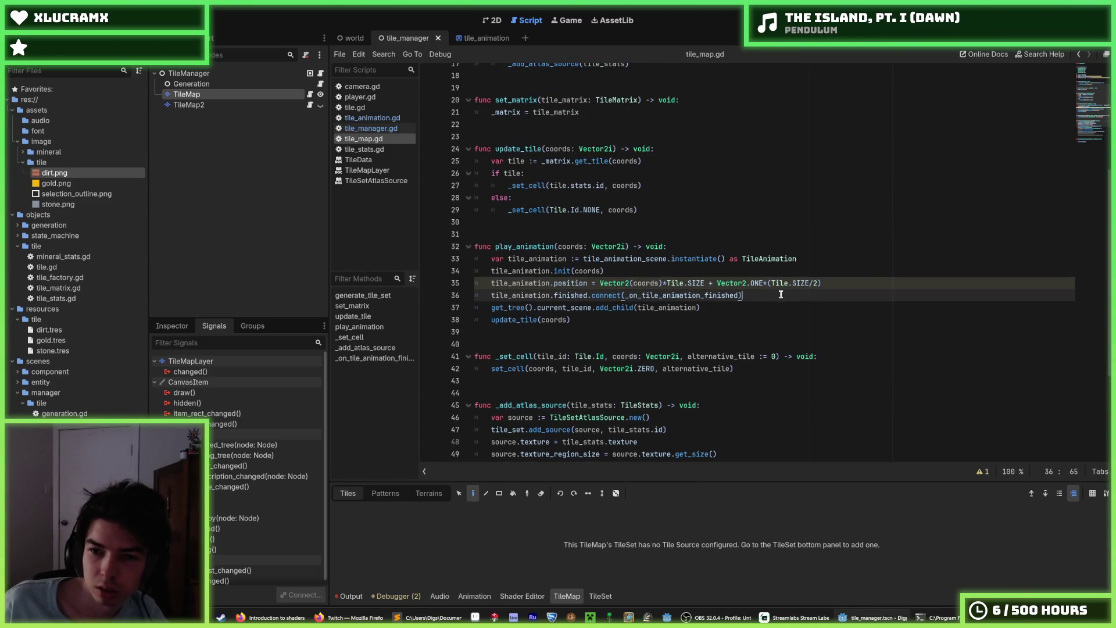
pyautogui.click(828, 284)
pyautogui.scroll(1, 803, 293)
pyautogui.scroll(5, 712, 284)
pyautogui.click(811, 193)
pyautogui.press('Return')
pyautogui.write('var ')
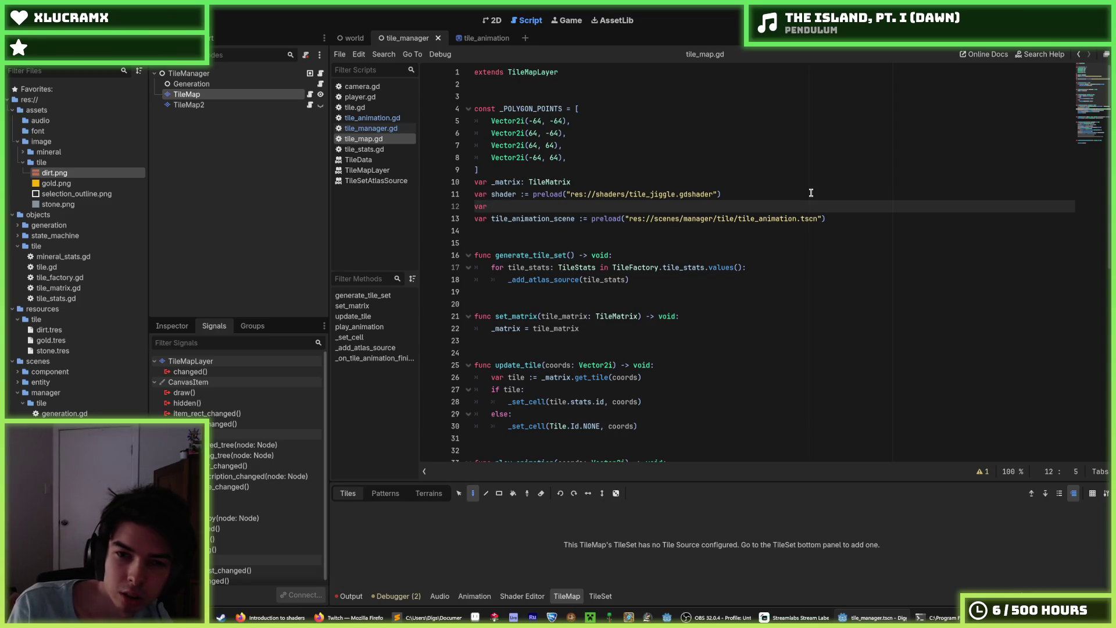
pyautogui.write('tile_')
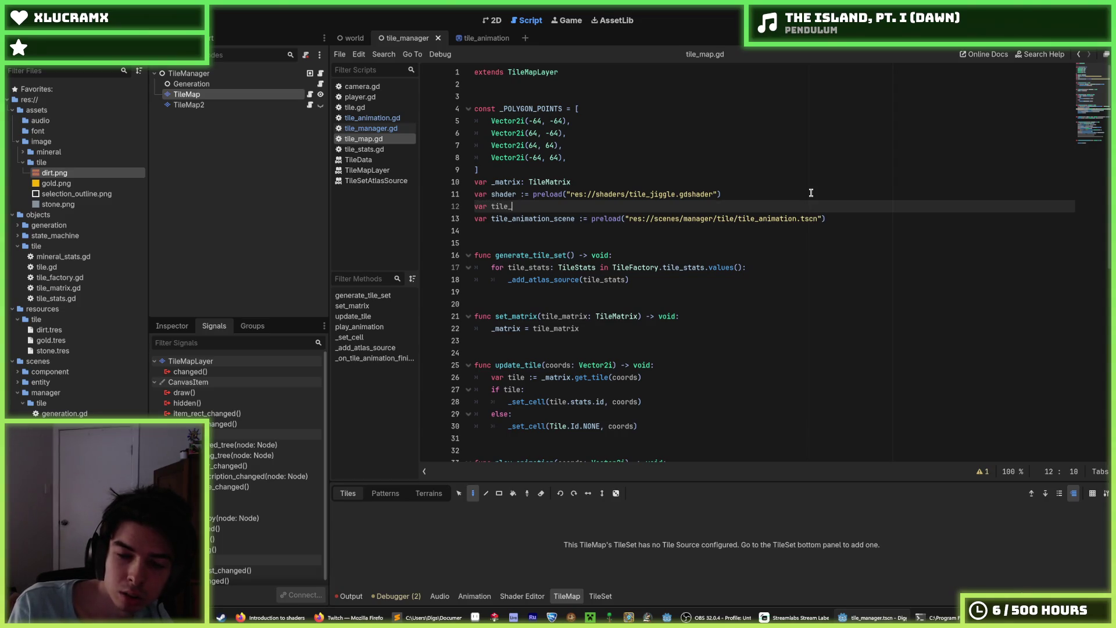
pyautogui.write('n')
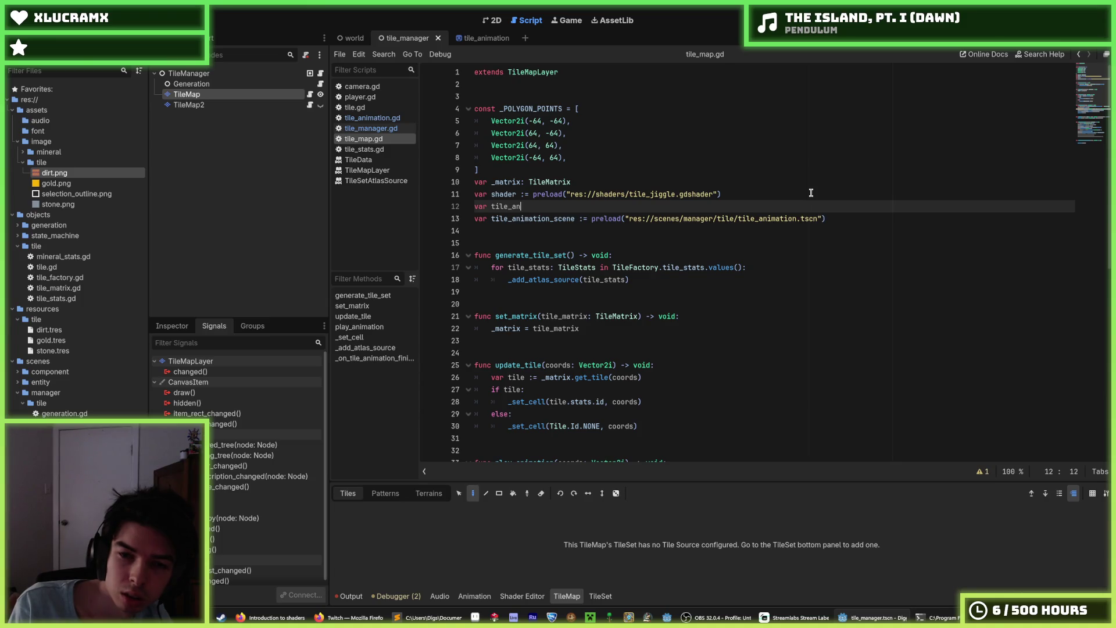
pyautogui.write('im')
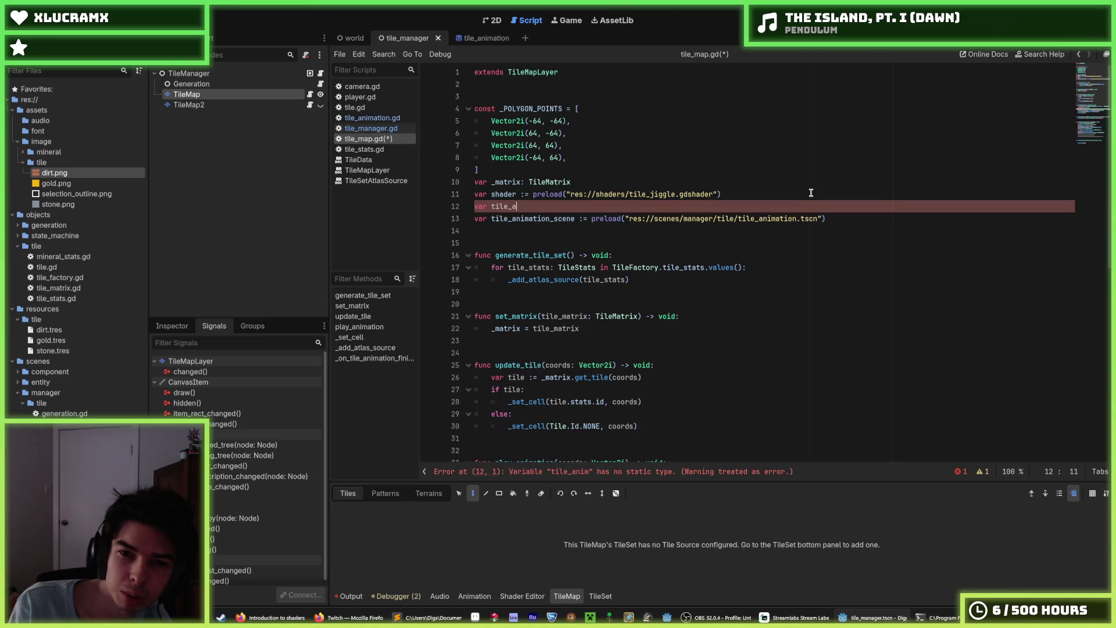
pyautogui.write('animat')
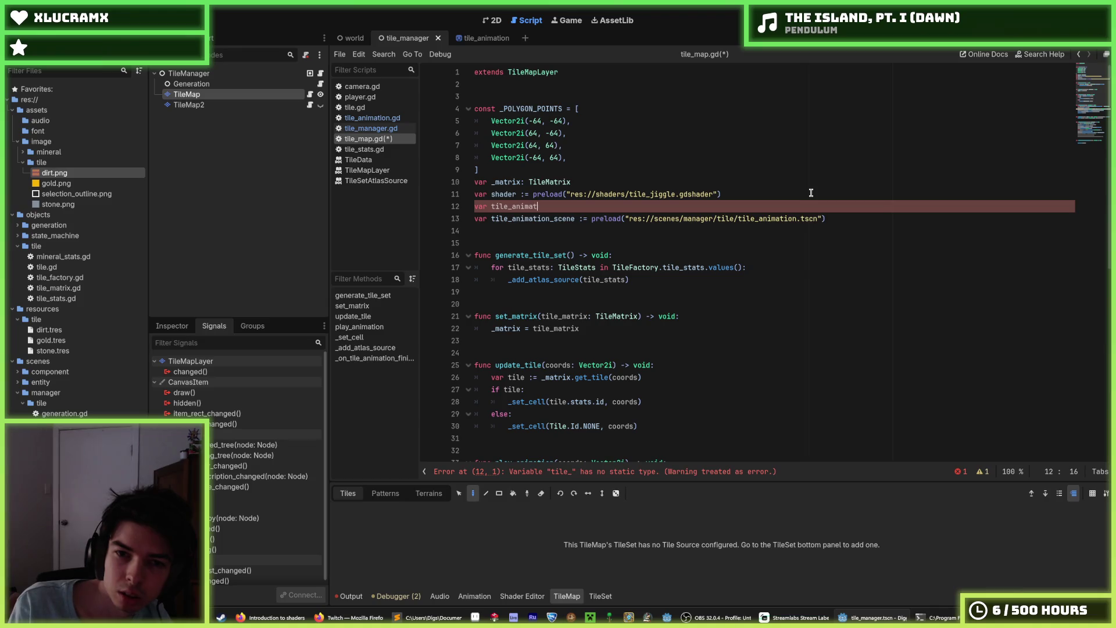
pyautogui.press('BackSpace')
pyautogui.press('BackSpace')
pyautogui.press('BackSpace')
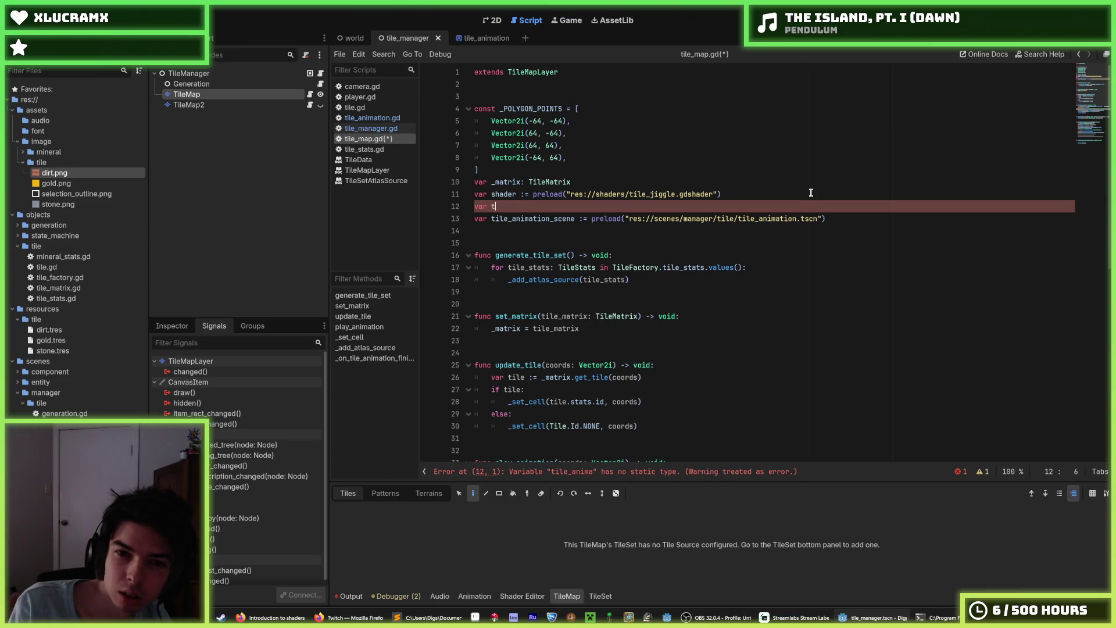
pyautogui.write('mating_tile')
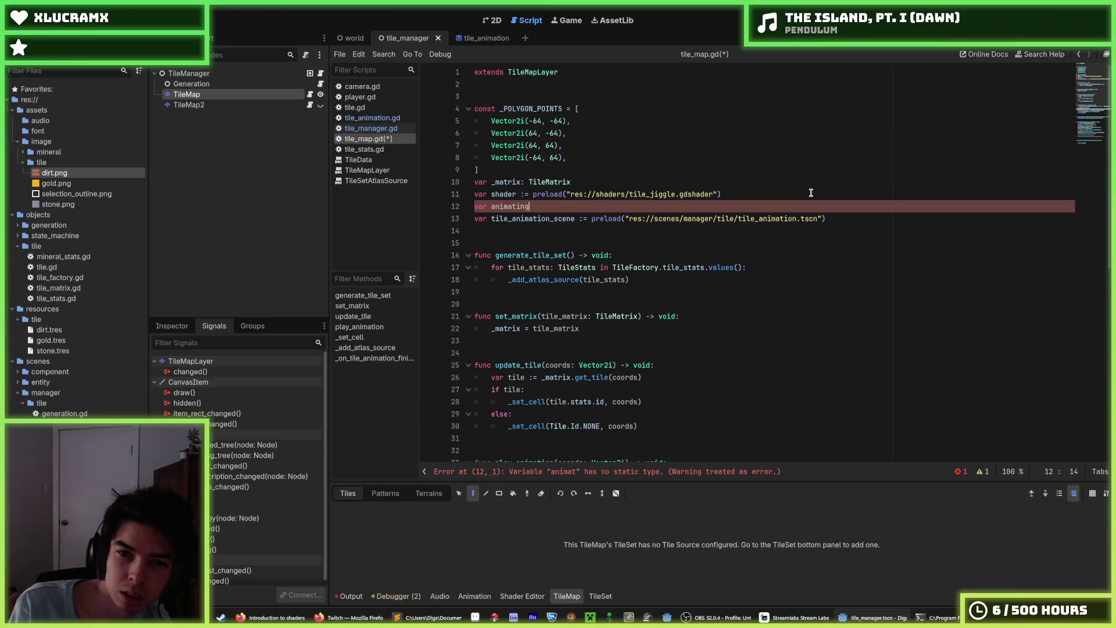
pyautogui.write('_coords := ')
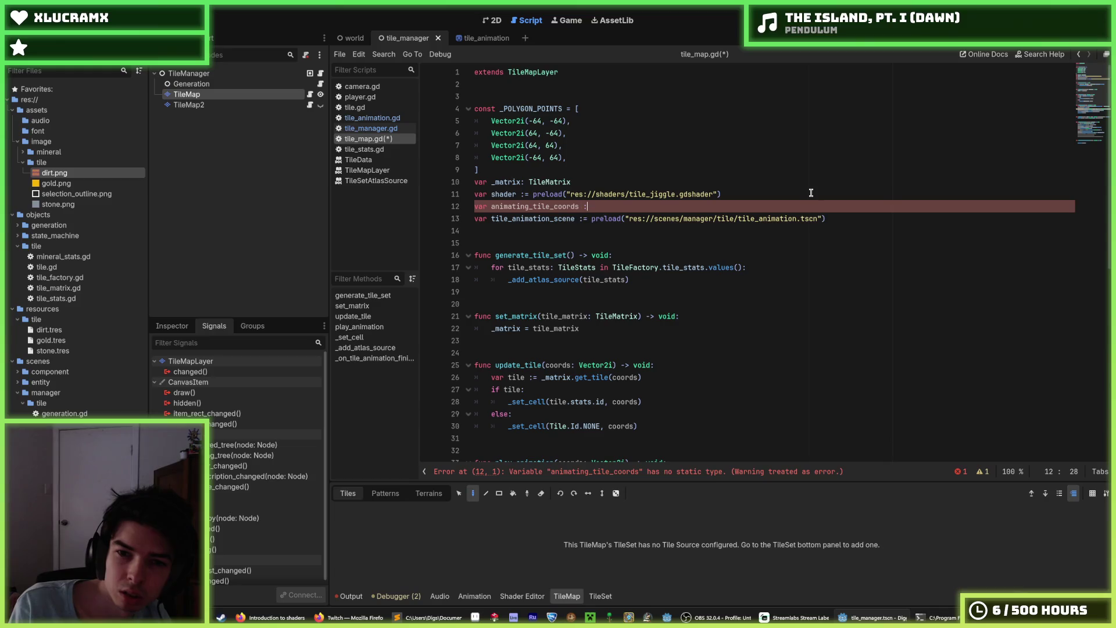
pyautogui.write('{}')
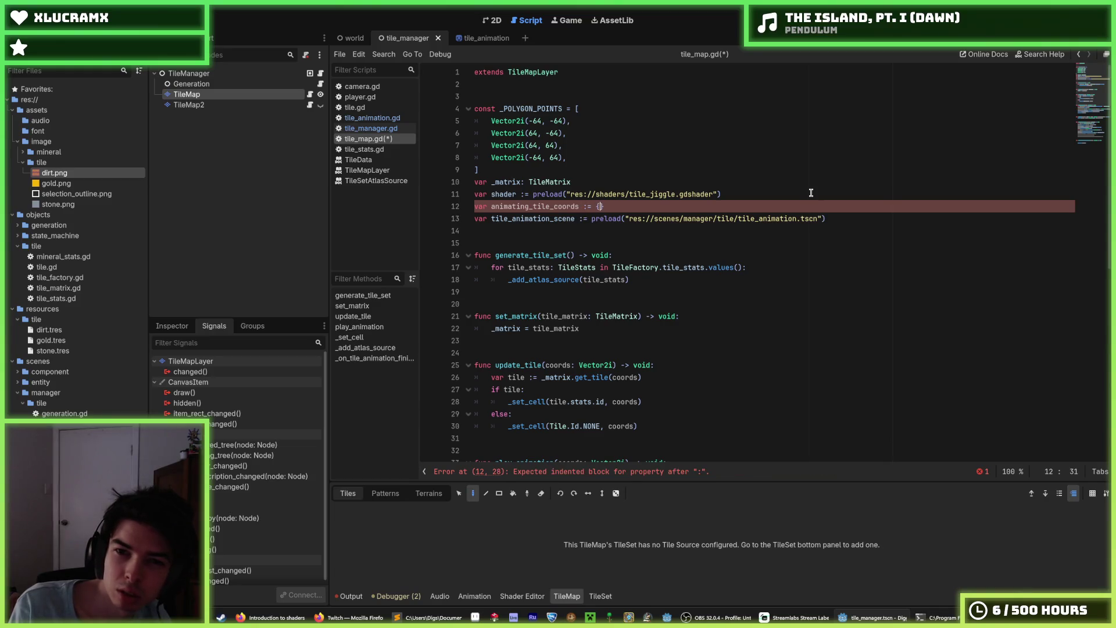
# Step: Move the animating_tile_coords declaration above _matrix and save tile_map.gd
pyautogui.hotkey('alt', 'Up')
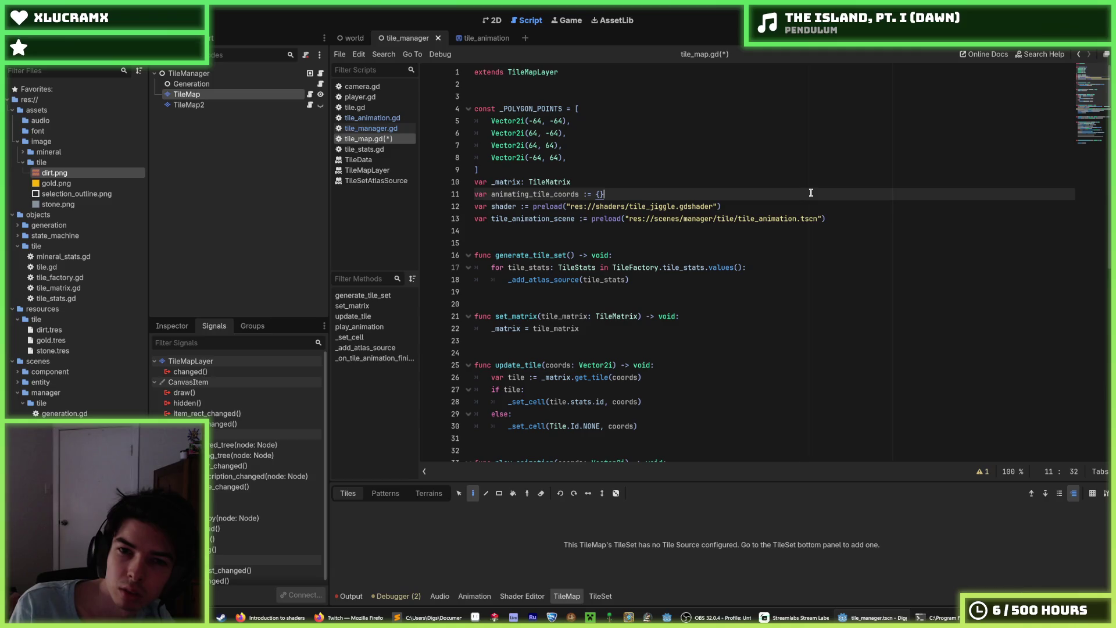
pyautogui.hotkey('alt', 'Up')
pyautogui.hotkey('ctrl', 's')
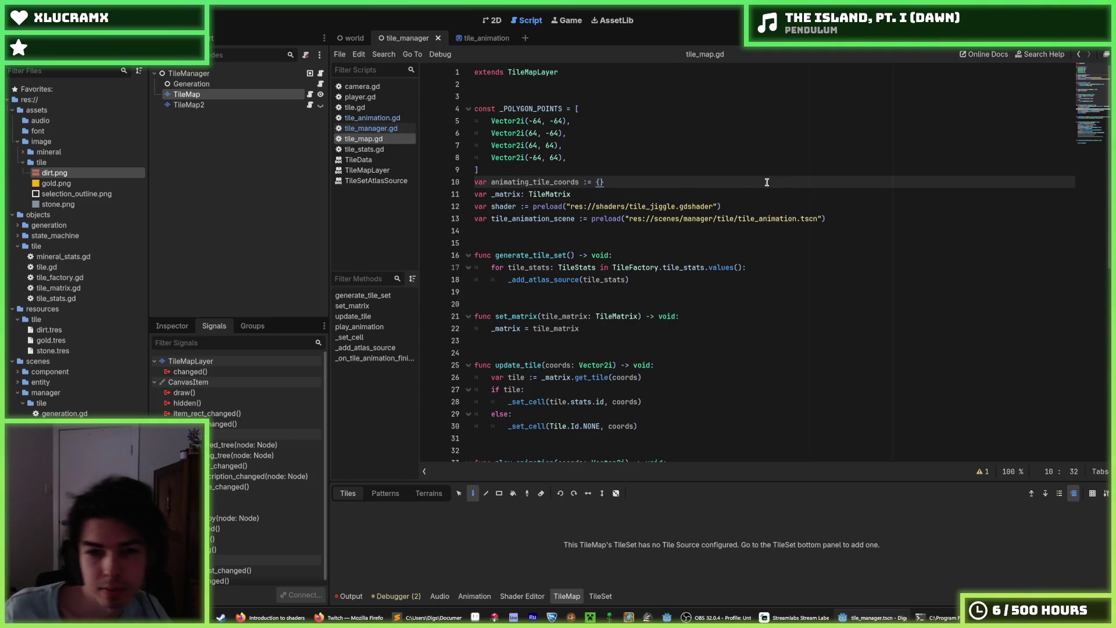
# Step: Add 'animating_tile_coords[coords] = true' after the add_child line in play_animation
pyautogui.scroll(-5, 712, 204)
pyautogui.scroll(-2, 712, 204)
pyautogui.scroll(4, 713, 203)
pyautogui.scroll(-3, 604, 269)
pyautogui.click(604, 270)
pyautogui.click(714, 258)
pyautogui.press('Return')
pyautogui.write('animat')
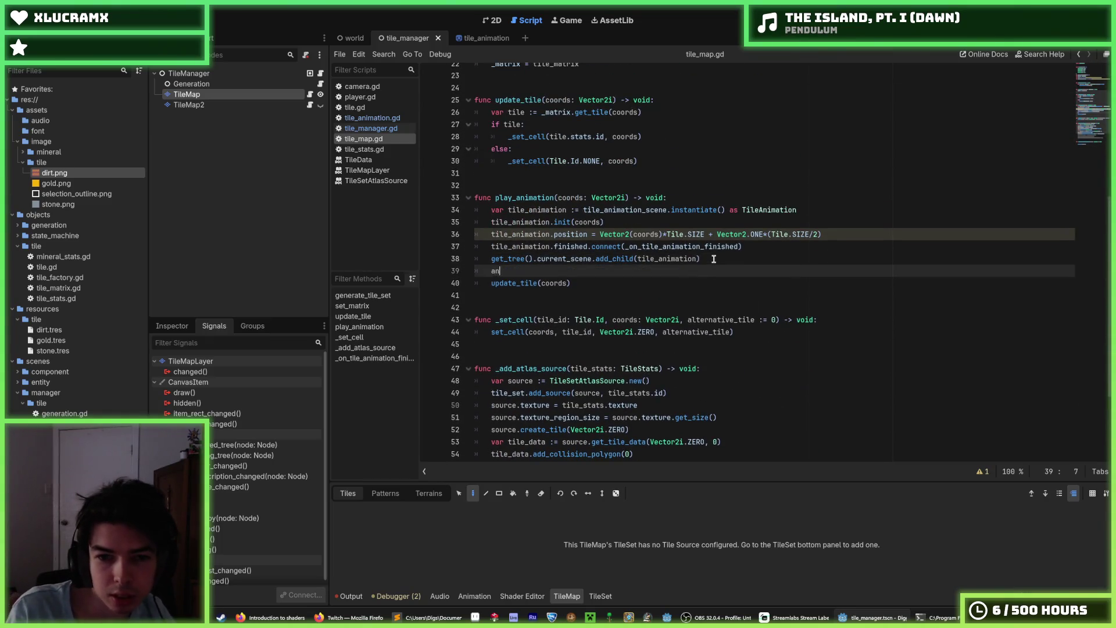
pyautogui.write('ing_tile_coords ')
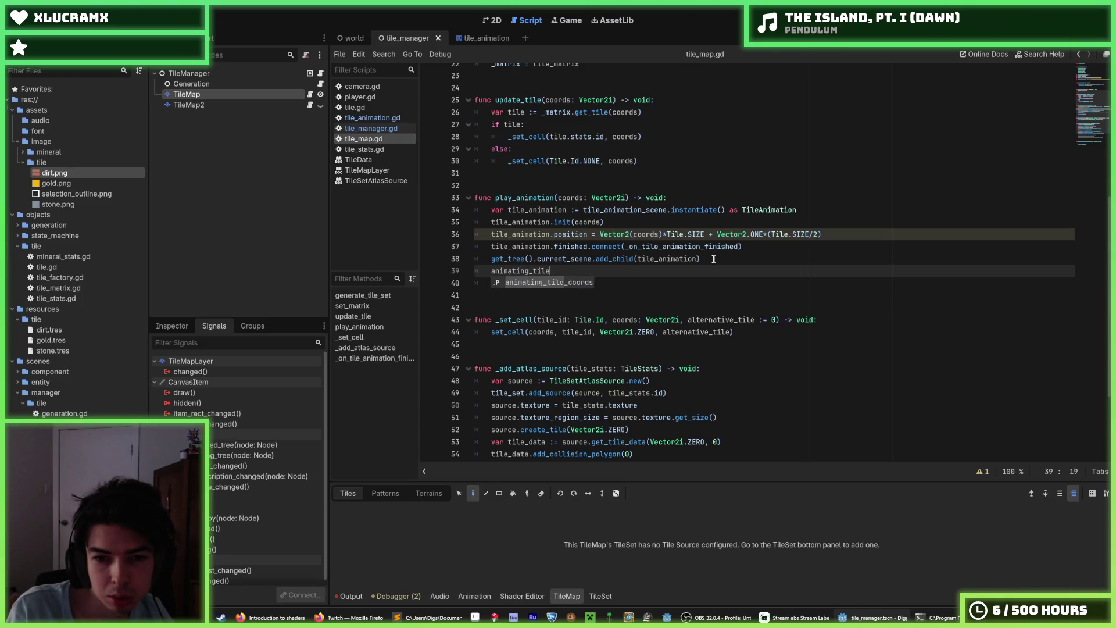
pyautogui.write(':=')
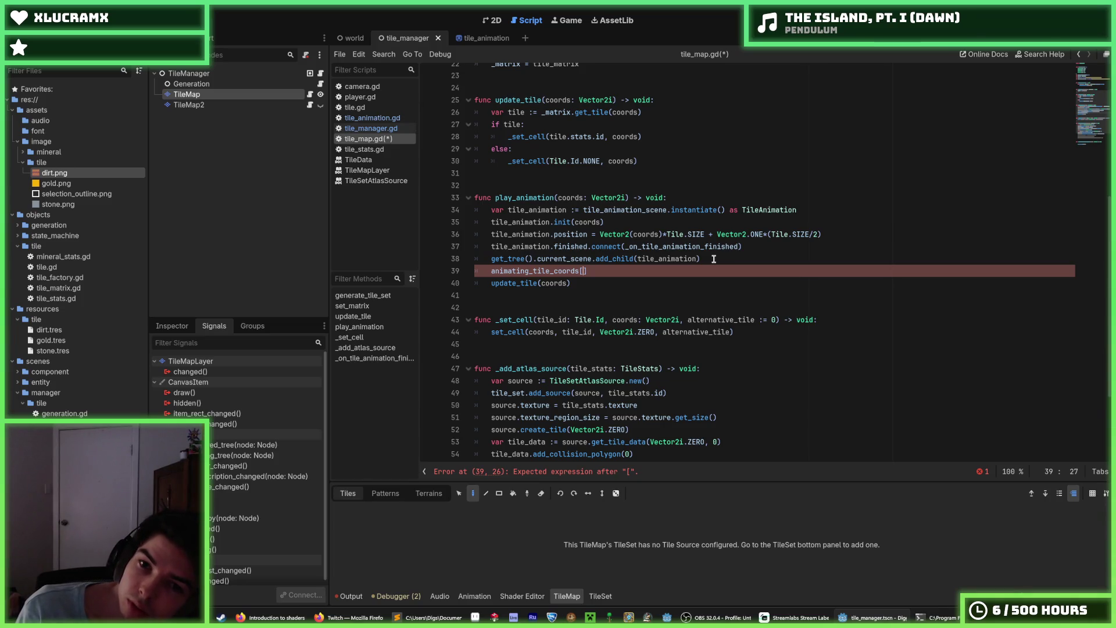
pyautogui.write('coords] = tr')
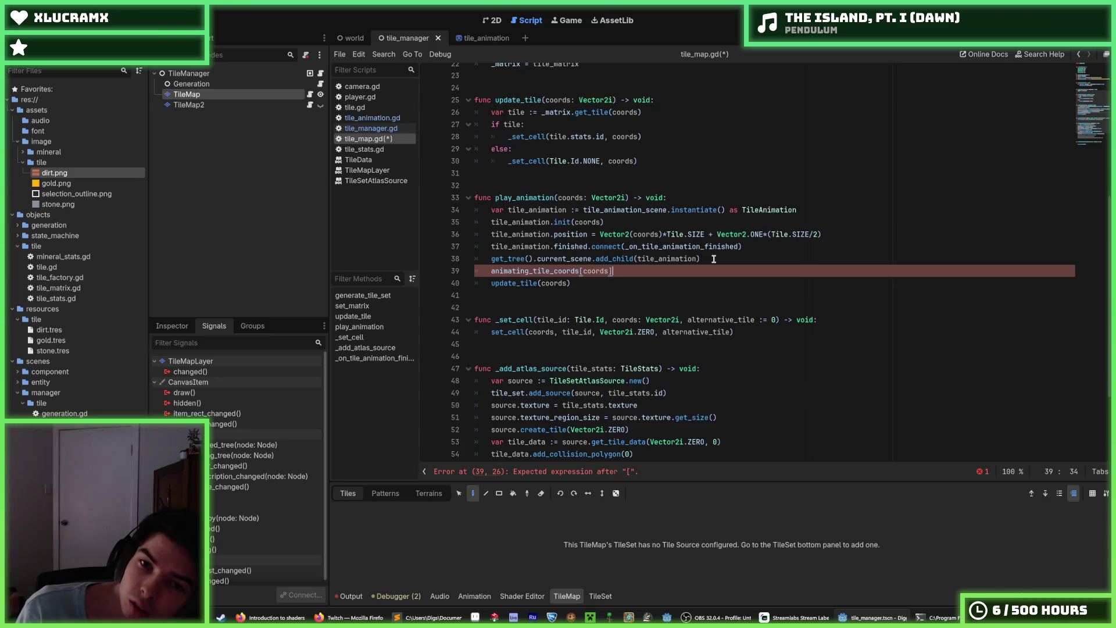
pyautogui.write('ue')
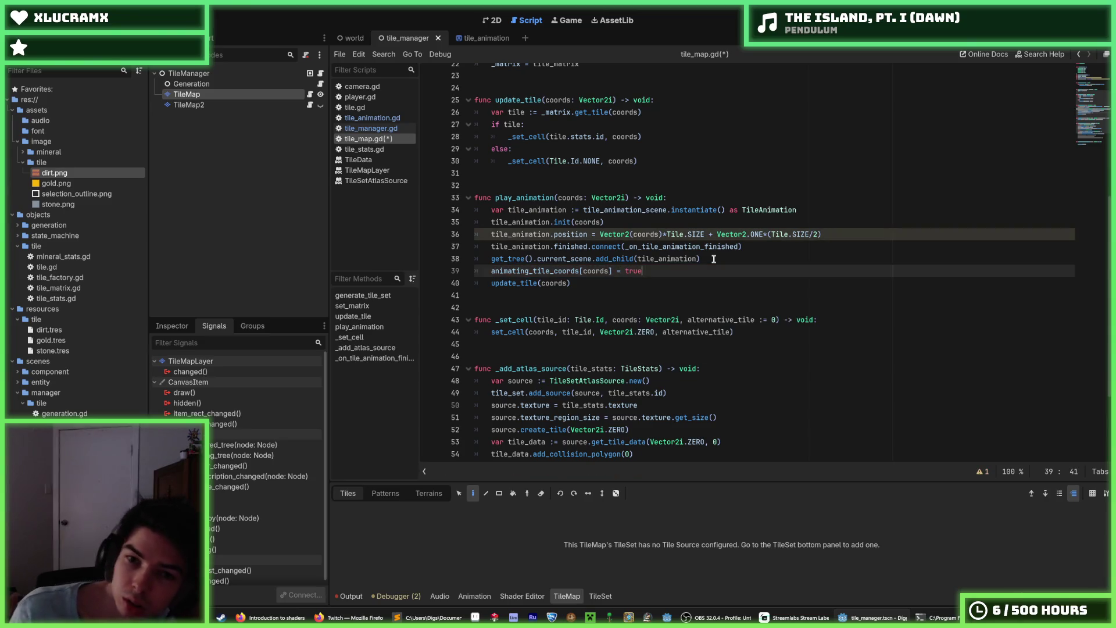
# Step: Change update_tile's condition to 'if tile and not animating_tile_coords[coords]:'
pyautogui.click(634, 153)
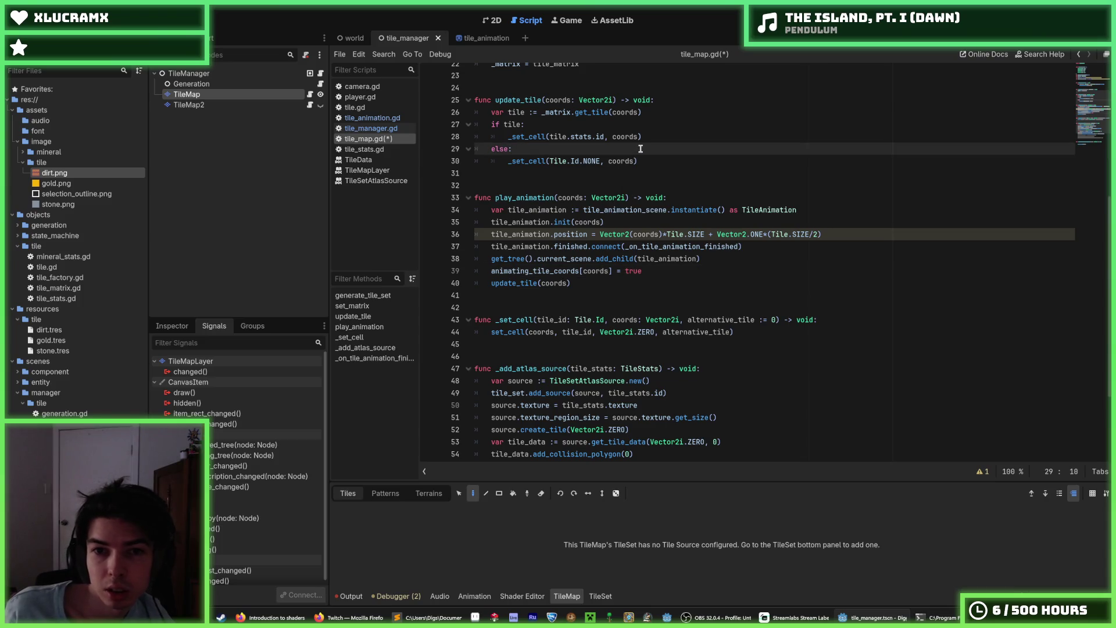
pyautogui.press('Up')
pyautogui.press('Up')
pyautogui.press('End')
pyautogui.press('Left')
pyautogui.write('and n')
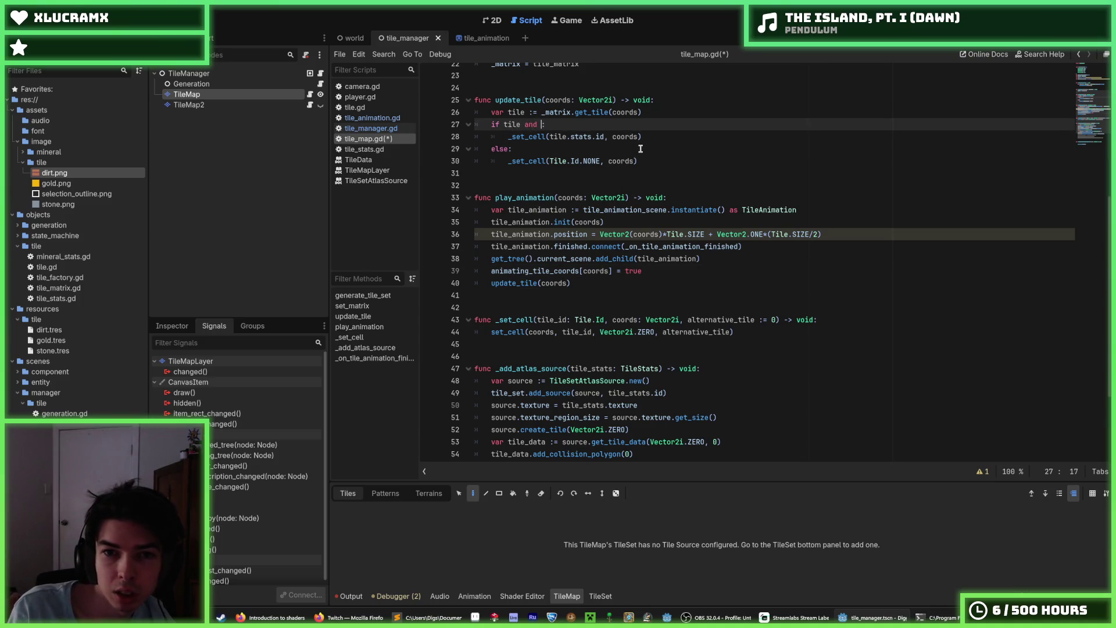
pyautogui.press('BackSpace')
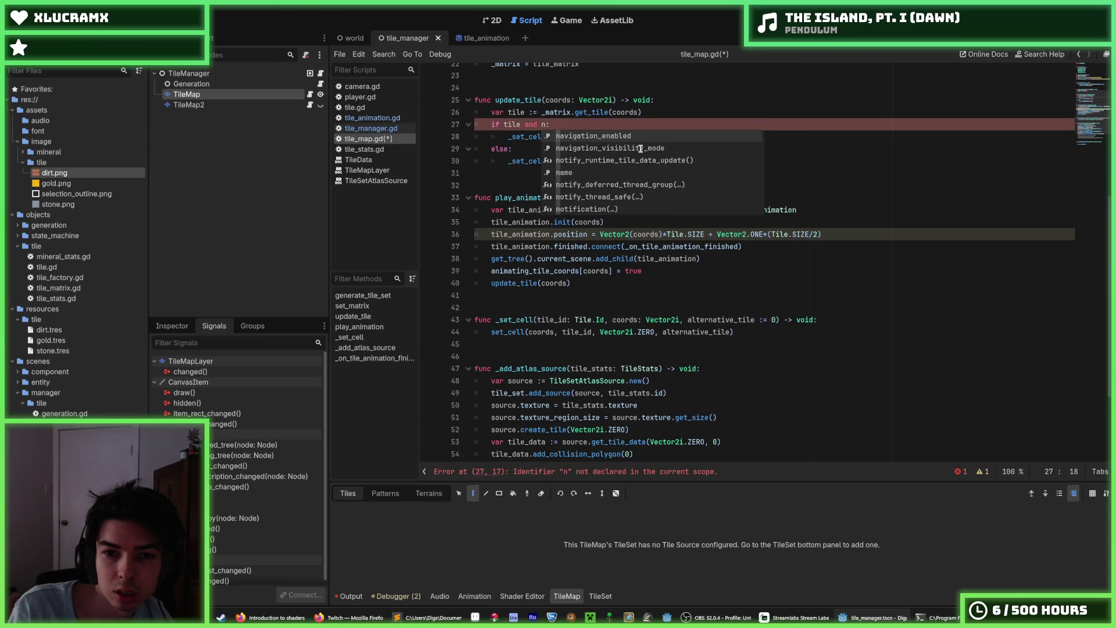
pyautogui.write('anim')
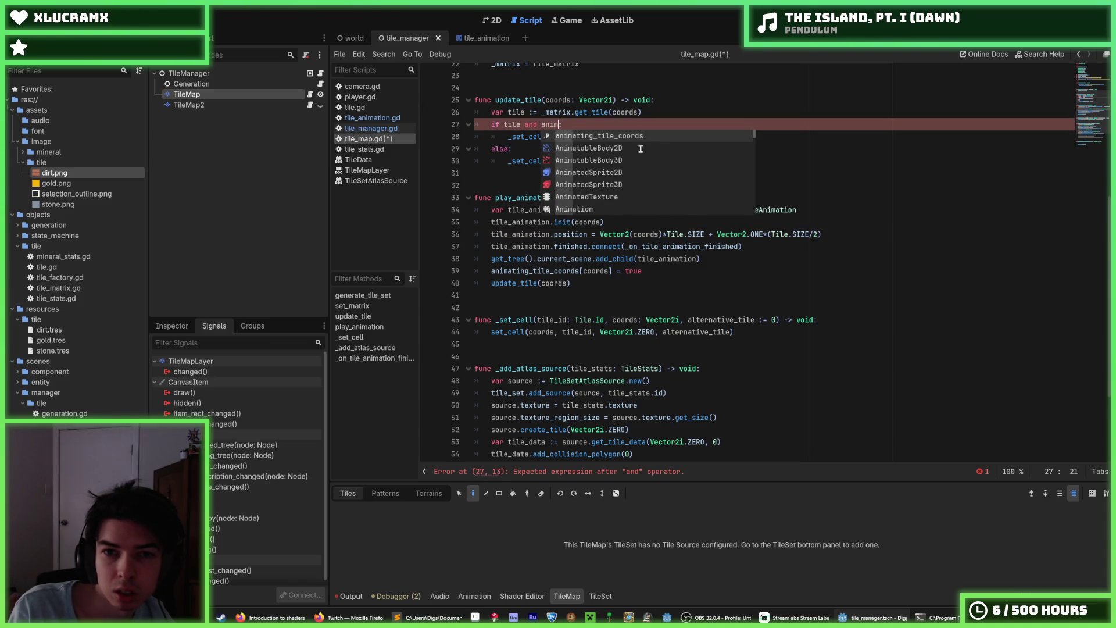
pyautogui.press('Return')
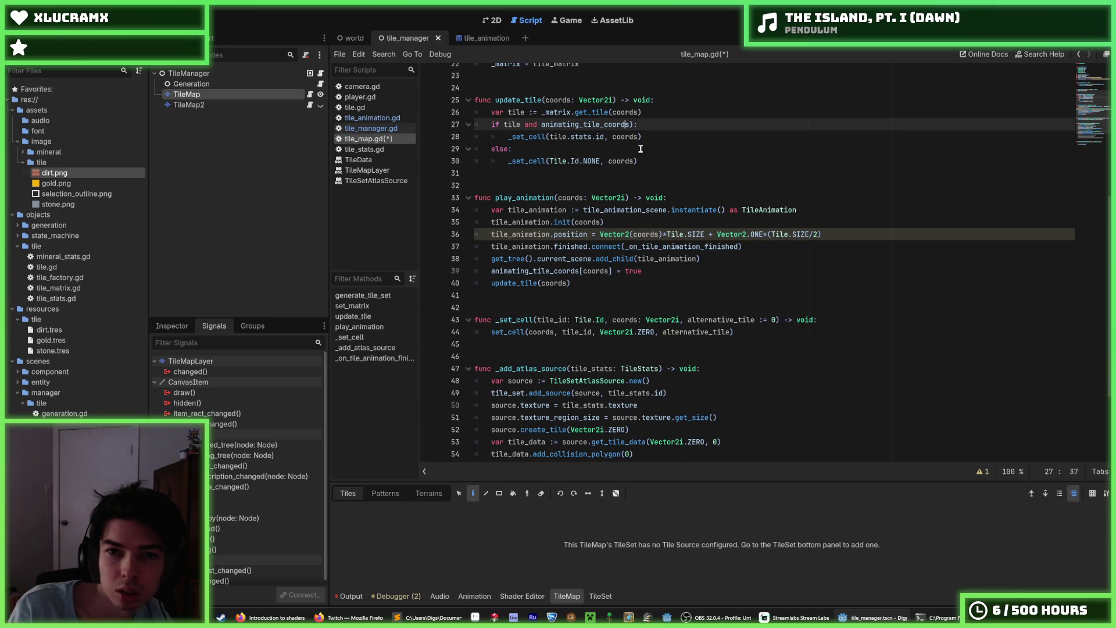
pyautogui.hotkey('ctrl', 'Left')
pyautogui.write('not')
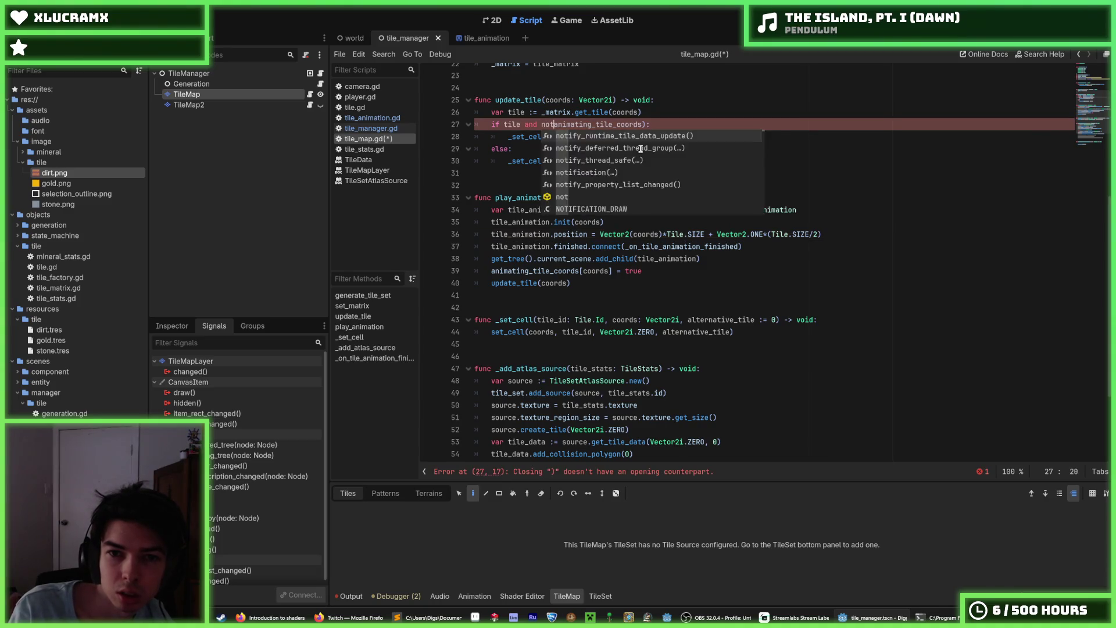
pyautogui.hotkey('ctrl', 'Right')
pyautogui.press('Delete')
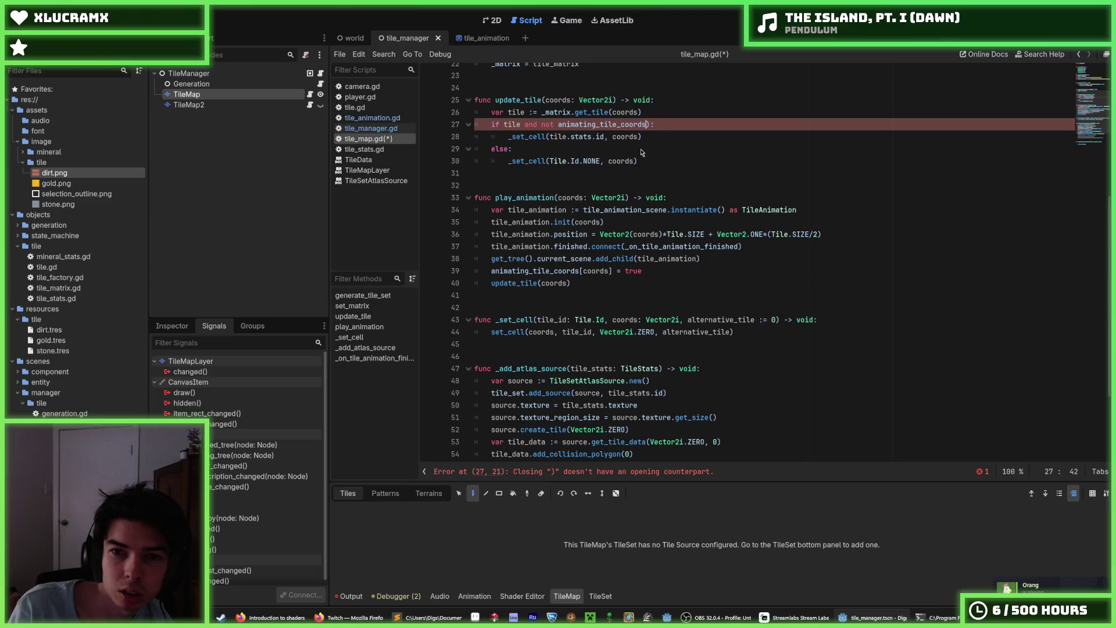
pyautogui.write('[coords')
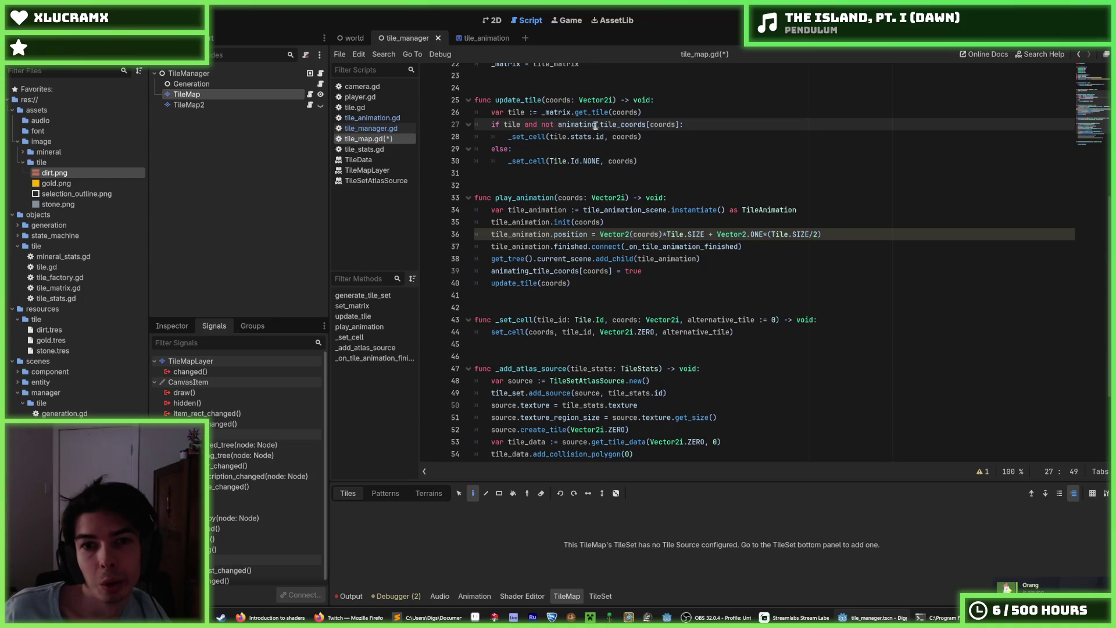
# Step: Highlight the new check, save tile_map.gd, then highlight the line flagging coords as animating
pyautogui.moveTo(679, 124); pyautogui.dragTo(542, 124)
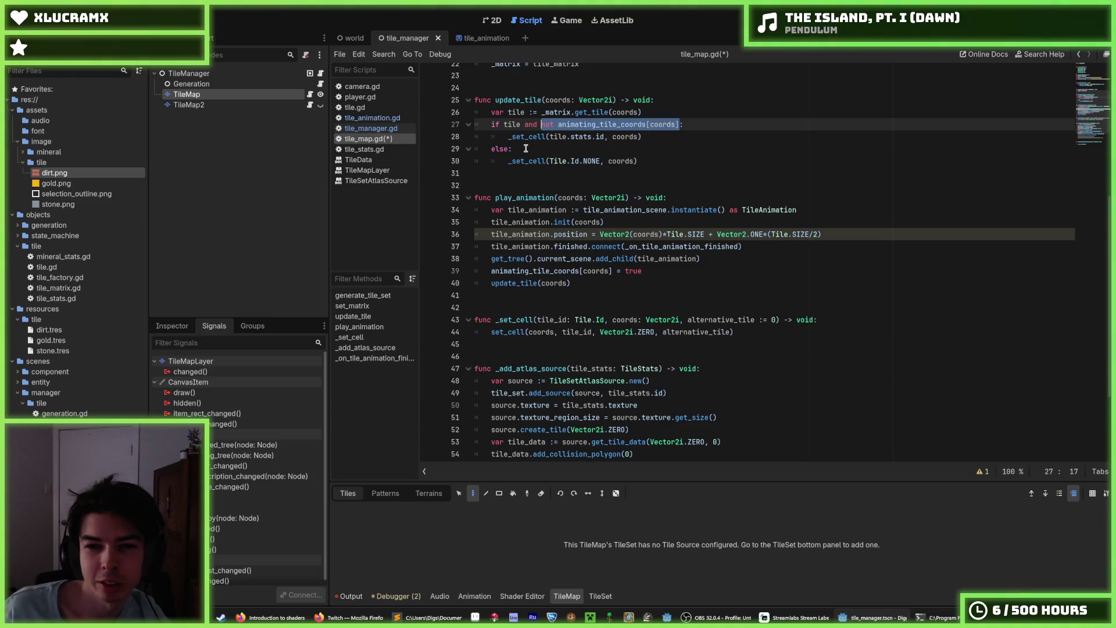
pyautogui.click(526, 148)
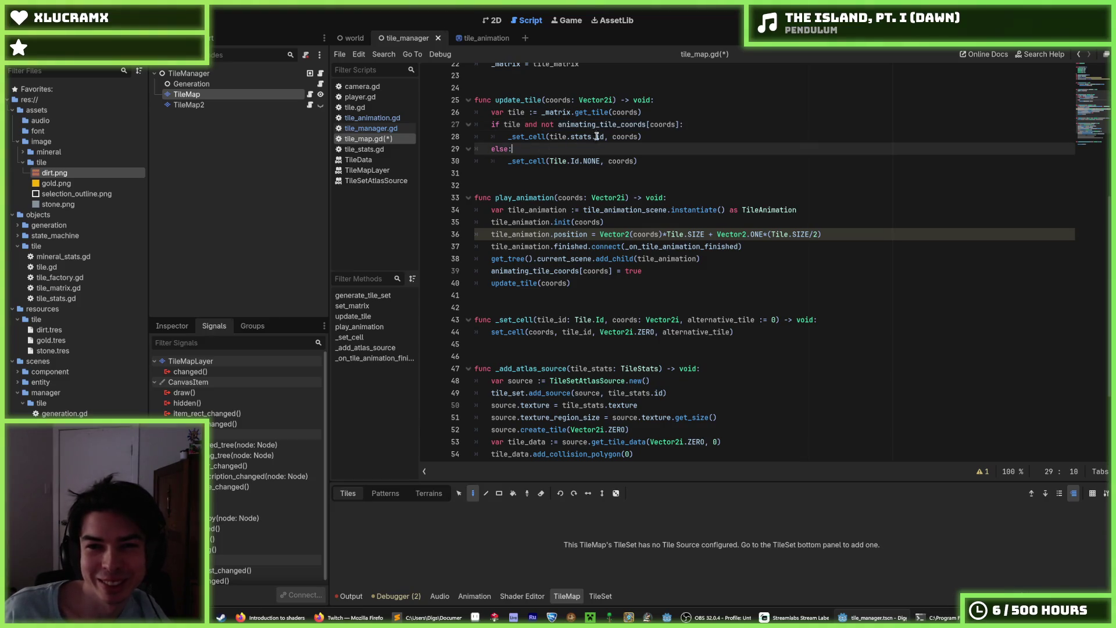
pyautogui.moveTo(682, 125); pyautogui.dragTo(542, 125)
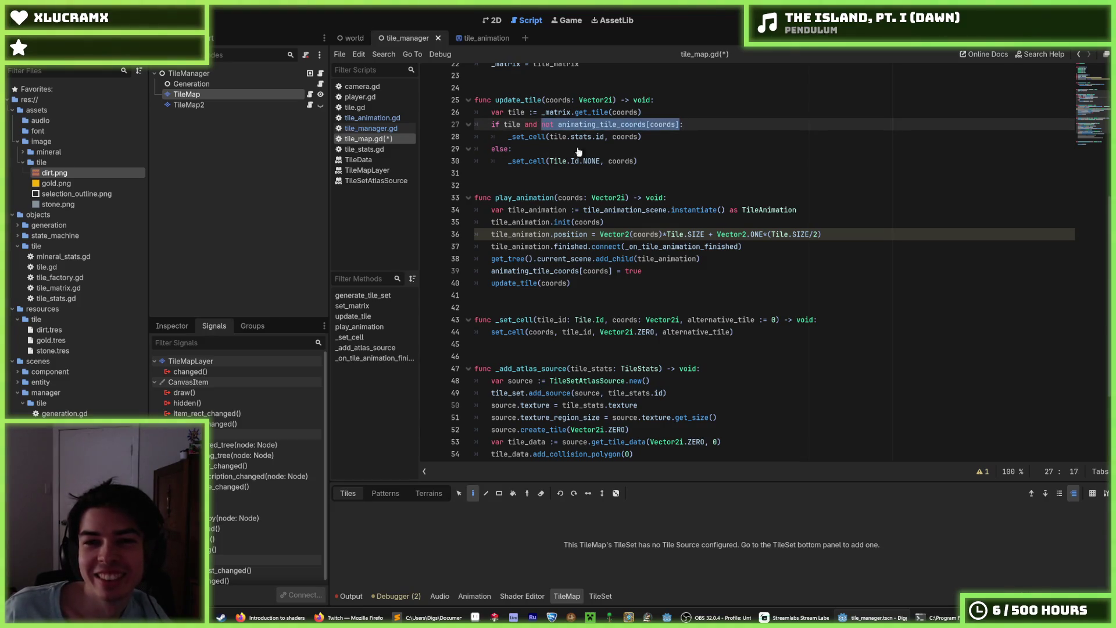
pyautogui.click(652, 150)
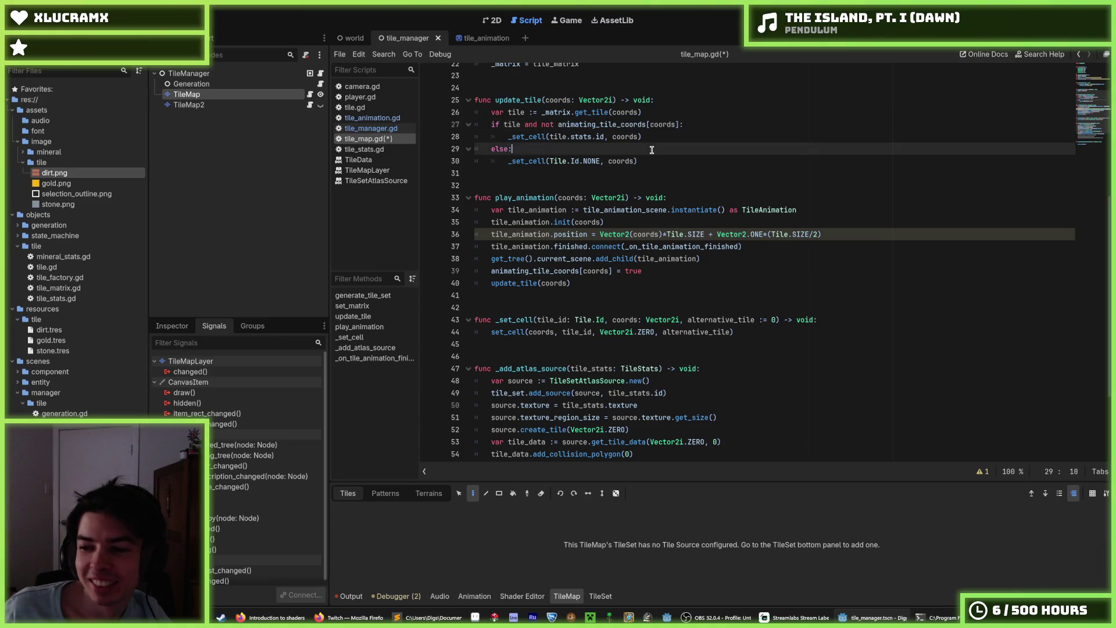
pyautogui.hotkey('ctrl', 's')
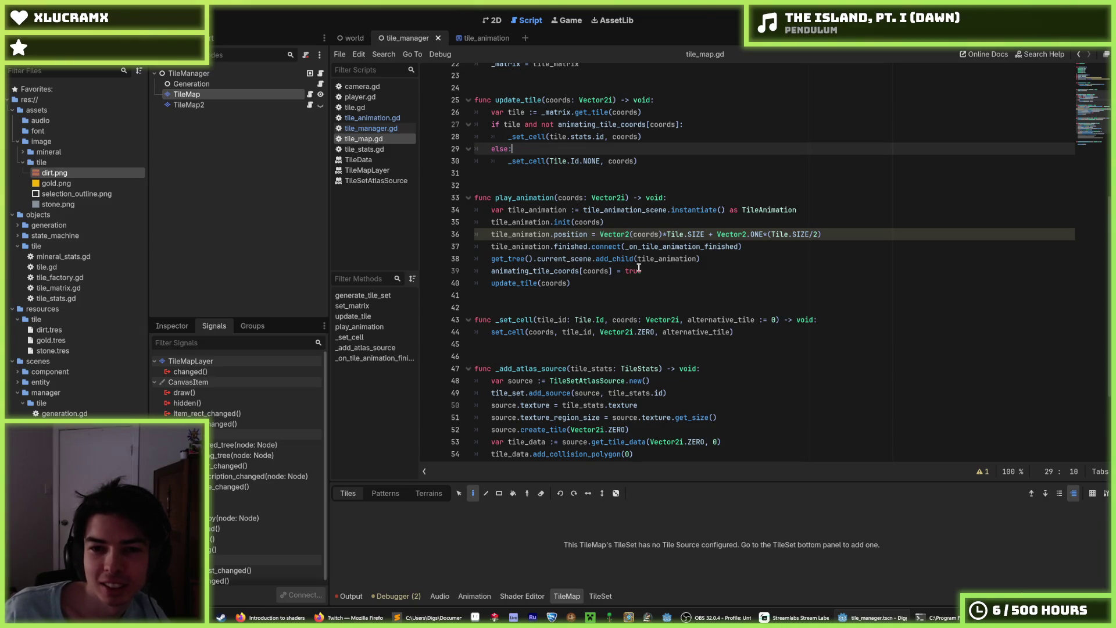
pyautogui.moveTo(661, 272); pyautogui.dragTo(492, 270)
pyautogui.hotkey('ctrl', 'c')
# Step: Add 'animating_tile_coords[coords] = false' to the animation-finished handler
pyautogui.scroll(-3, 600, 290)
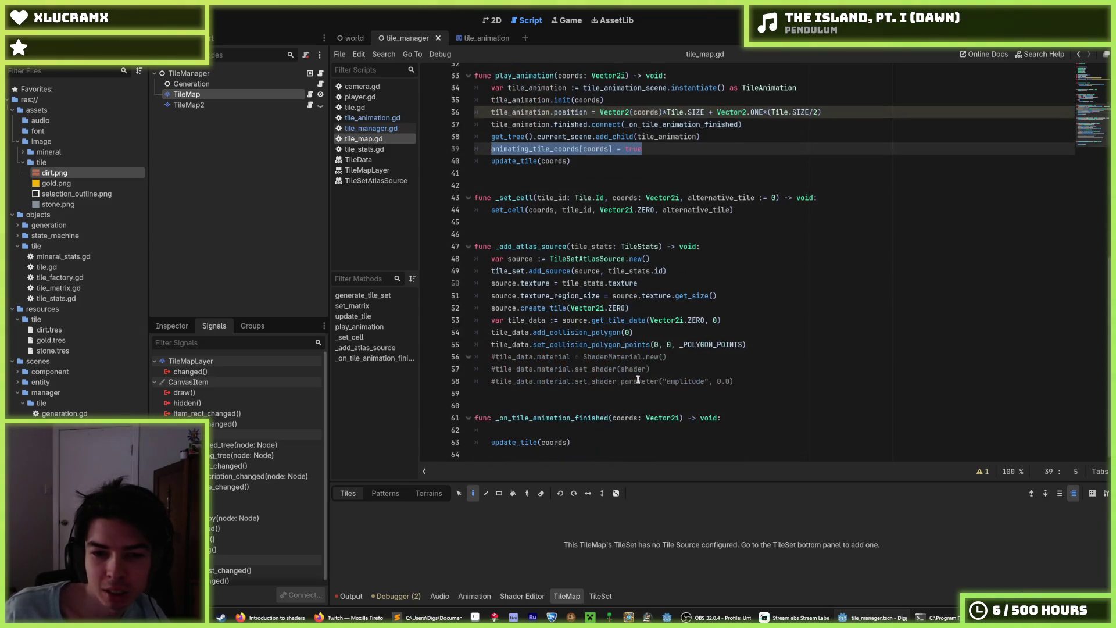
pyautogui.tripleClick(563, 430)
pyautogui.hotkey('ctrl', 'v')
pyautogui.click(632, 431)
pyautogui.doubleClick(632, 430)
pyautogui.write('false')
# Step: Review the flag assignment and update_tile code, then run the game with F5
pyautogui.scroll(5, 638, 351)
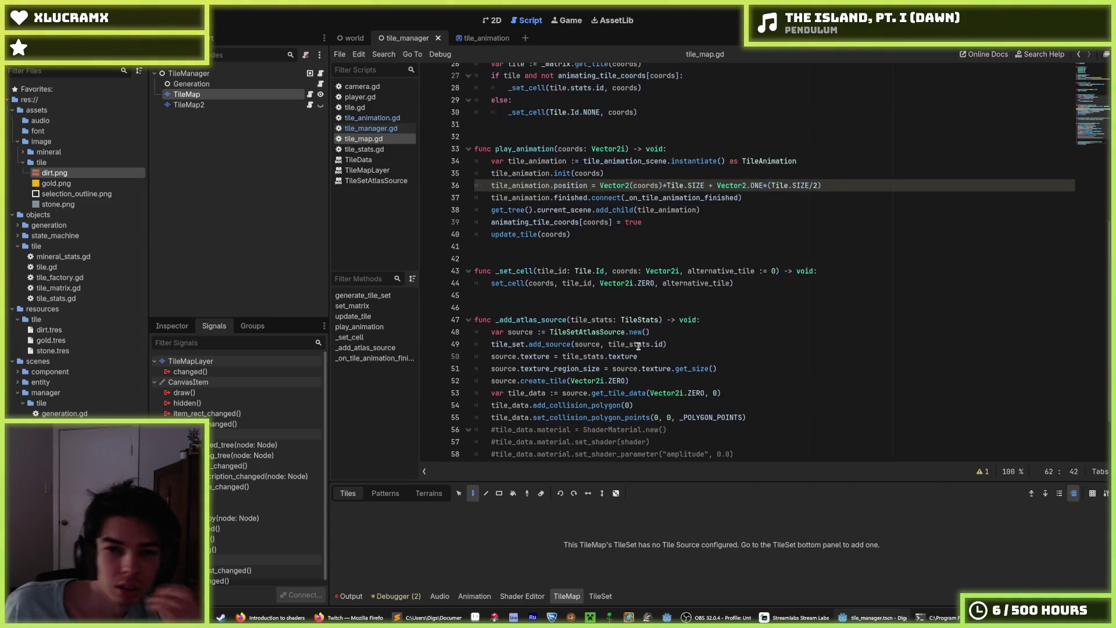
pyautogui.click(639, 347)
pyautogui.click(664, 329)
pyautogui.click(661, 340)
pyautogui.click(663, 333)
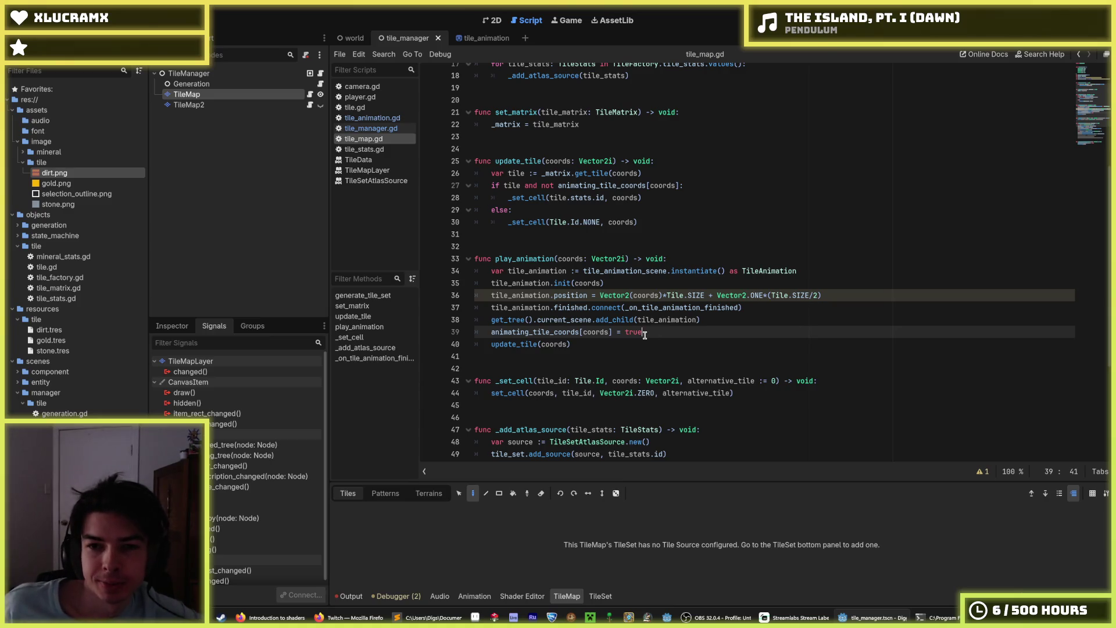
pyautogui.click(621, 211)
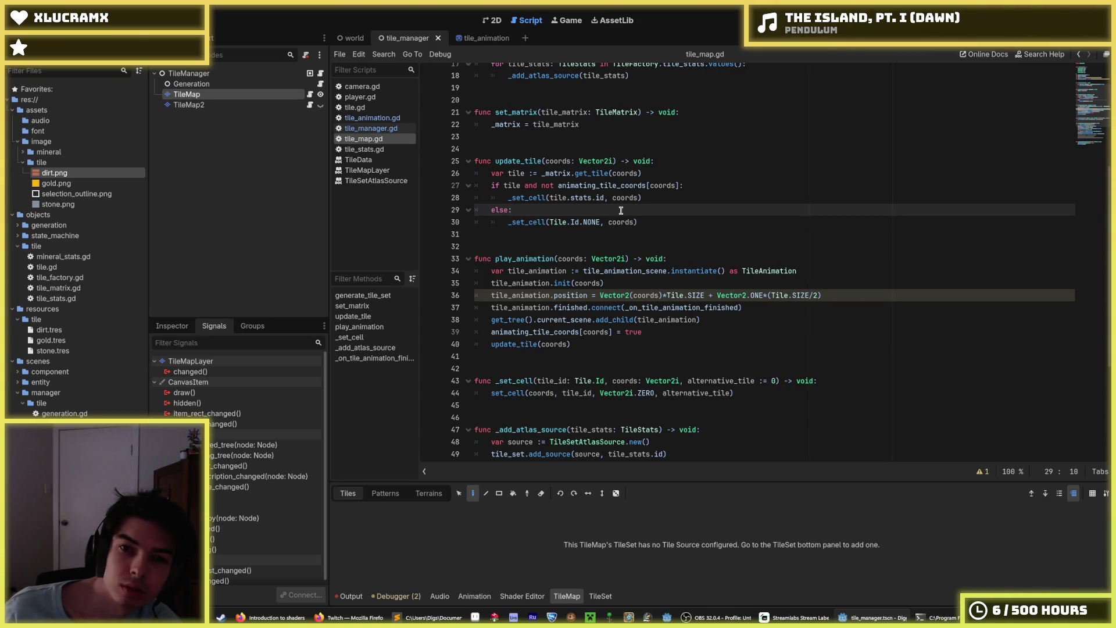
pyautogui.click(649, 198)
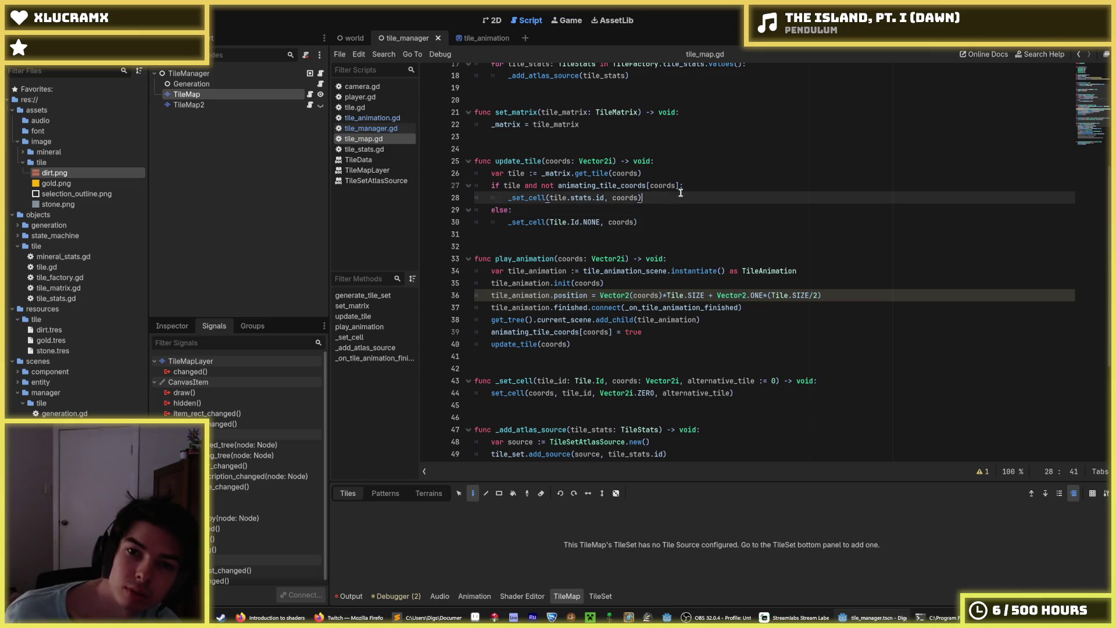
pyautogui.click(706, 190)
pyautogui.scroll(-3, 697, 203)
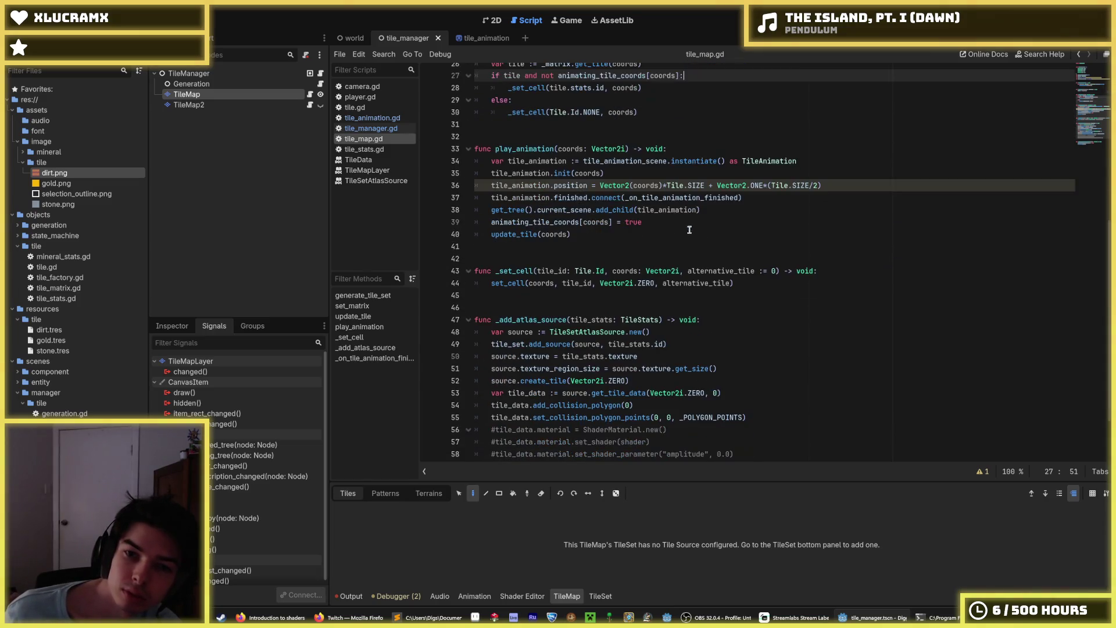
pyautogui.click(677, 229)
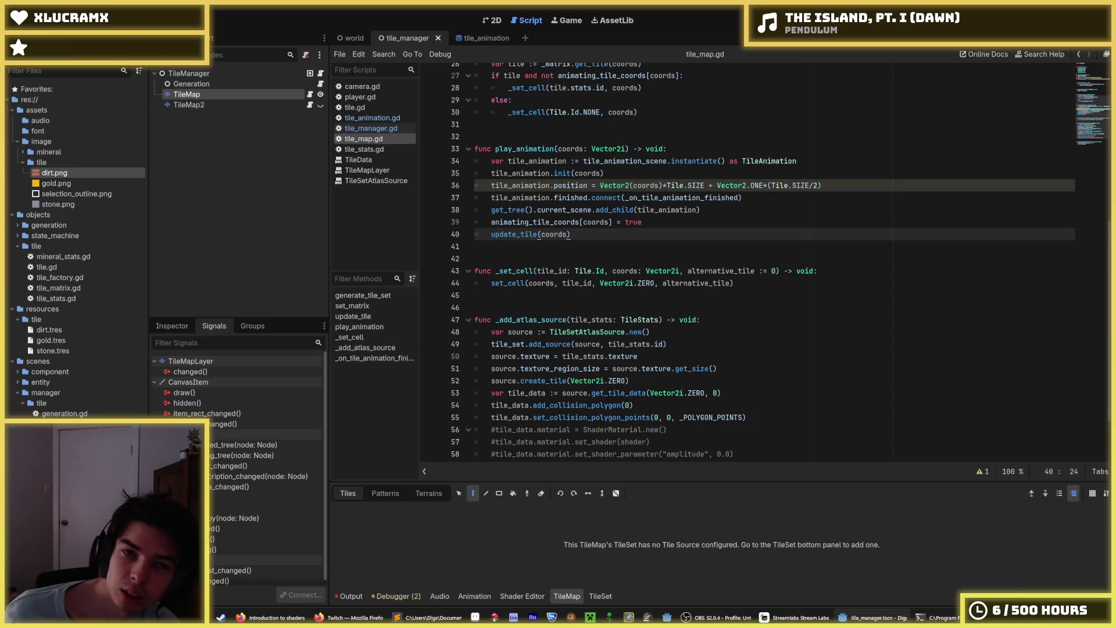
pyautogui.press('F5')
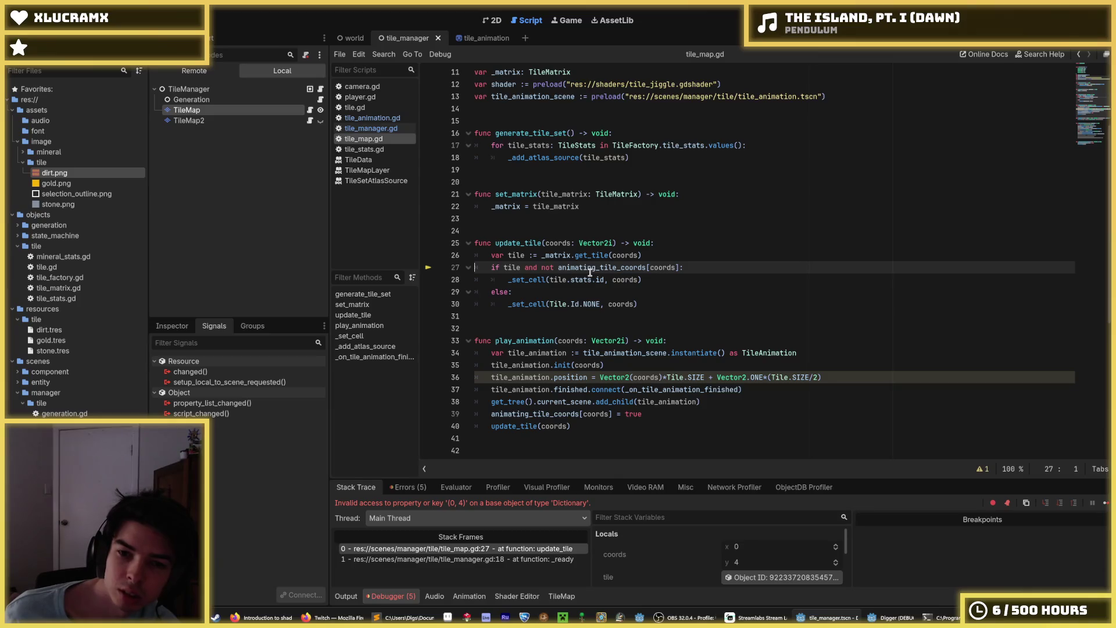
# Step: Inspect animating_tile_coords at the invalid key '(0, 4)' error, then stop the game with F8
pyautogui.moveTo(591, 272)
pyautogui.click(618, 268)
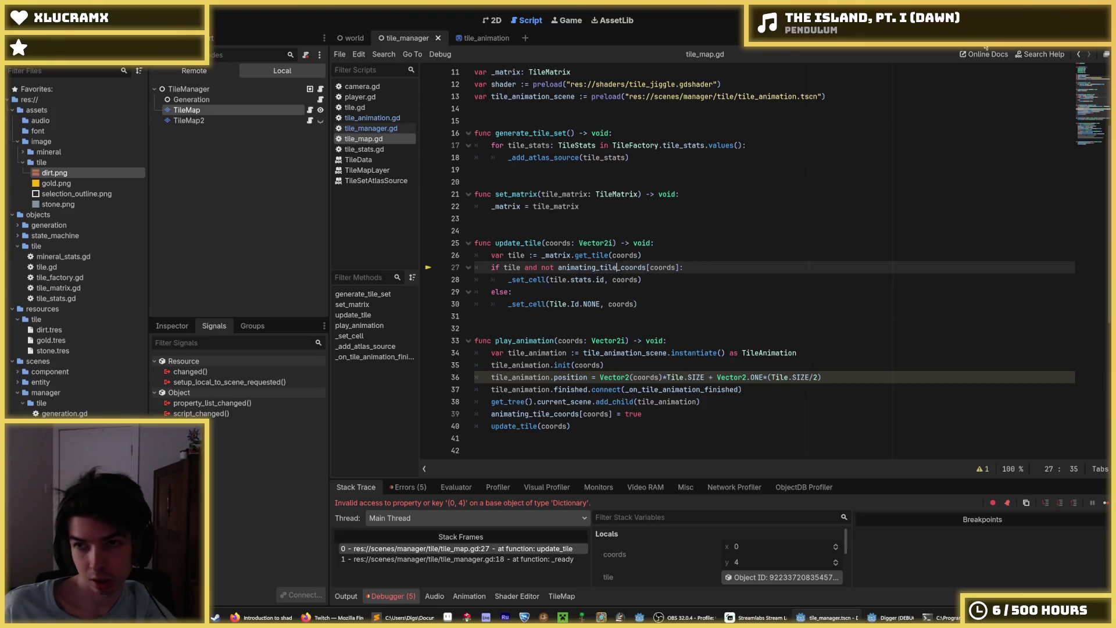
pyautogui.press('F8')
# Step: Search the help for 'dictionary' and open the Dictionary class reference
pyautogui.moveTo(558, 267); pyautogui.dragTo(679, 267)
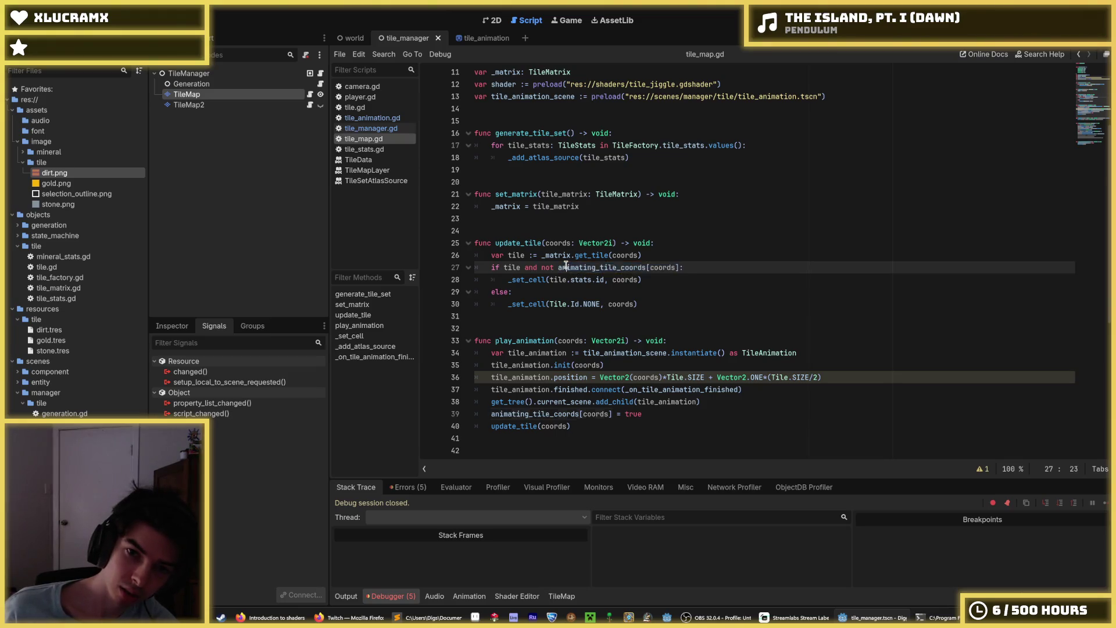
pyautogui.click(541, 266)
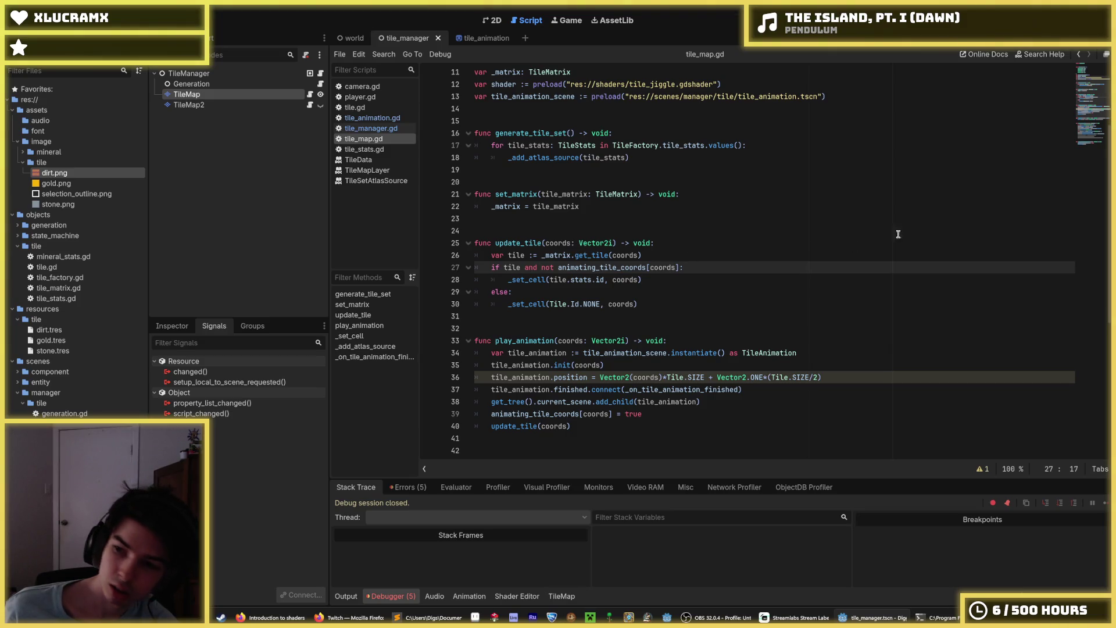
pyautogui.click(1024, 54)
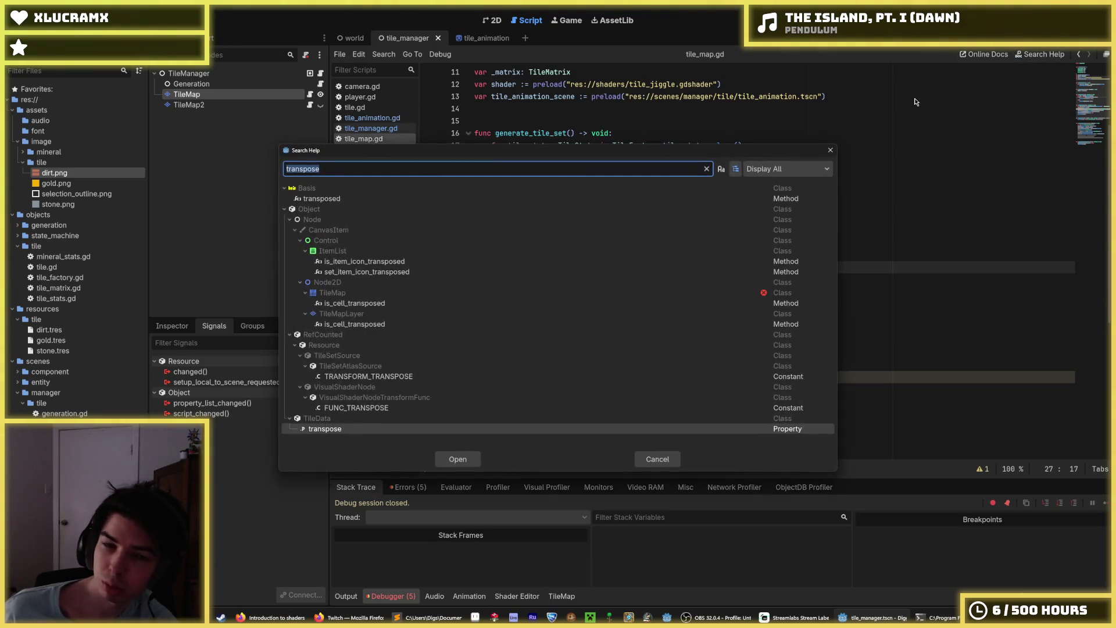
pyautogui.write('dictionary')
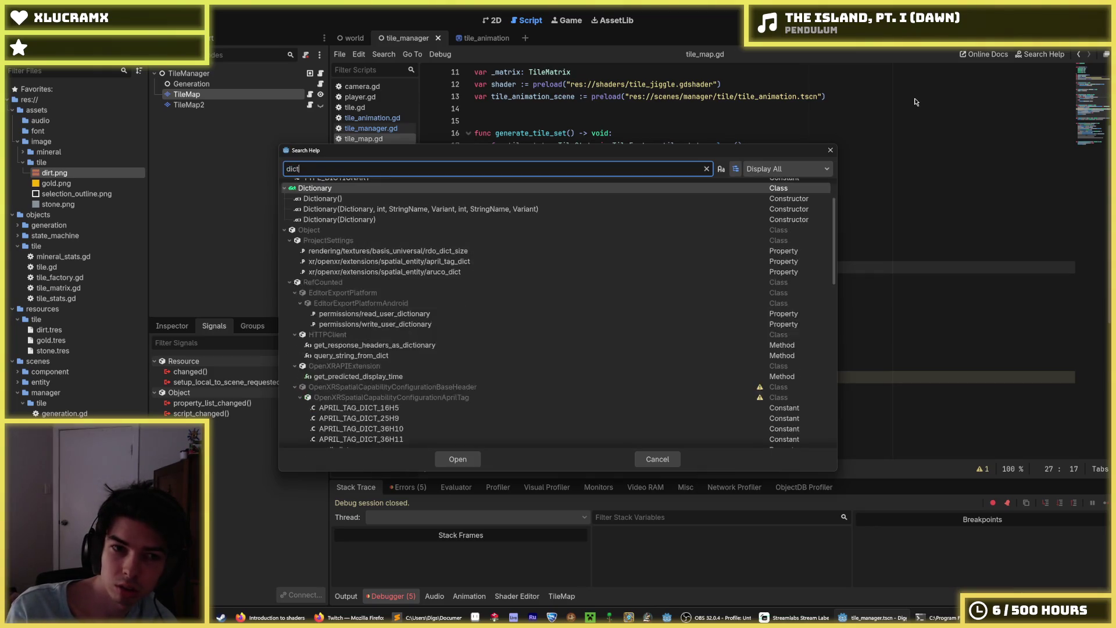
pyautogui.press('Return')
# Step: Read the erase() method description, then return to the project's scripts
pyautogui.scroll(-5, 835, 222)
pyautogui.scroll(-10, 835, 222)
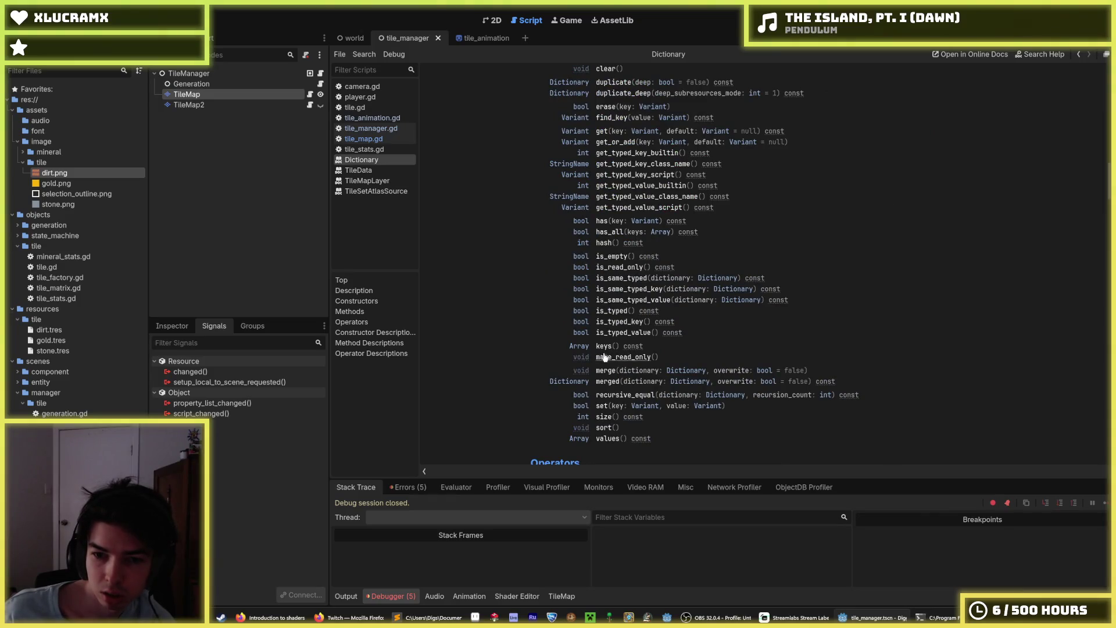
pyautogui.scroll(4, 612, 279)
pyautogui.click(607, 207)
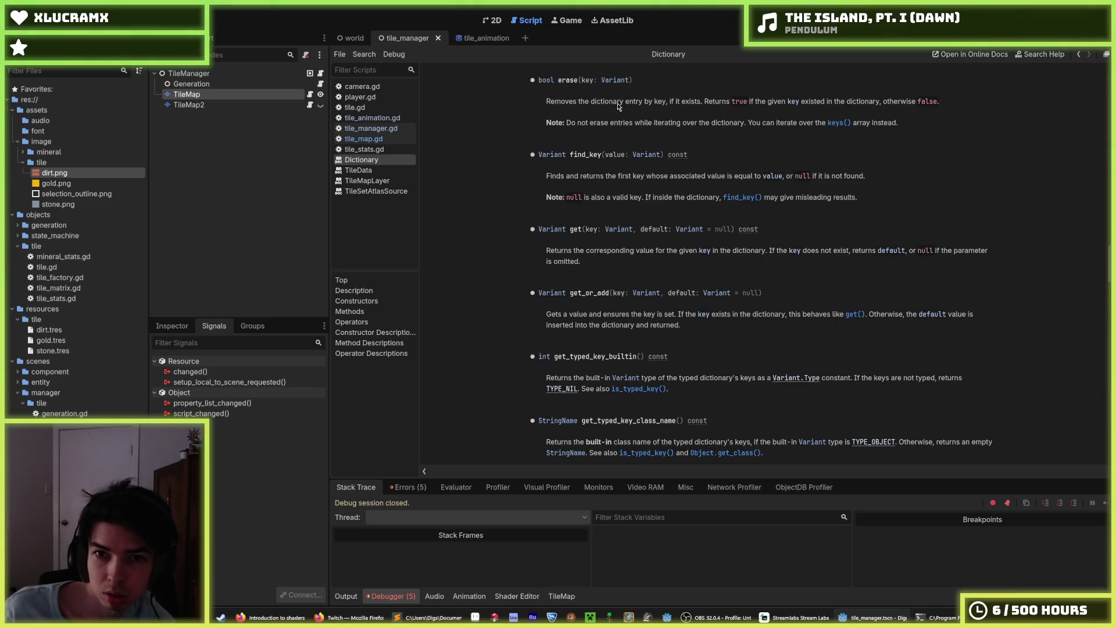
pyautogui.click(372, 107)
pyautogui.click(372, 117)
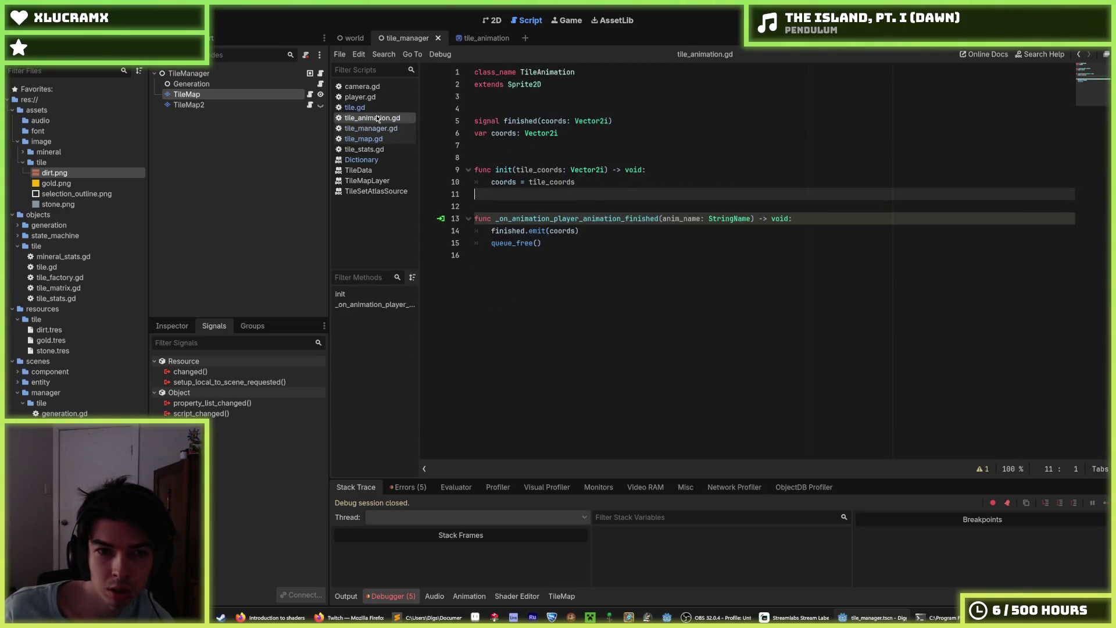
# Step: Switch from the Dictionary docs to the tile_map.gd script
pyautogui.click(373, 107)
pyautogui.click(373, 98)
pyautogui.click(376, 105)
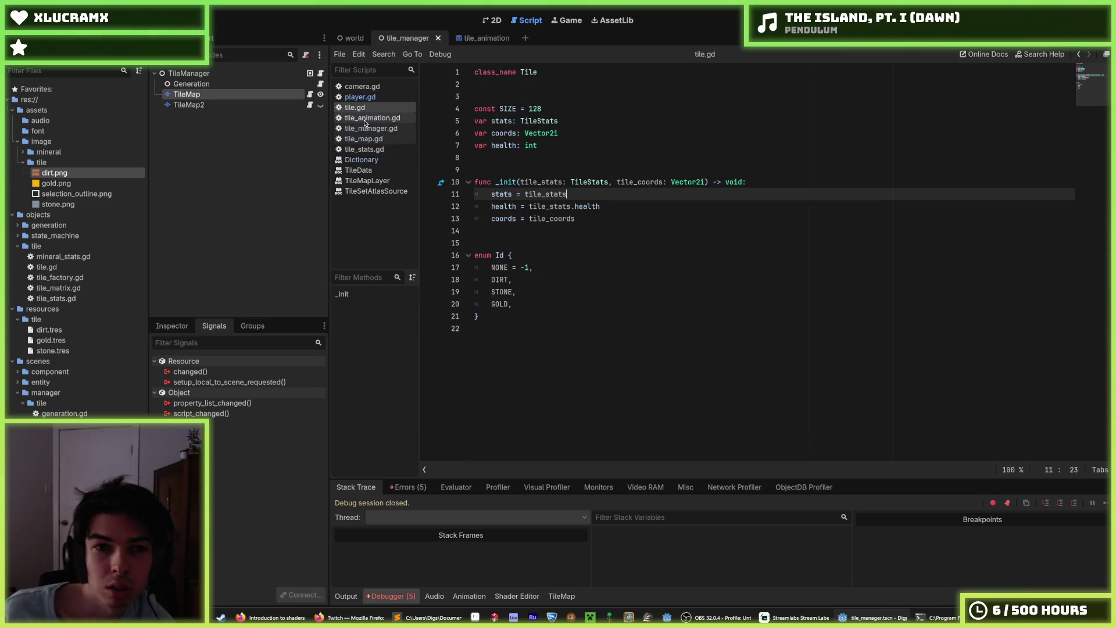
pyautogui.click(363, 138)
pyautogui.scroll(-10, 622, 383)
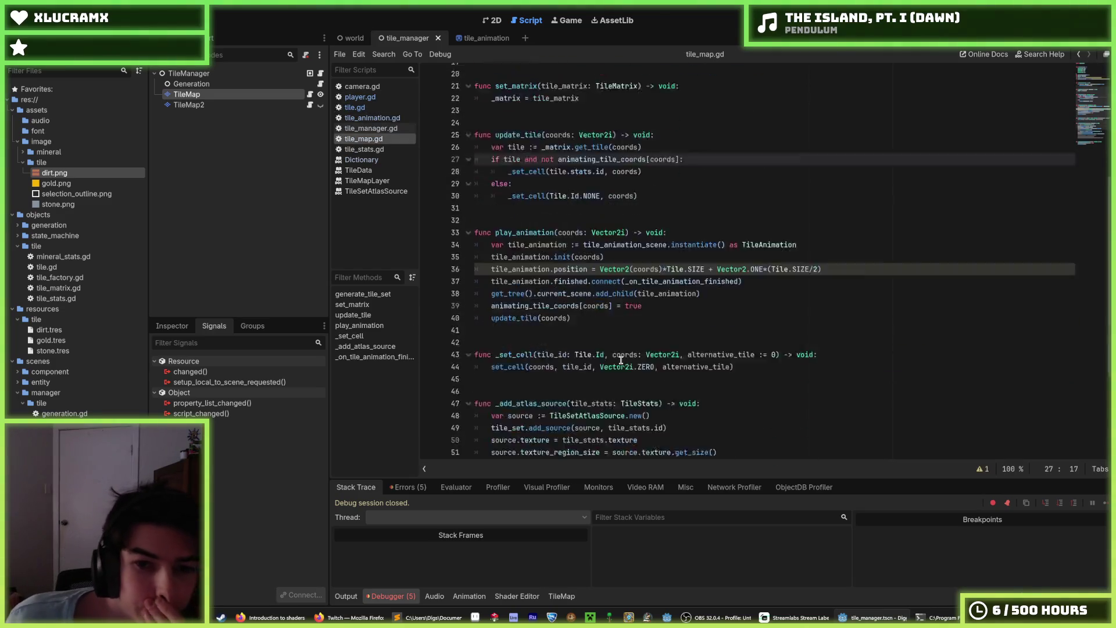
# Step: Replace line 62's false assignment with animating_tile_coords.erase(coords) and save
pyautogui.doubleClick(628, 427)
pyautogui.press('BackSpace')
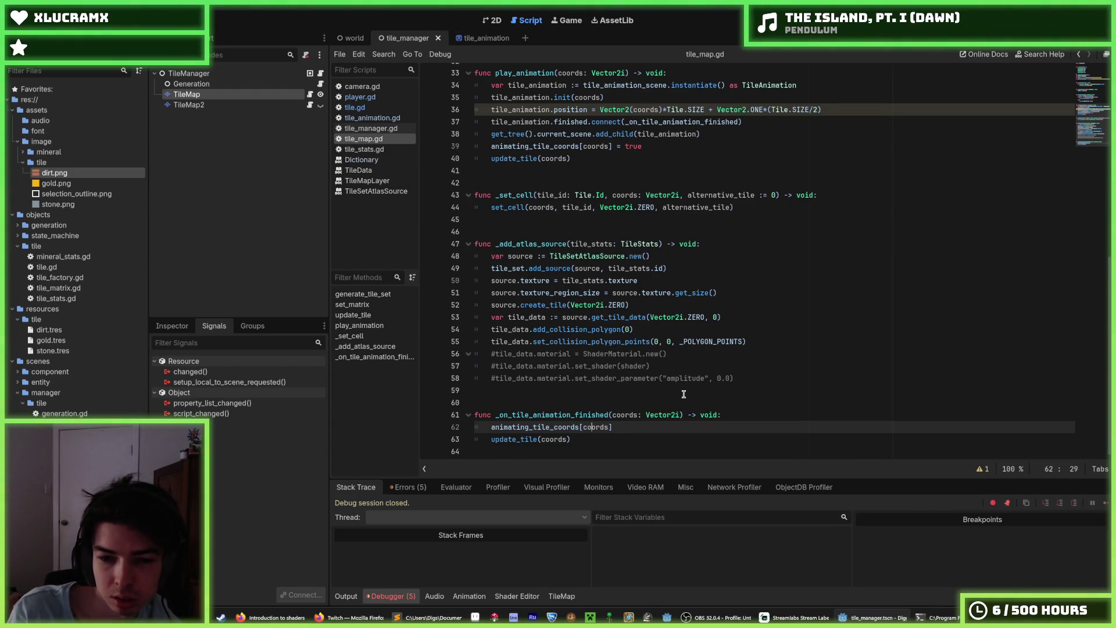
pyautogui.hotkey('ctrl', 'z')
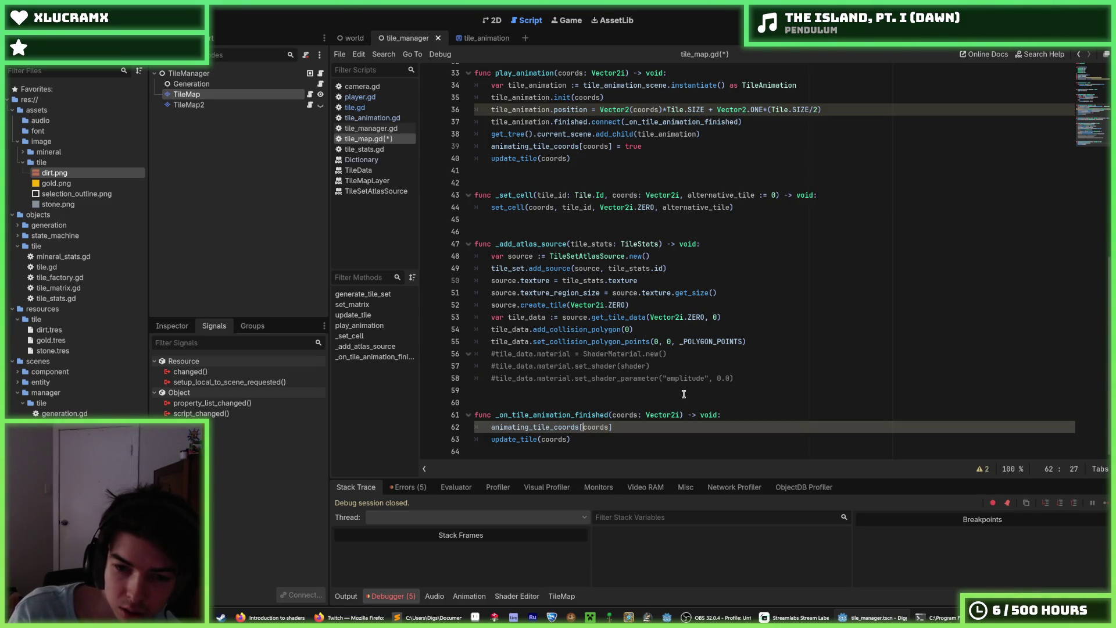
pyautogui.write('erase(')
pyautogui.press('End')
pyautogui.press('BackSpace')
pyautogui.write(')')
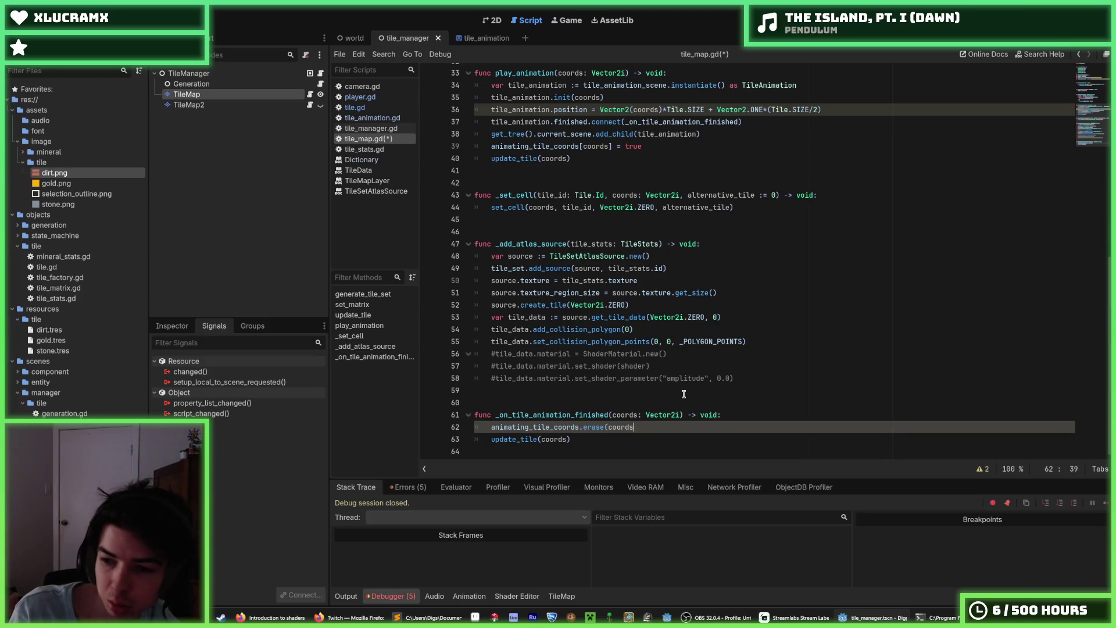
pyautogui.hotkey('ctrl', 's')
pyautogui.moveTo(615, 300)
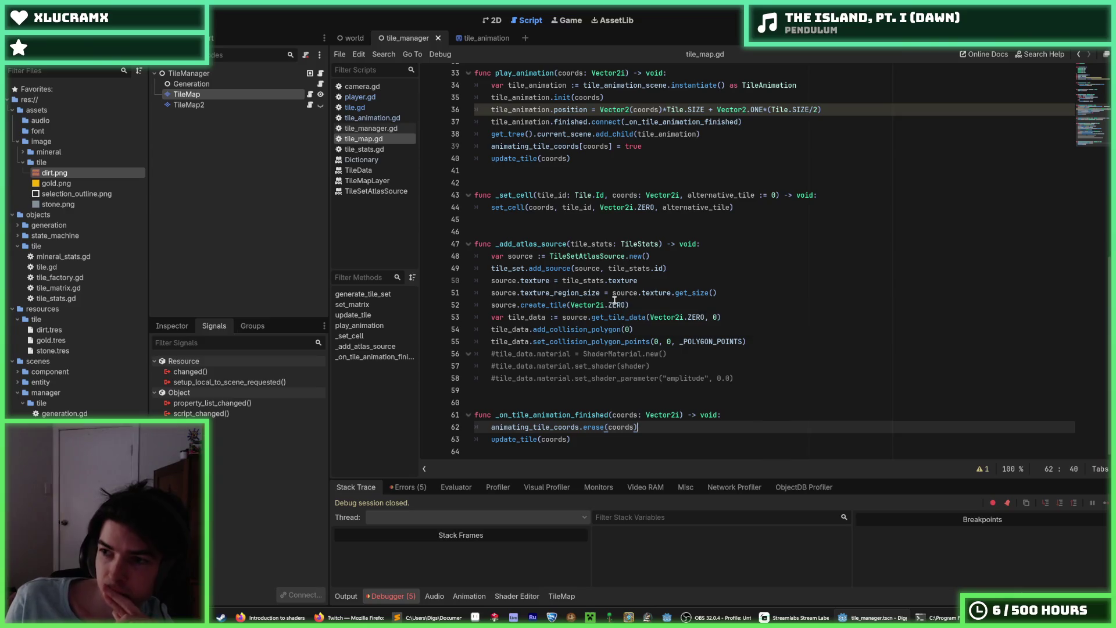
pyautogui.scroll(3, 614, 335)
pyautogui.scroll(1, 614, 335)
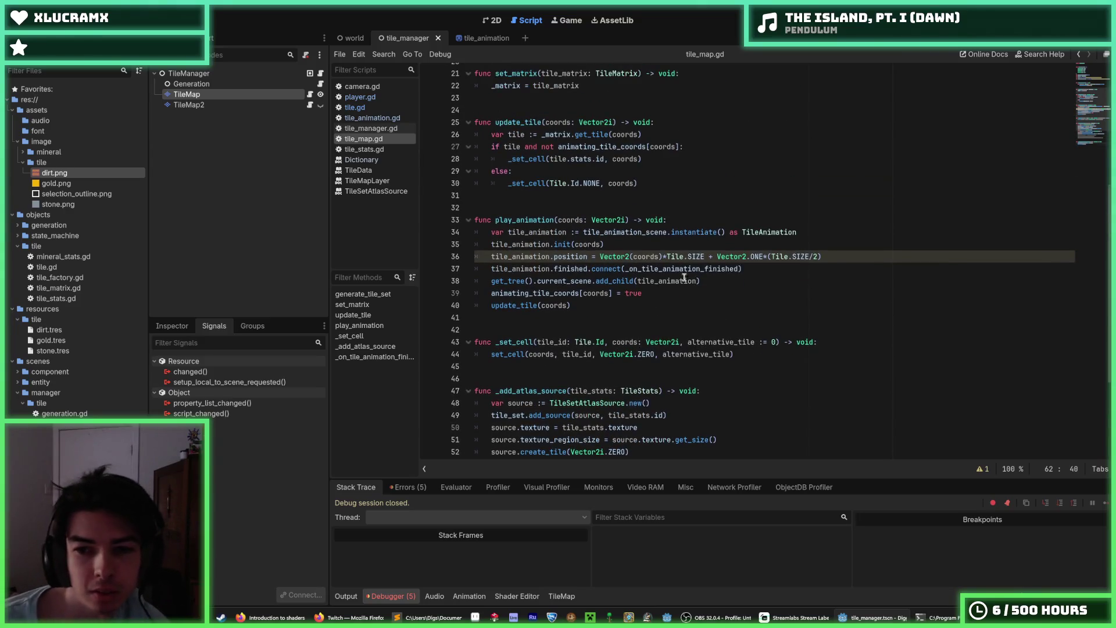
# Step: Inspect the position calculation and the flag assignment lines in play_animation
pyautogui.click(826, 256)
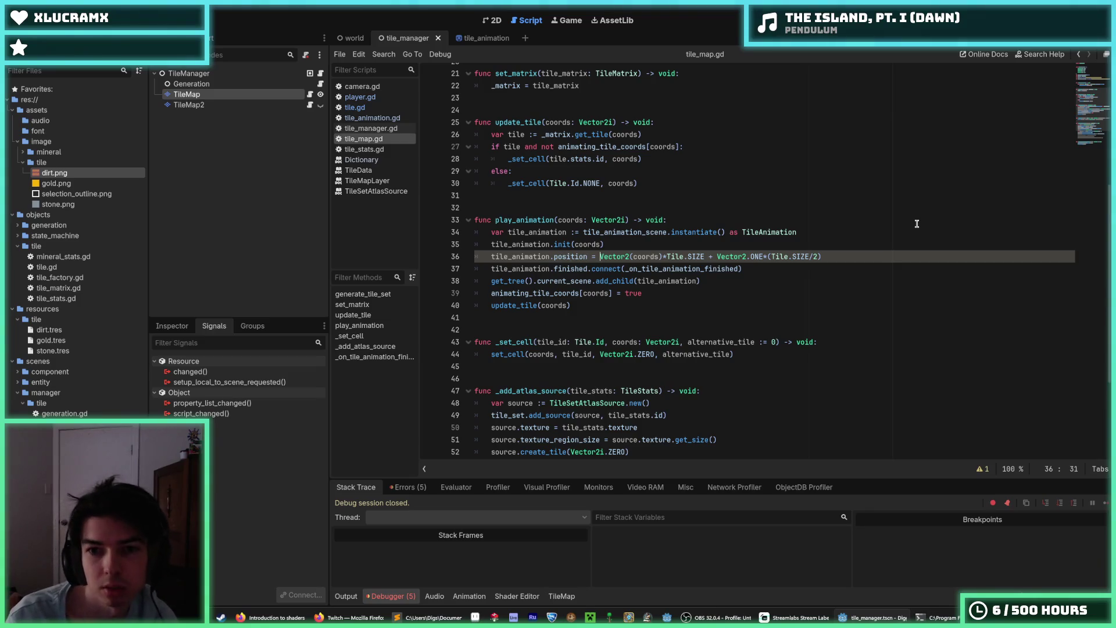
pyautogui.hotkey('shift', 'Right')
pyautogui.hotkey('shift', 'Right')
pyautogui.hotkey('shift', 'Right')
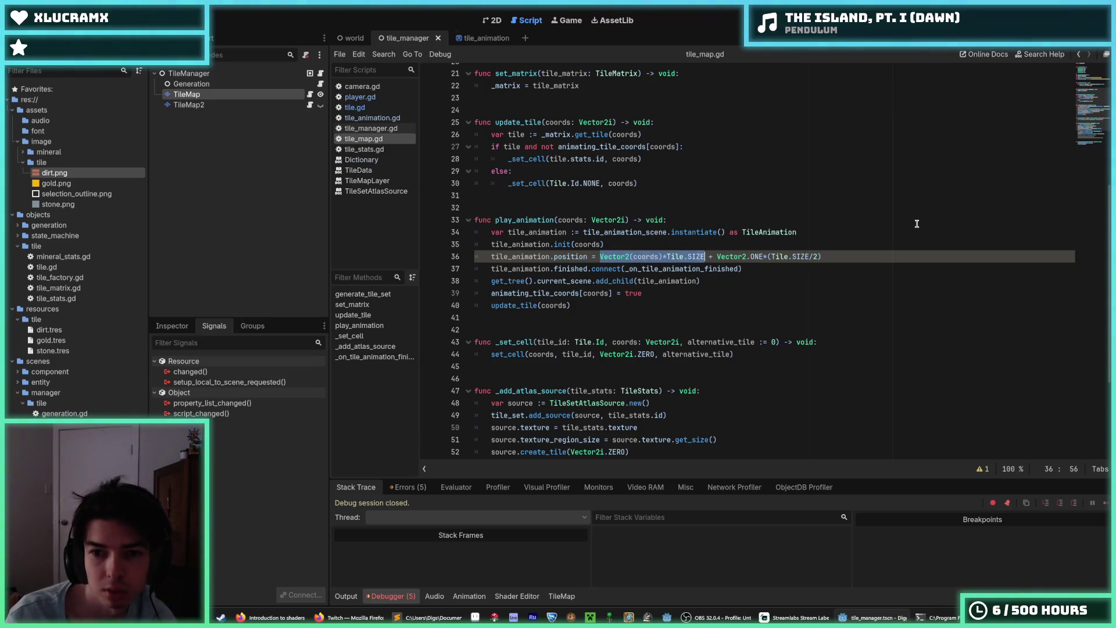
pyautogui.press('Right')
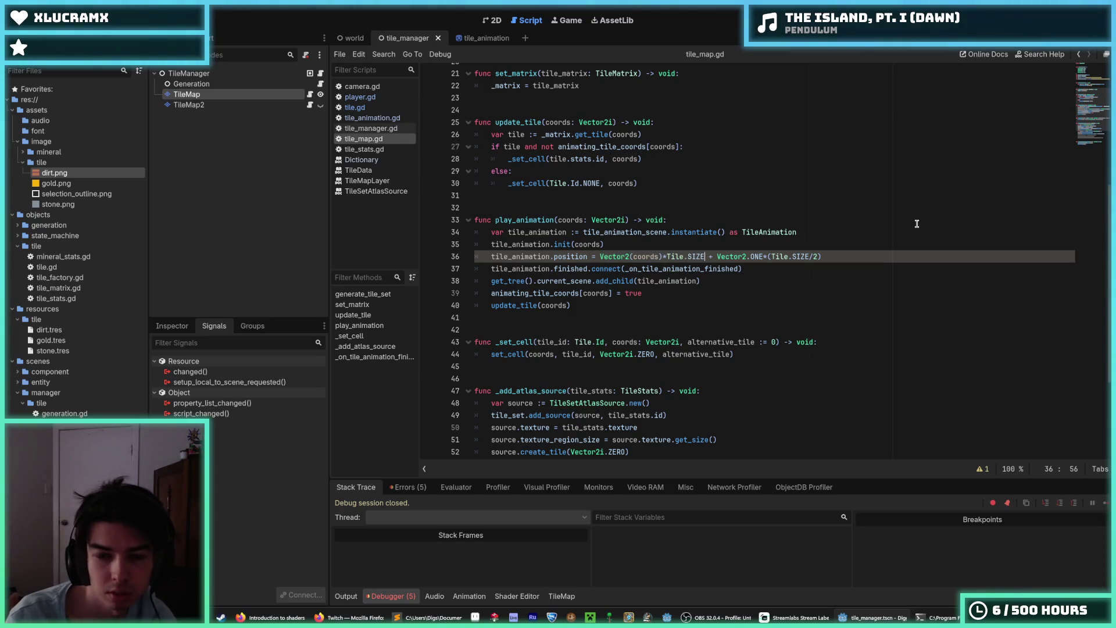
pyautogui.press('Down')
pyautogui.press('Down')
pyautogui.press('Down')
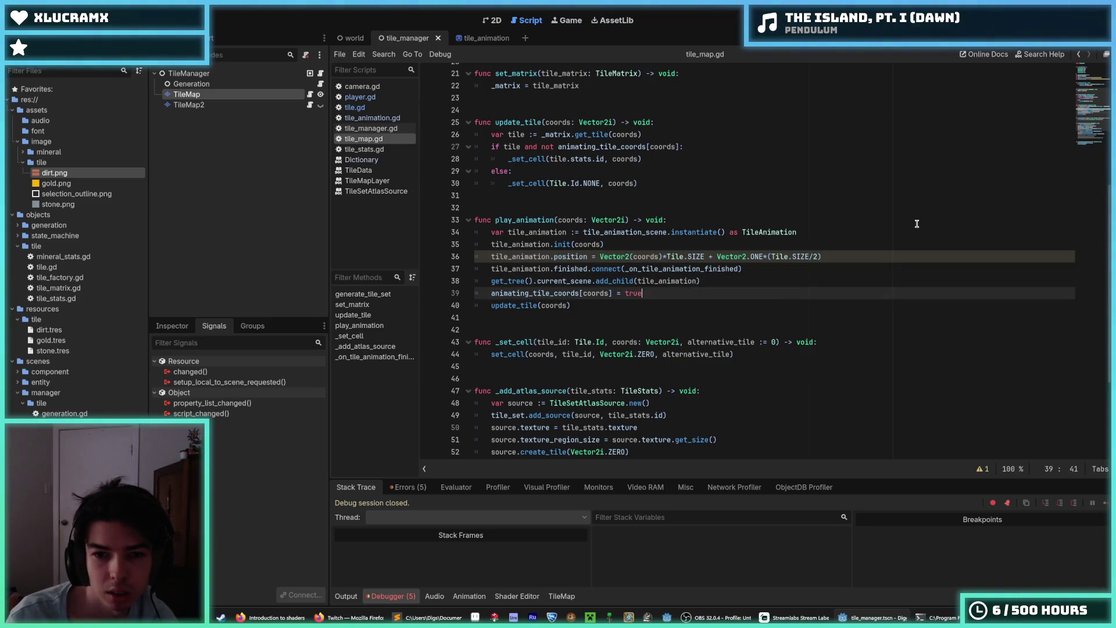
pyautogui.scroll(-2, 562, 245)
pyautogui.scroll(3, 562, 245)
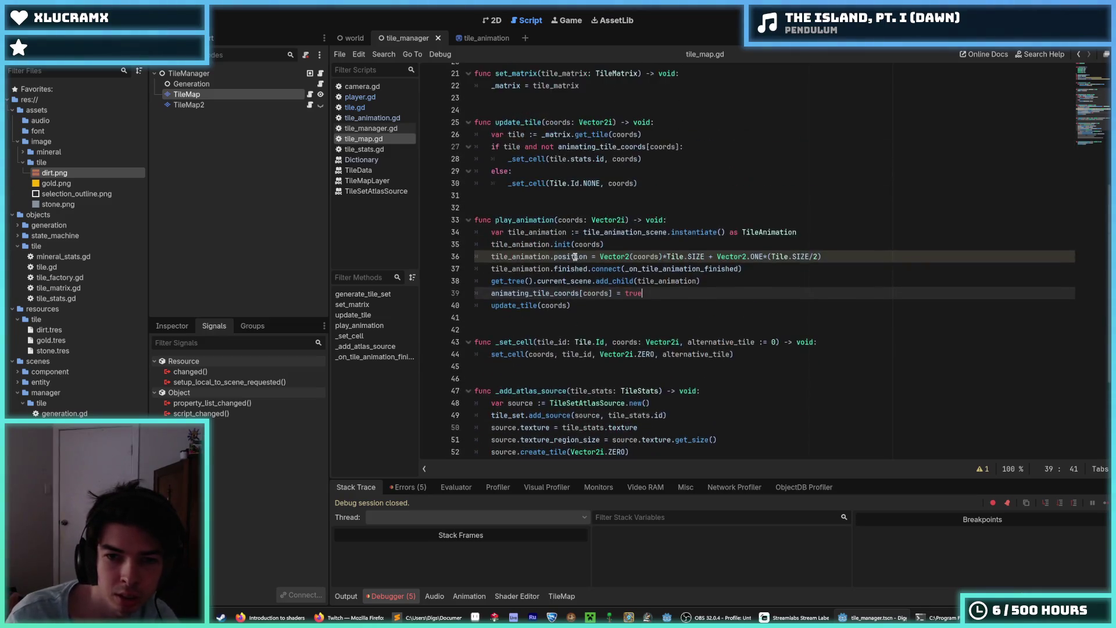
# Step: Rewrite line 27 as 'if tile and not coords in animating_tile_coords:' and save
pyautogui.click(541, 183)
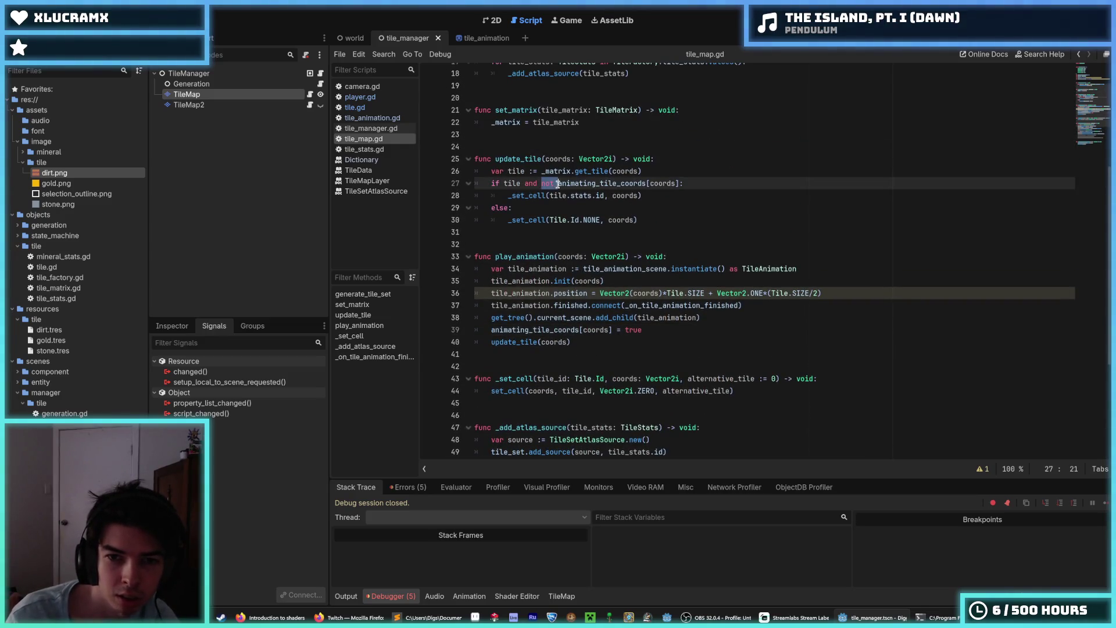
pyautogui.write('not in')
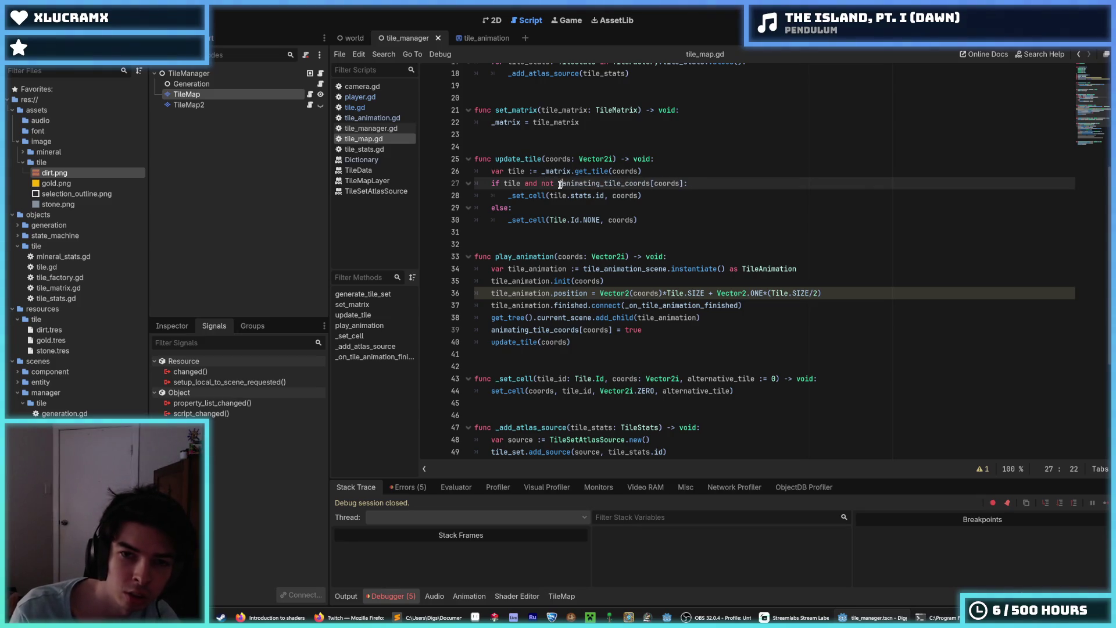
pyautogui.press('Right')
pyautogui.press('Right')
pyautogui.press('Right')
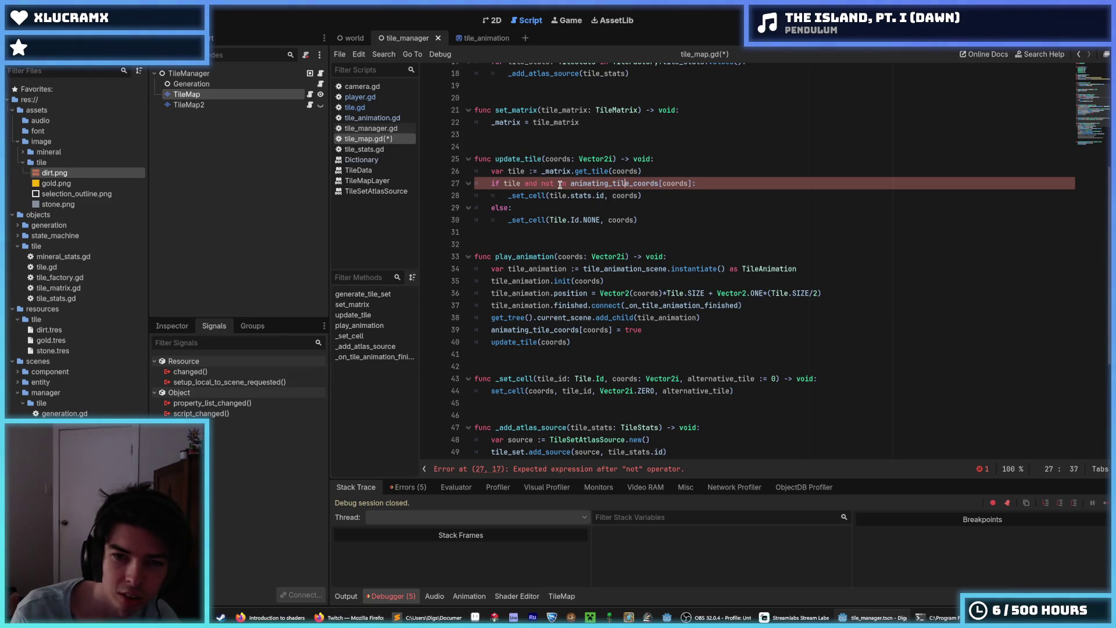
pyautogui.press('BackSpace')
pyautogui.press('BackSpace')
pyautogui.press('BackSpace')
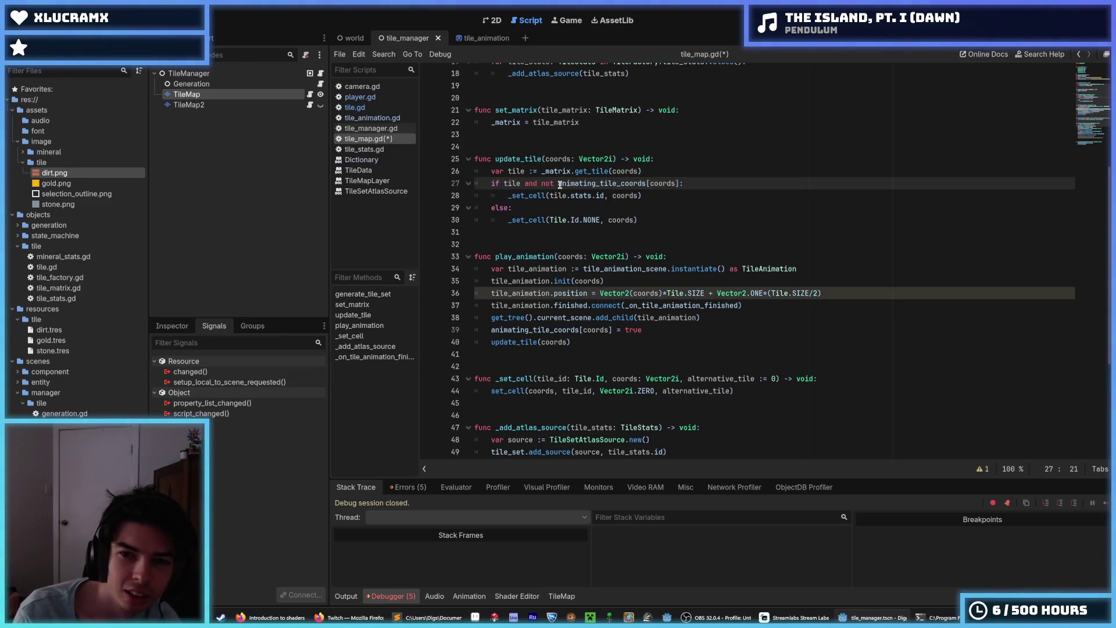
pyautogui.press('BackSpace')
pyautogui.press('BackSpace')
pyautogui.press('BackSpace')
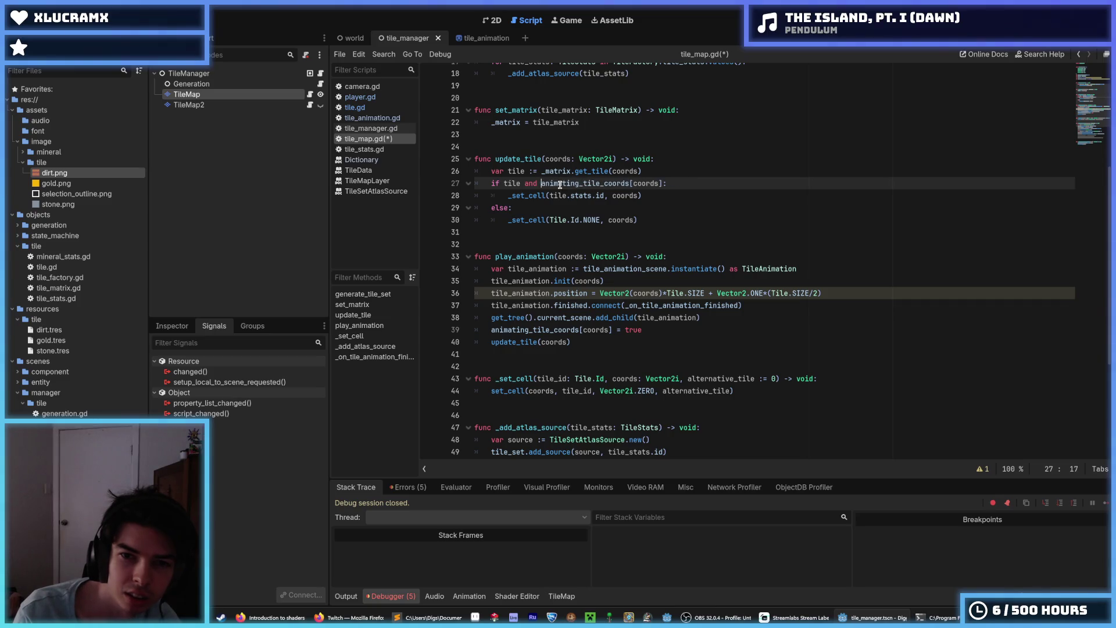
pyautogui.write('coords in')
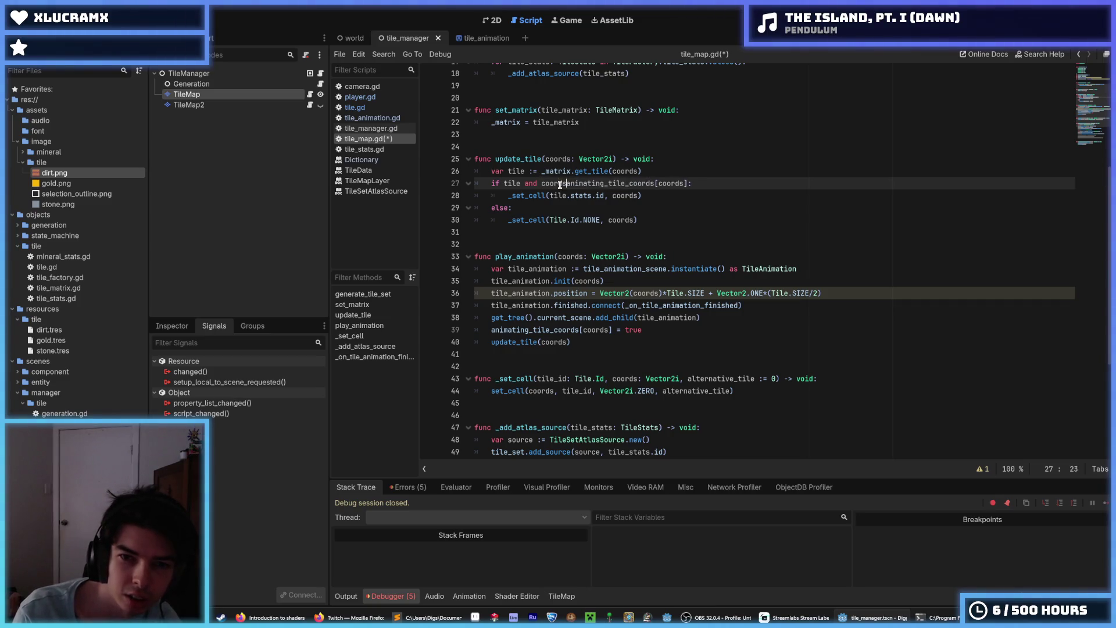
pyautogui.press('End')
pyautogui.press('BackSpace')
pyautogui.press('BackSpace')
pyautogui.press('BackSpace')
pyautogui.press('BackSpace')
pyautogui.press('BackSpace')
pyautogui.press('BackSpace')
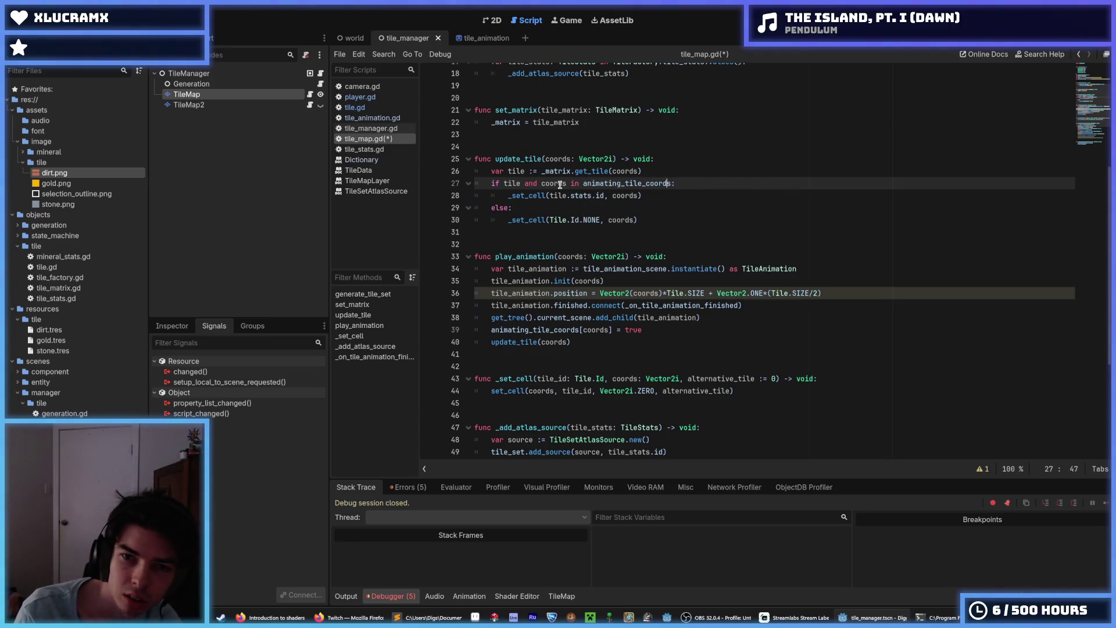
pyautogui.write('not')
pyautogui.press('BackSpace')
pyautogui.press('BackSpace')
pyautogui.press('BackSpace')
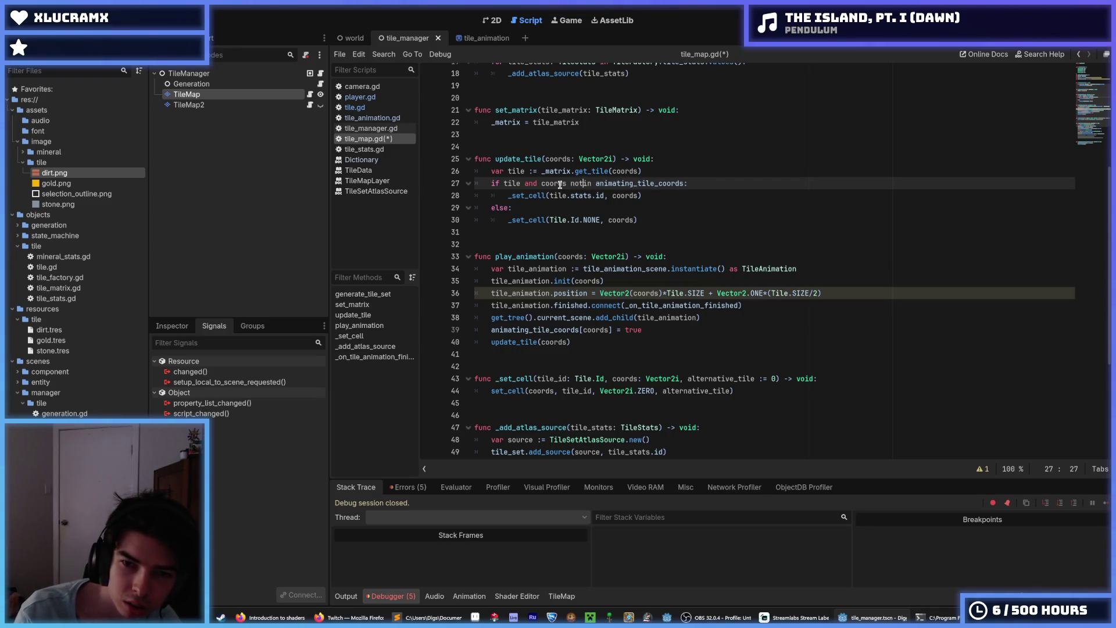
pyautogui.press('Left')
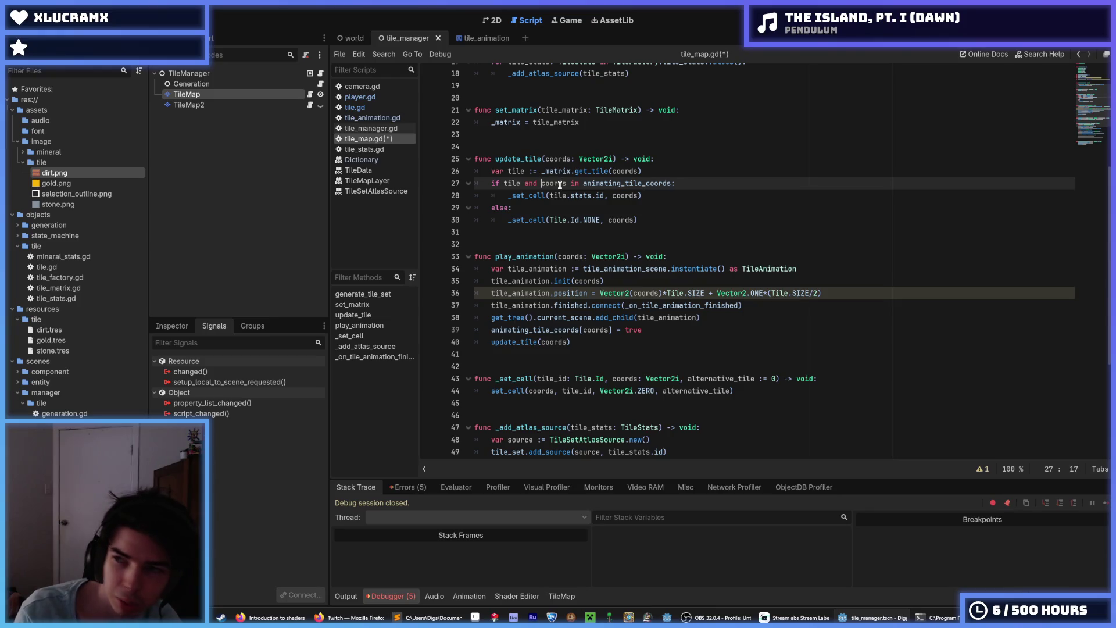
pyautogui.write('not')
pyautogui.hotkey('ctrl', 's')
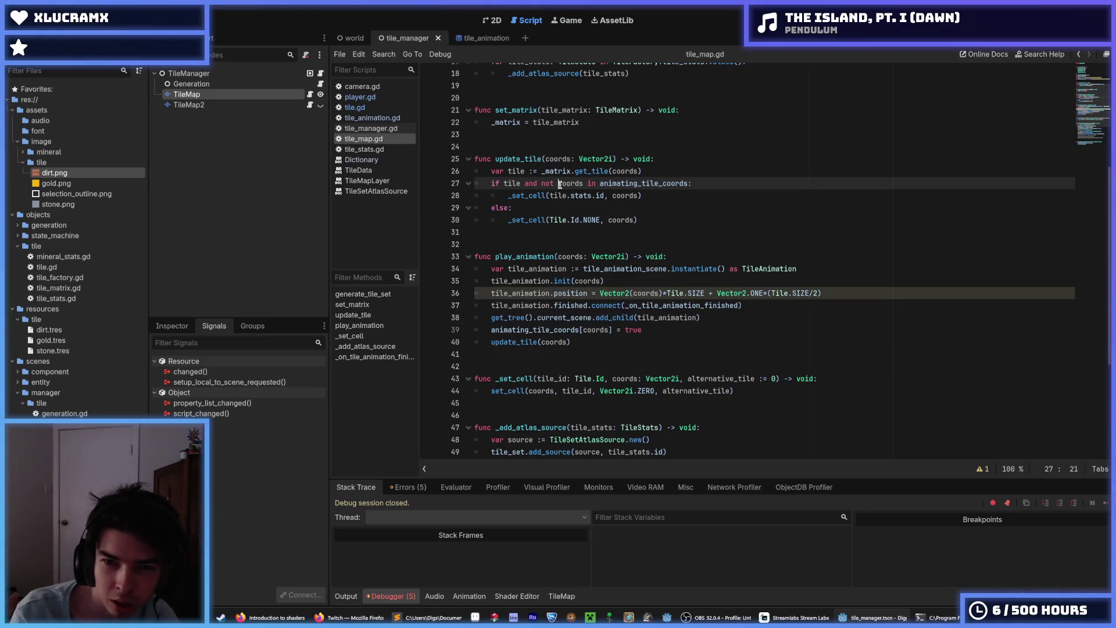
pyautogui.click(658, 184)
pyautogui.press('F5')
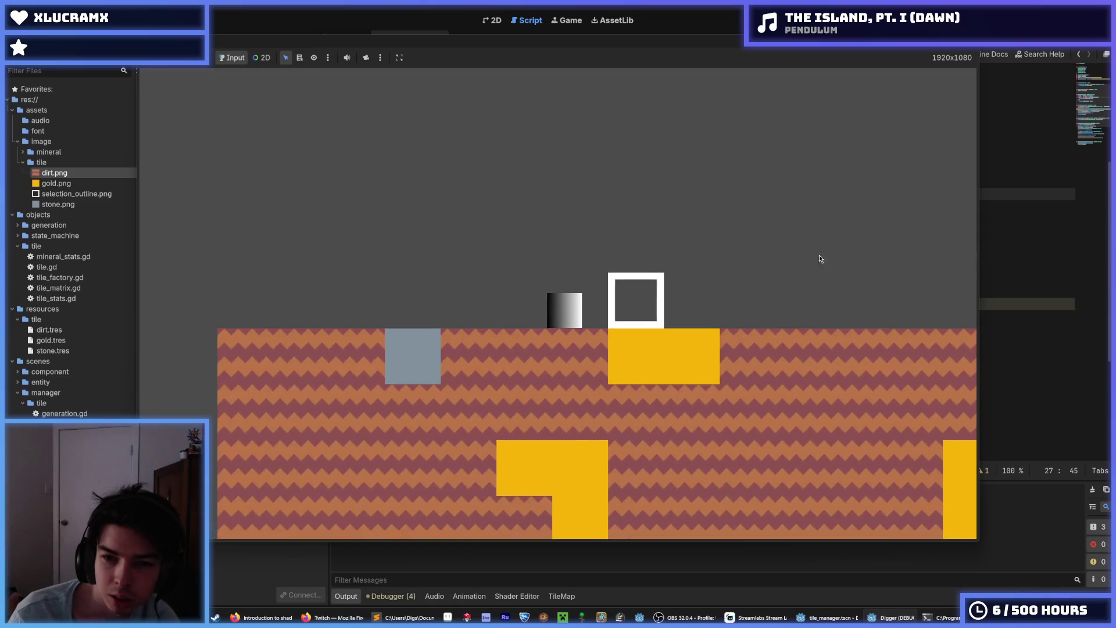
pyautogui.press('s')
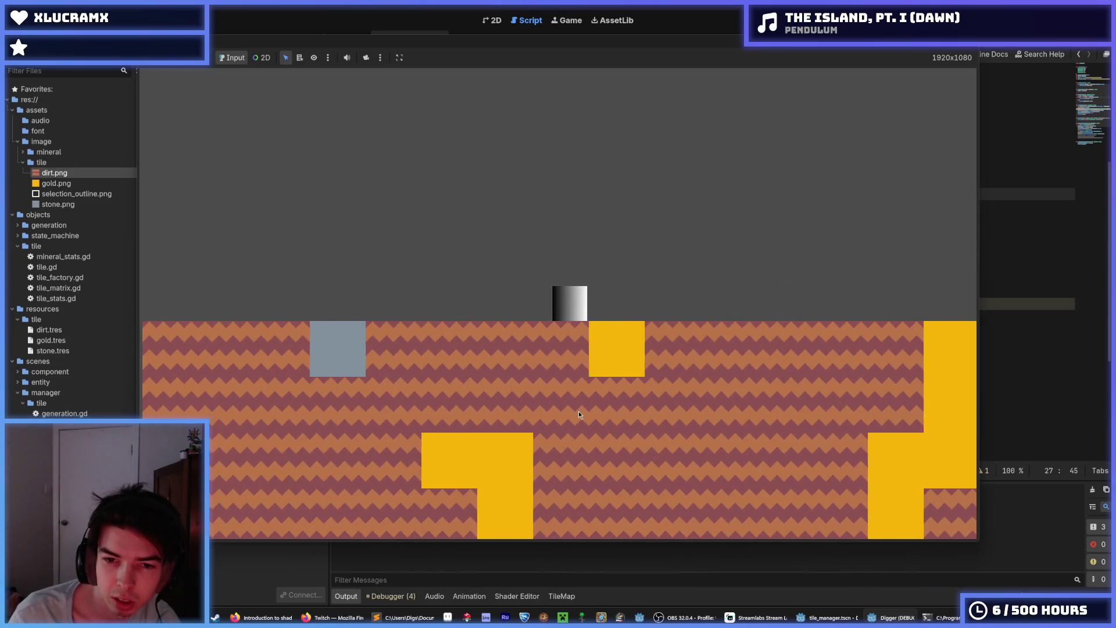
pyautogui.press('s')
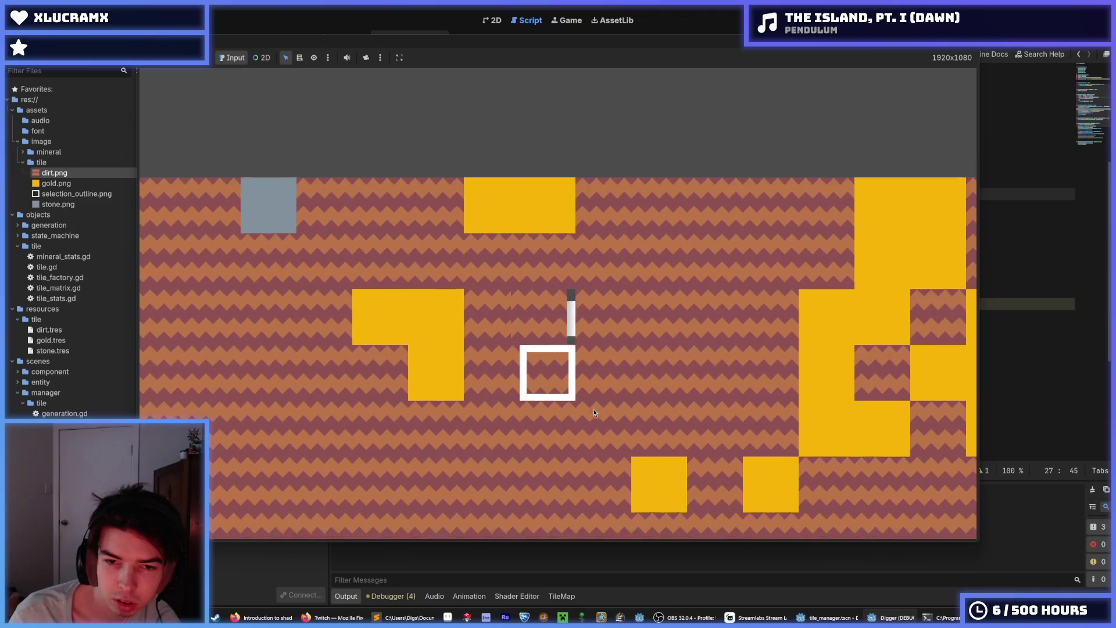
pyautogui.press('s')
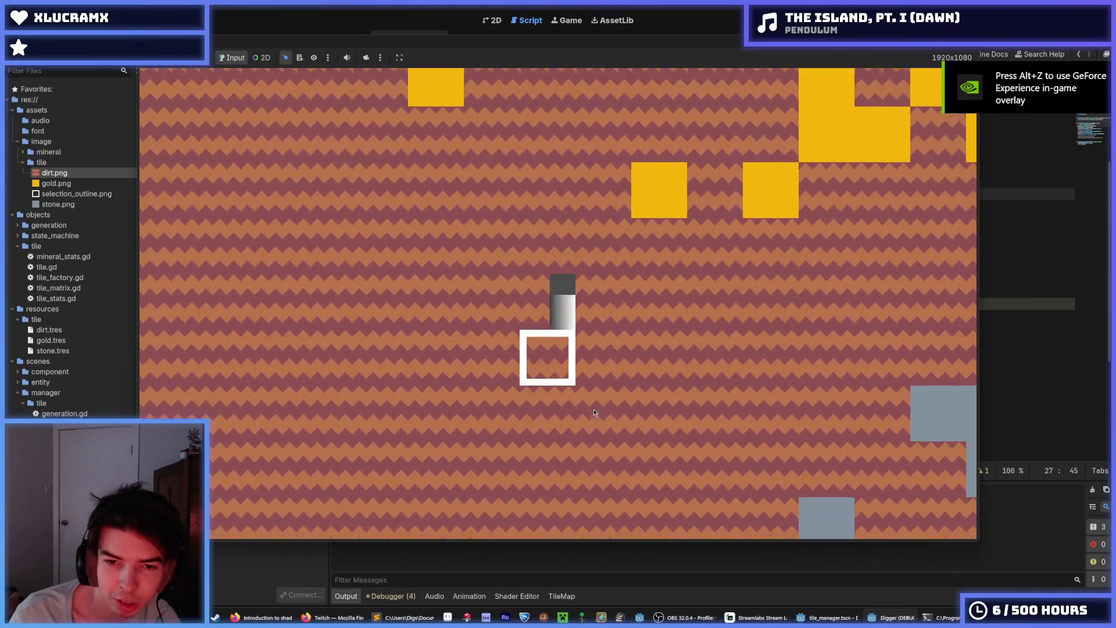
pyautogui.press('d')
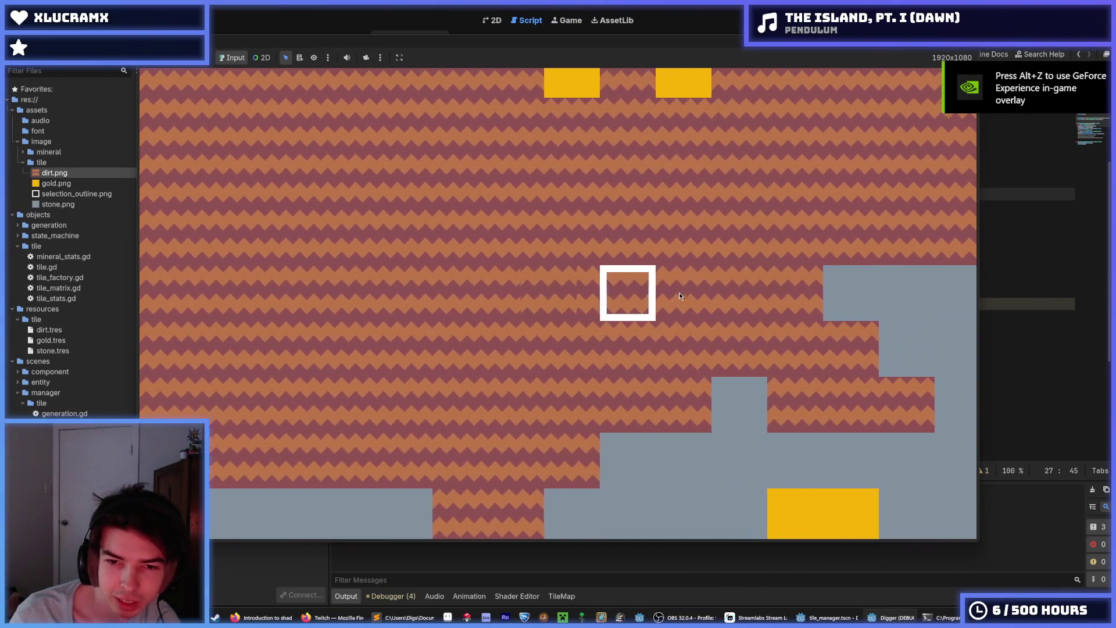
pyautogui.press('d')
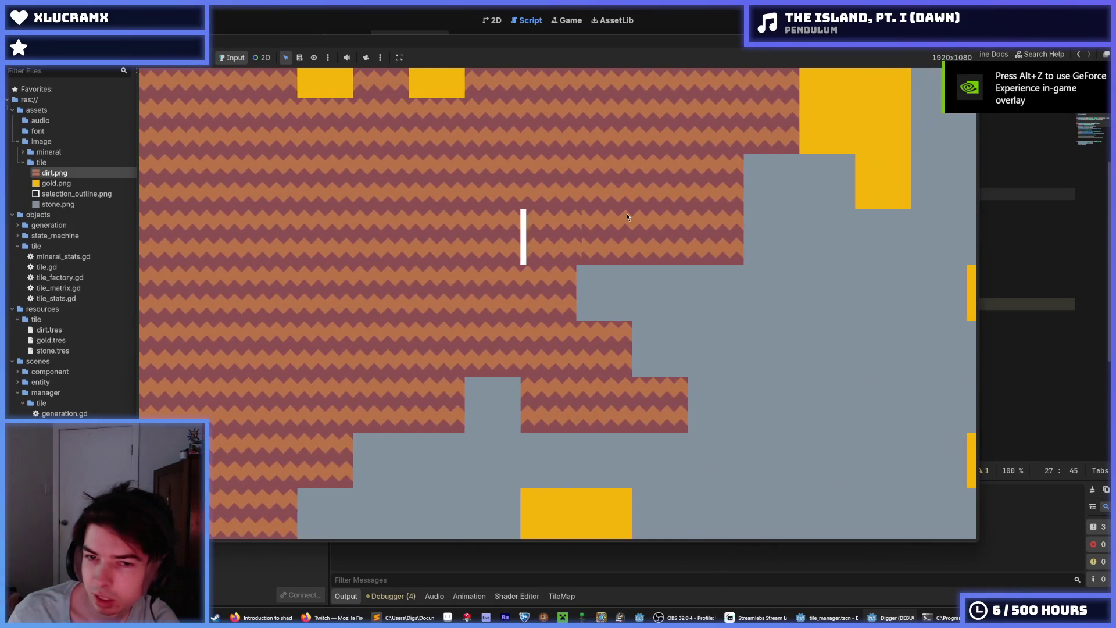
pyautogui.press('d')
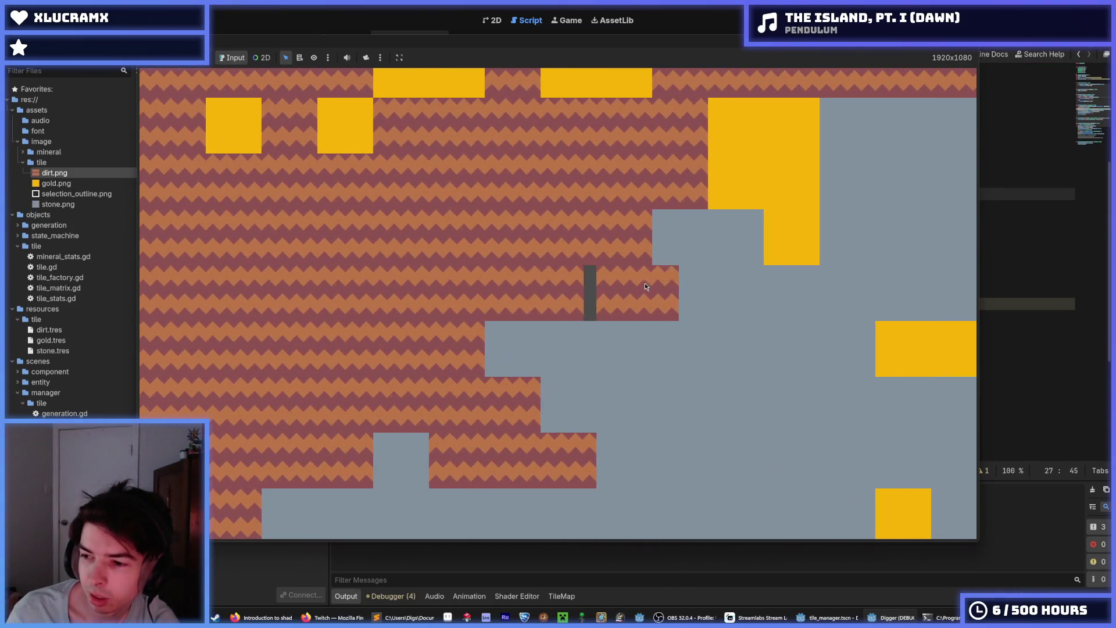
pyautogui.press('d')
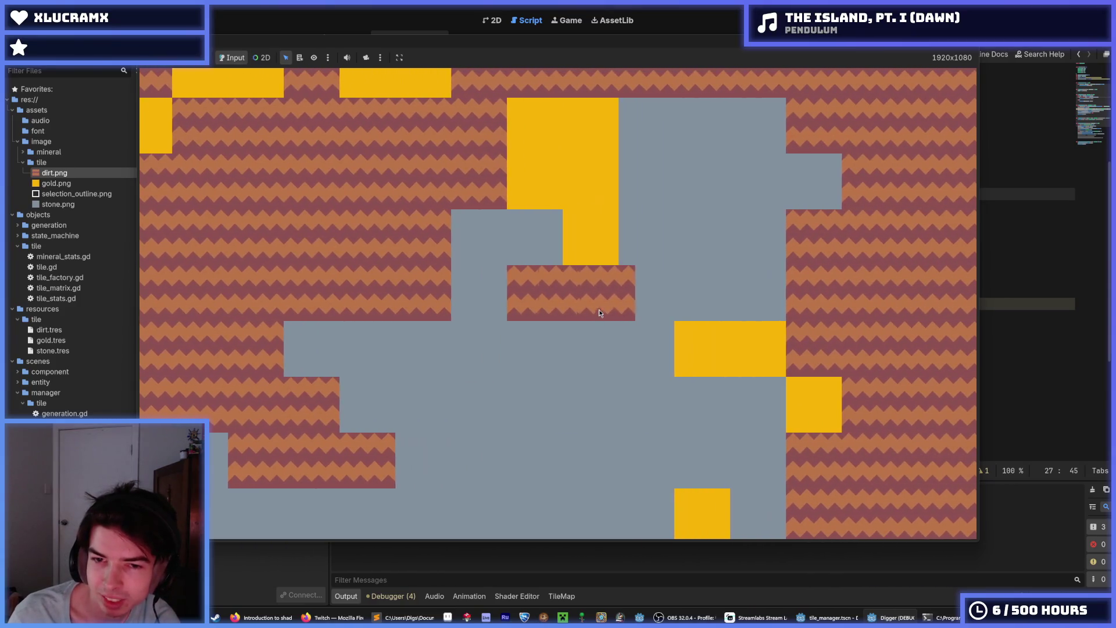
pyautogui.press('d')
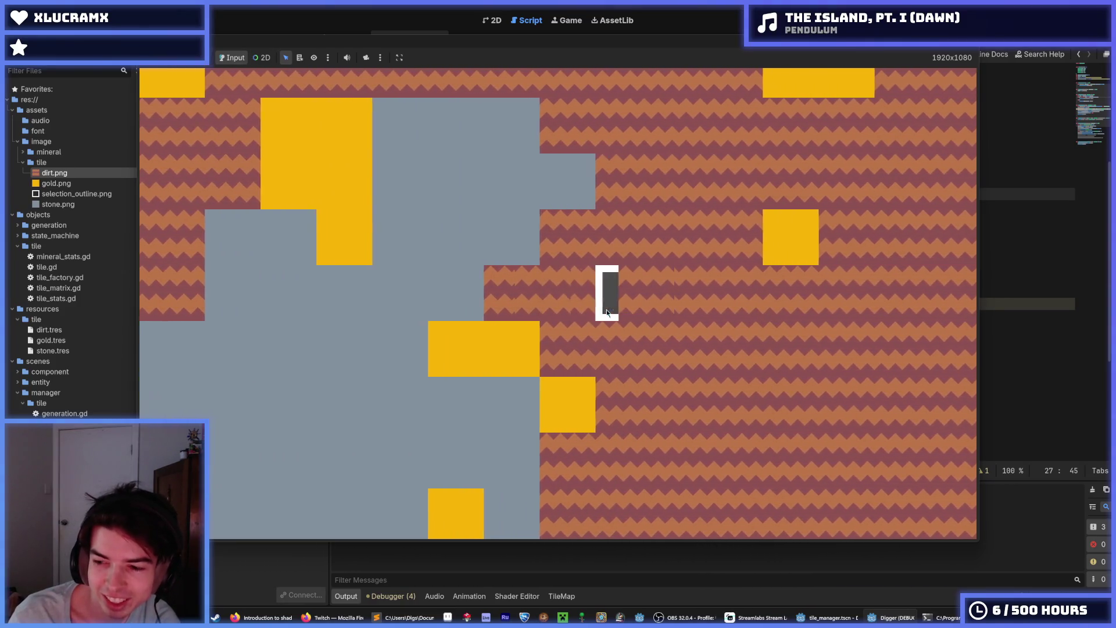
pyautogui.press('a')
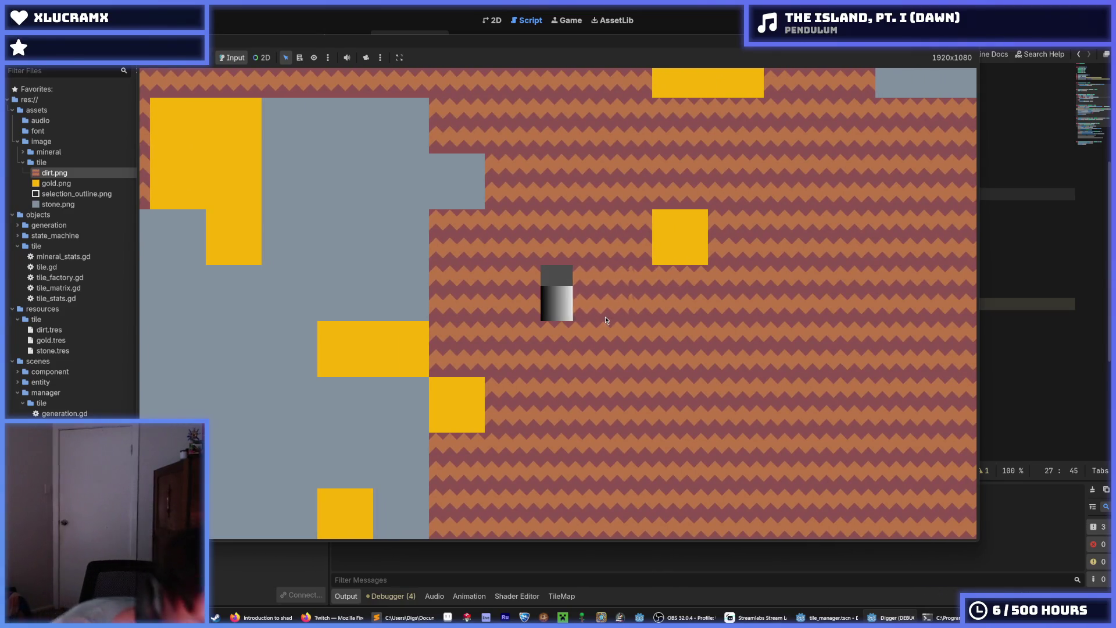
pyautogui.press('a')
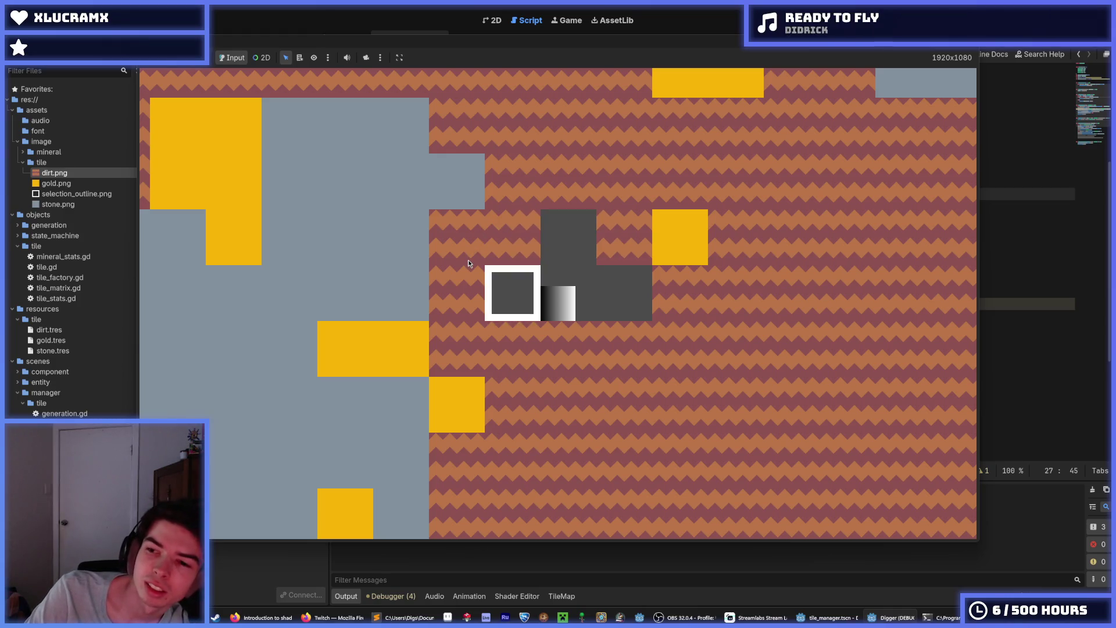
pyautogui.press('d')
pyautogui.press('d')
pyautogui.press('F8')
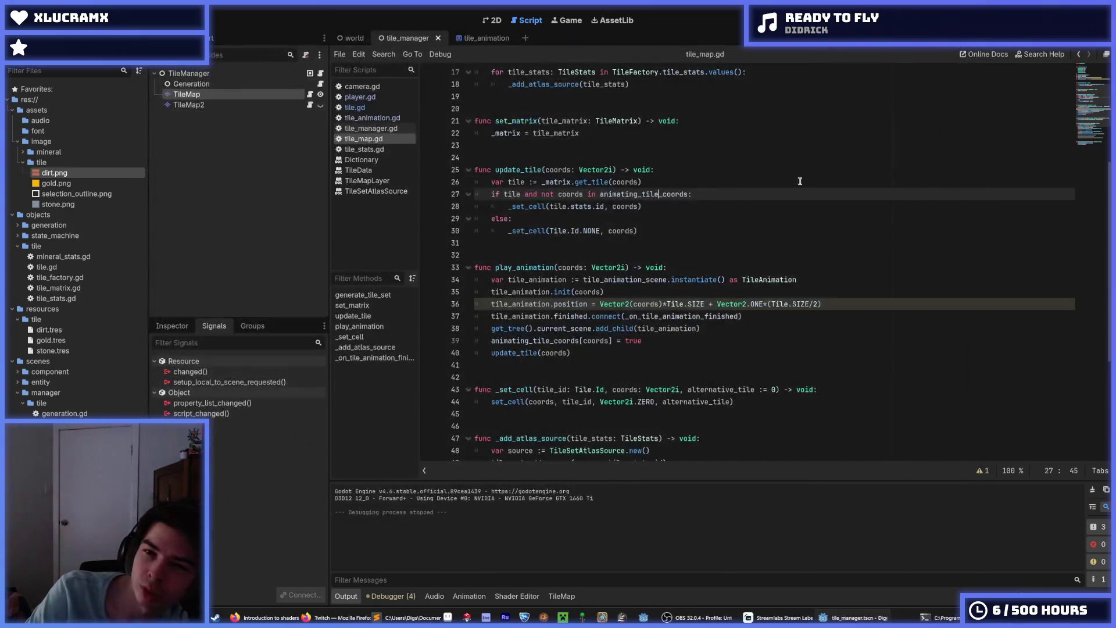
pyautogui.click(749, 211)
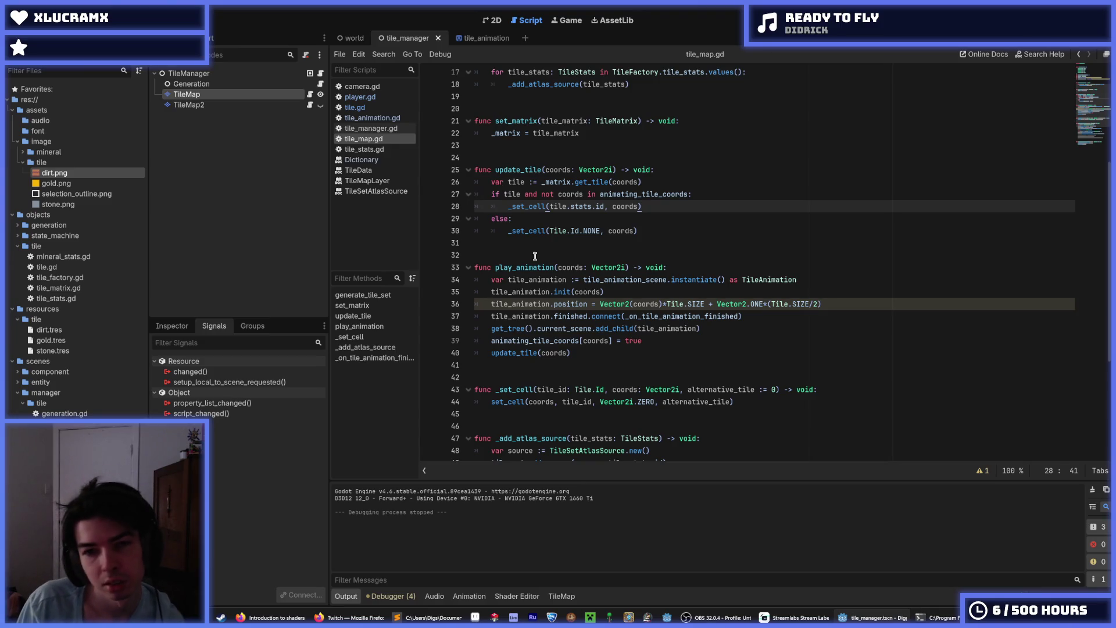
# Step: Switch to the tile_manager scene tab and run the Digger game with F5
pyautogui.click(692, 232)
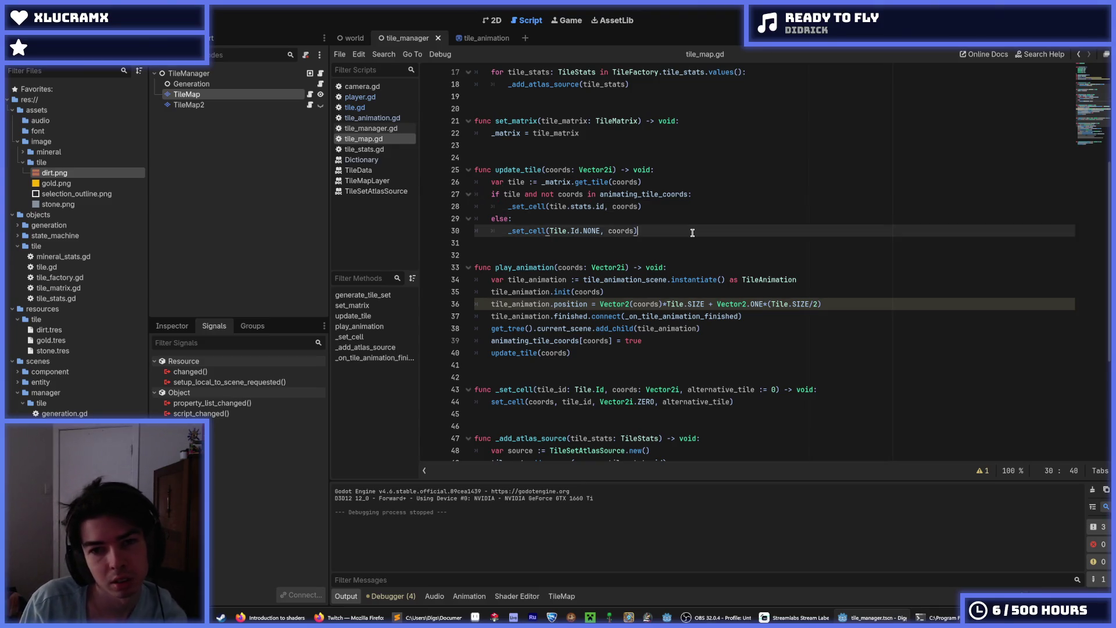
pyautogui.click(453, 37)
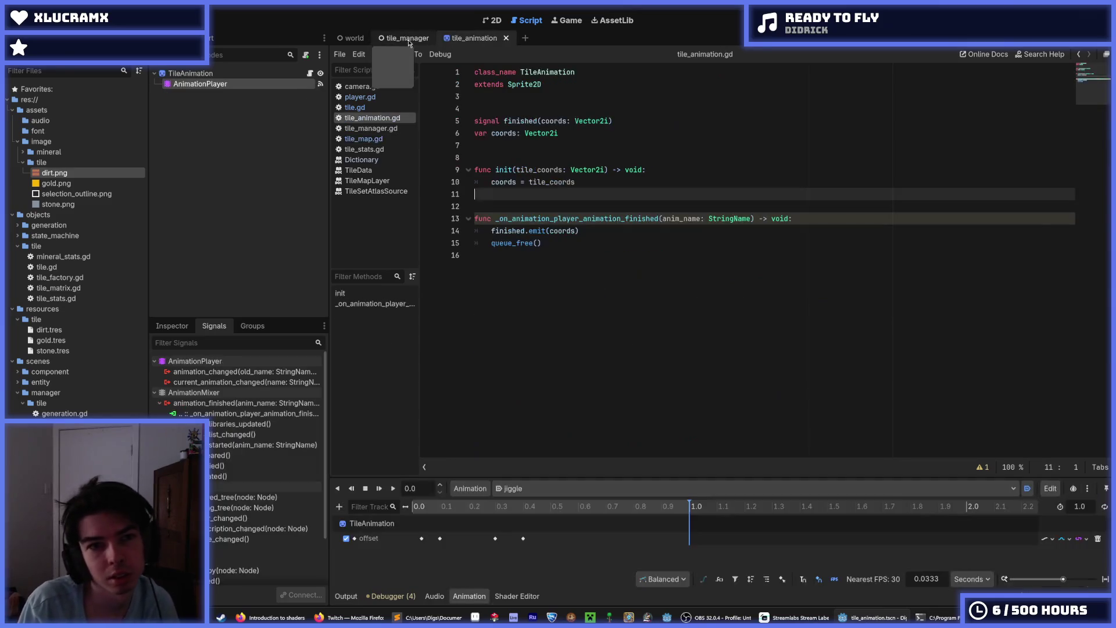
pyautogui.click(405, 40)
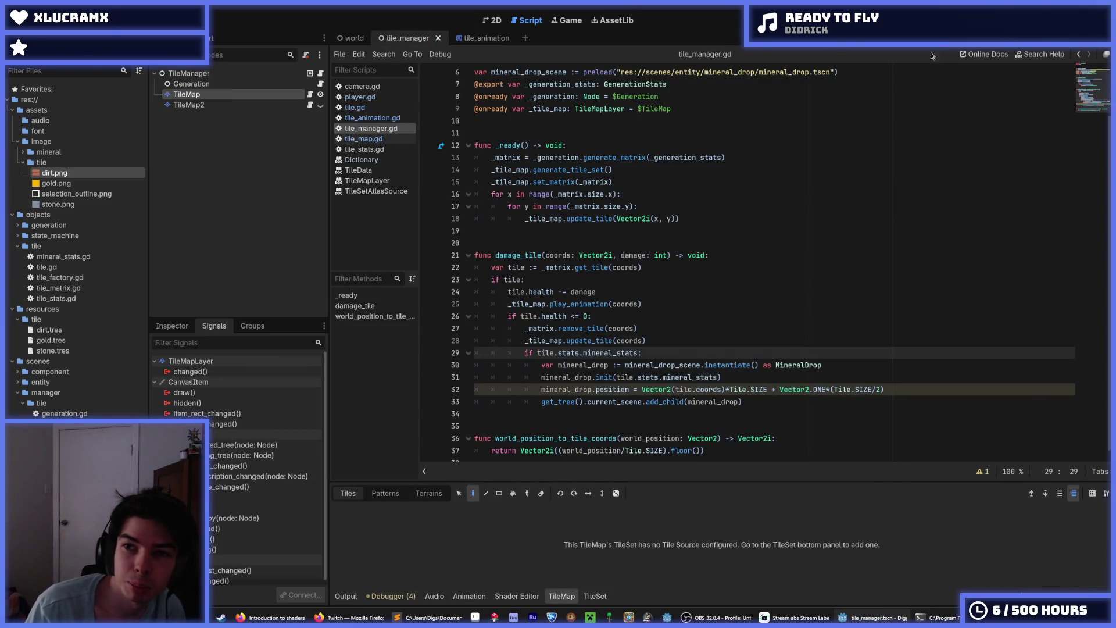
pyautogui.press('F5')
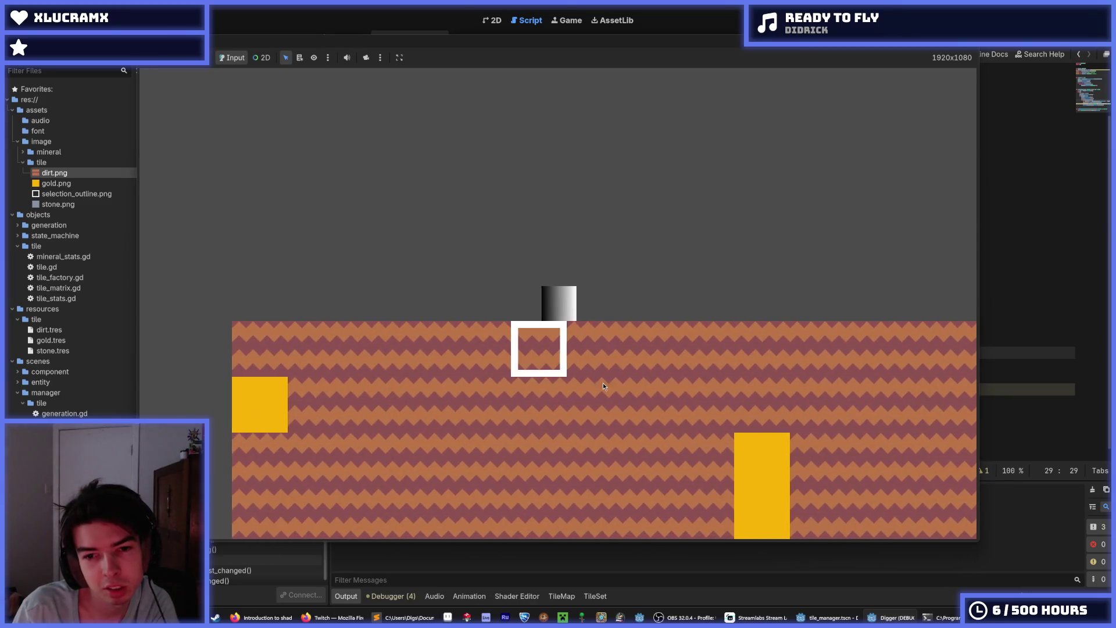
# Step: Move the player and dig out the dirt tiles below and to the left
pyautogui.press('d')
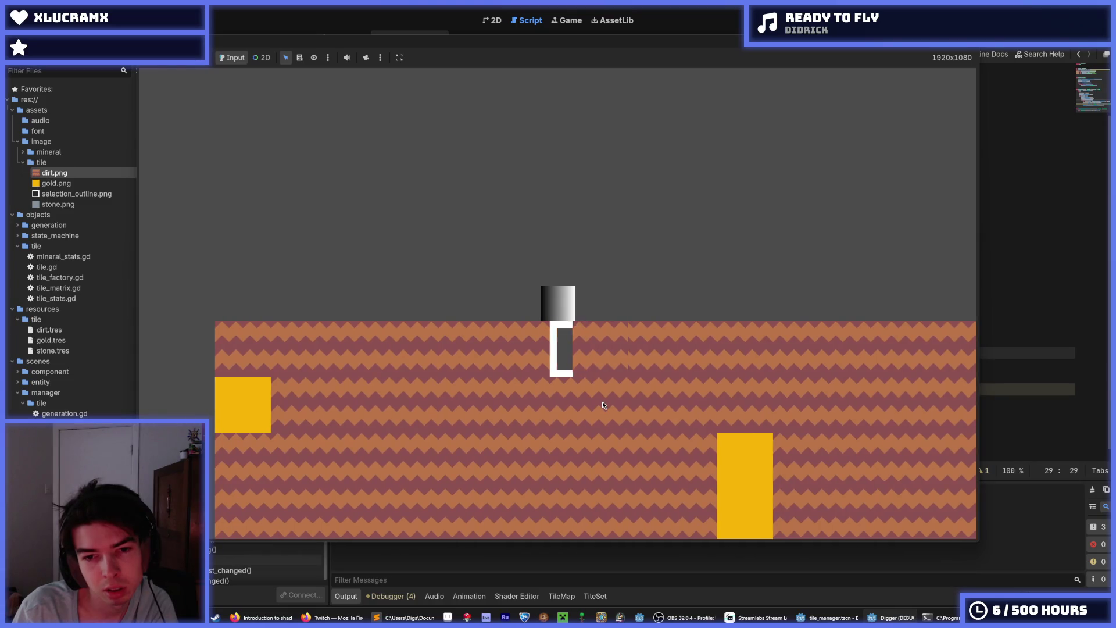
pyautogui.press('s')
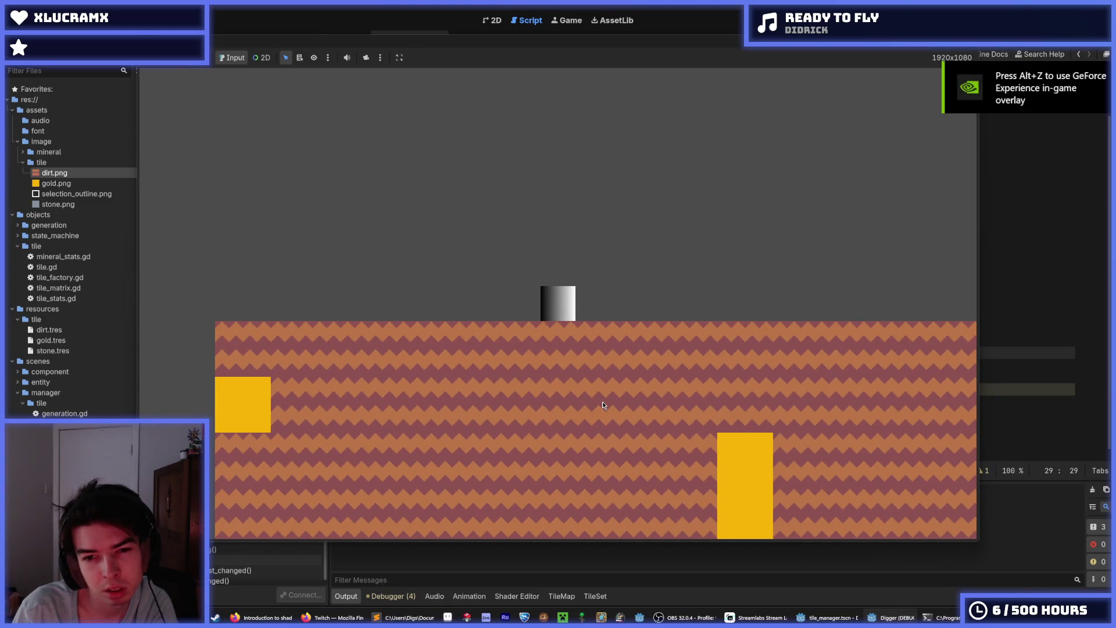
pyautogui.press('w')
pyautogui.press('d')
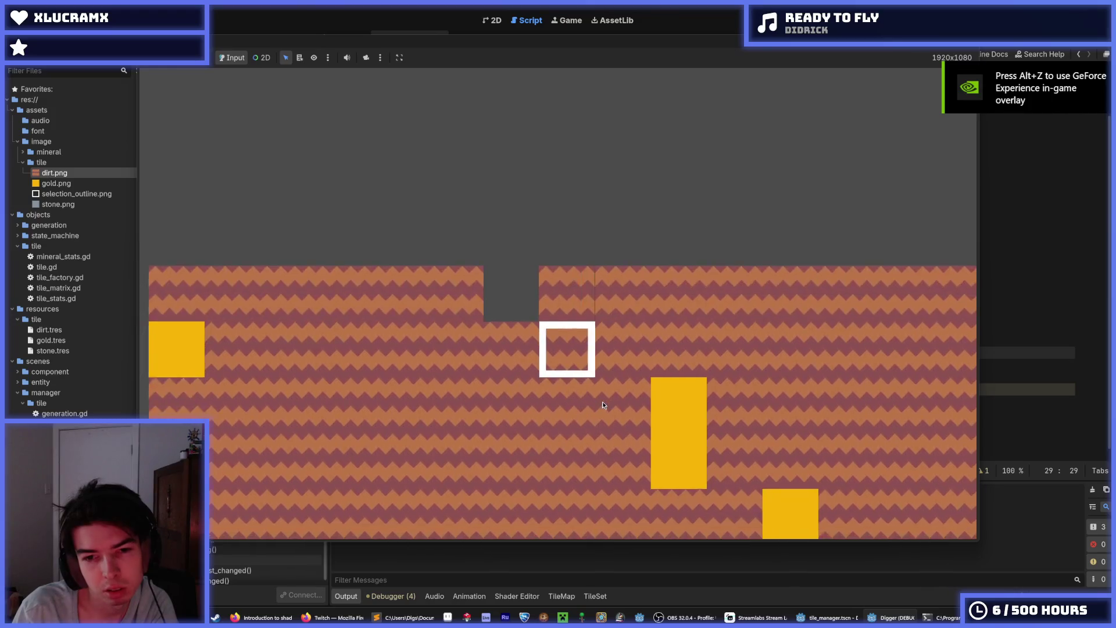
pyautogui.press('a')
pyautogui.press('d')
pyautogui.press('a')
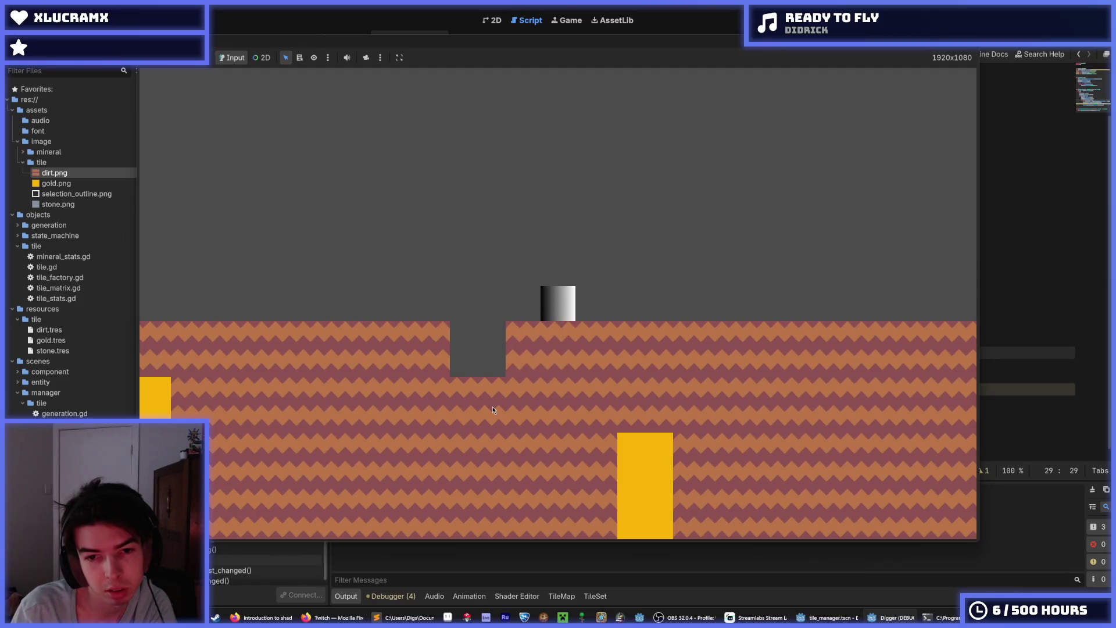
pyautogui.press('a')
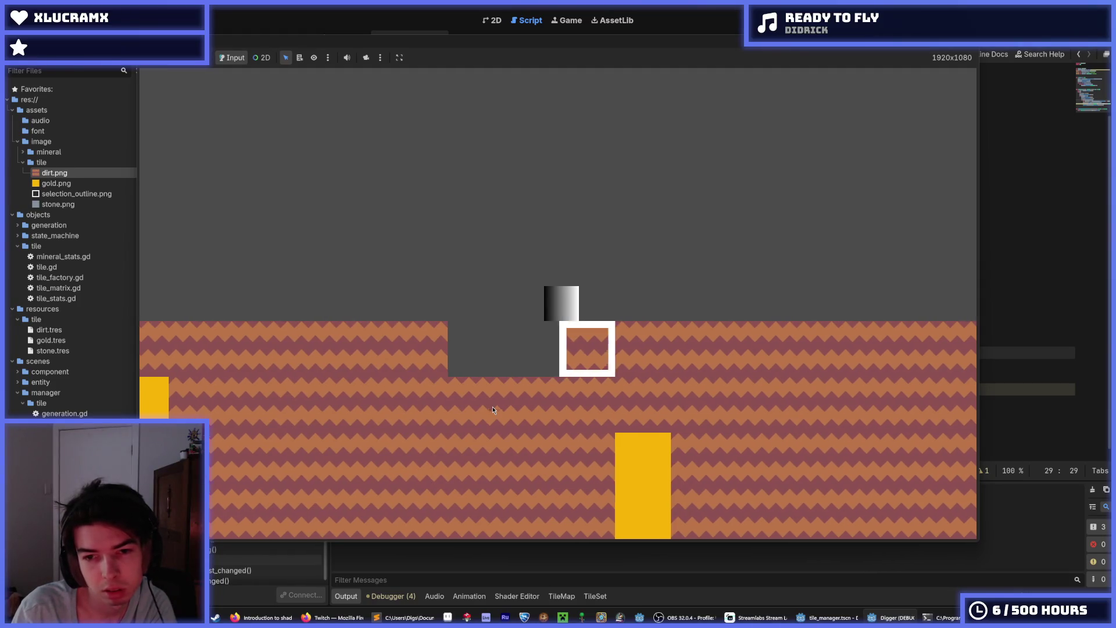
pyautogui.press('d')
pyautogui.press('a')
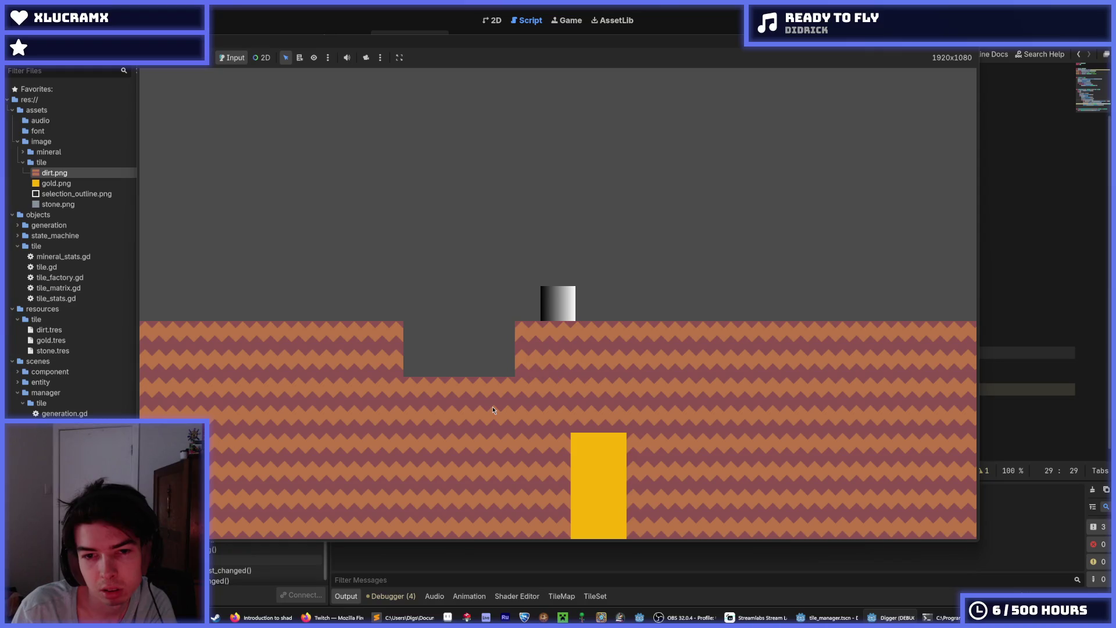
pyautogui.press('d')
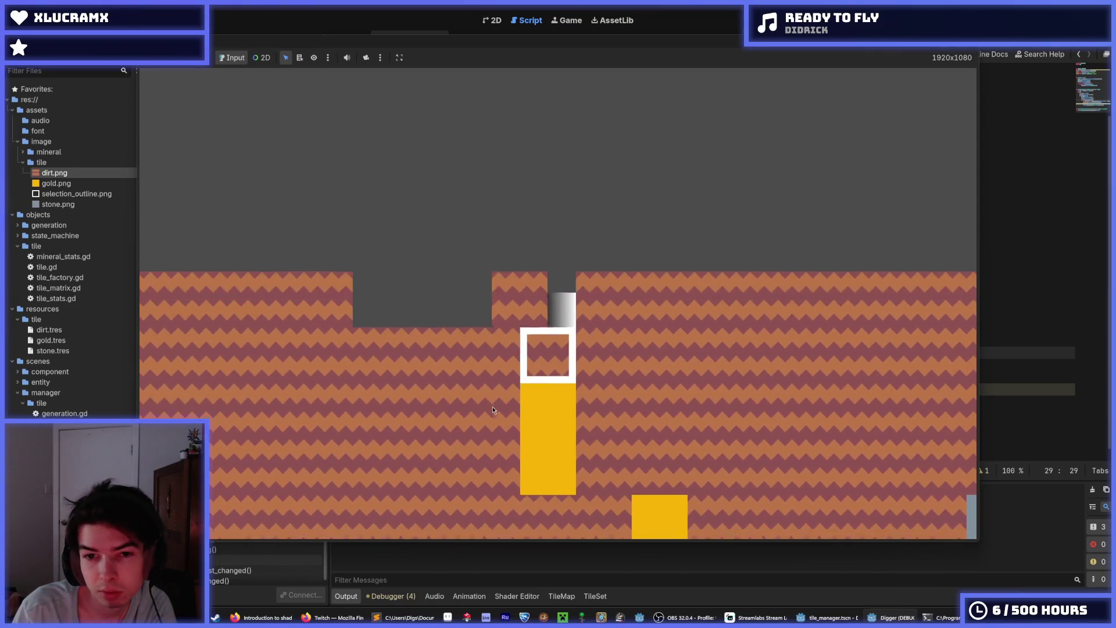
# Step: Jump out of the hole, dig one more tile, then stop the game
pyautogui.press('a')
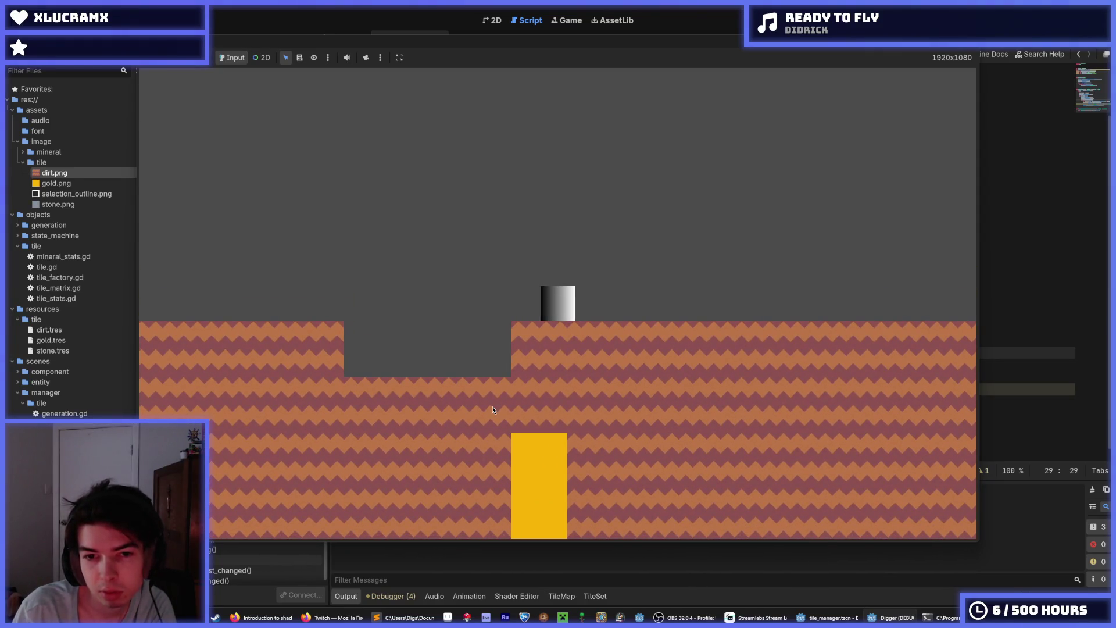
pyautogui.press('w')
pyautogui.press('a')
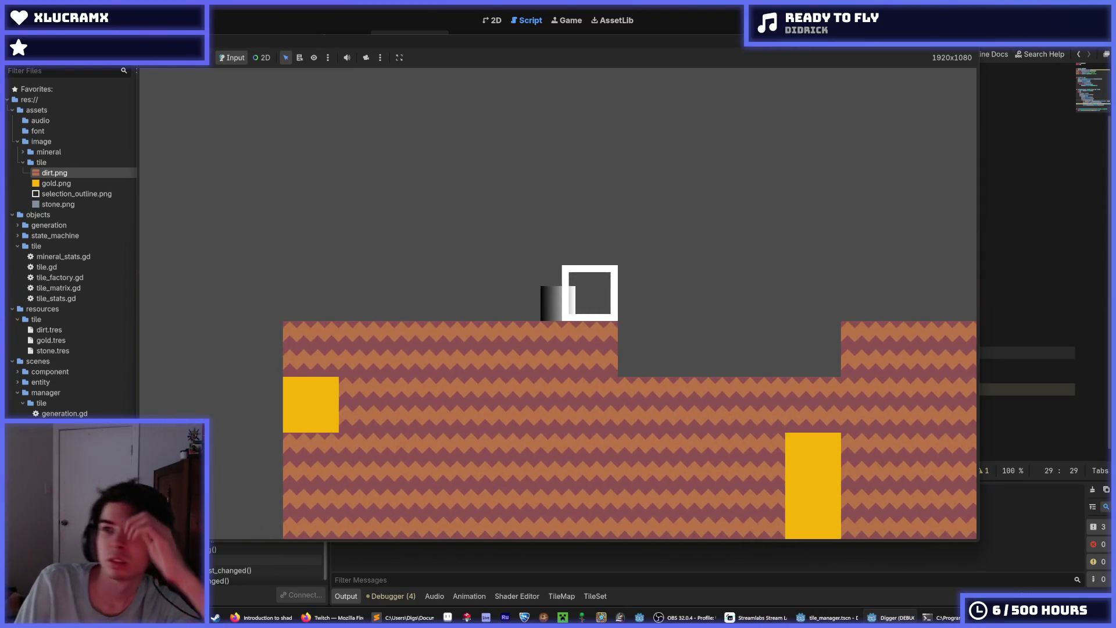
pyautogui.press('d')
pyautogui.press('w')
pyautogui.press('d')
pyautogui.press('a')
pyautogui.press('d')
pyautogui.click(622, 419)
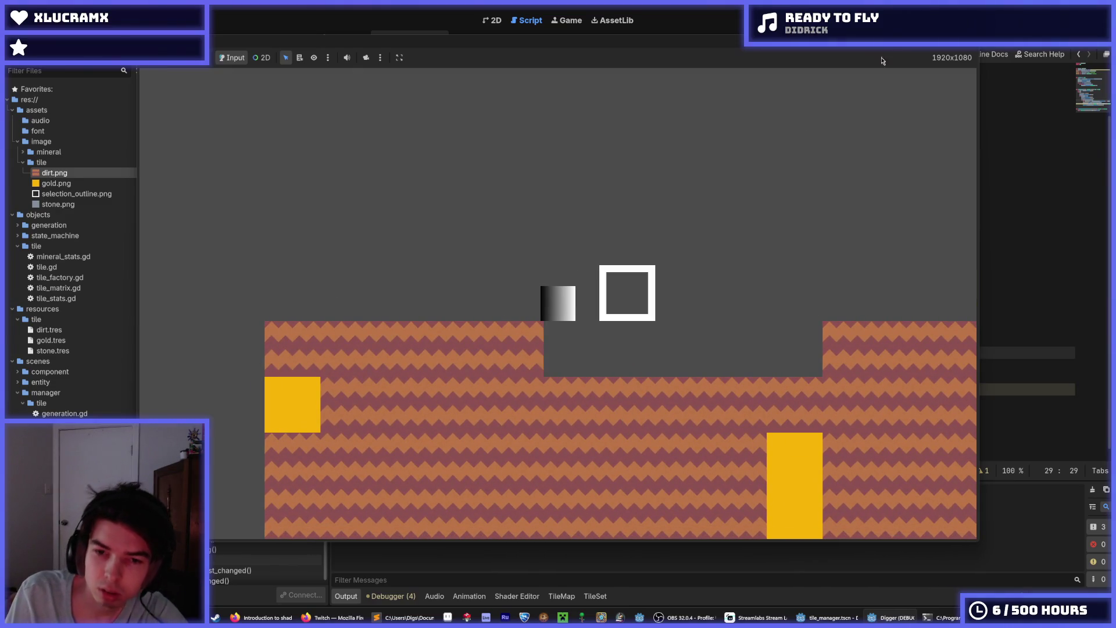
pyautogui.press('F8')
pyautogui.click(767, 199)
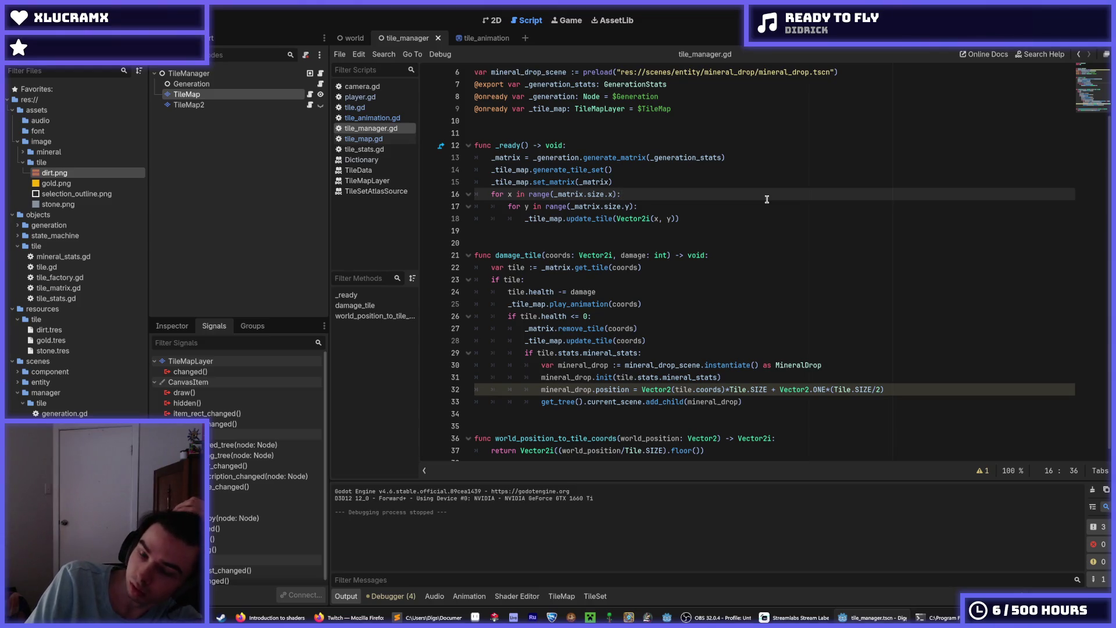
# Step: Open the tile_map.gd script from the Scripts list
pyautogui.scroll(-1, 767, 199)
pyautogui.scroll(2, 767, 199)
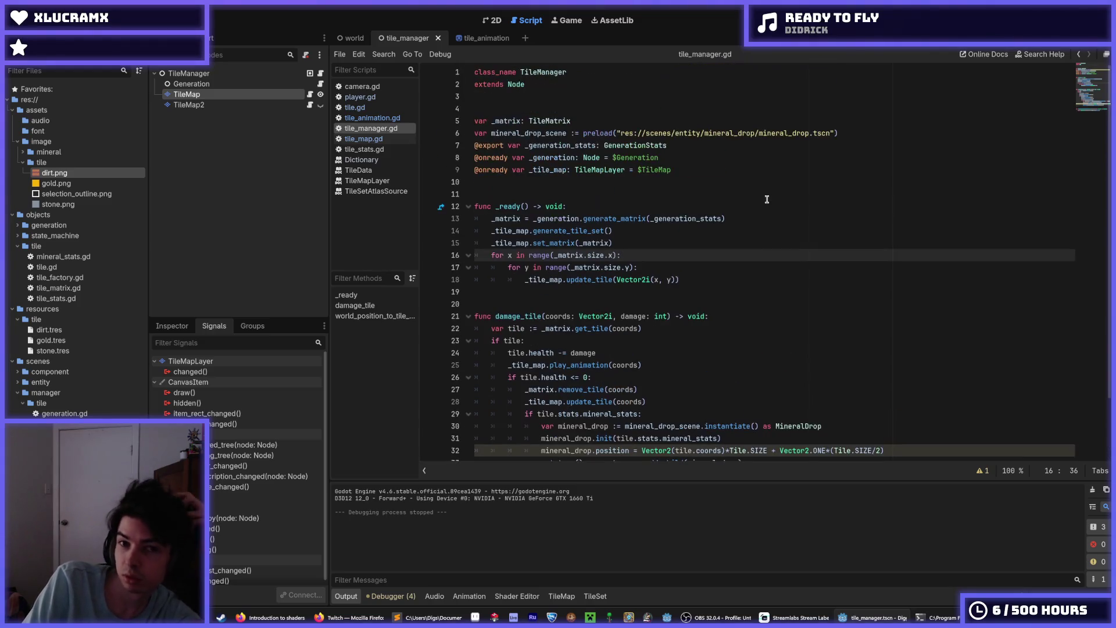
pyautogui.click(363, 138)
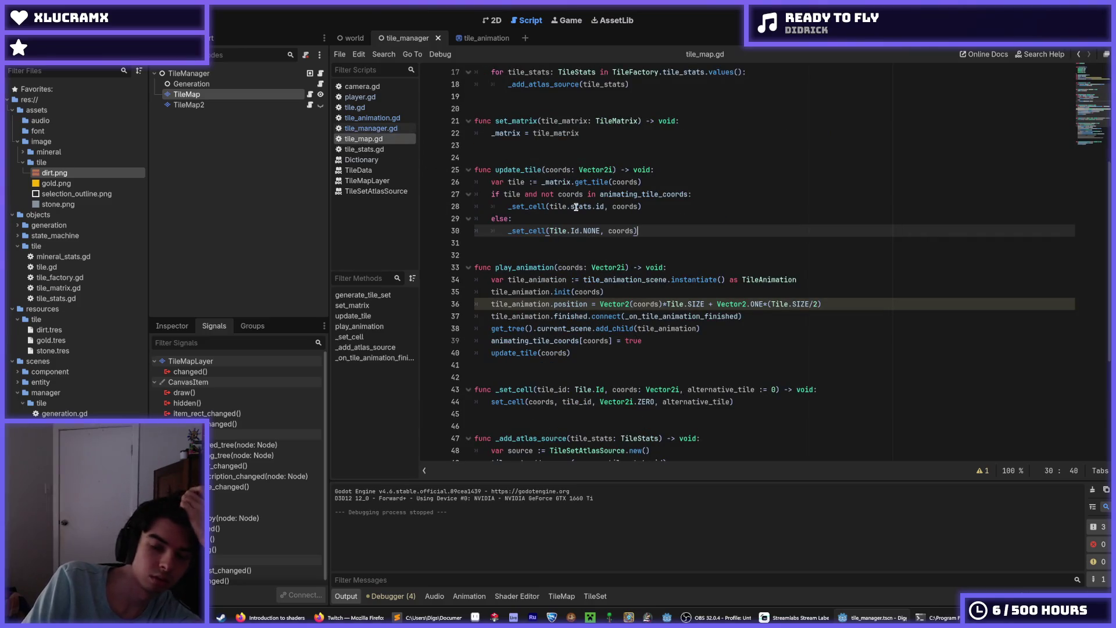
# Step: Inspect update_tile's condition on line 27 and play_animation around lines 34–35
pyautogui.moveTo(576, 207)
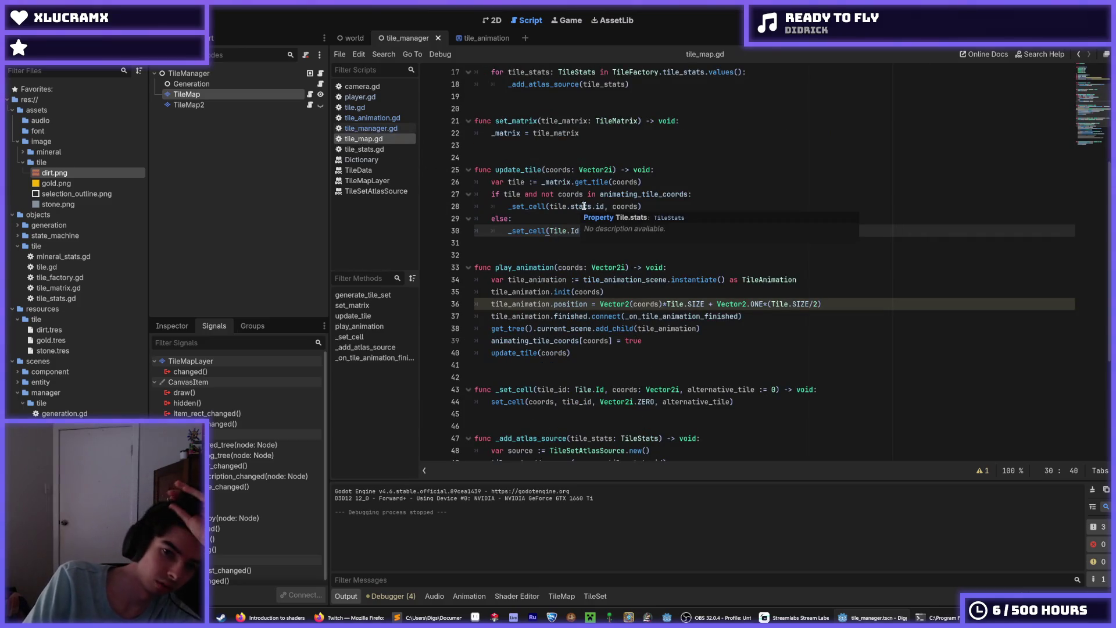
pyautogui.click(654, 204)
pyautogui.click(698, 193)
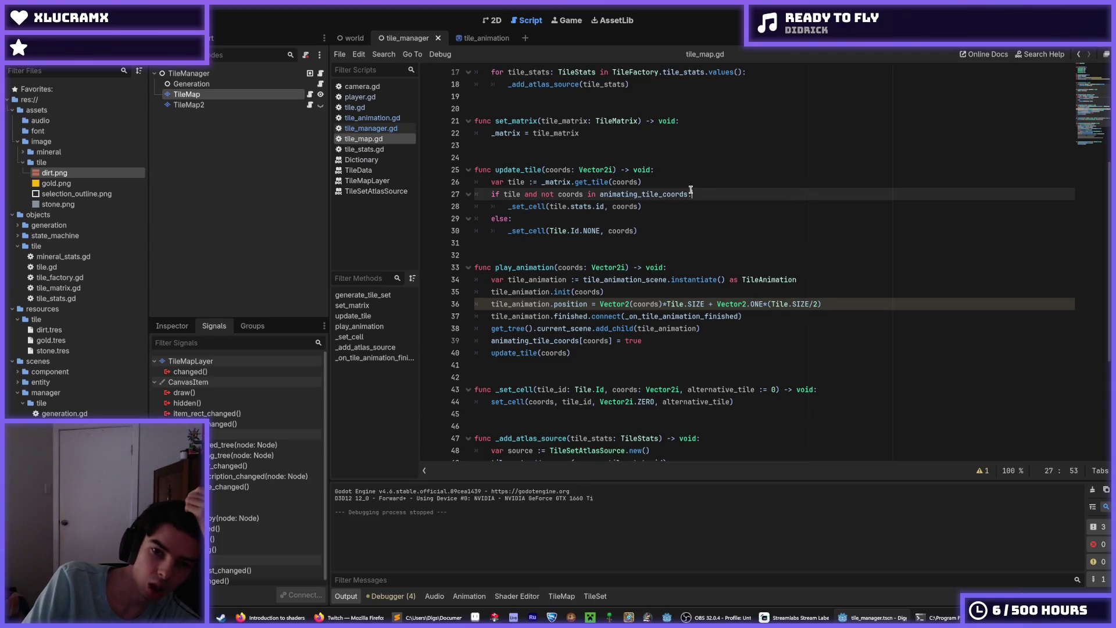
pyautogui.moveTo(683, 198)
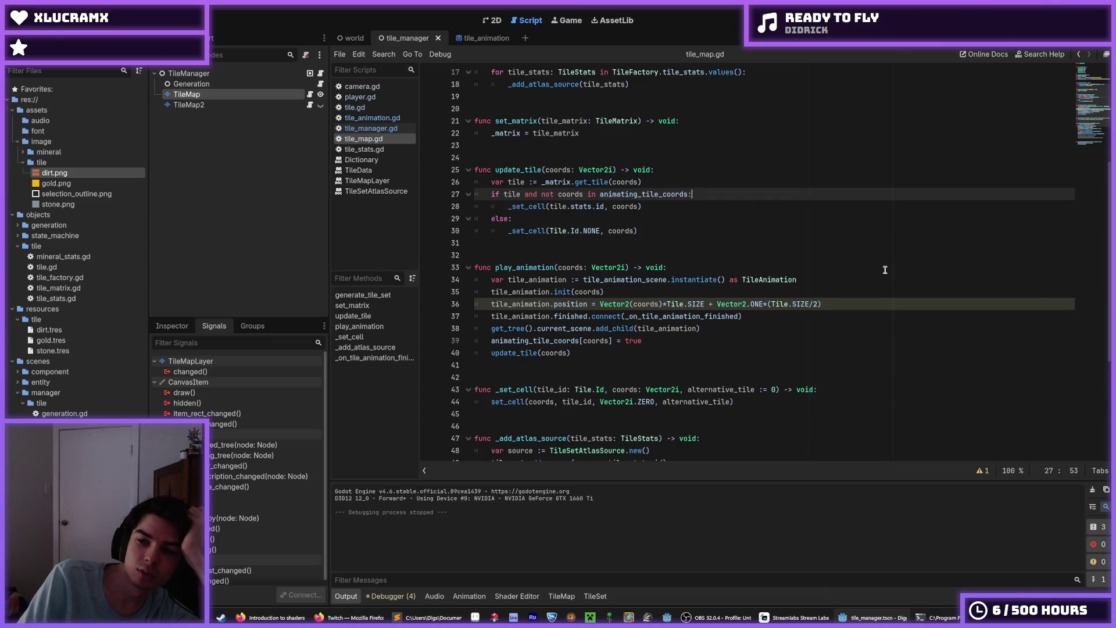
pyautogui.click(850, 282)
pyautogui.click(834, 292)
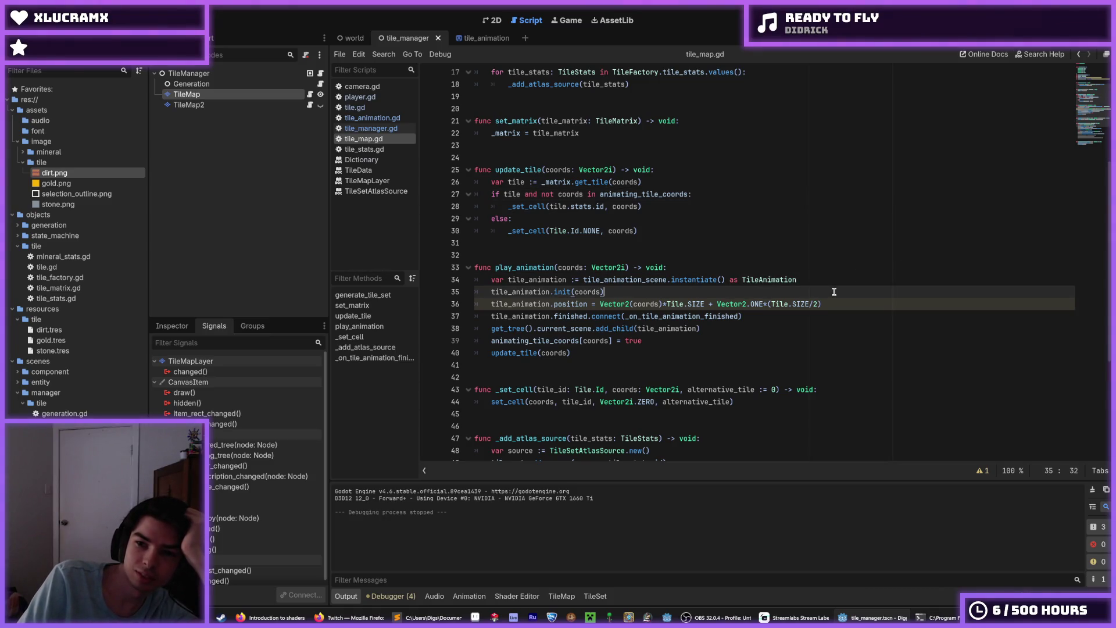
pyautogui.click(816, 283)
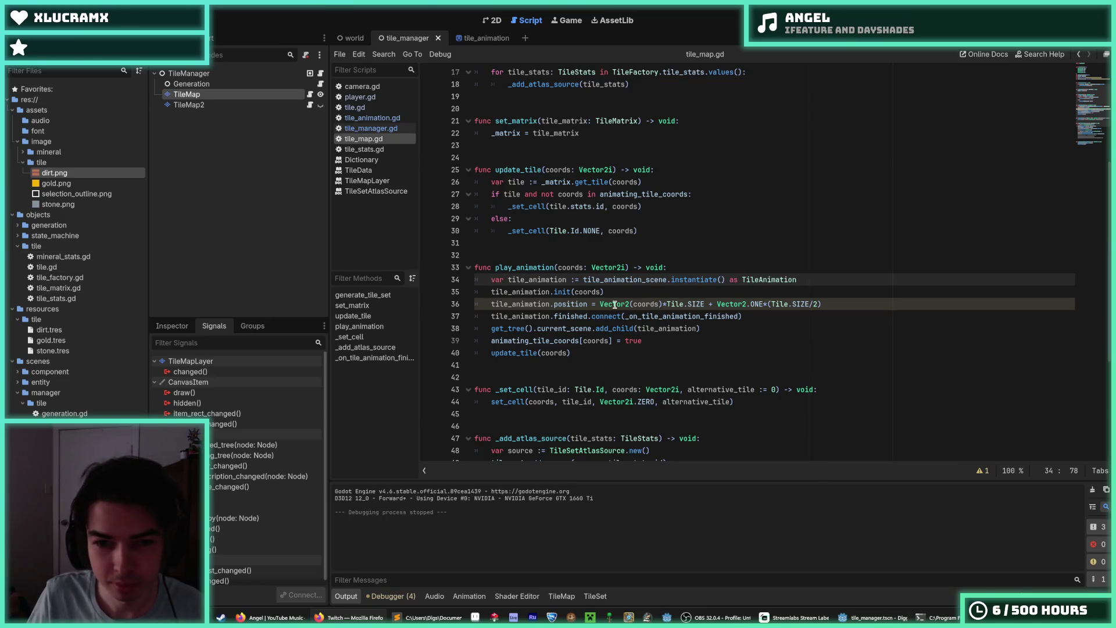
# Step: Review lines 29–35 of tile_map.gd, then run the Digger game with F5
pyautogui.press('Down')
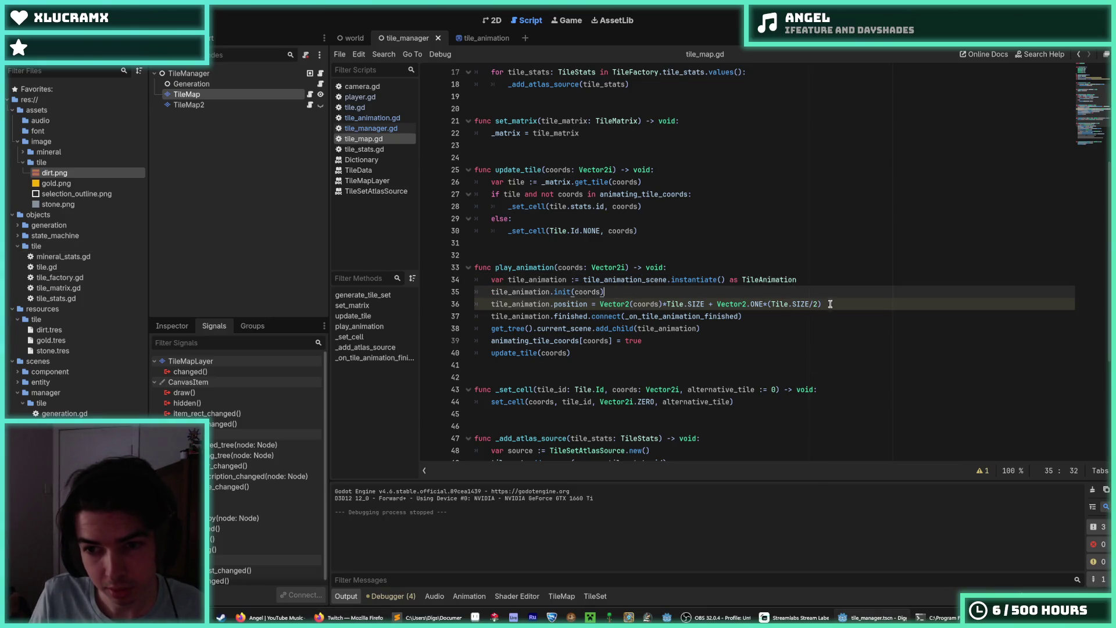
pyautogui.press('Down')
pyautogui.press('Up')
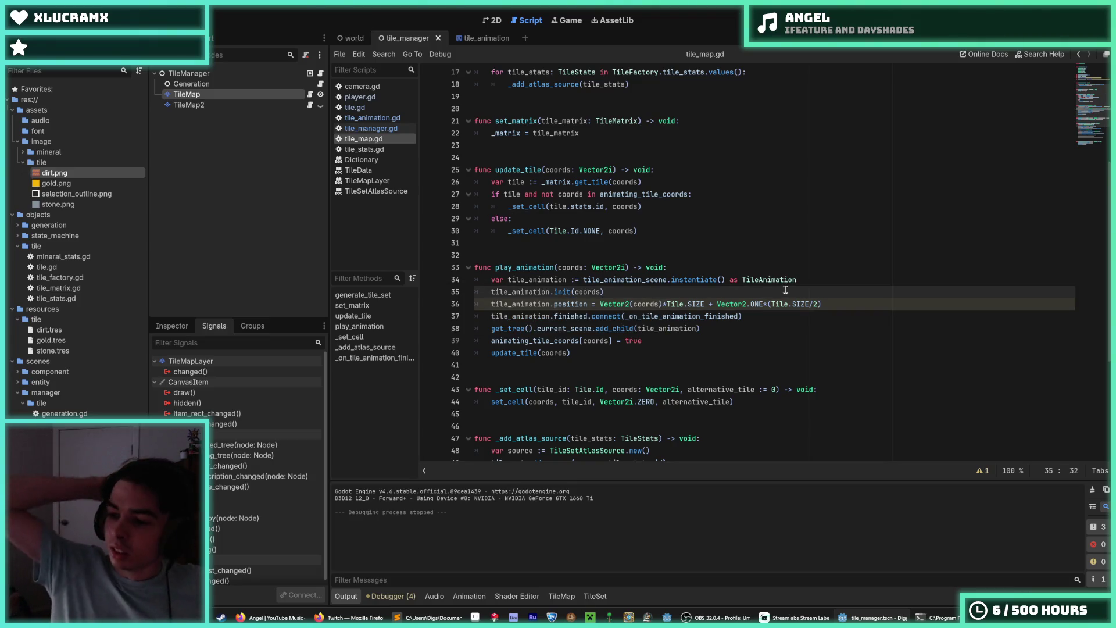
pyautogui.click(816, 283)
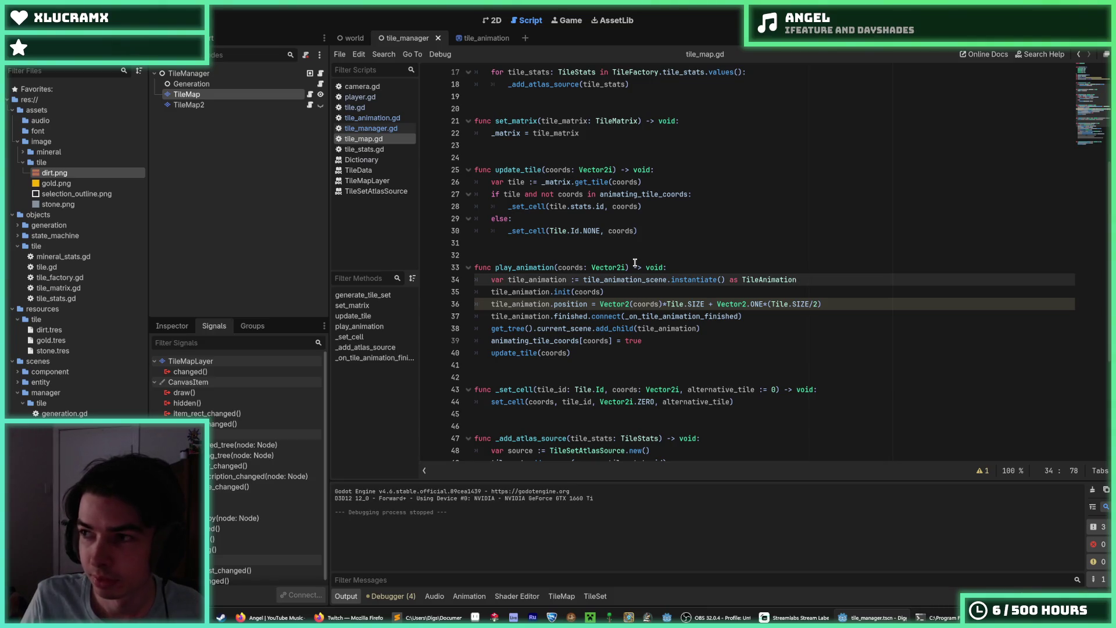
pyautogui.click(670, 219)
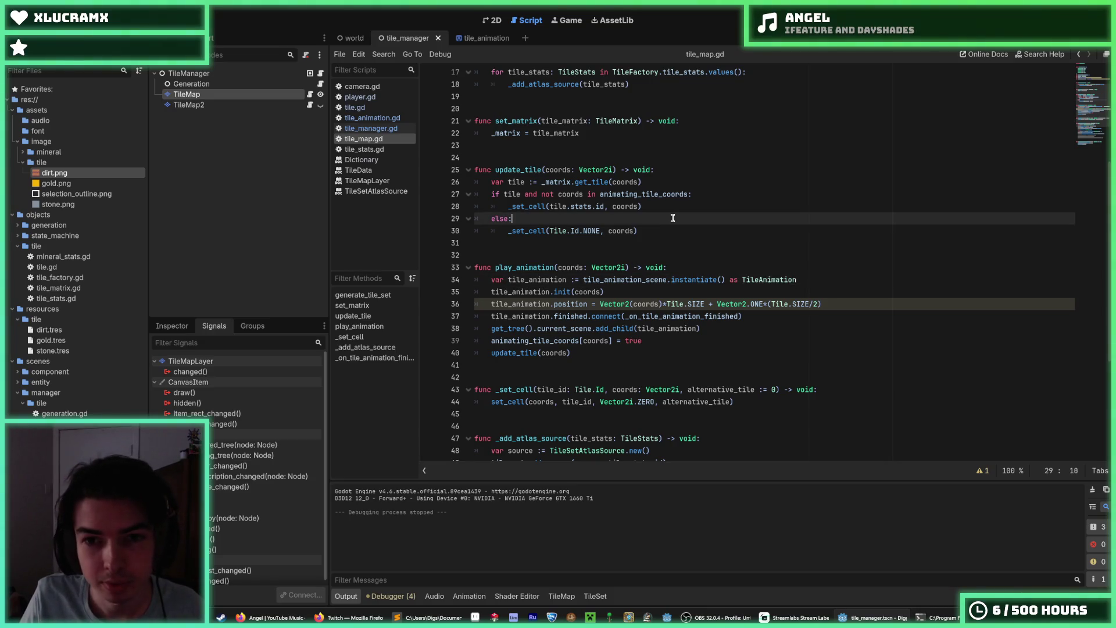
pyautogui.click(670, 229)
pyautogui.click(647, 217)
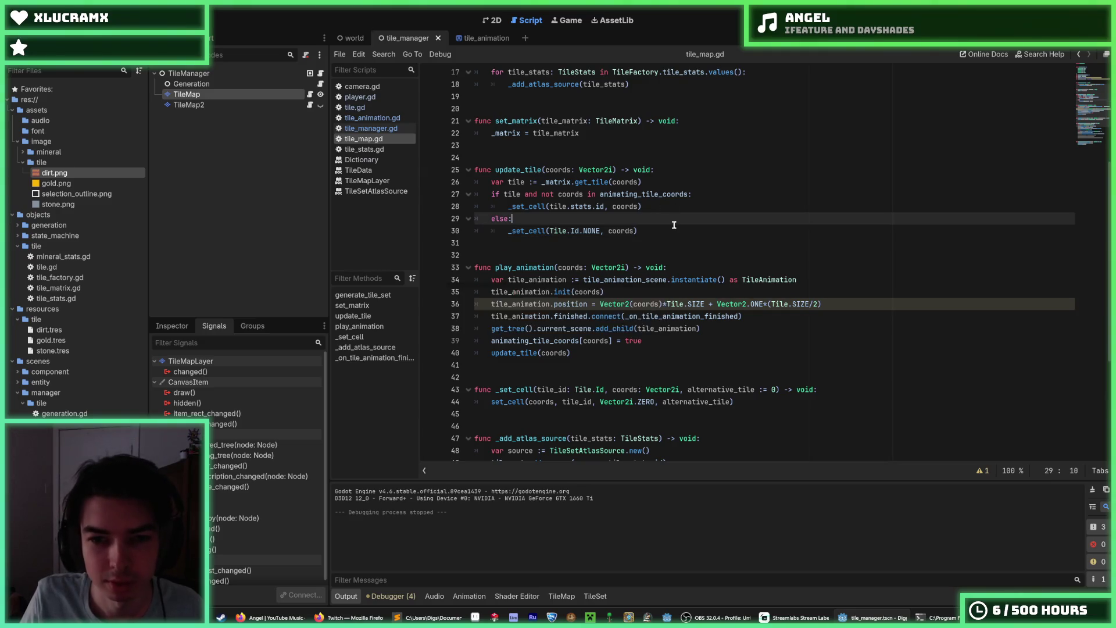
pyautogui.press('F5')
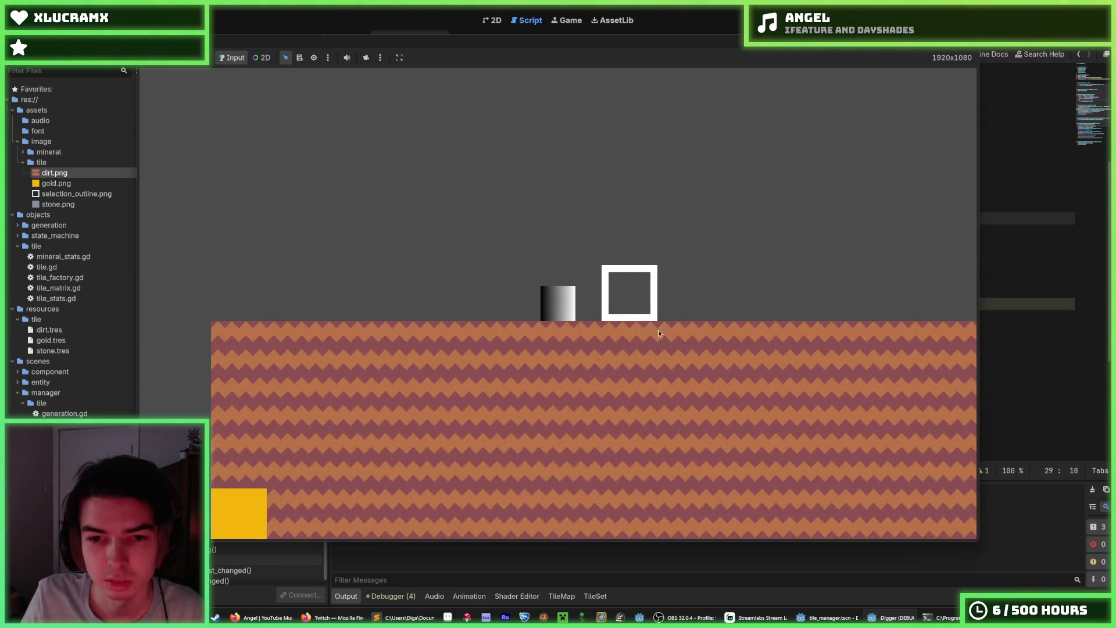
# Step: Dig the player down through several tiles, stop the game with F8, and return to line 27
pyautogui.press('Down')
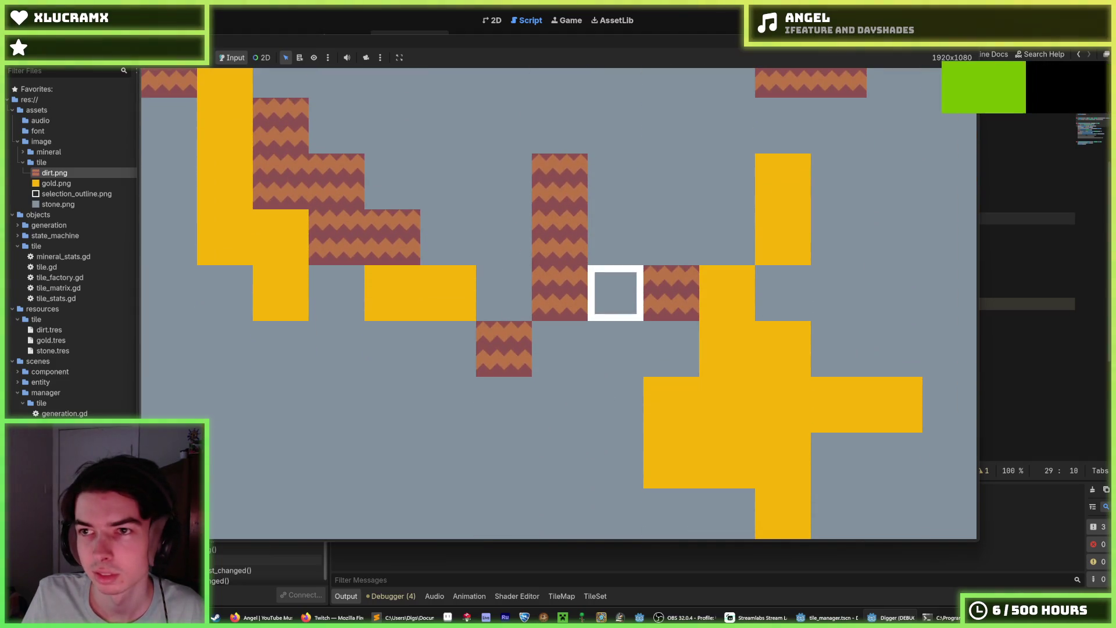
pyautogui.press('F8')
pyautogui.click(840, 199)
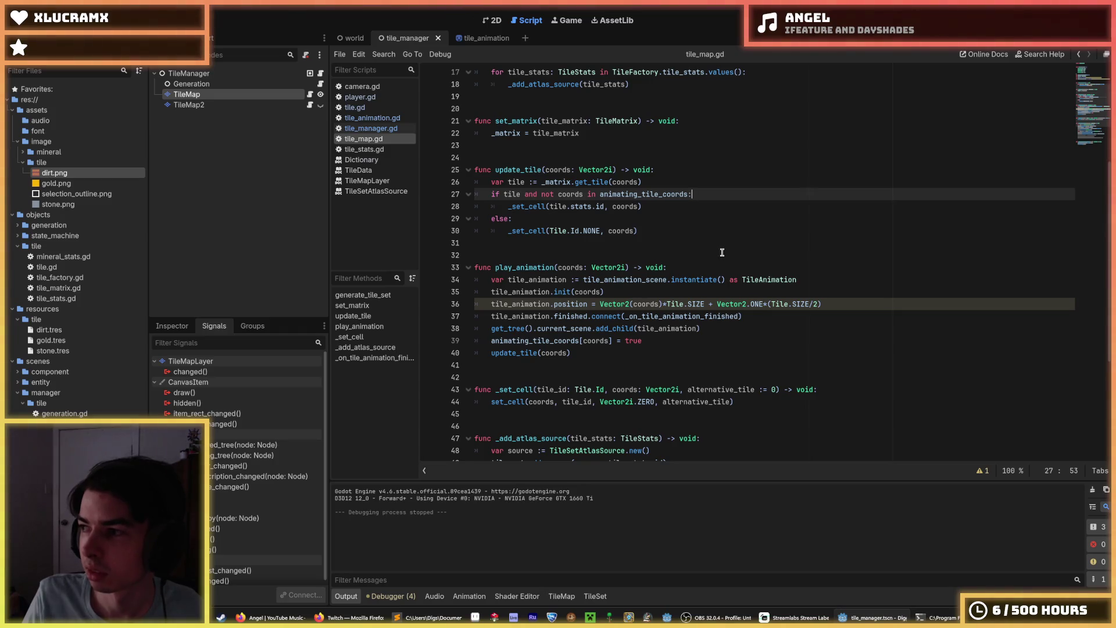
# Step: Show the TileMap bottom panel and check its Patterns view
pyautogui.click(702, 283)
pyautogui.click(805, 281)
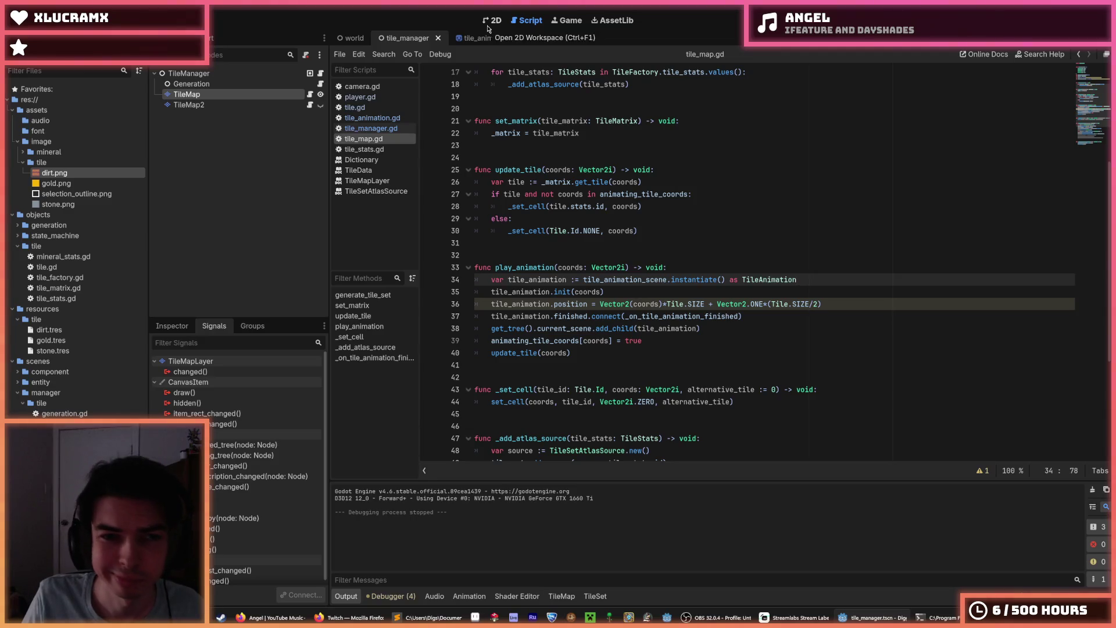
pyautogui.click(225, 106)
pyautogui.click(197, 97)
pyautogui.click(385, 493)
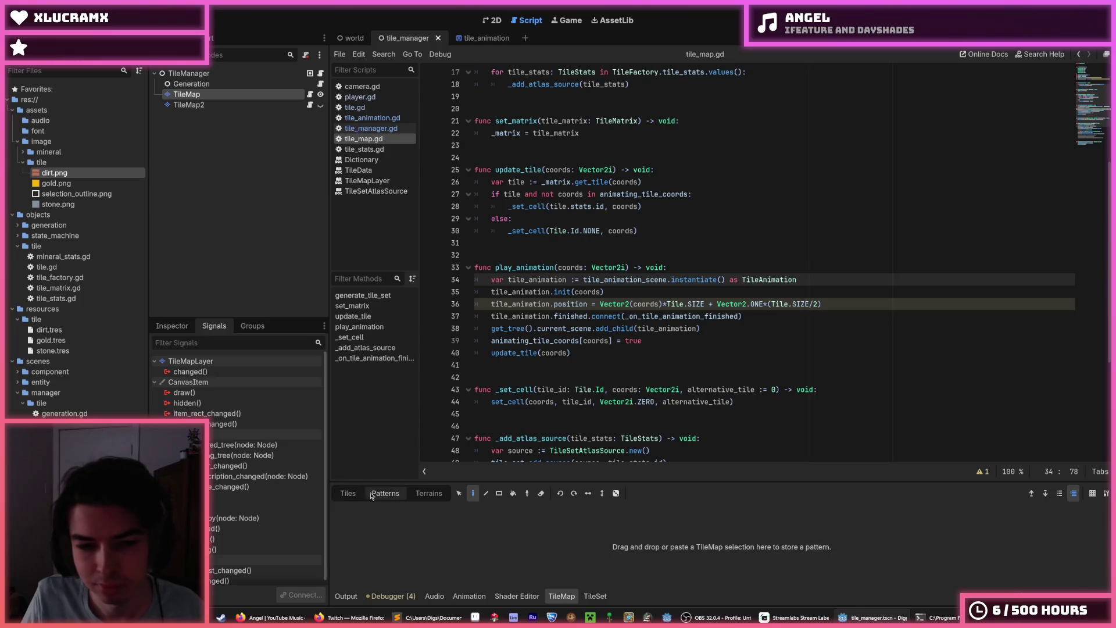
pyautogui.click(348, 493)
# Step: Compare Tiles and Patterns views, make the bottom panel taller, and show the TileSet editor
pyautogui.click(593, 591)
pyautogui.click(562, 596)
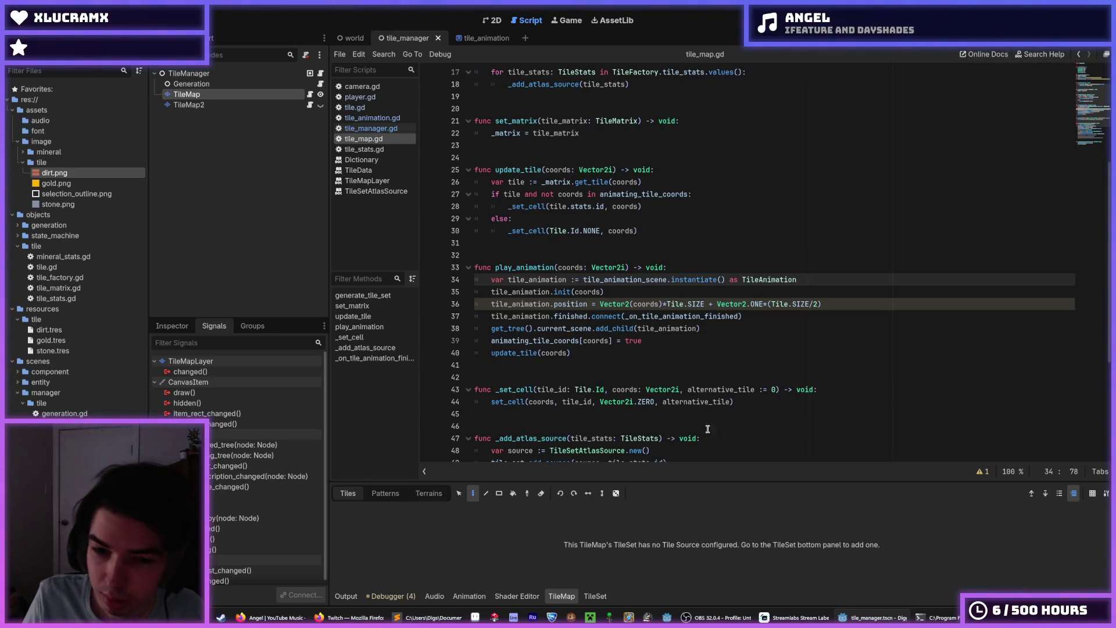
pyautogui.click(375, 495)
pyautogui.click(349, 495)
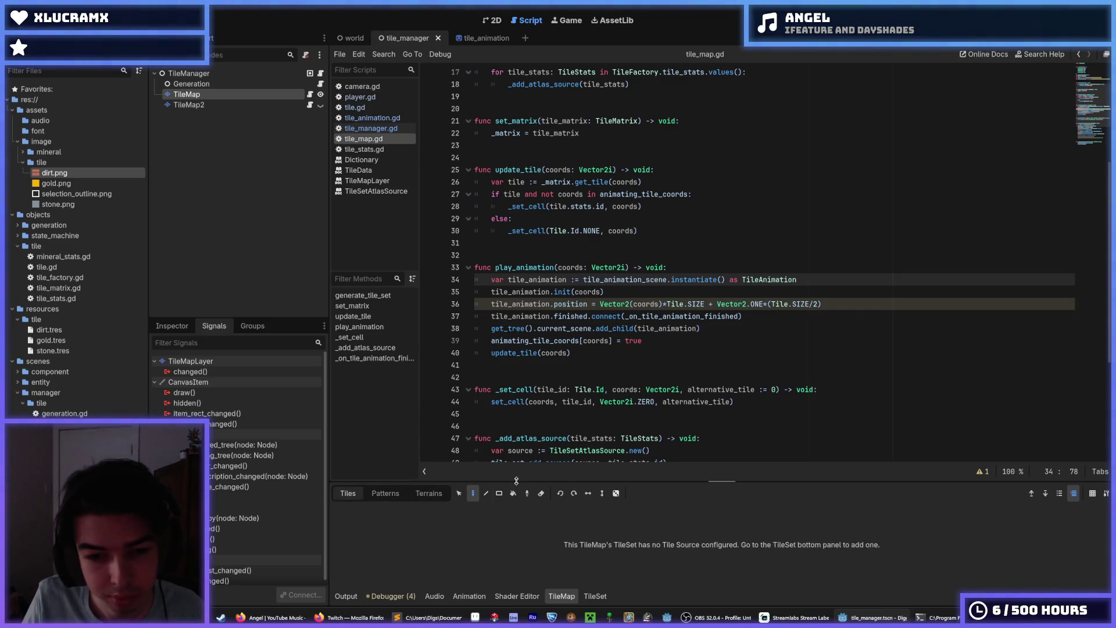
pyautogui.moveTo(517, 482); pyautogui.dragTo(516, 420)
pyautogui.click(596, 596)
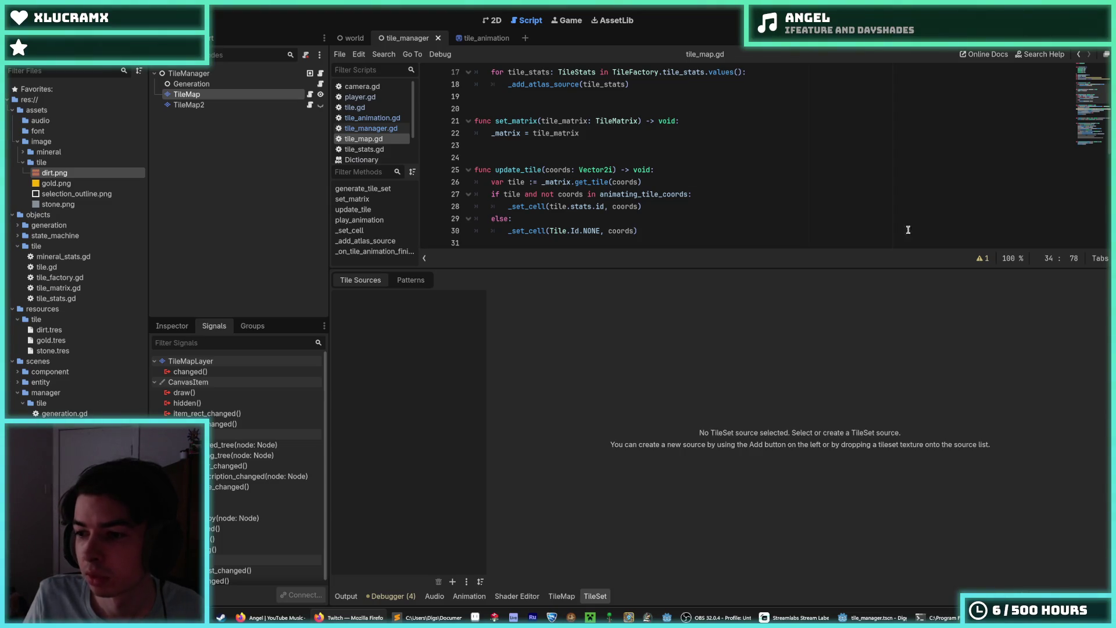
# Step: Bring back the Output panel and the full code view
pyautogui.click(628, 352)
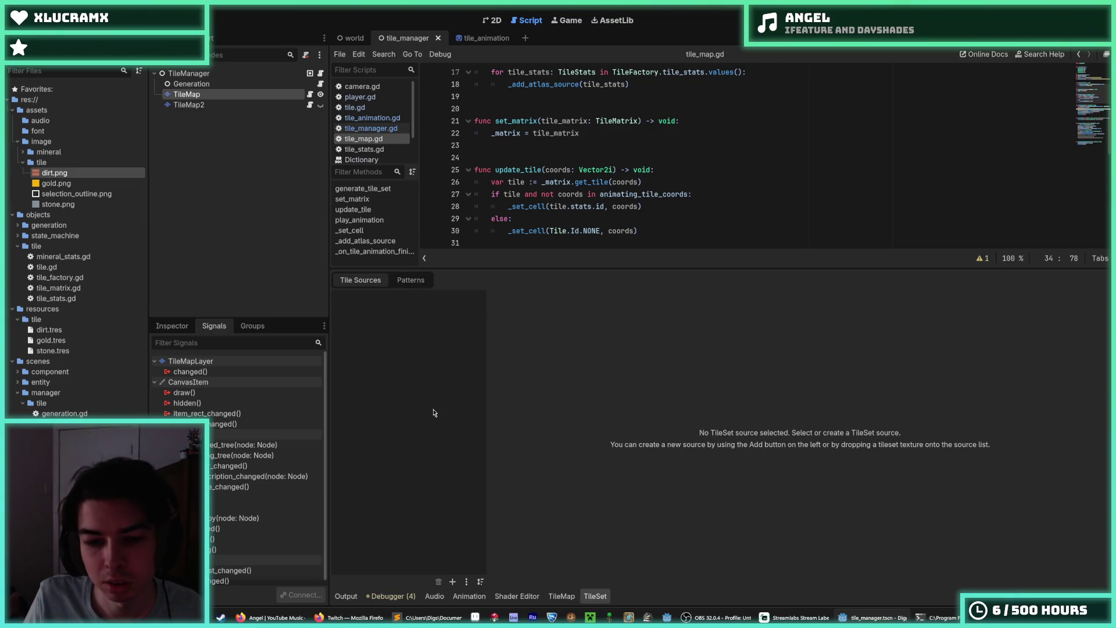
pyautogui.click(346, 596)
pyautogui.click(605, 342)
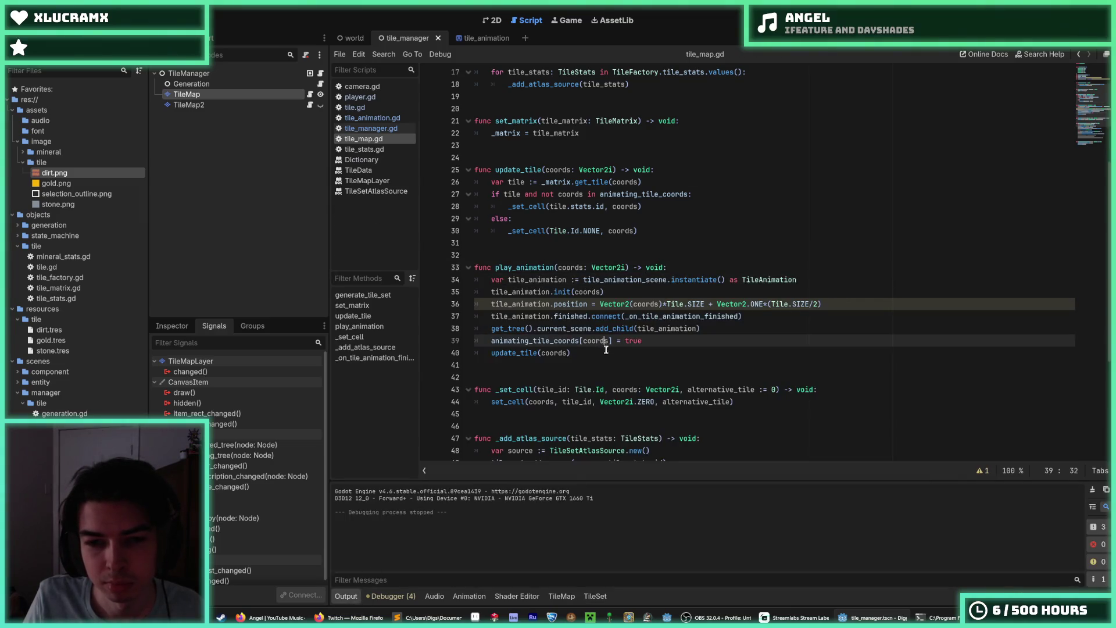
pyautogui.click(607, 352)
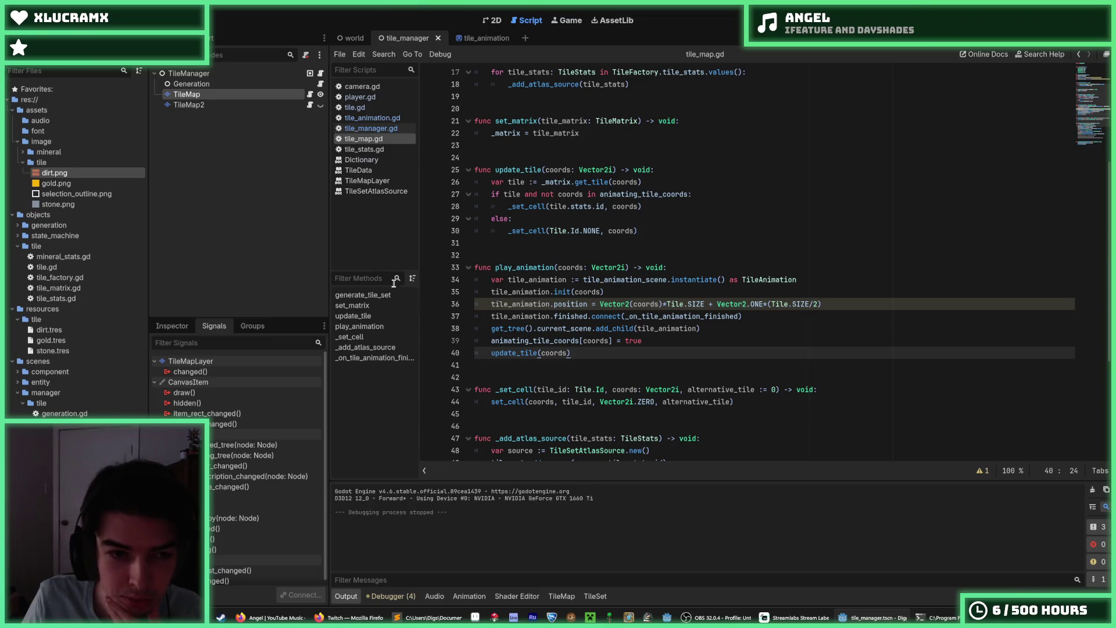
# Step: Cut ' and not coords in animating_tile_coords' from line 27 and start a nested line
pyautogui.scroll(3, 618, 313)
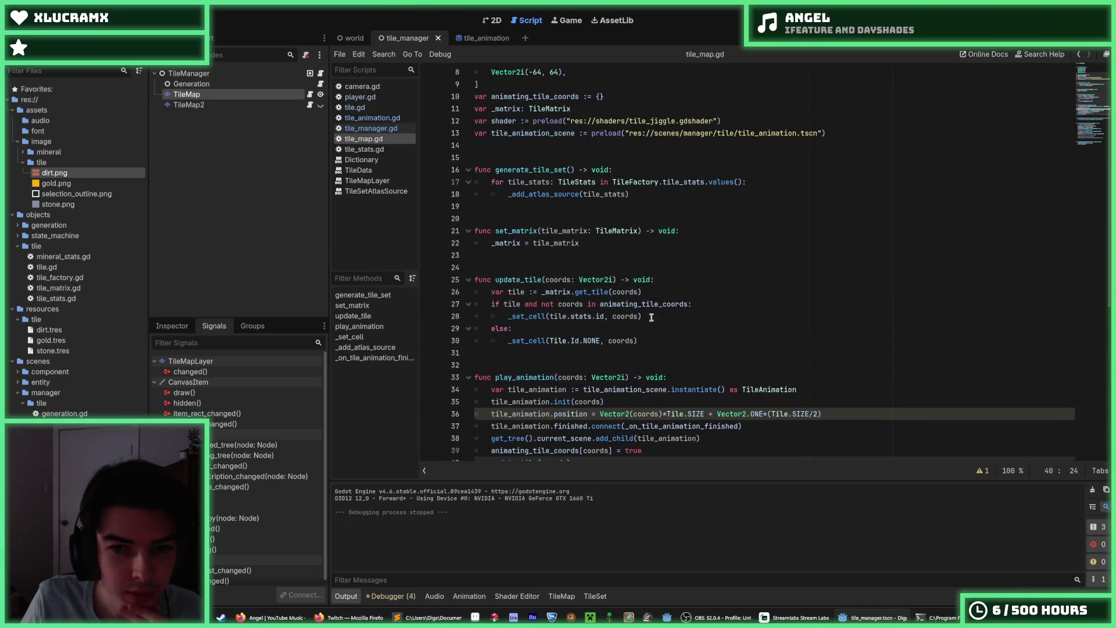
pyautogui.moveTo(714, 304)
pyautogui.mouseDown()
pyautogui.moveTo(522, 302)
pyautogui.moveTo(726, 301)
pyautogui.mouseUp()
pyautogui.hotkey('ctrl', 'c')
pyautogui.click(521, 303)
pyautogui.press('BackSpace')
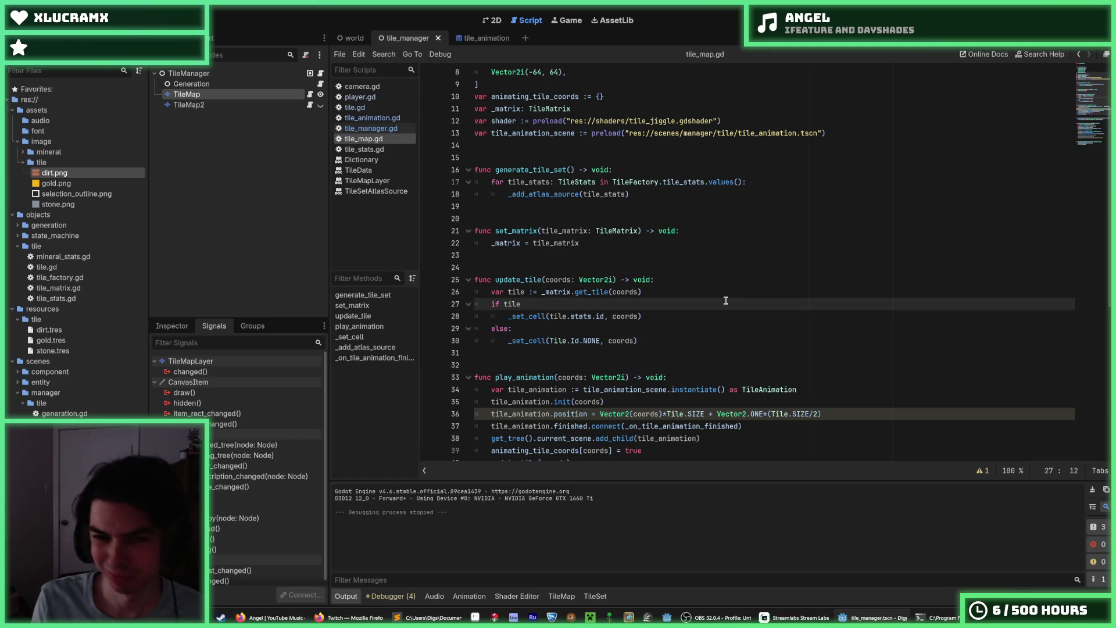
pyautogui.press('Return')
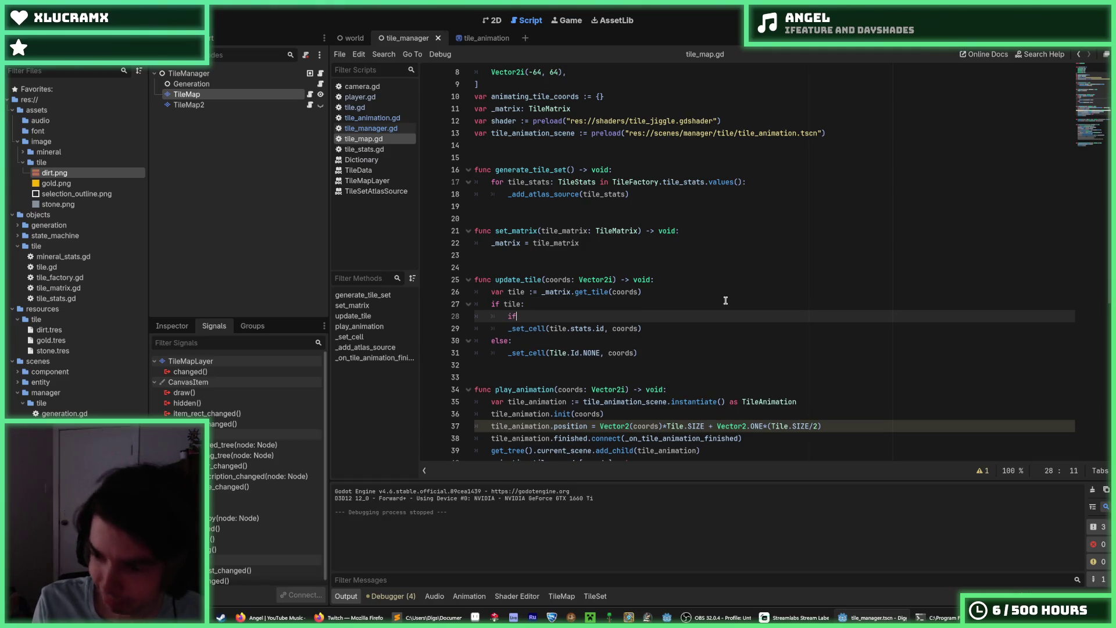
# Step: Paste the animating_tile_coords check as a nested if and indent the _set_cell call under it
pyautogui.hotkey('ctrl', 'v')
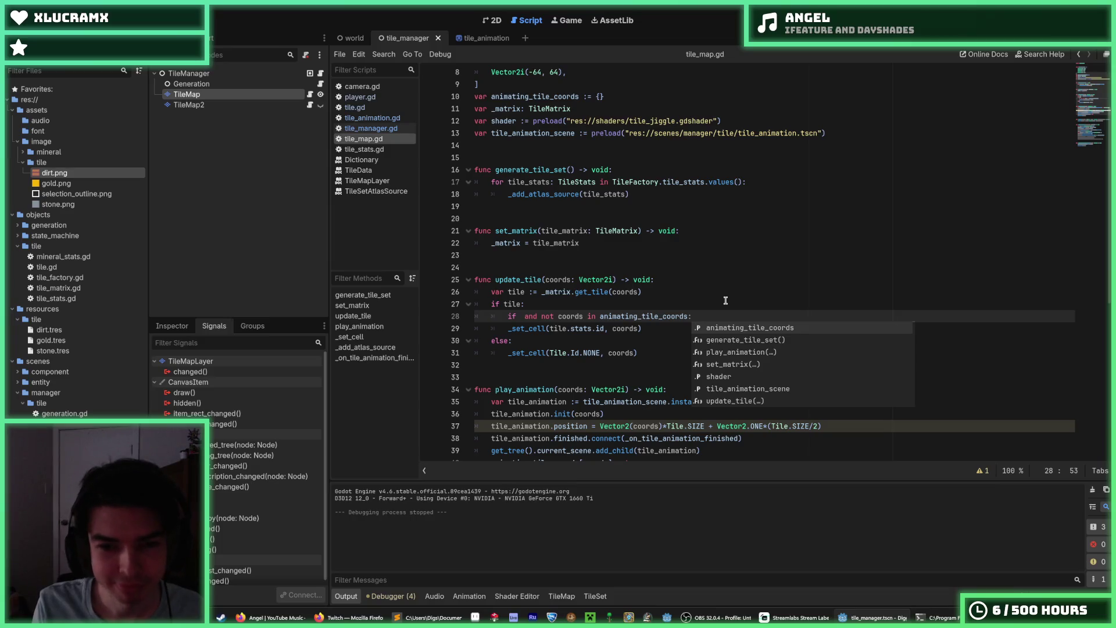
pyautogui.hotkey('ctrl', 'z')
pyautogui.hotkey('ctrl', 'v')
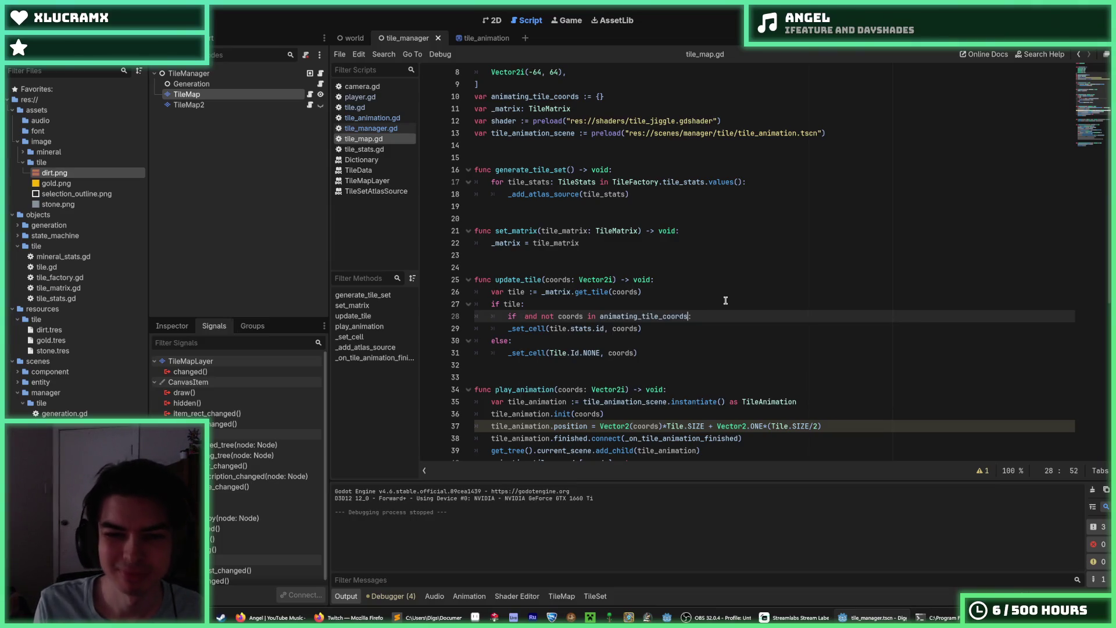
pyautogui.hotkey('ctrl', 'z')
pyautogui.hotkey('ctrl', 'z')
pyautogui.hotkey('ctrl', 'z')
pyautogui.hotkey('ctrl', 'z')
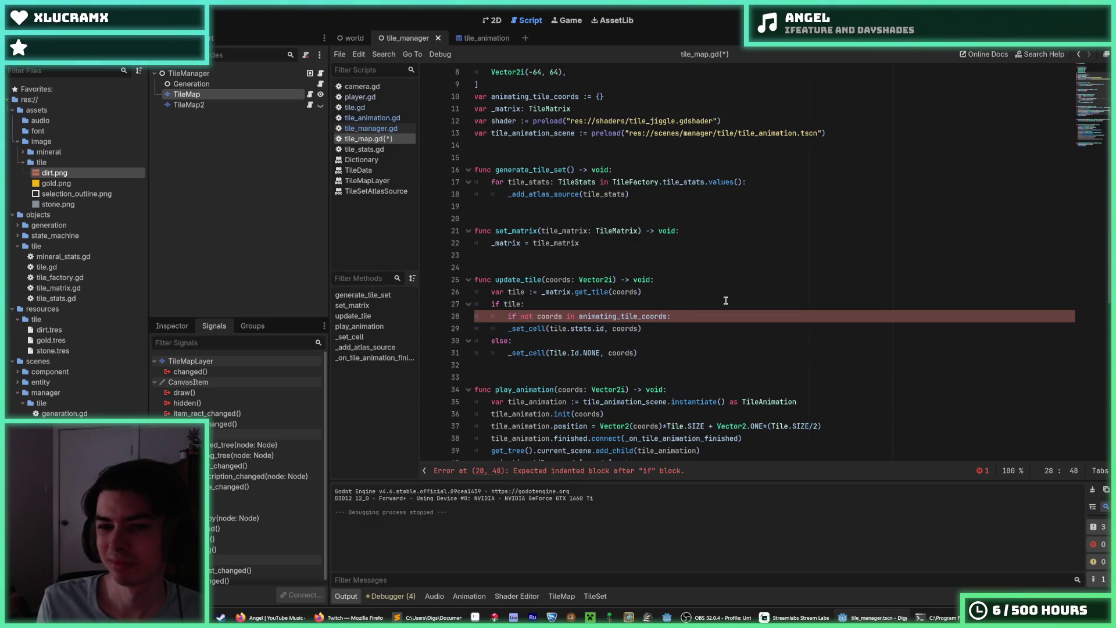
pyautogui.press('Down')
pyautogui.press('Tab')
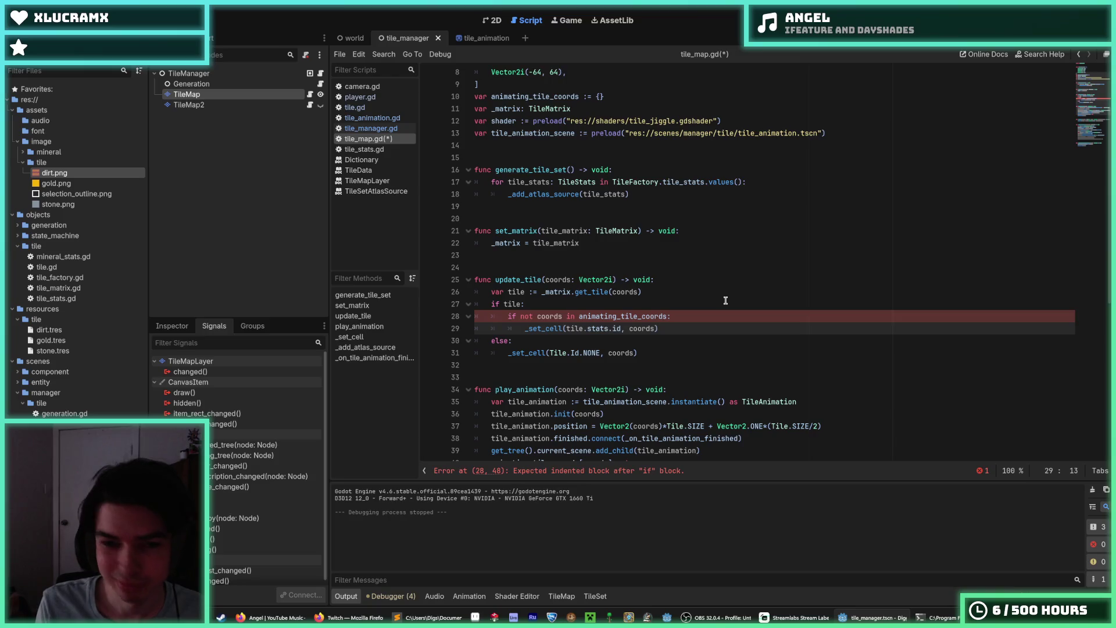
pyautogui.press('End')
pyautogui.press('Return')
# Step: Add an else branch holding a duplicate of the _set_cell call
pyautogui.write('elif')
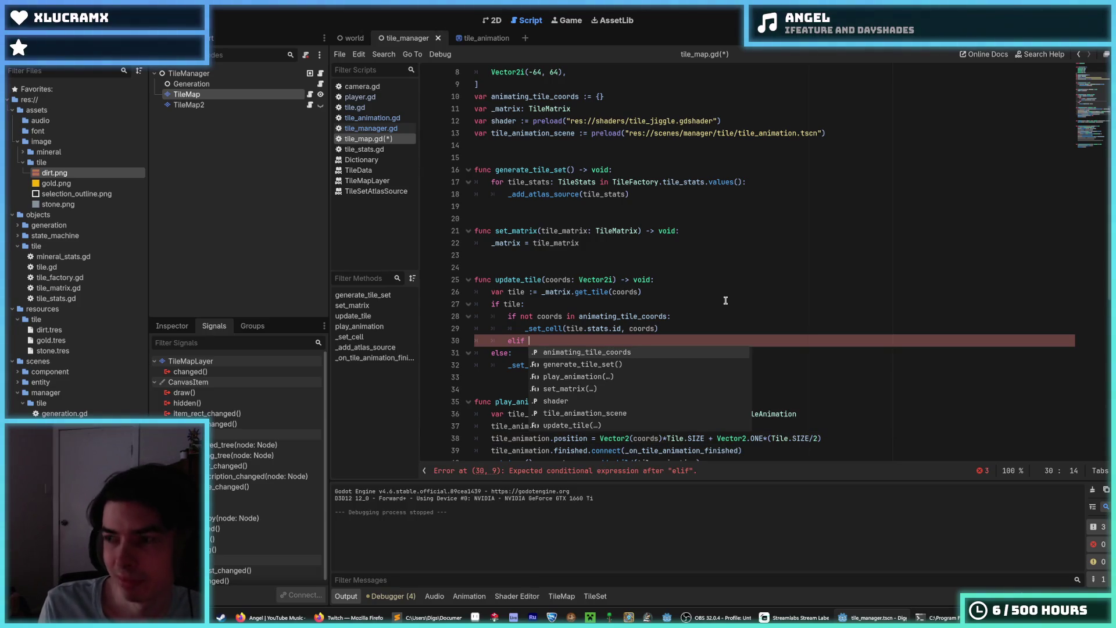
pyautogui.press('BackSpace')
pyautogui.press('BackSpace')
pyautogui.press('BackSpace')
pyautogui.write('se:')
pyautogui.press('Up')
pyautogui.hotkey('ctrl', 'shift', 'd')
pyautogui.hotkey('alt', 'Down')
pyautogui.press('Up')
pyautogui.press('Up')
pyautogui.press('Up')
# Step: Remove 'not' from the check, give the first _set_cell alternative tile 1, and save
pyautogui.press('BackSpace')
pyautogui.press('BackSpace')
pyautogui.press('BackSpace')
pyautogui.press('Down')
pyautogui.hotkey('ctrl', 's')
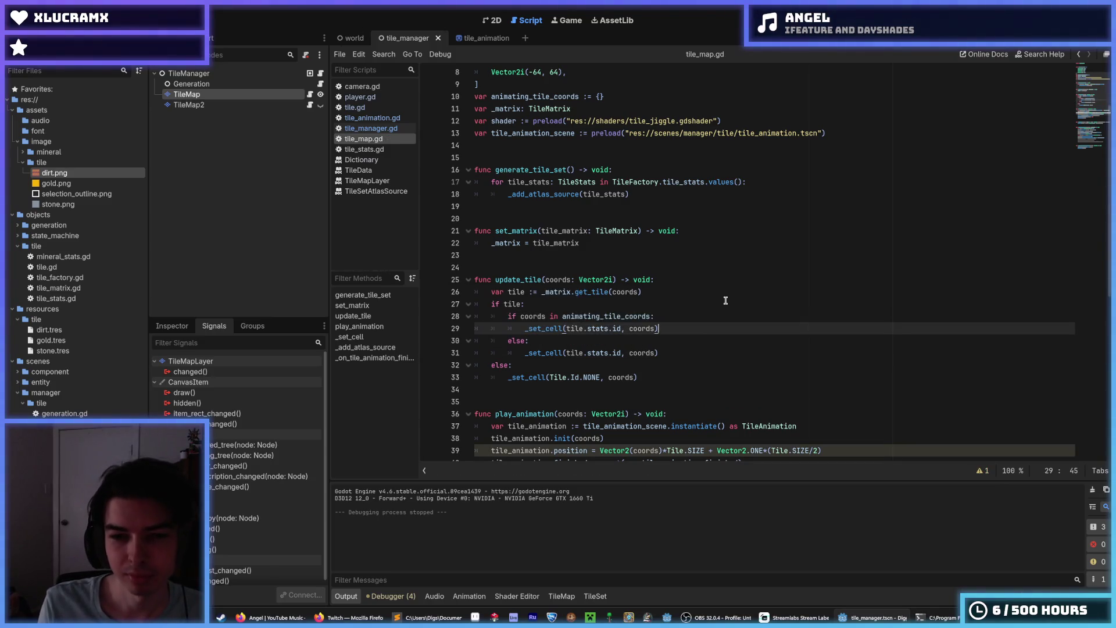
pyautogui.write(', 1')
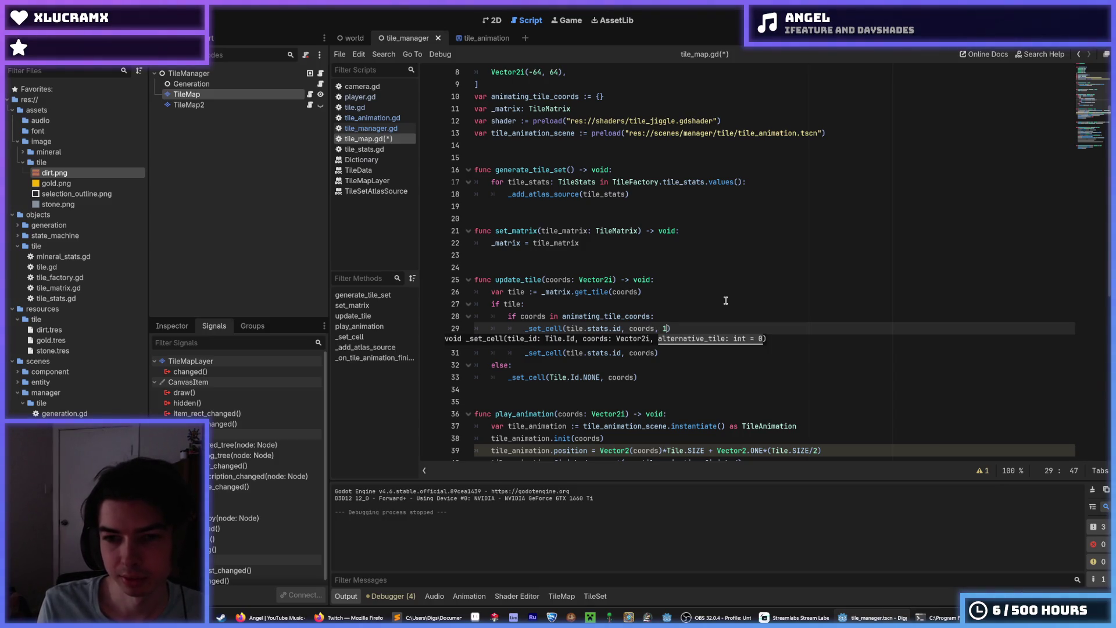
pyautogui.hotkey('ctrl', 's')
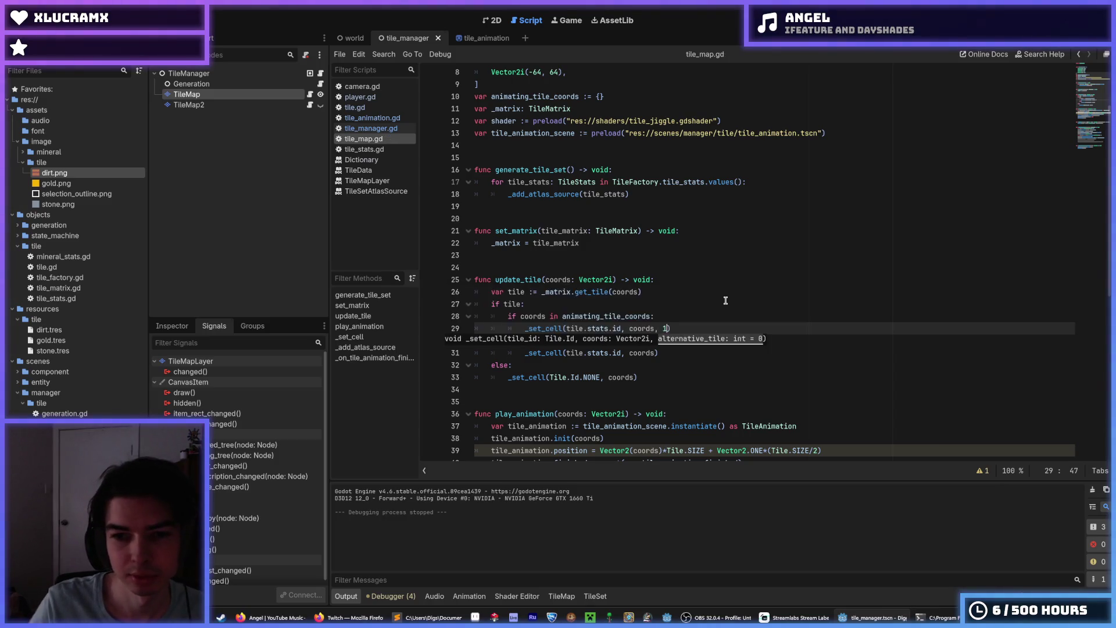
pyautogui.click(700, 317)
pyautogui.click(694, 327)
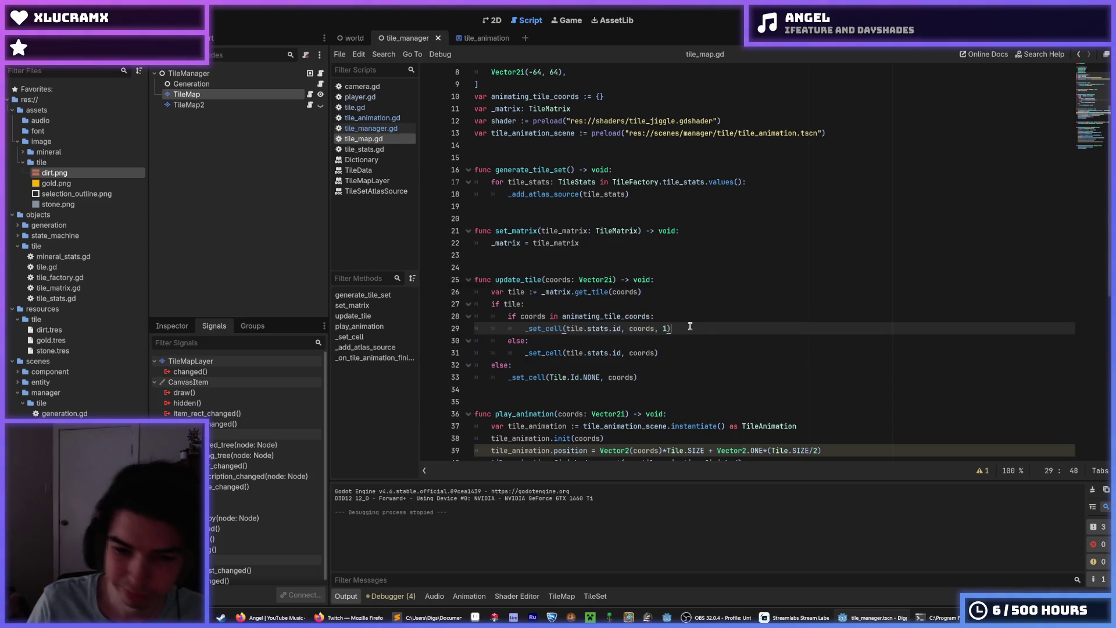
pyautogui.click(578, 596)
pyautogui.click(575, 596)
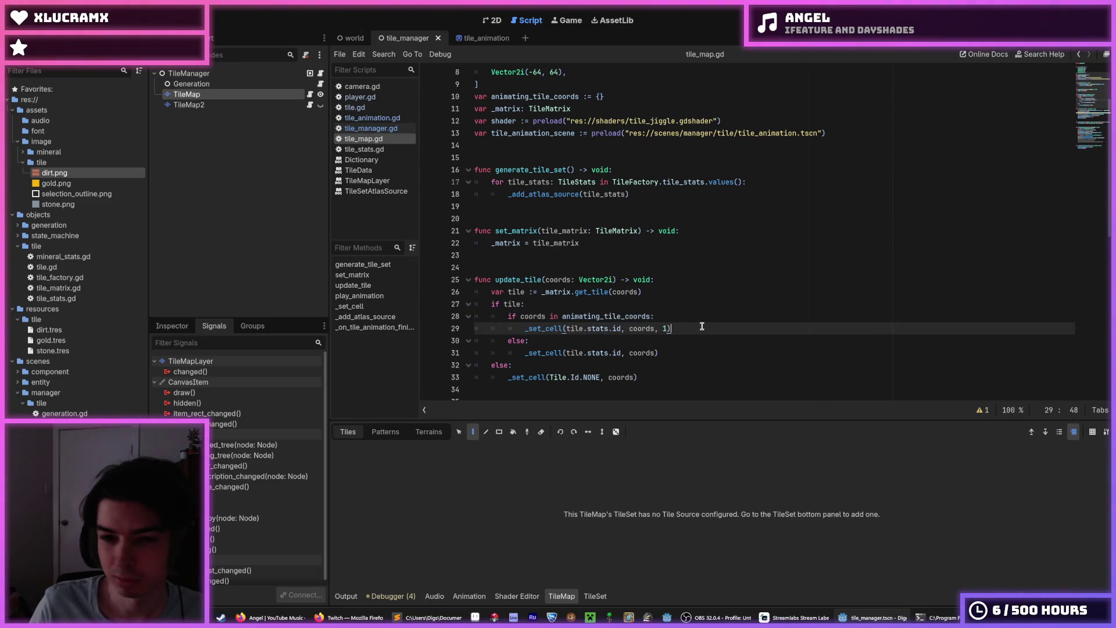
# Step: Review the revised update_tile lines 28–33, then switch to the tile_animation scene
pyautogui.click(669, 319)
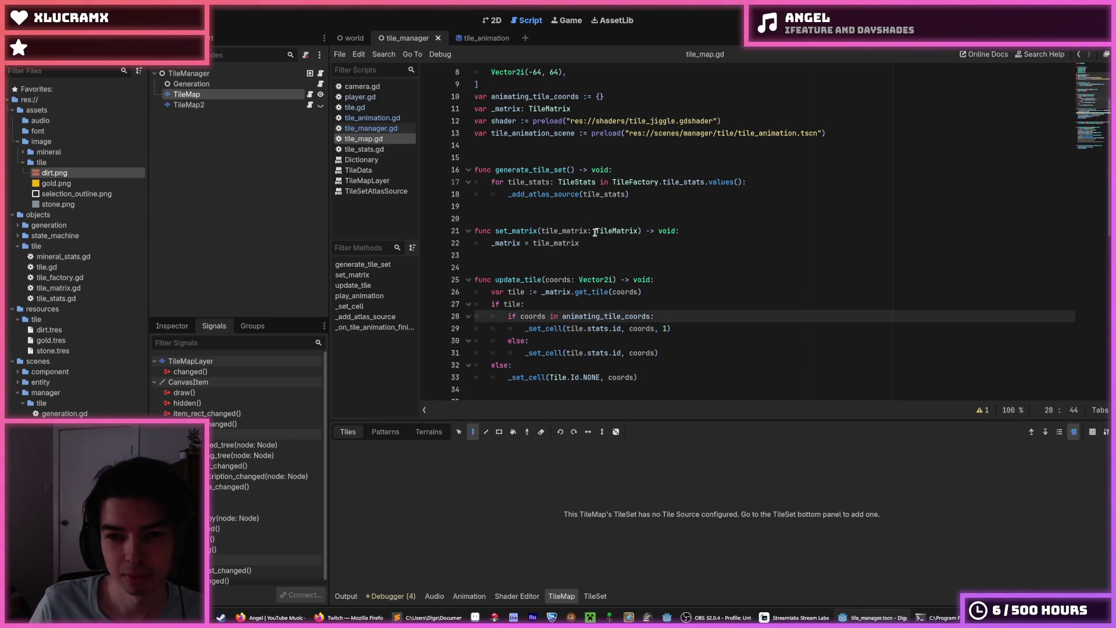
pyautogui.click(691, 327)
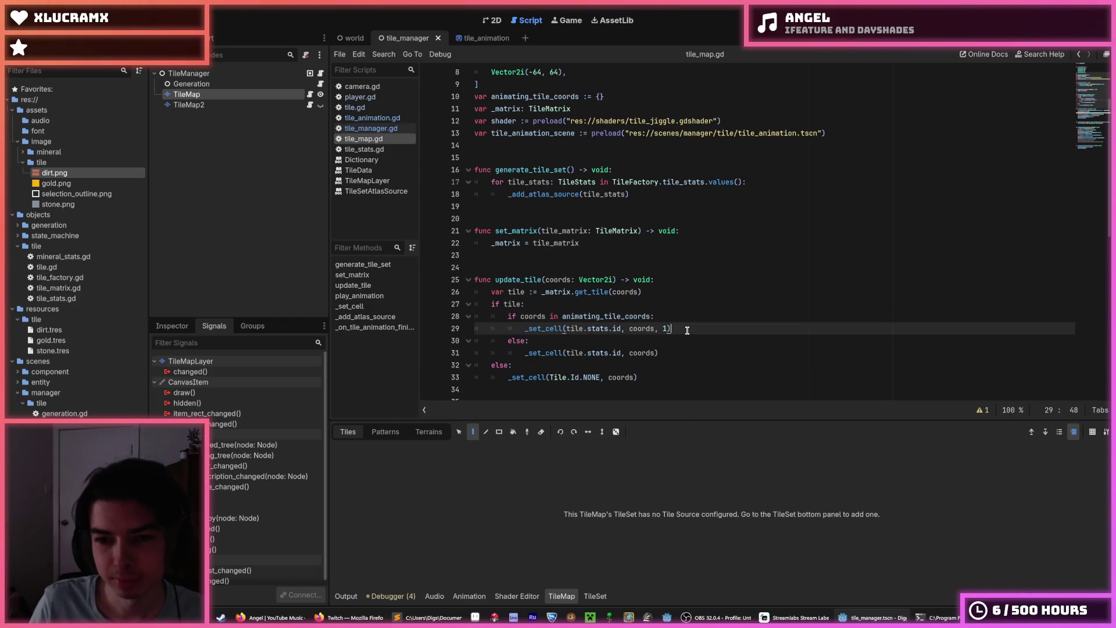
pyautogui.scroll(-2, 690, 331)
pyautogui.scroll(-3, 690, 332)
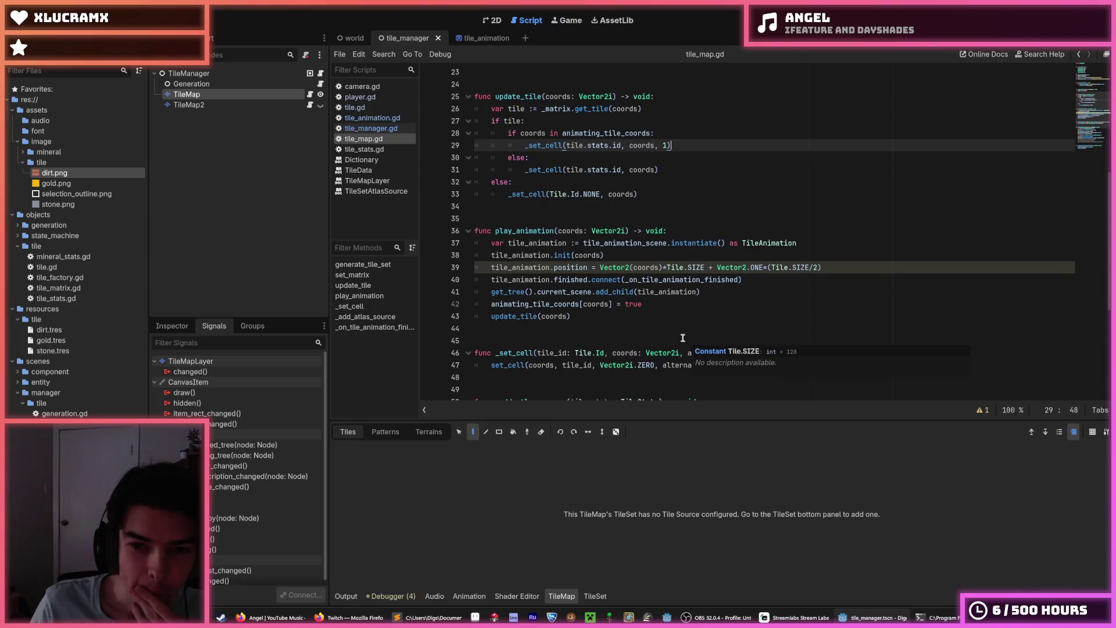
pyautogui.scroll(1, 635, 323)
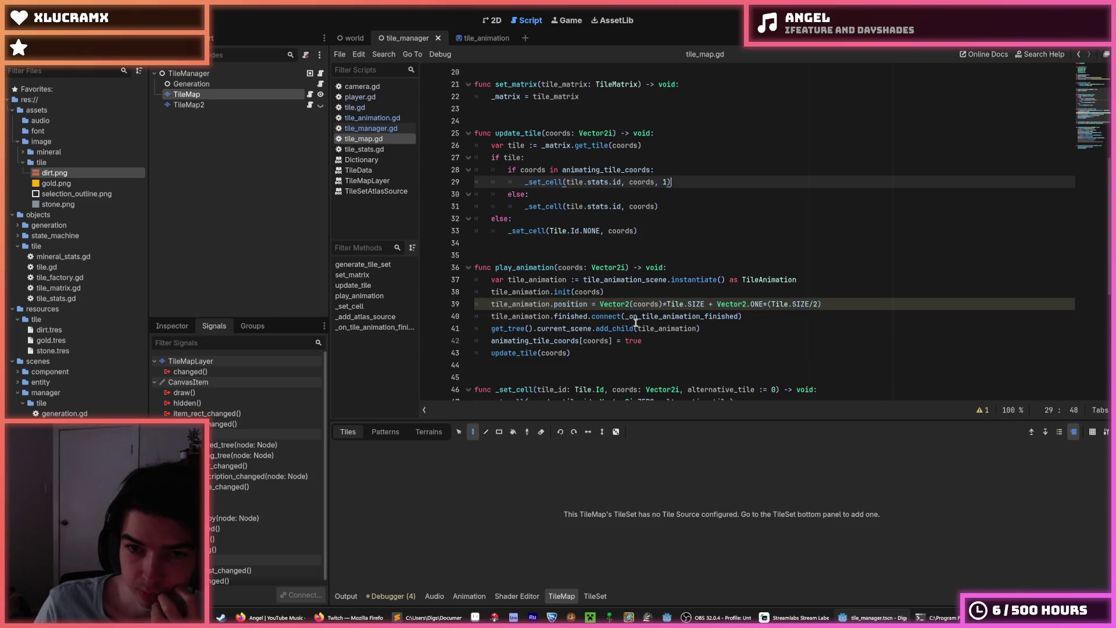
pyautogui.scroll(2, 636, 322)
pyautogui.press('Down')
pyautogui.press('Down')
pyautogui.press('Down')
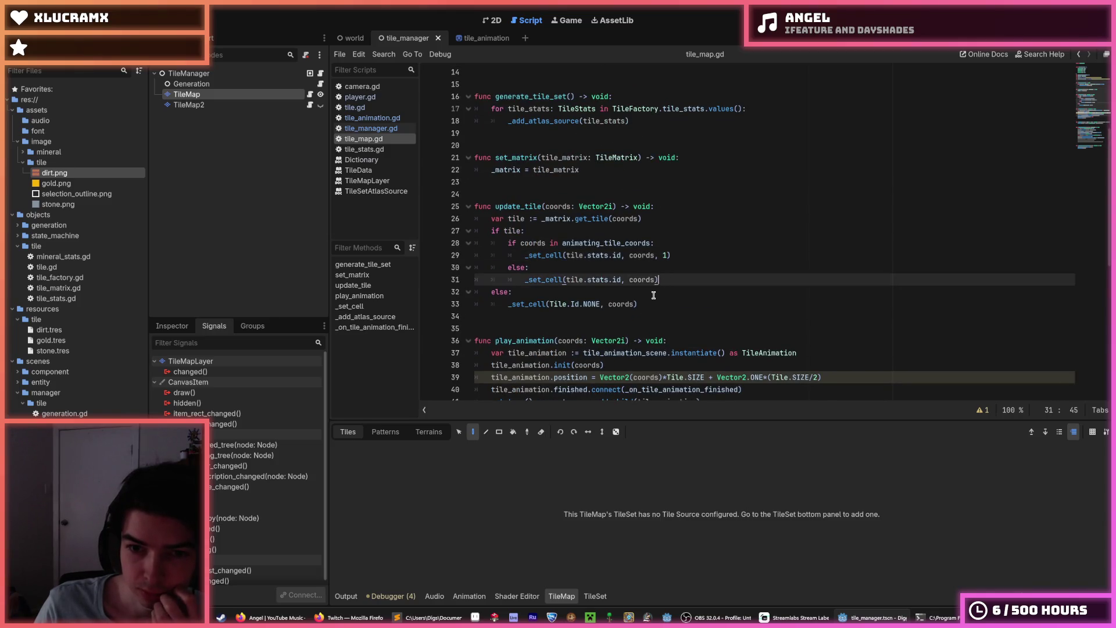
pyautogui.press('Up')
pyautogui.press('Up')
pyautogui.press('Up')
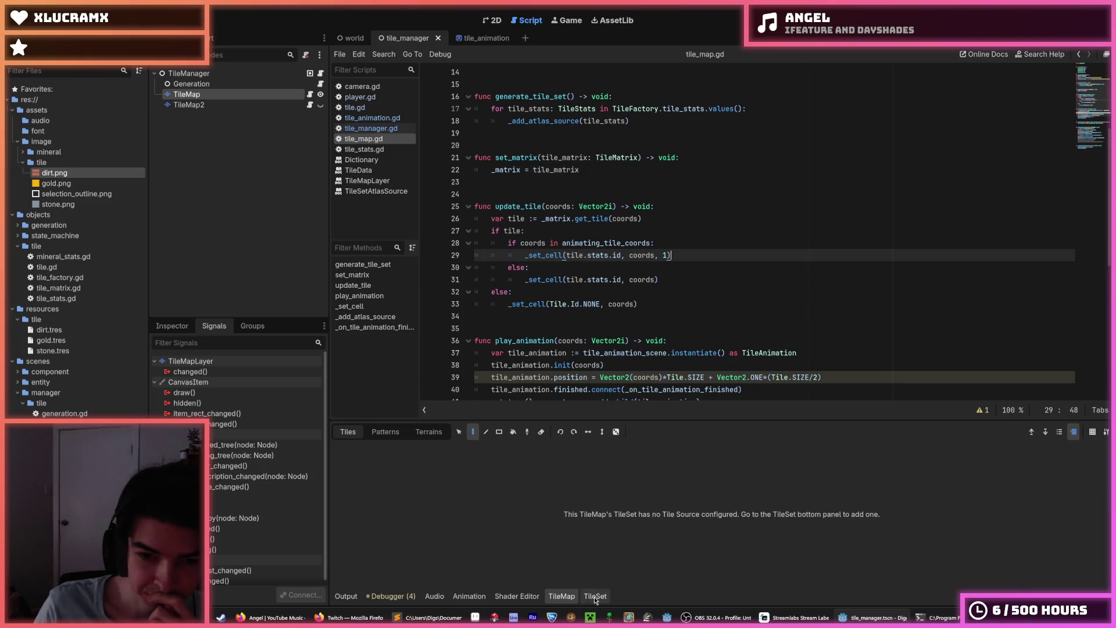
pyautogui.click(482, 38)
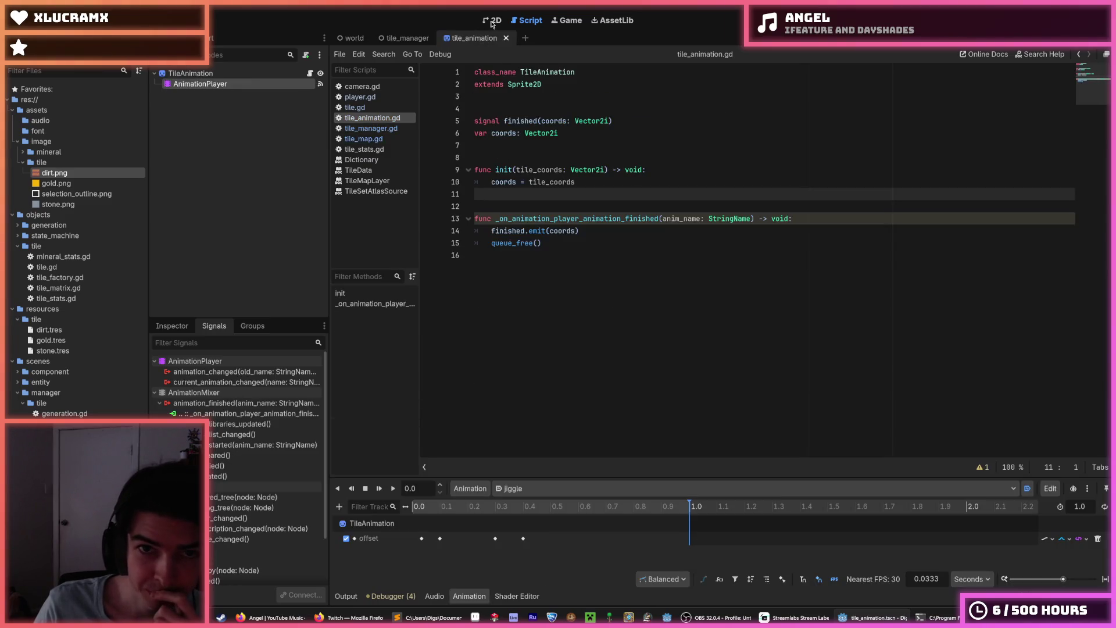
# Step: Return to the tile_manager scene in 2D and make TileMap2's dirt tiles visible
pyautogui.click(492, 22)
pyautogui.click(407, 38)
pyautogui.click(320, 105)
pyautogui.click(261, 105)
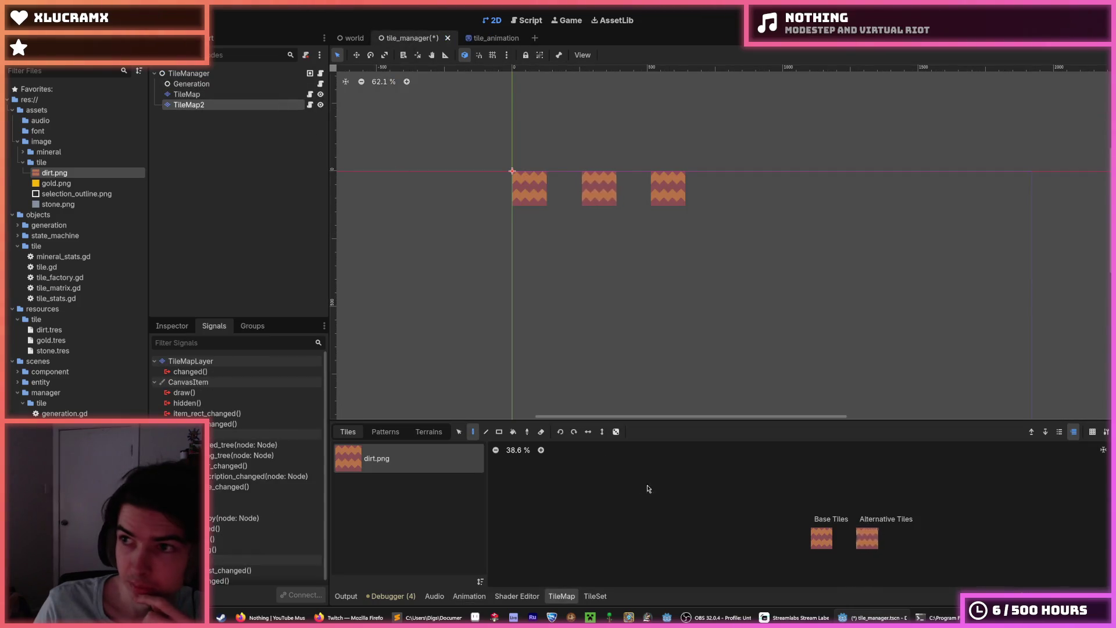
# Step: Select the base dirt tile in the TileSet editor and compare it with the TileMap tiles list
pyautogui.click(594, 596)
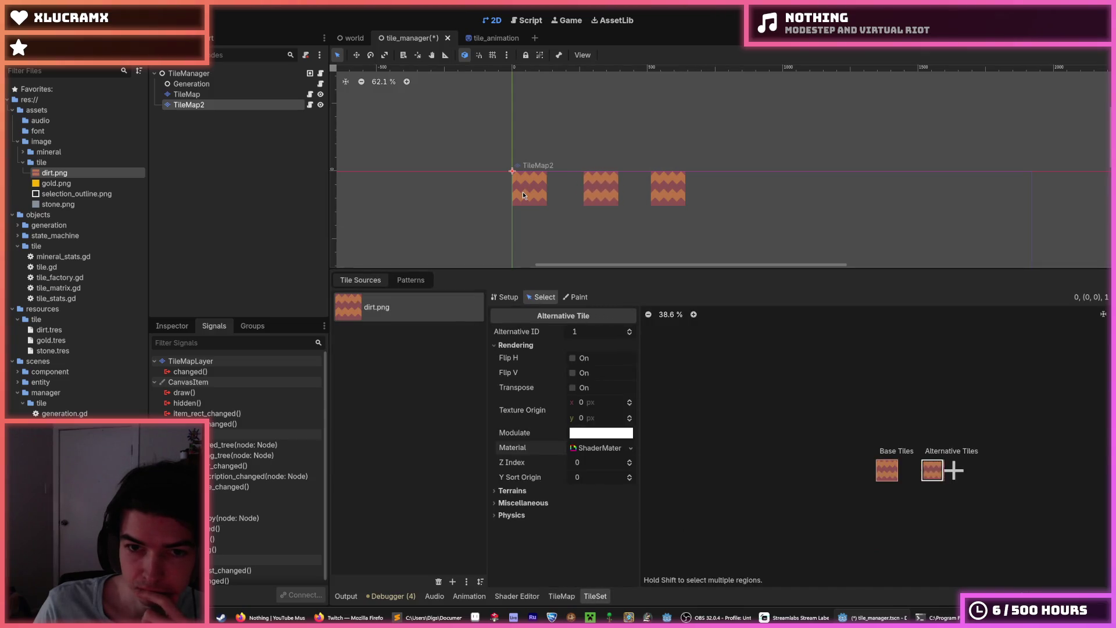
pyautogui.click(887, 470)
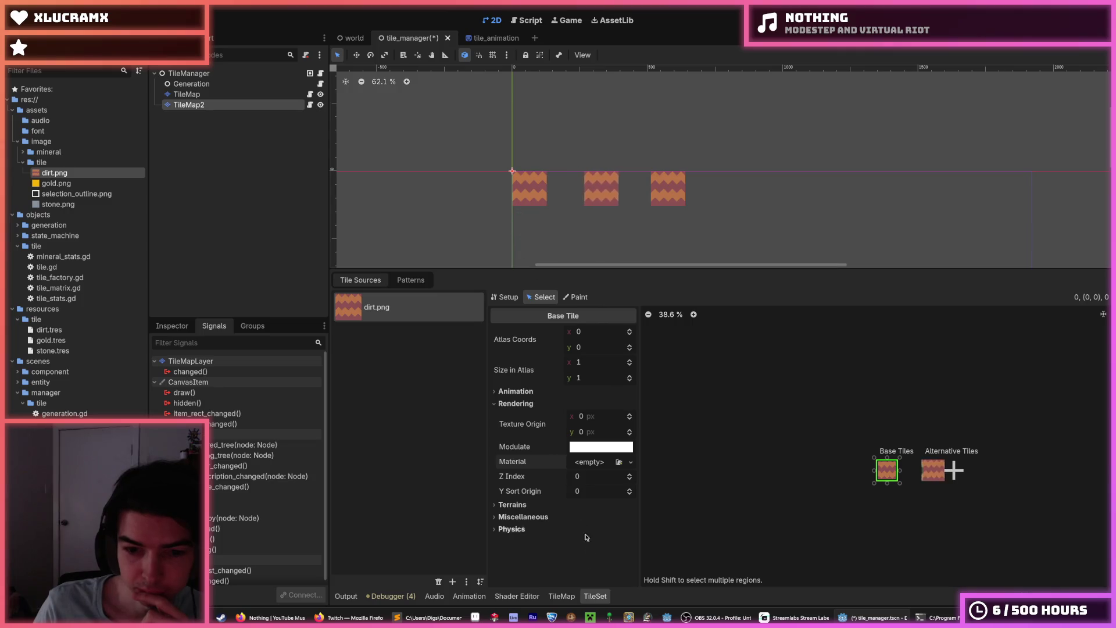
pyautogui.click(562, 596)
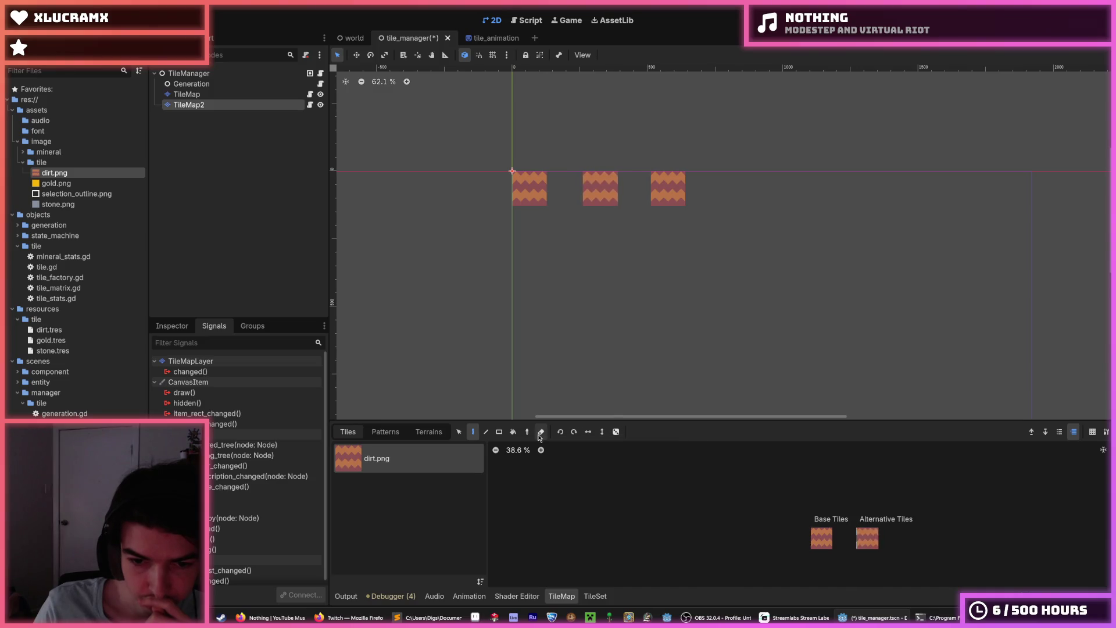
pyautogui.click(428, 431)
pyautogui.click(348, 432)
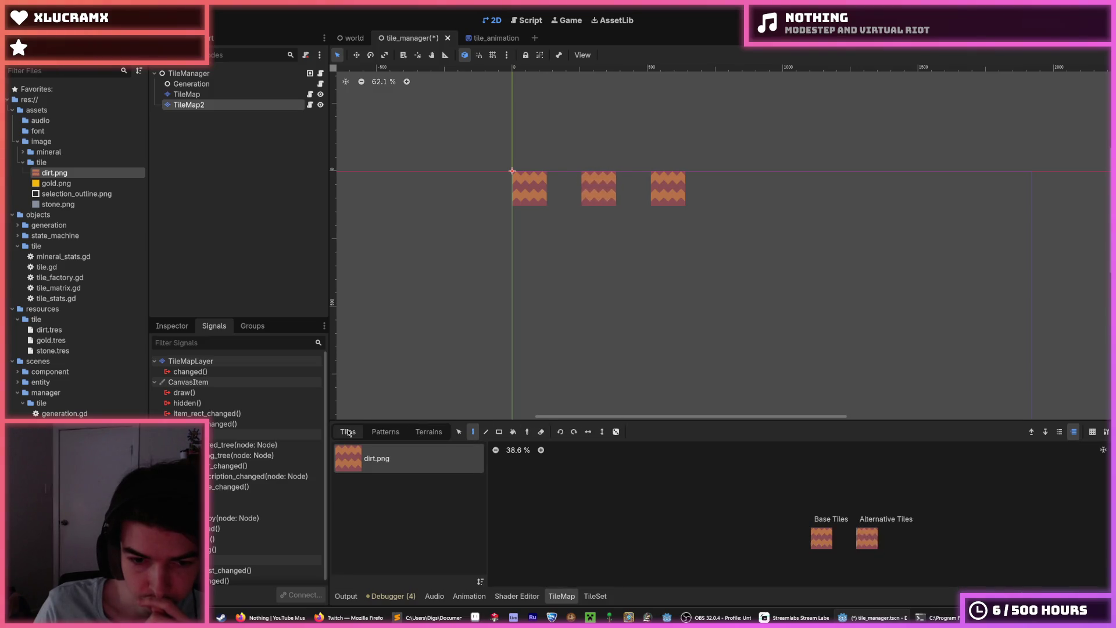
pyautogui.click(596, 596)
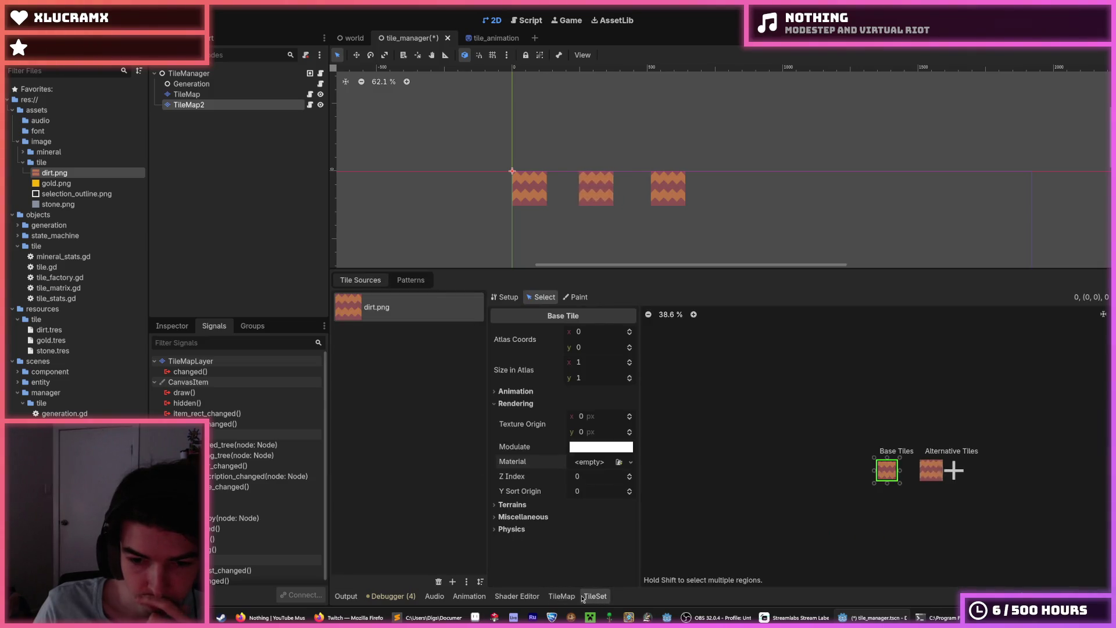
# Step: Try dirt.png alternative tile 1's Modulate alpha at 0, restore it, and view tile_manager.gd
pyautogui.click(931, 469)
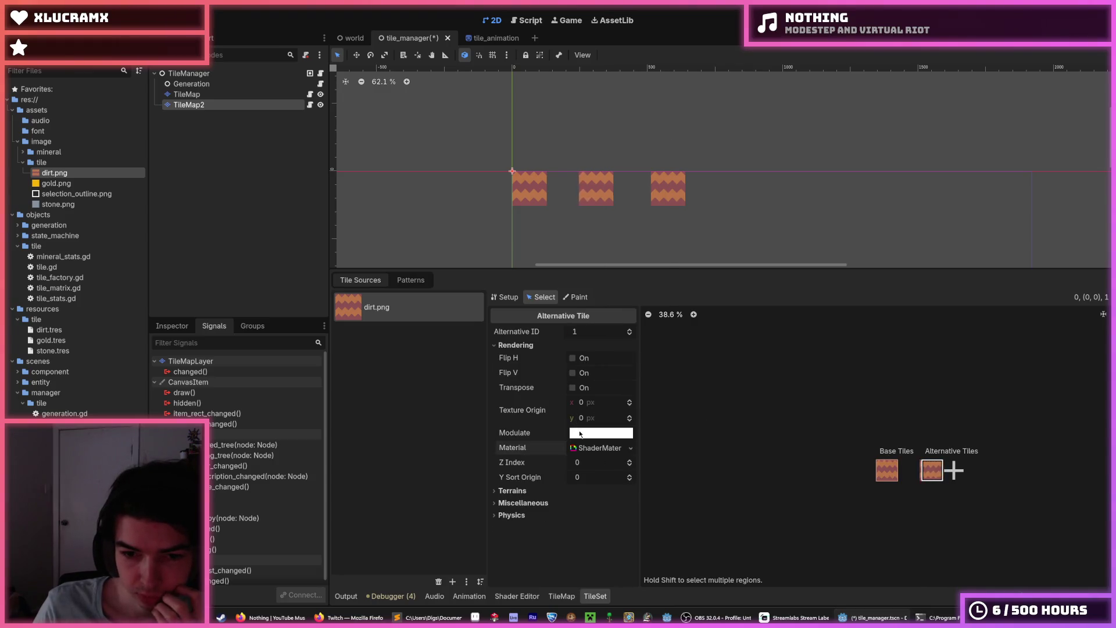
pyautogui.click(580, 433)
pyautogui.moveTo(612, 362)
pyautogui.mouseDown()
pyautogui.moveTo(529, 367)
pyautogui.moveTo(605, 363)
pyautogui.moveTo(658, 382)
pyautogui.mouseUp()
pyautogui.click(771, 495)
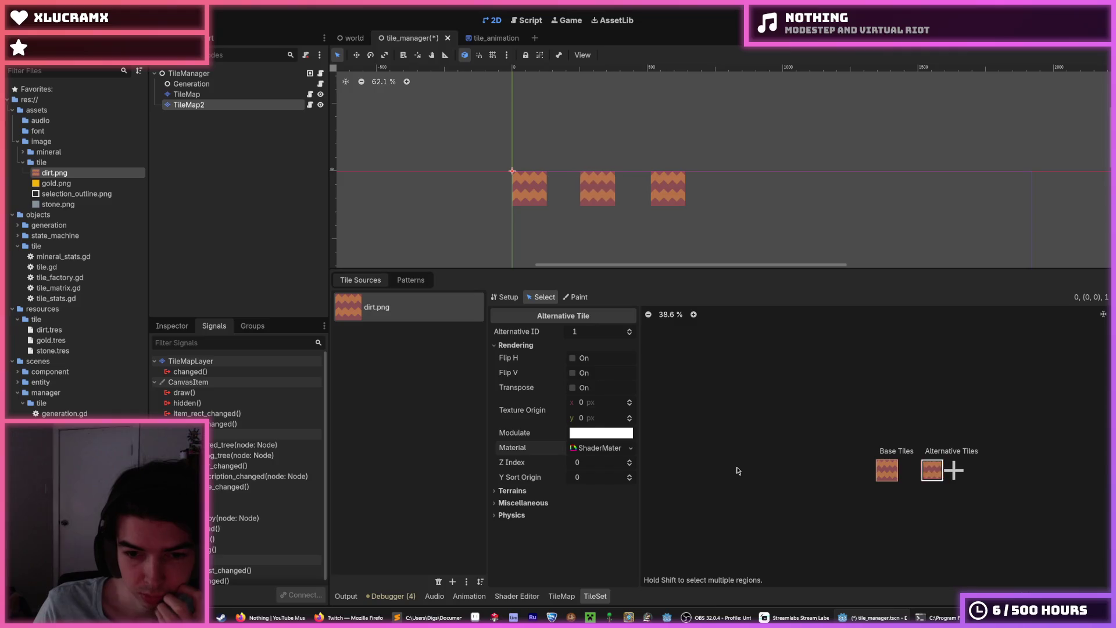
pyautogui.moveTo(605, 437)
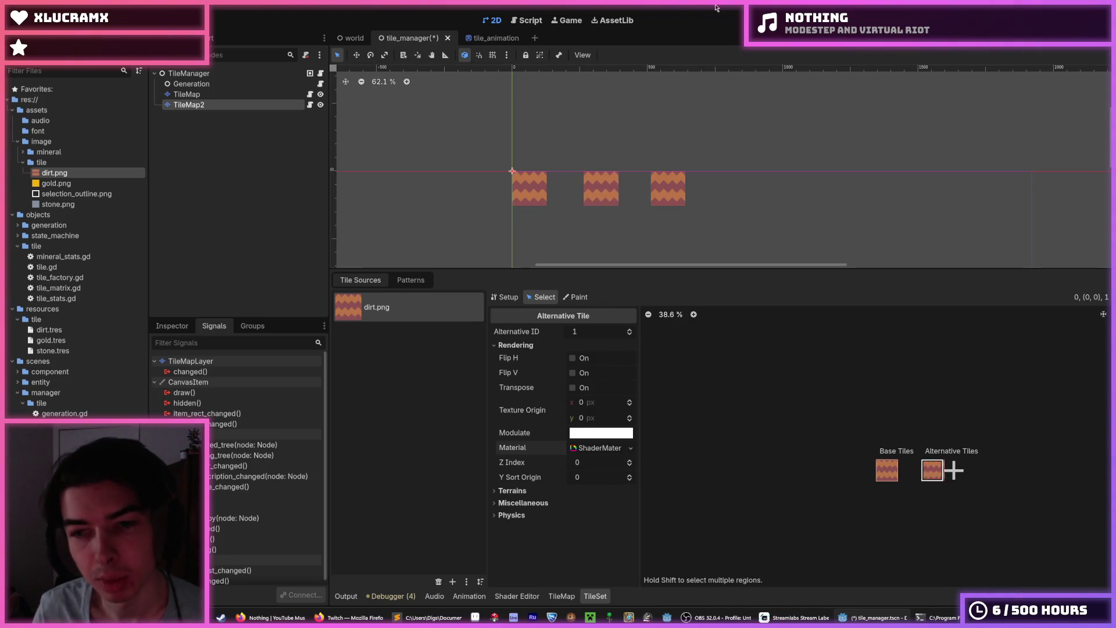
pyautogui.click(528, 20)
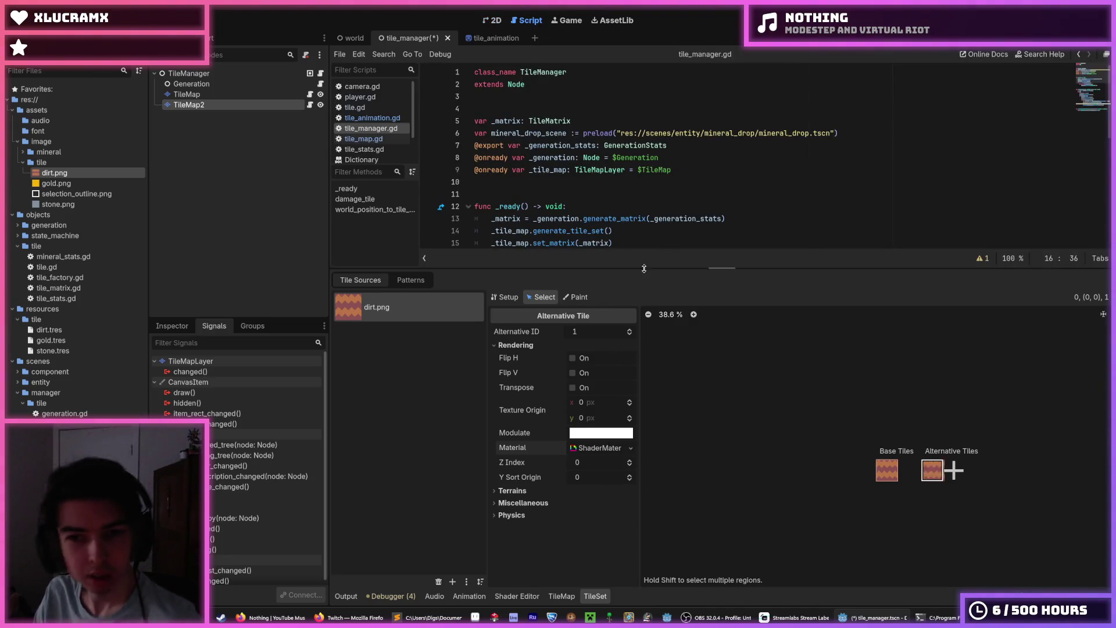
# Step: Enlarge the code area, open TileManager's script, and save the tile_manager scene
pyautogui.moveTo(648, 268)
pyautogui.mouseDown()
pyautogui.moveTo(675, 337)
pyautogui.moveTo(702, 498)
pyautogui.moveTo(716, 366)
pyautogui.mouseUp()
pyautogui.click(216, 93)
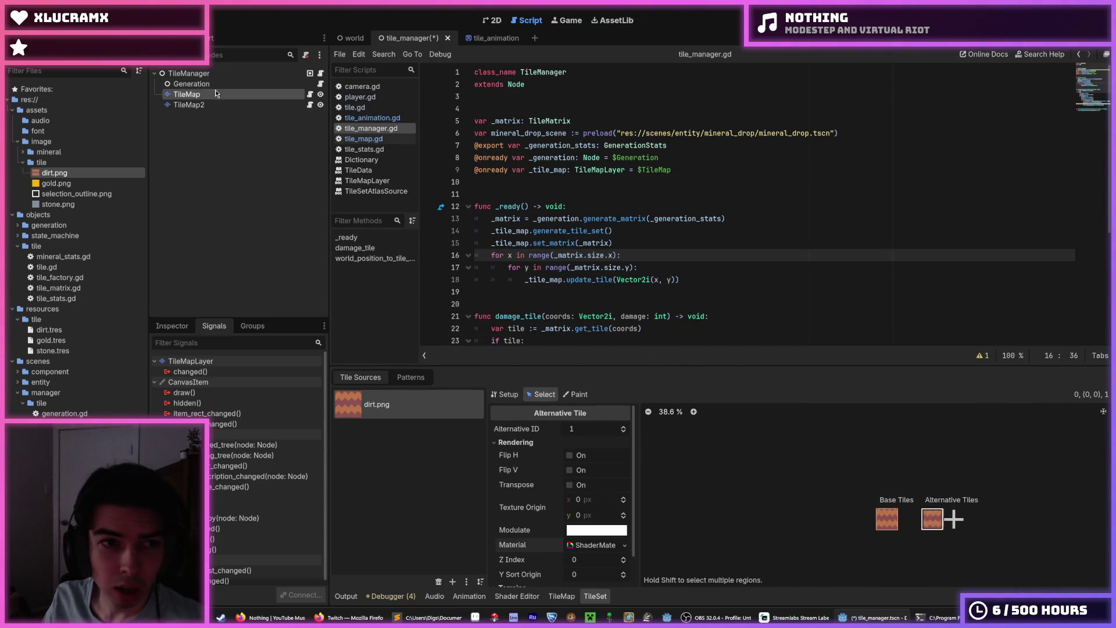
pyautogui.click(492, 20)
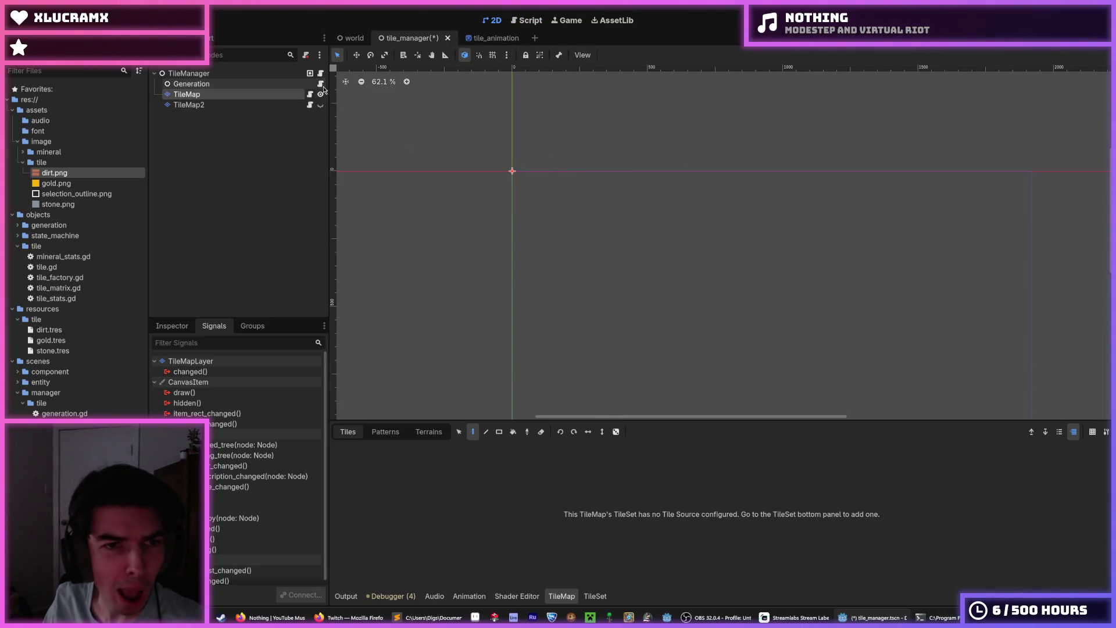
pyautogui.click(320, 73)
pyautogui.scroll(-1, 685, 285)
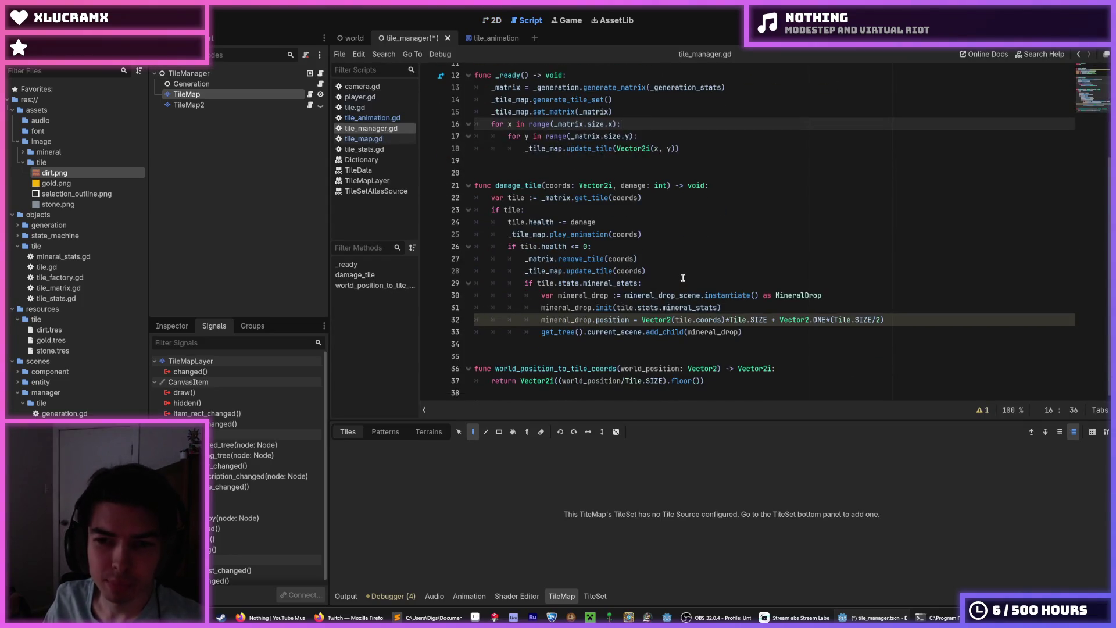
pyautogui.click(689, 271)
pyautogui.hotkey('ctrl', 's')
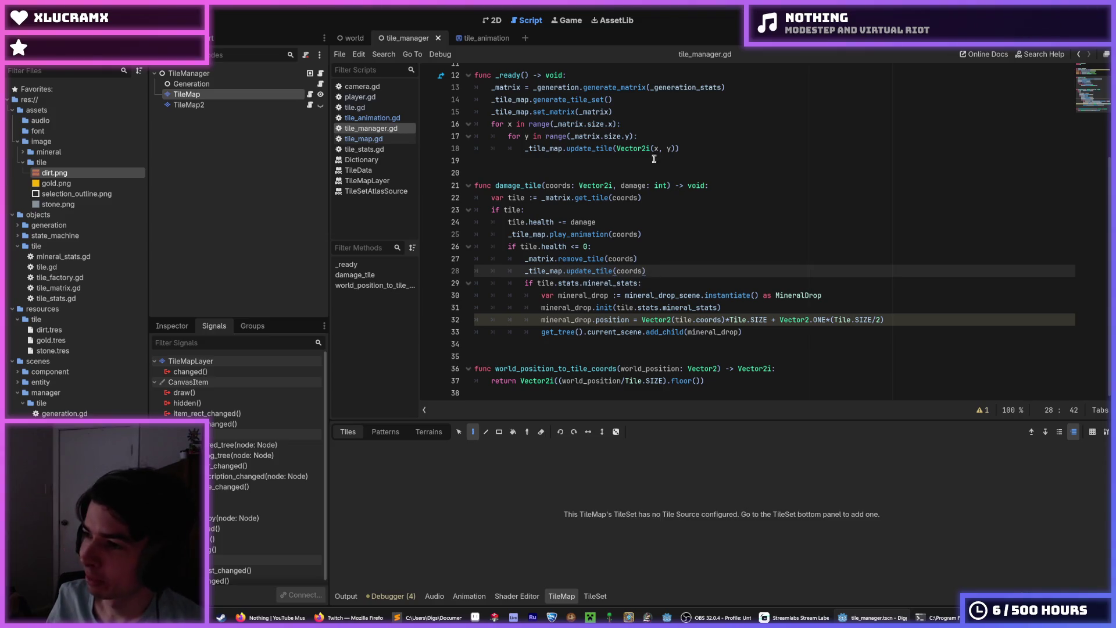
# Step: Read through damage_tile on lines 29–33 of tile_manager.gd
pyautogui.click(740, 282)
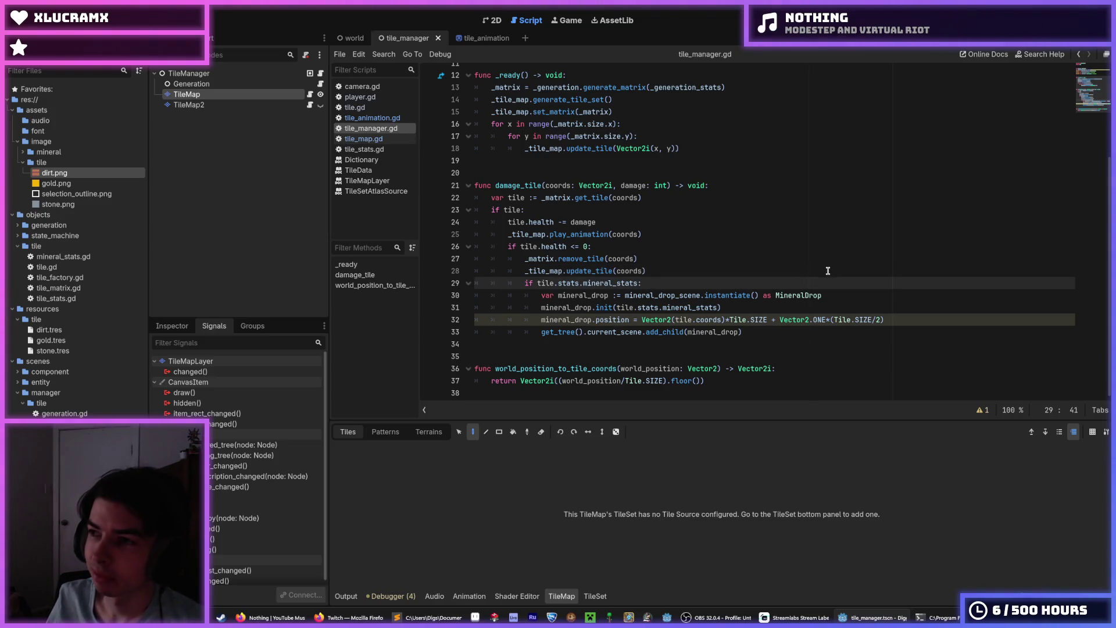
pyautogui.click(751, 321)
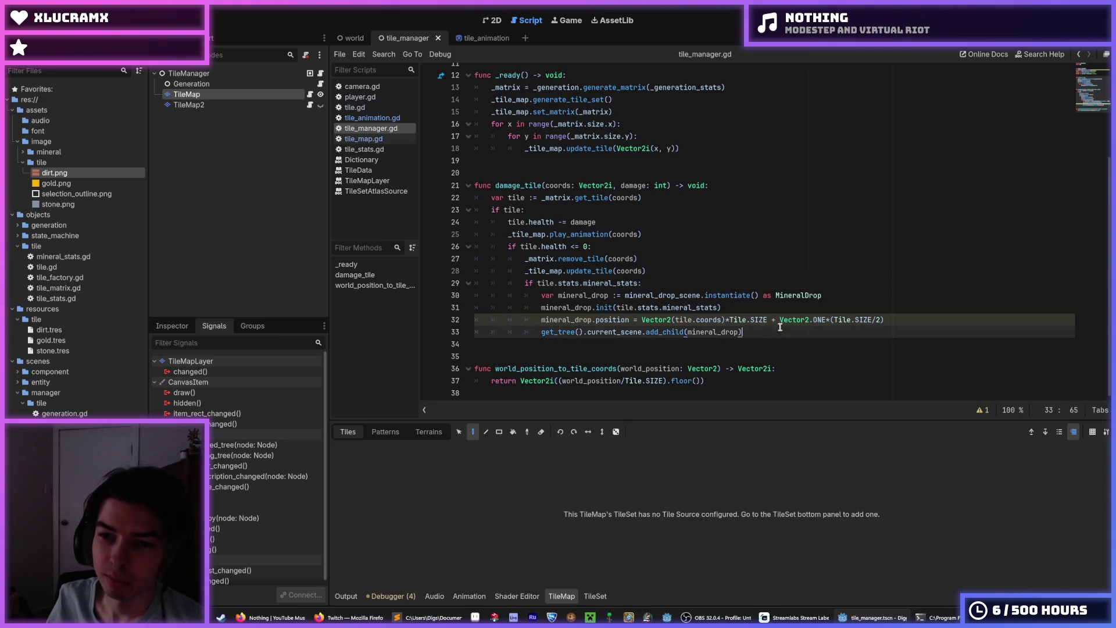
pyautogui.click(834, 308)
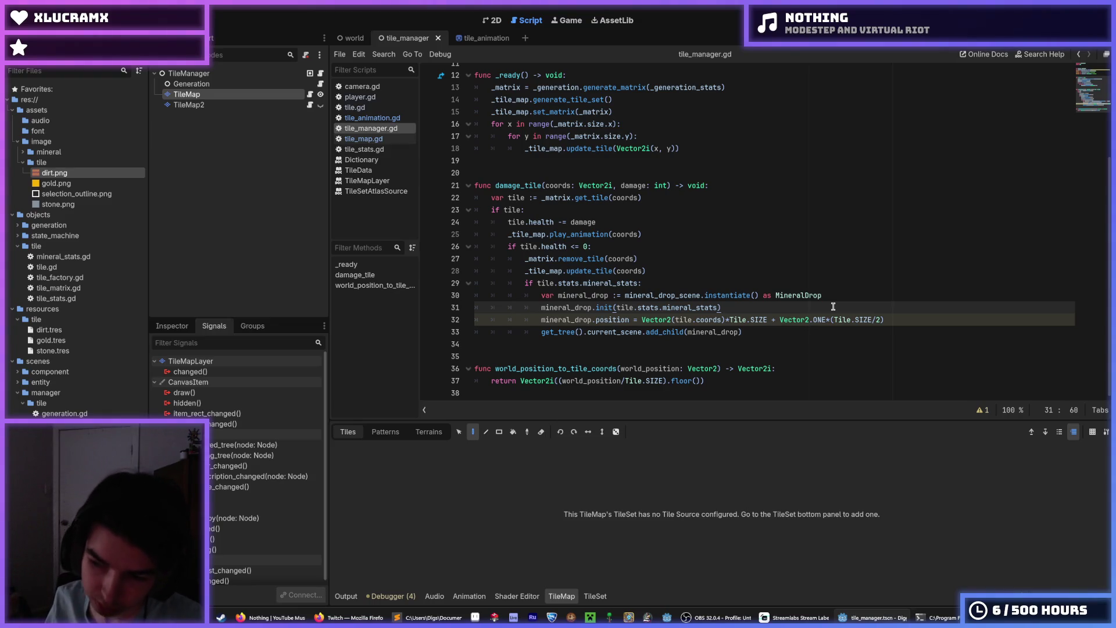
pyautogui.click(791, 330)
pyautogui.scroll(2, 811, 310)
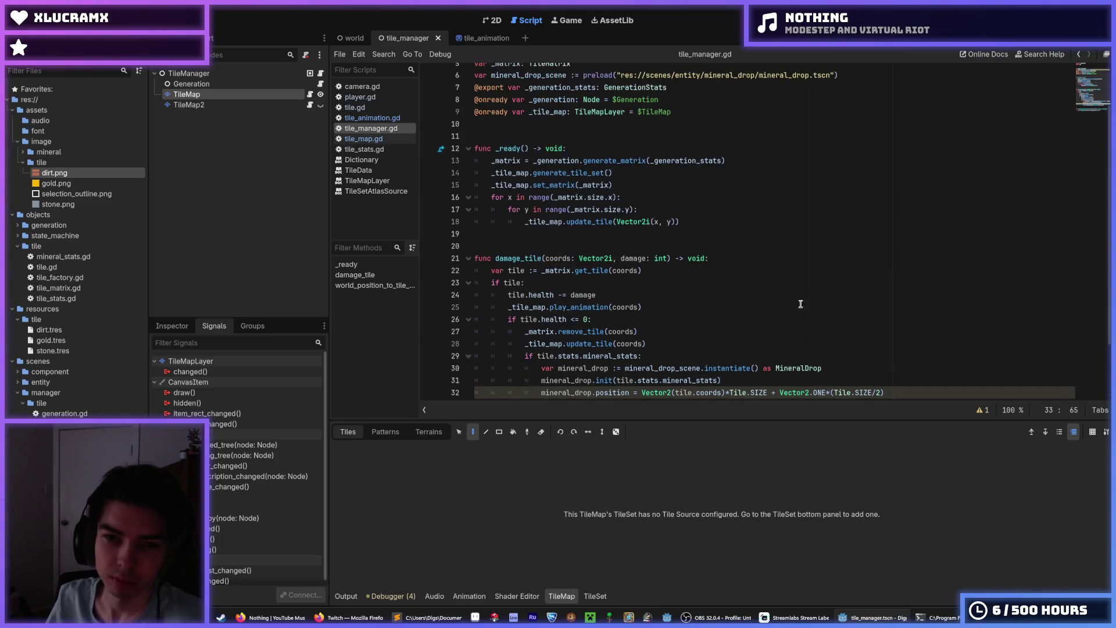
pyautogui.scroll(2, 703, 294)
pyautogui.scroll(-4, 703, 293)
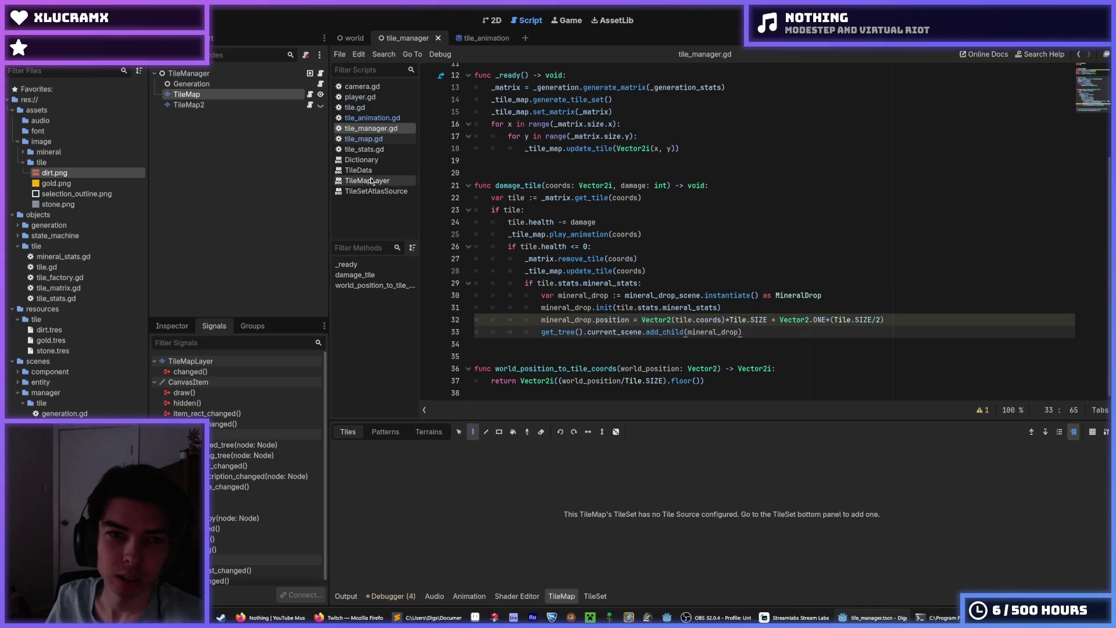
# Step: Open tile_map.gd at _add_atlas_source with its commented-out ShaderMaterial lines
pyautogui.click(372, 118)
pyautogui.click(364, 139)
pyautogui.scroll(-5, 713, 283)
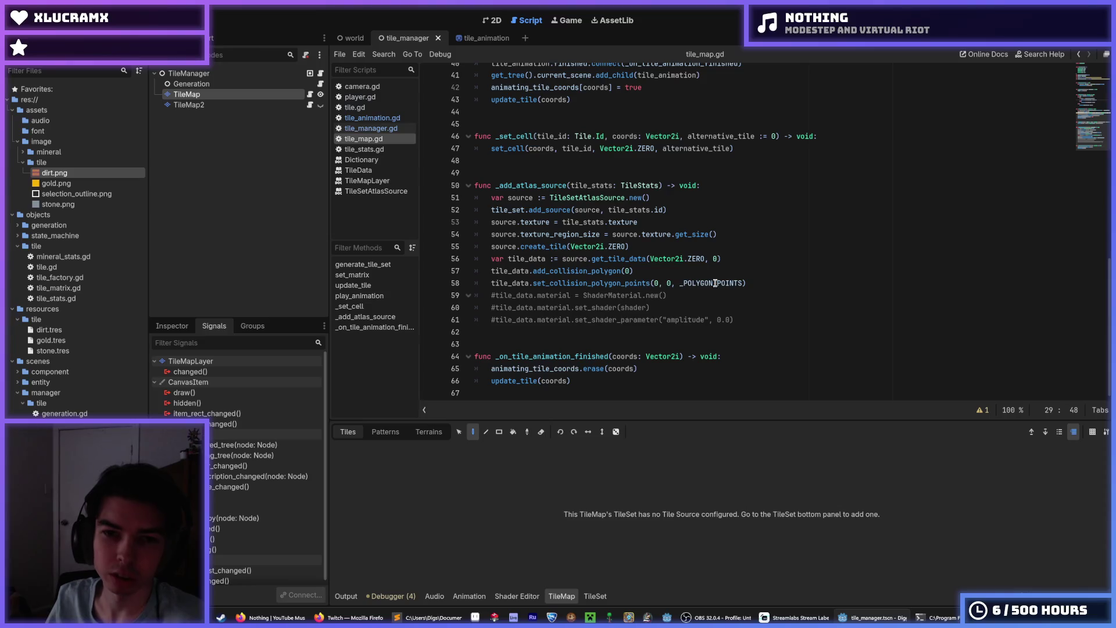
pyautogui.click(770, 286)
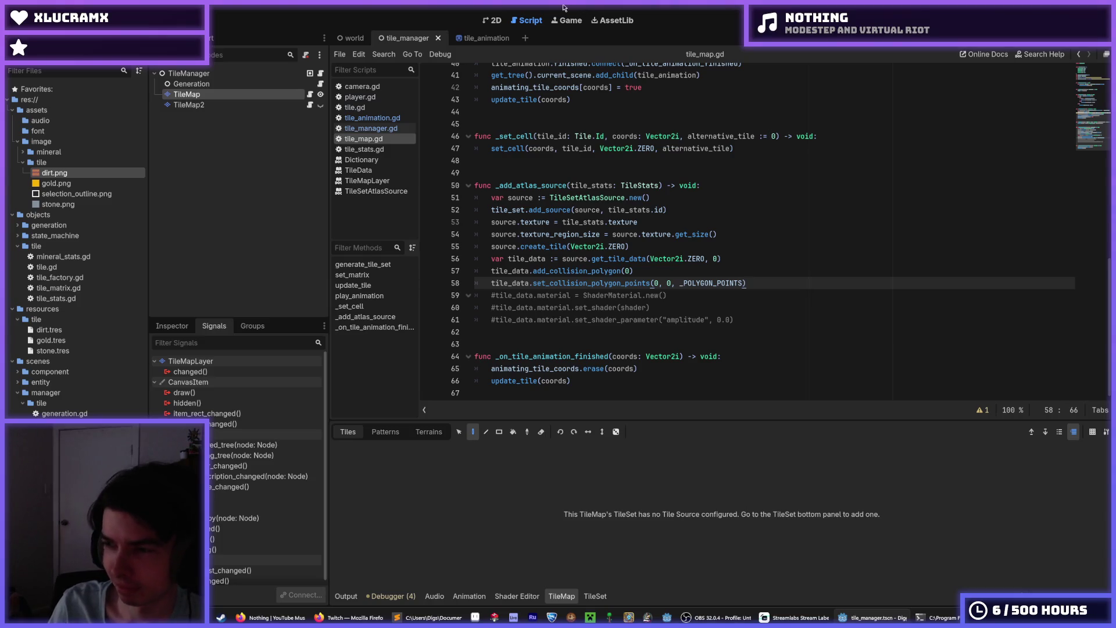
pyautogui.click(909, 85)
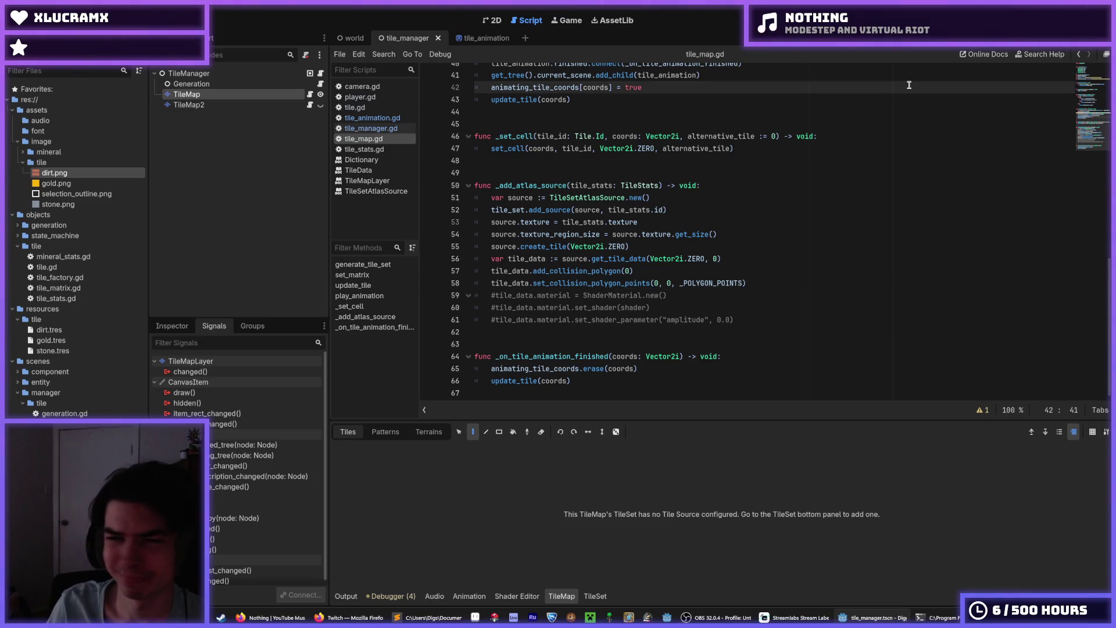
pyautogui.click(1041, 55)
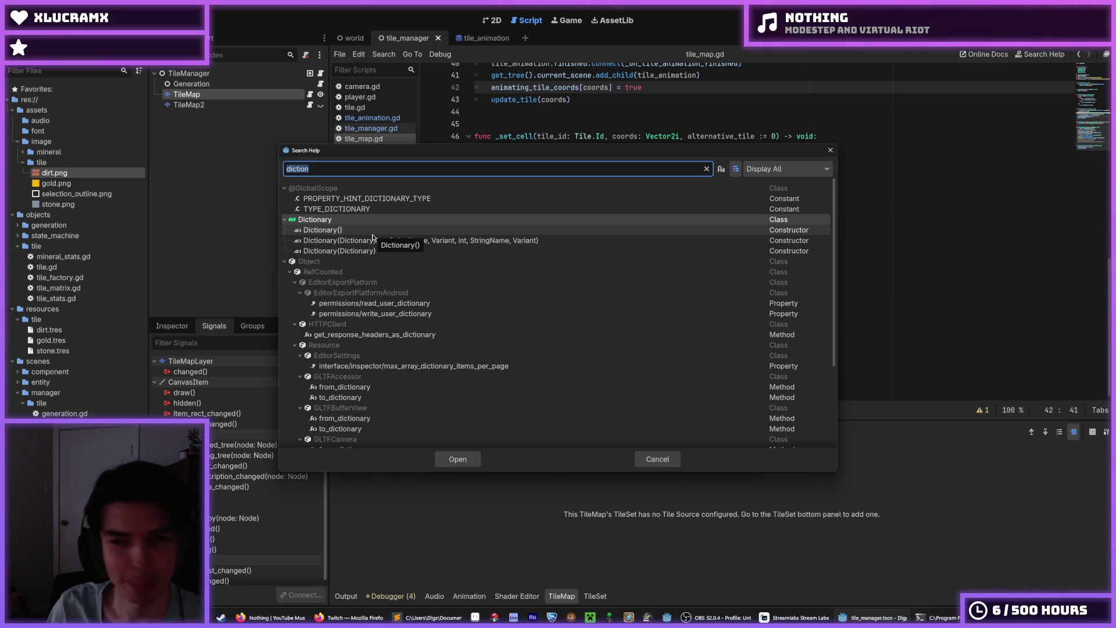
pyautogui.click(358, 221)
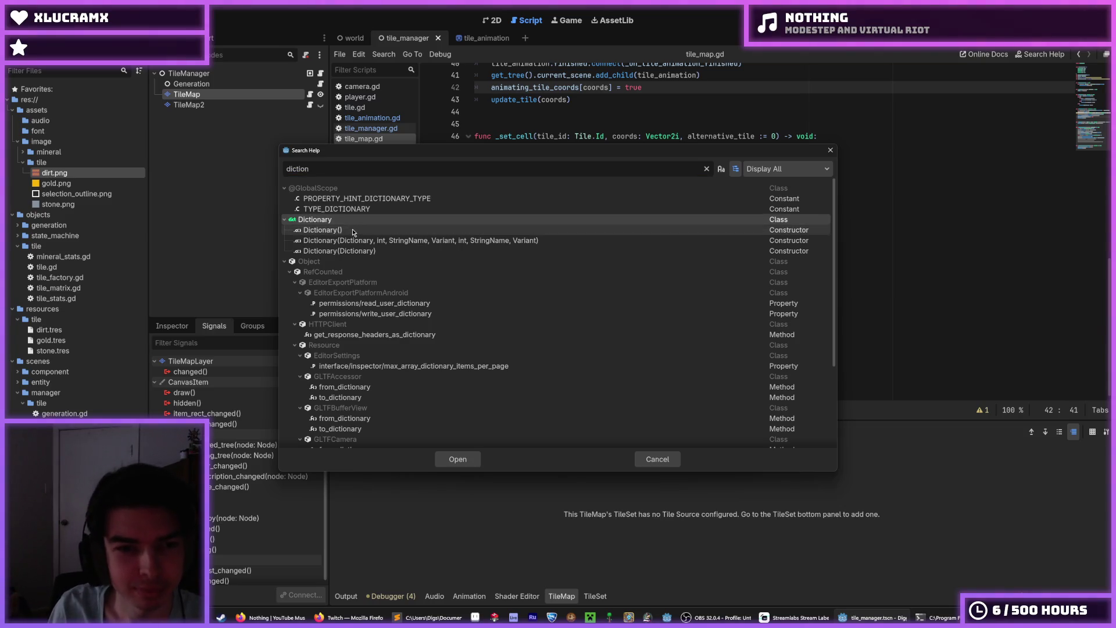
pyautogui.click(830, 150)
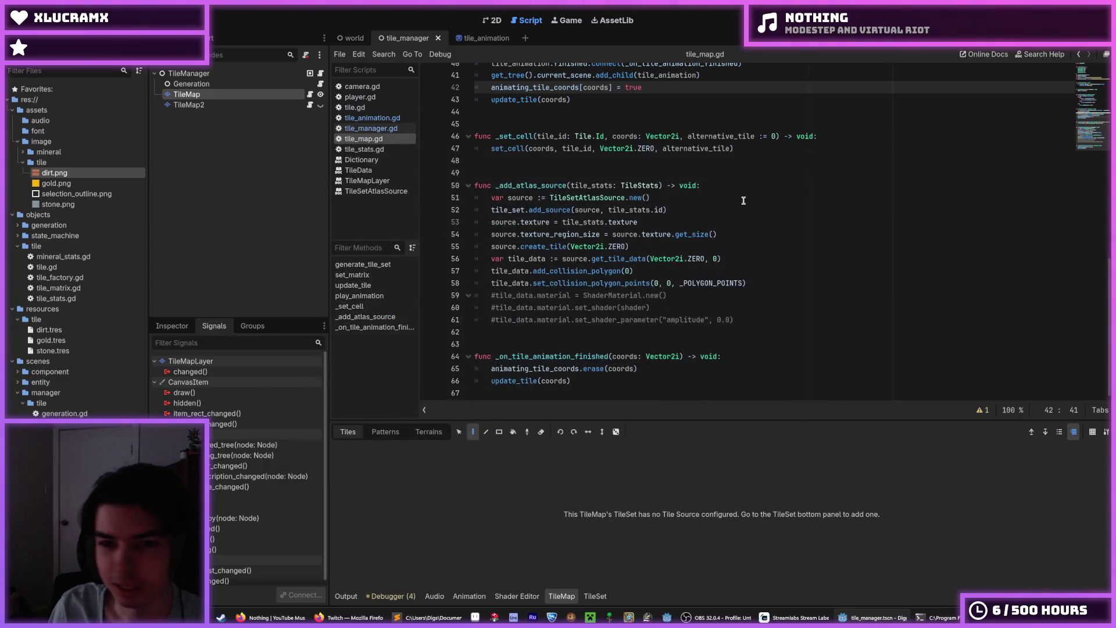
pyautogui.click(727, 234)
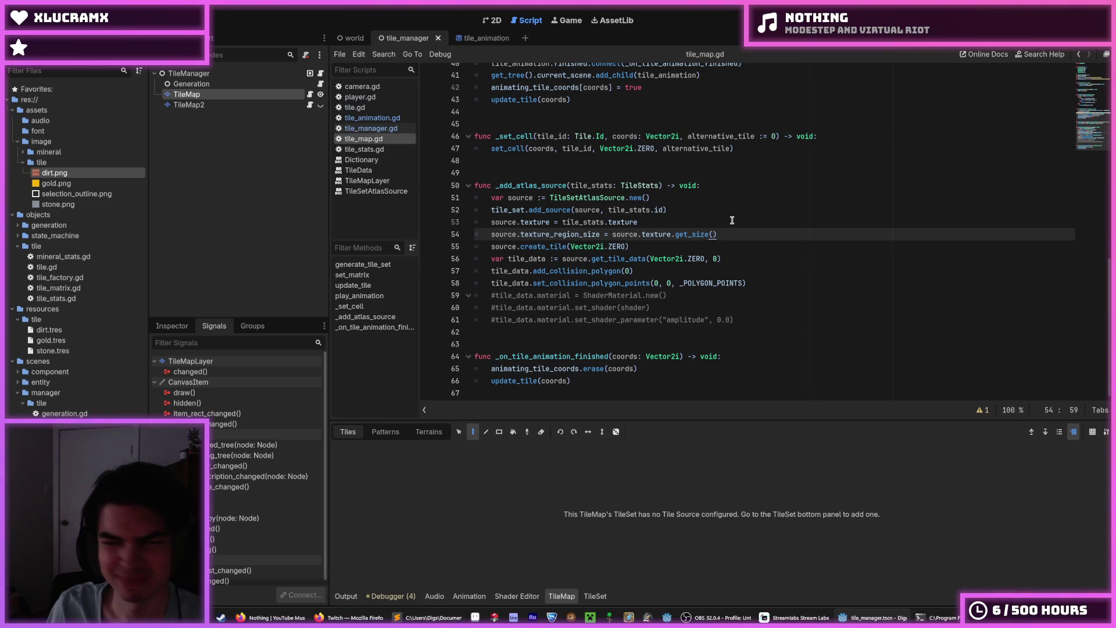
pyautogui.click(714, 220)
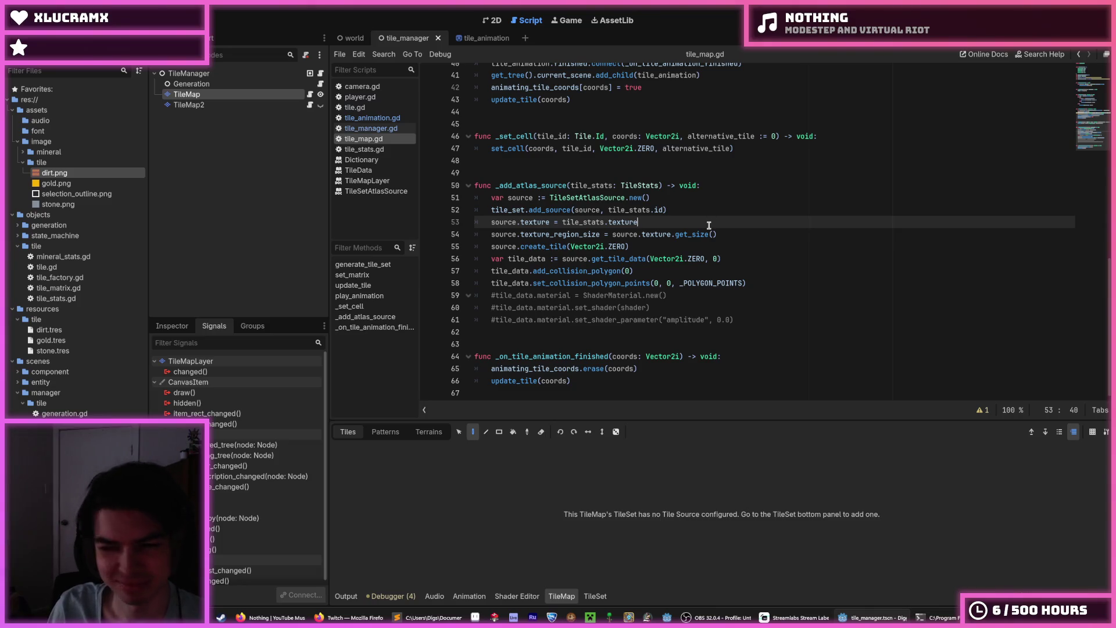
pyautogui.moveTo(702, 235)
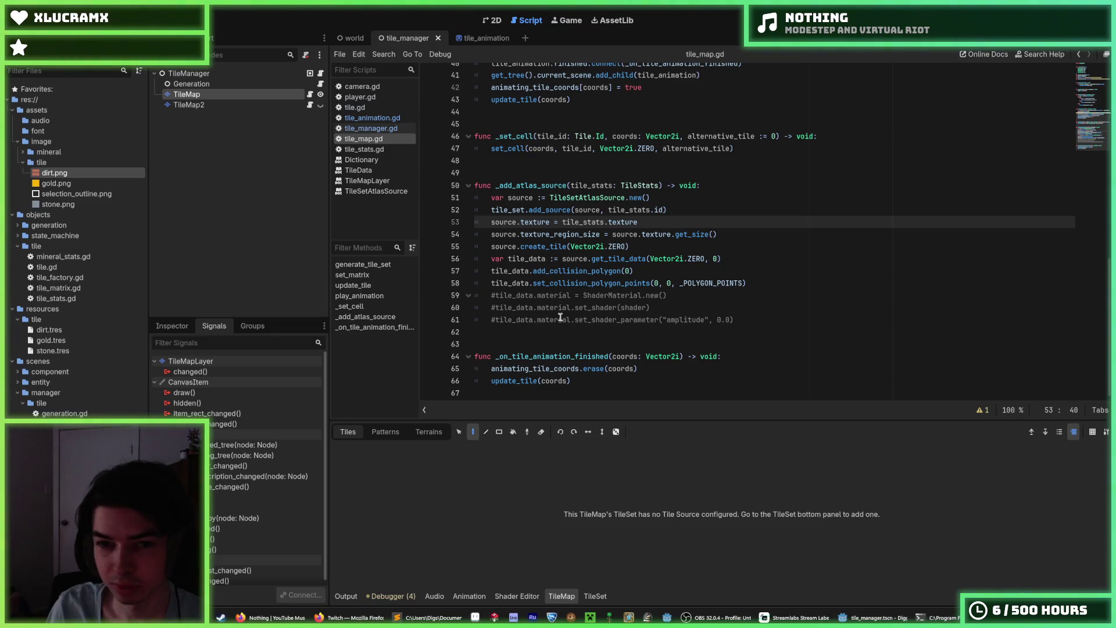
pyautogui.click(668, 256)
pyautogui.click(668, 242)
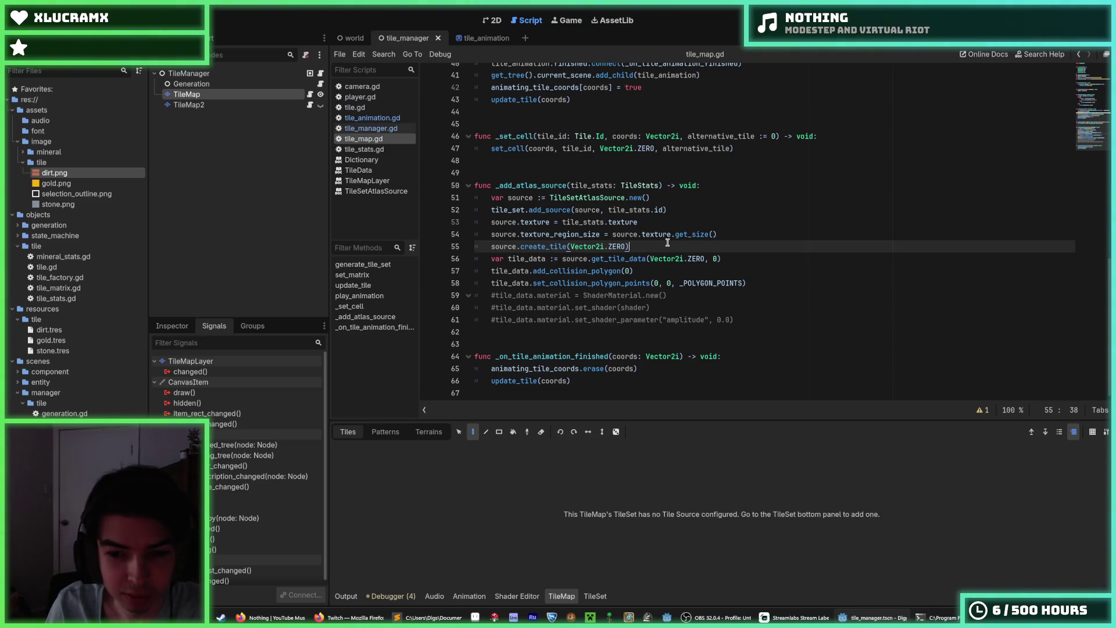
pyautogui.click(430, 618)
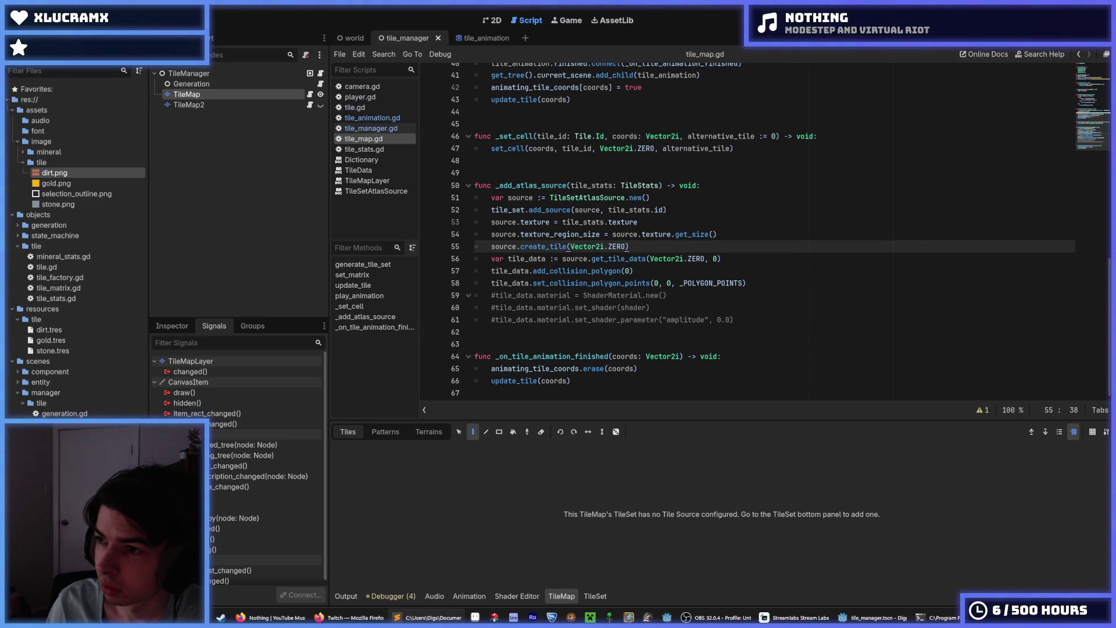
pyautogui.click(761, 256)
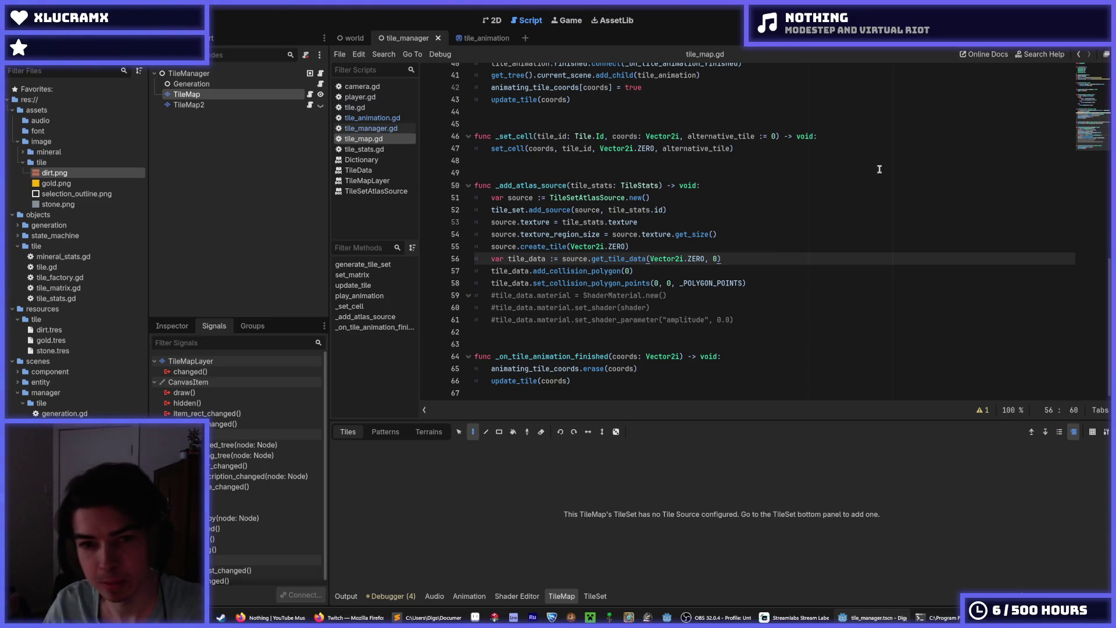
# Step: Search Help for 'tile_d', open get_cell_tile_data, then go to the TileData class reference
pyautogui.click(1033, 55)
pyautogui.write('tile_')
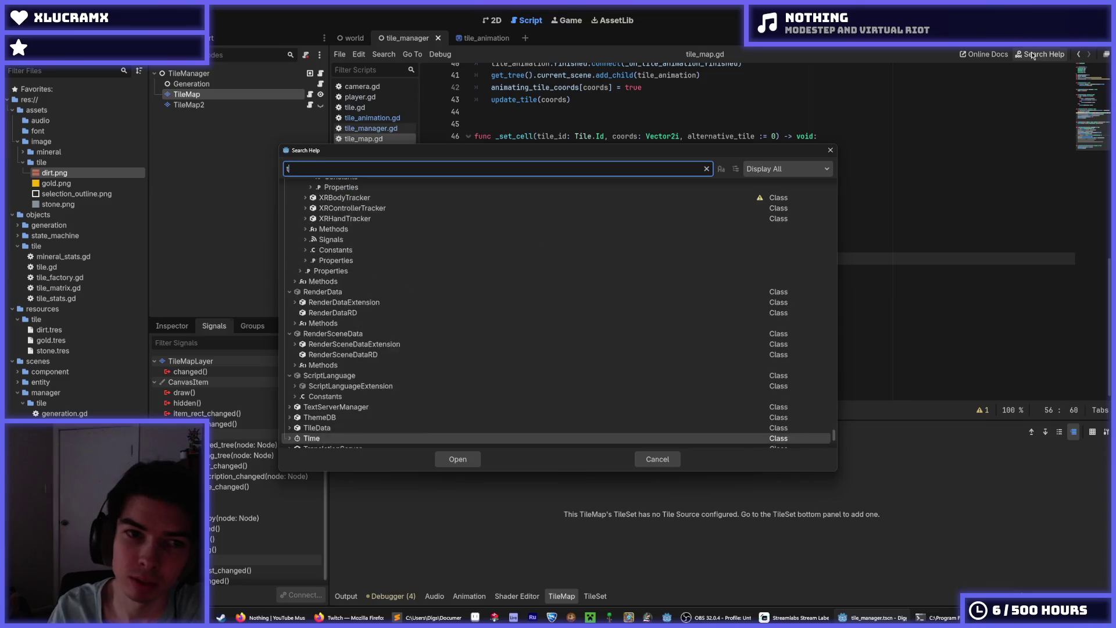
pyautogui.write('d')
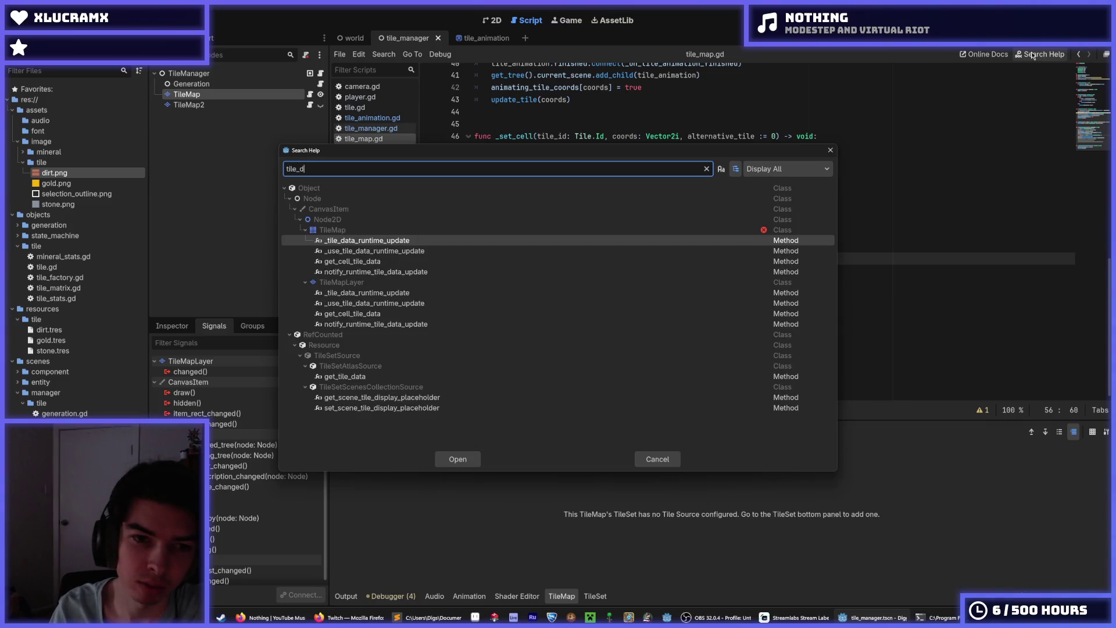
pyautogui.press('Down')
pyautogui.press('Down')
pyautogui.press('Return')
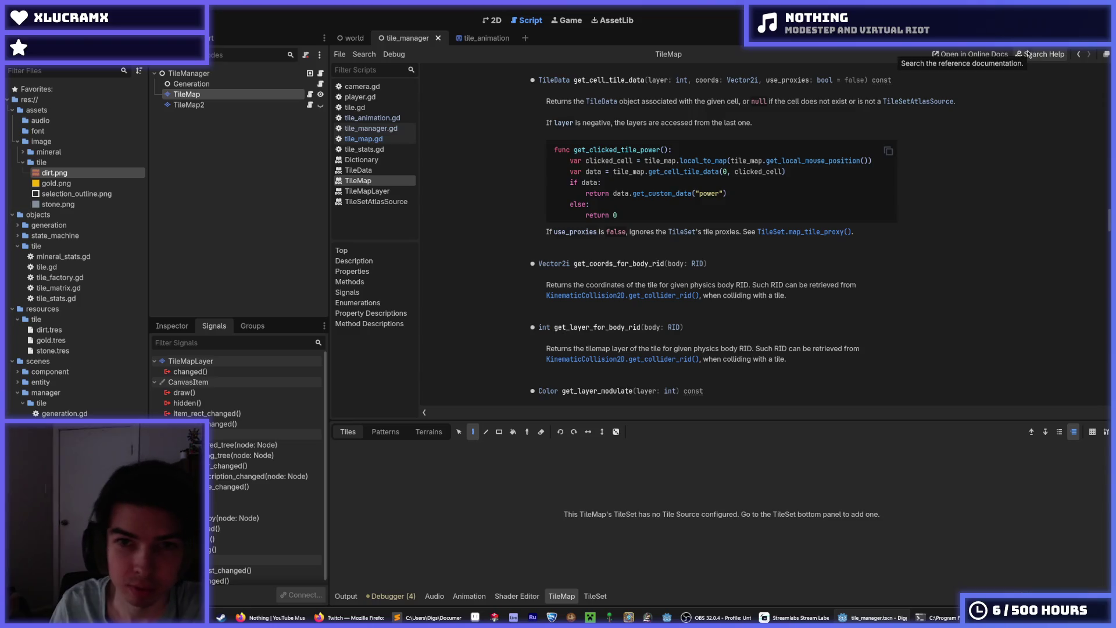
pyautogui.click(602, 101)
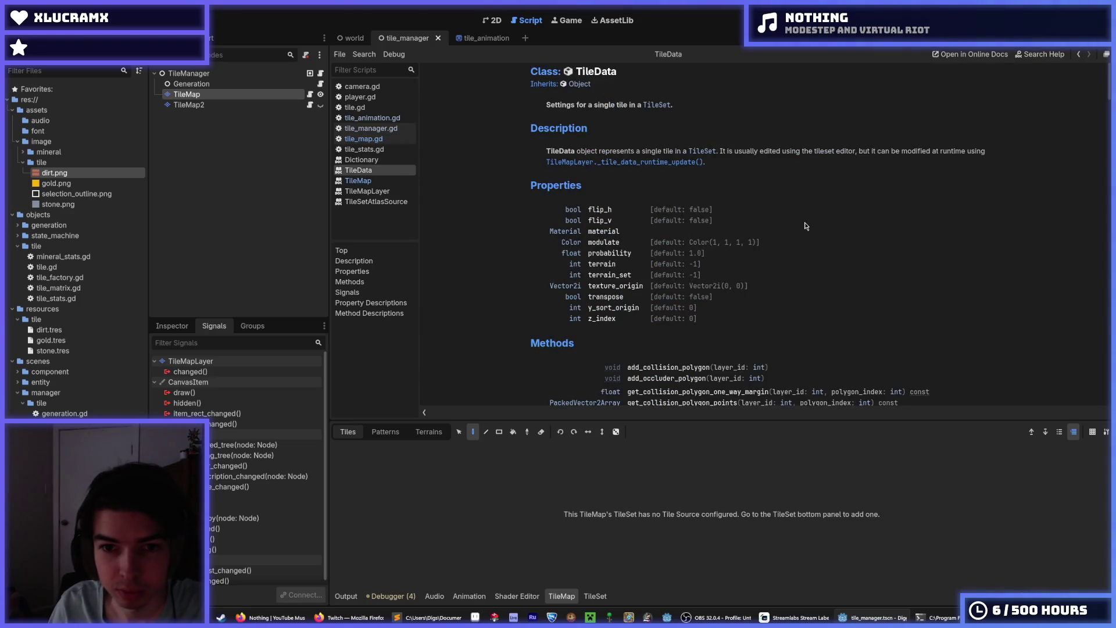
# Step: Search the TileData page for 'alternate', which finds no match
pyautogui.scroll(-3, 640, 284)
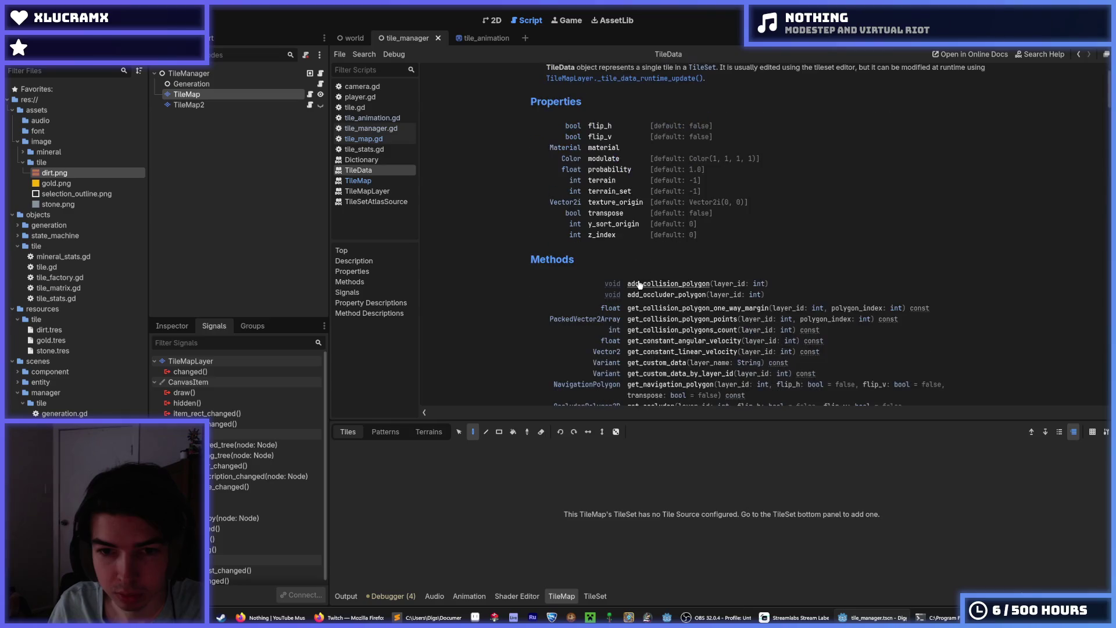
pyautogui.scroll(-10, 640, 284)
pyautogui.hotkey('ctrl', 'f')
pyautogui.write('alter')
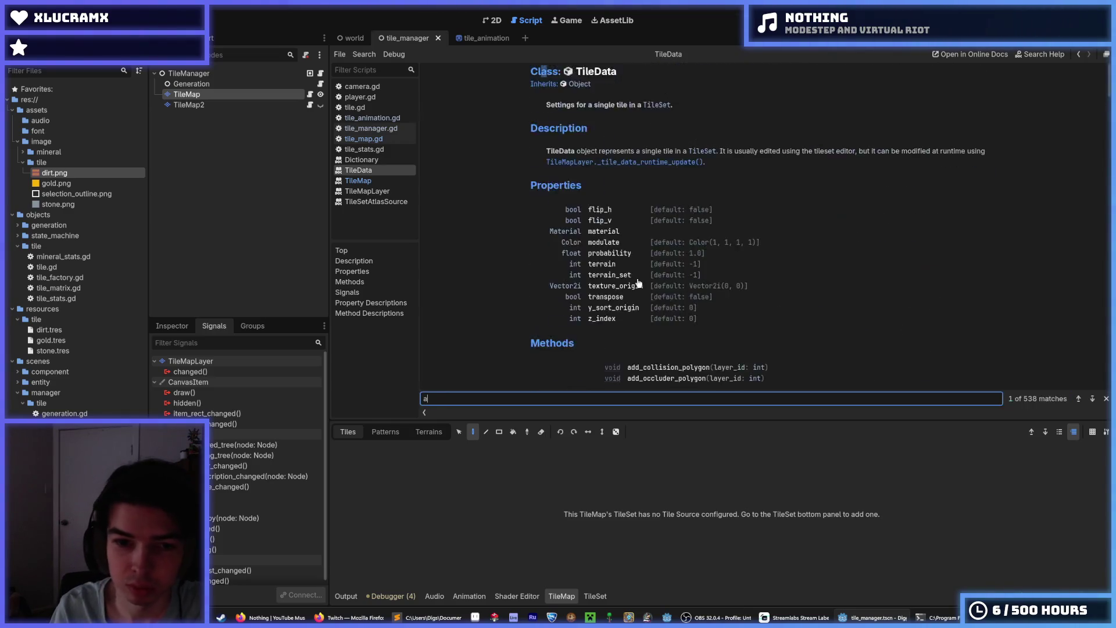
pyautogui.write('nate')
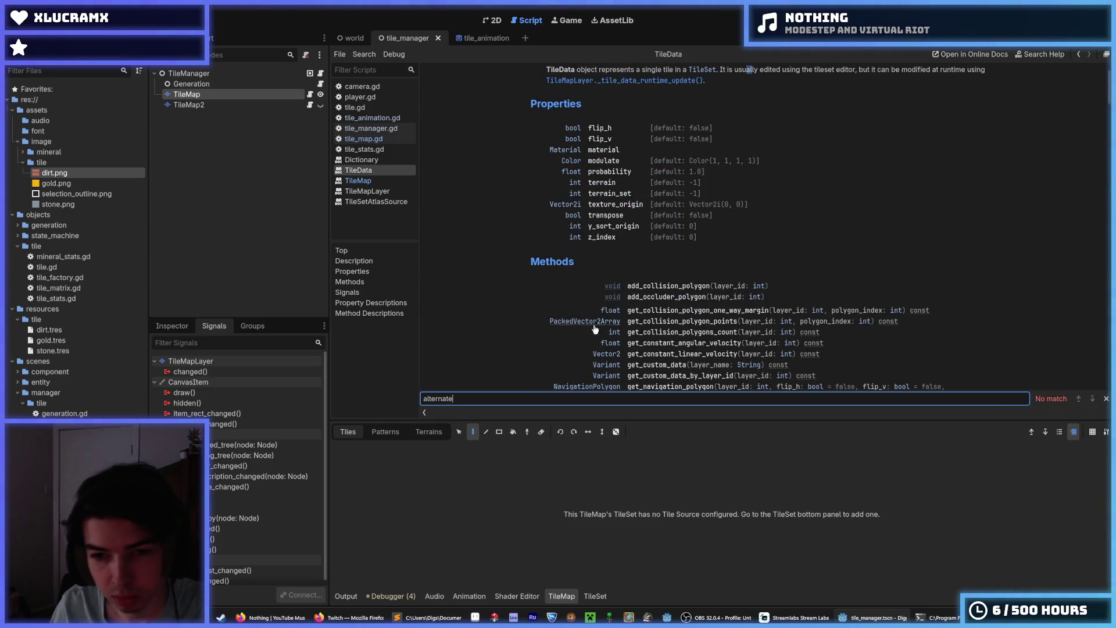
pyautogui.scroll(-10, 636, 291)
pyautogui.scroll(-10, 617, 330)
pyautogui.scroll(10, 616, 330)
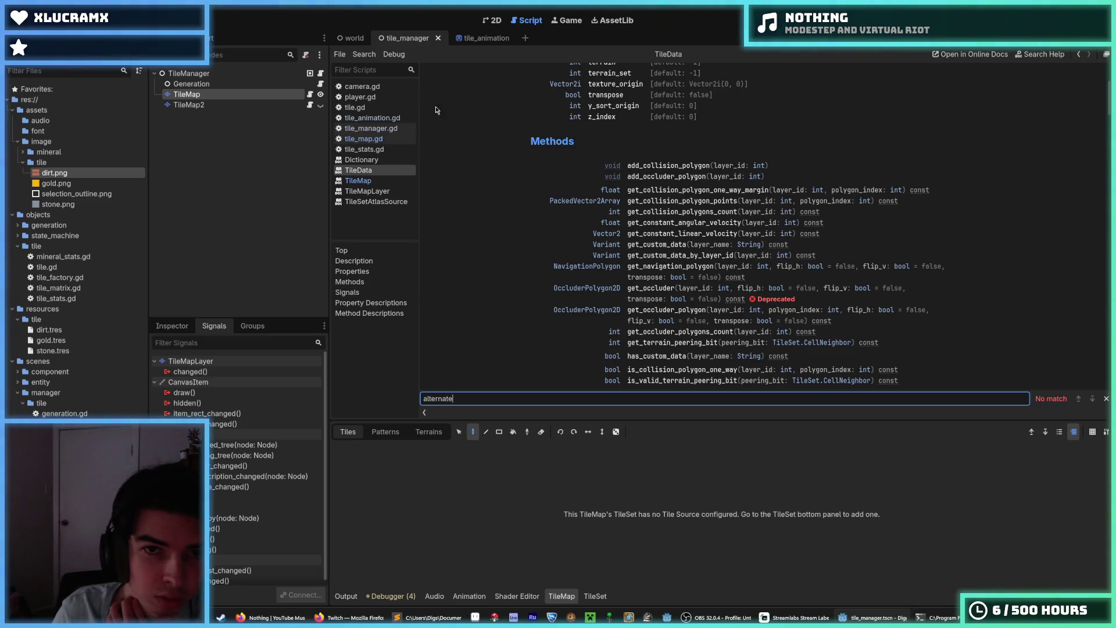
# Step: Select TileMap2 and pick dirt.png's alternative tile in the TileSet editor
pyautogui.click(492, 22)
pyautogui.click(217, 104)
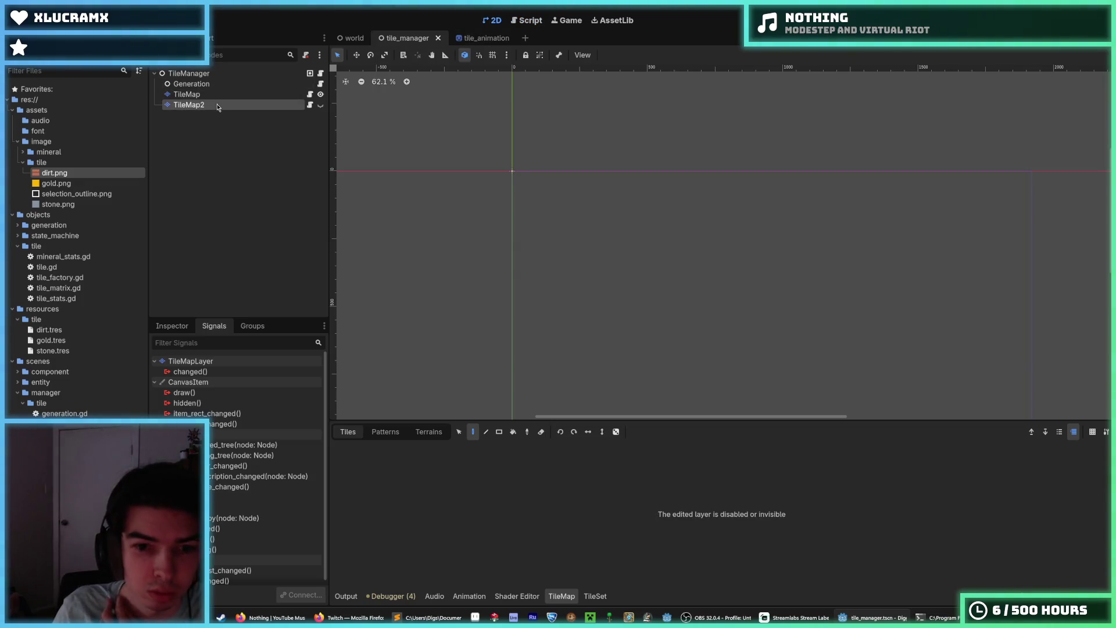
pyautogui.click(586, 597)
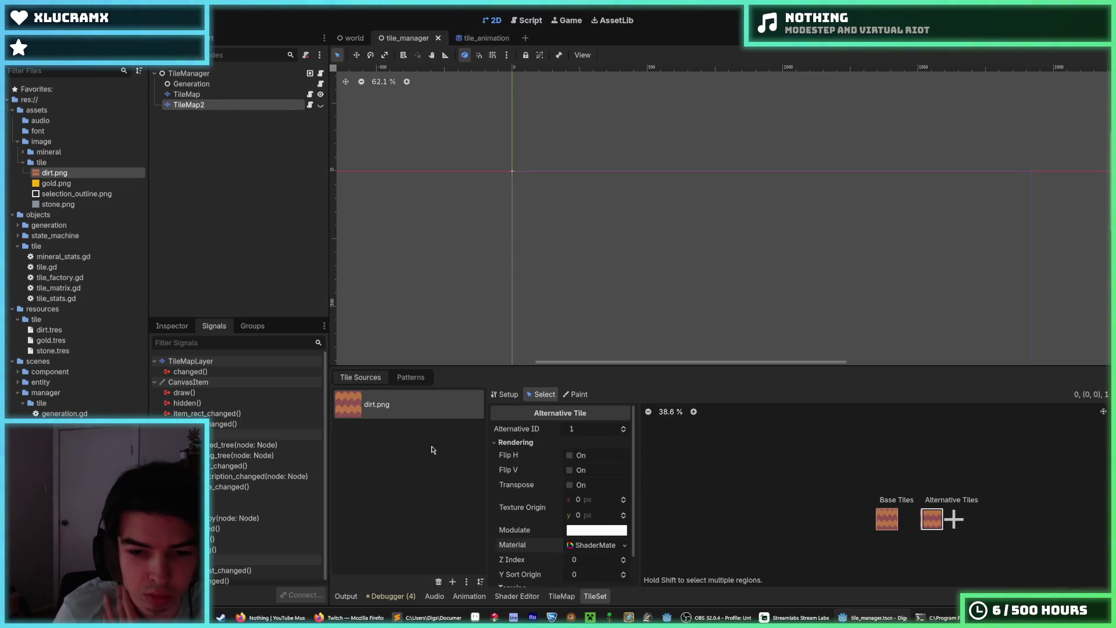
pyautogui.scroll(-1, 556, 504)
pyautogui.scroll(1, 558, 503)
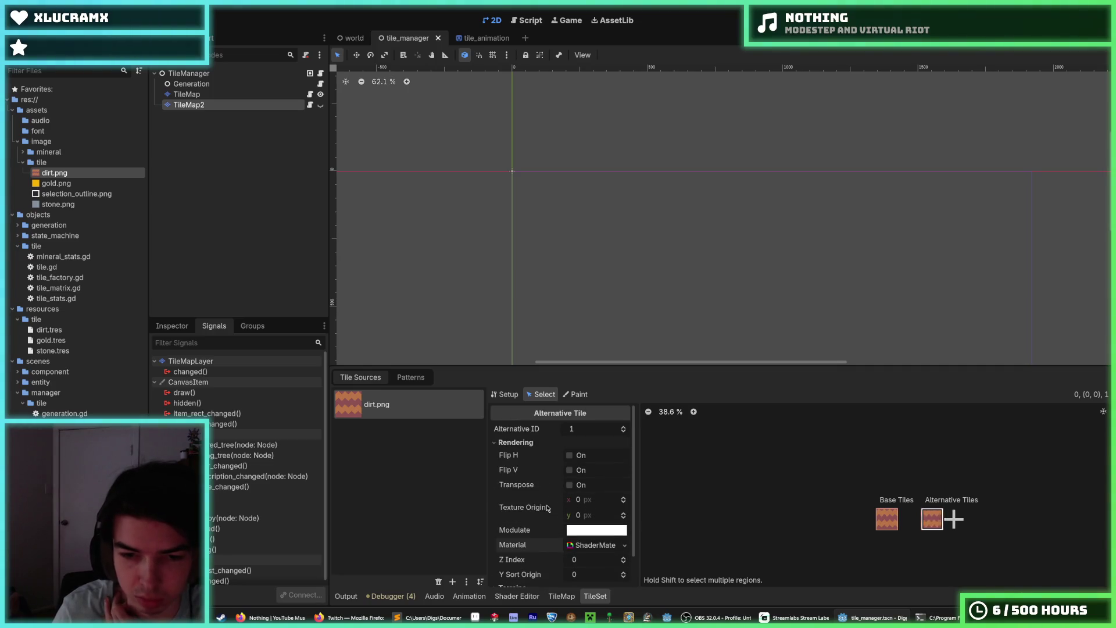
pyautogui.click(887, 518)
pyautogui.click(933, 518)
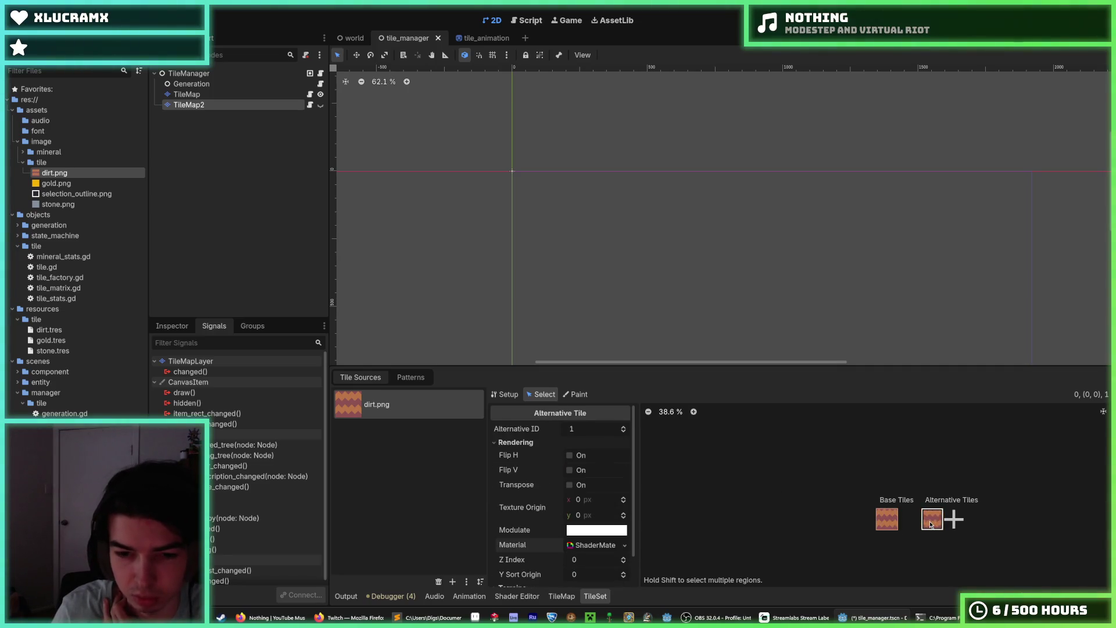
# Step: Make the alternative tile see-through through its modulate colour
pyautogui.click(577, 534)
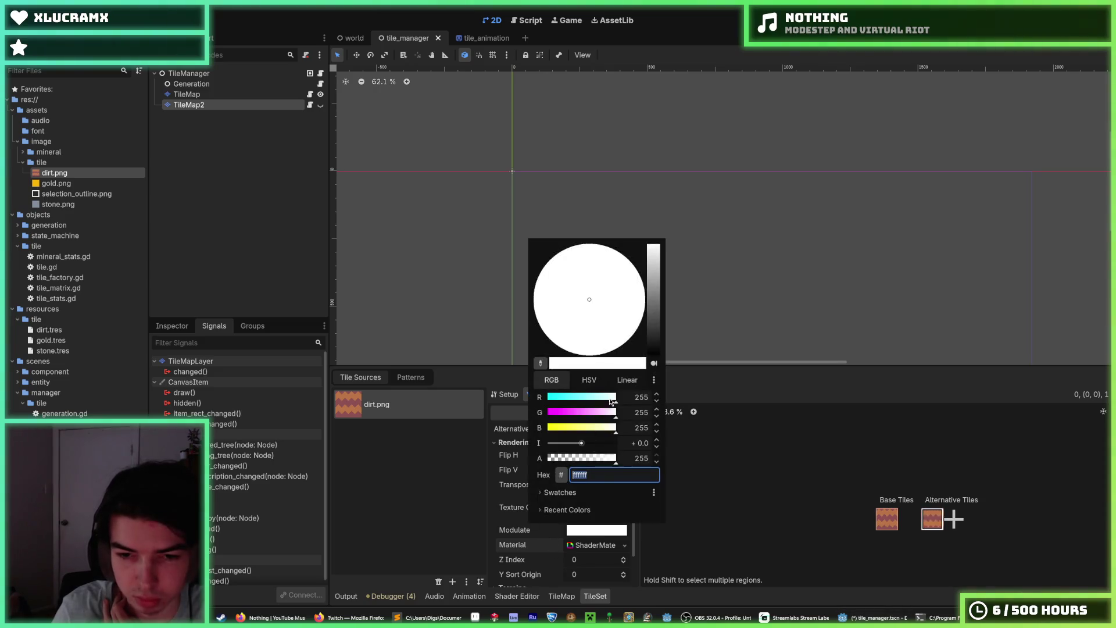
pyautogui.click(577, 458)
pyautogui.click(511, 466)
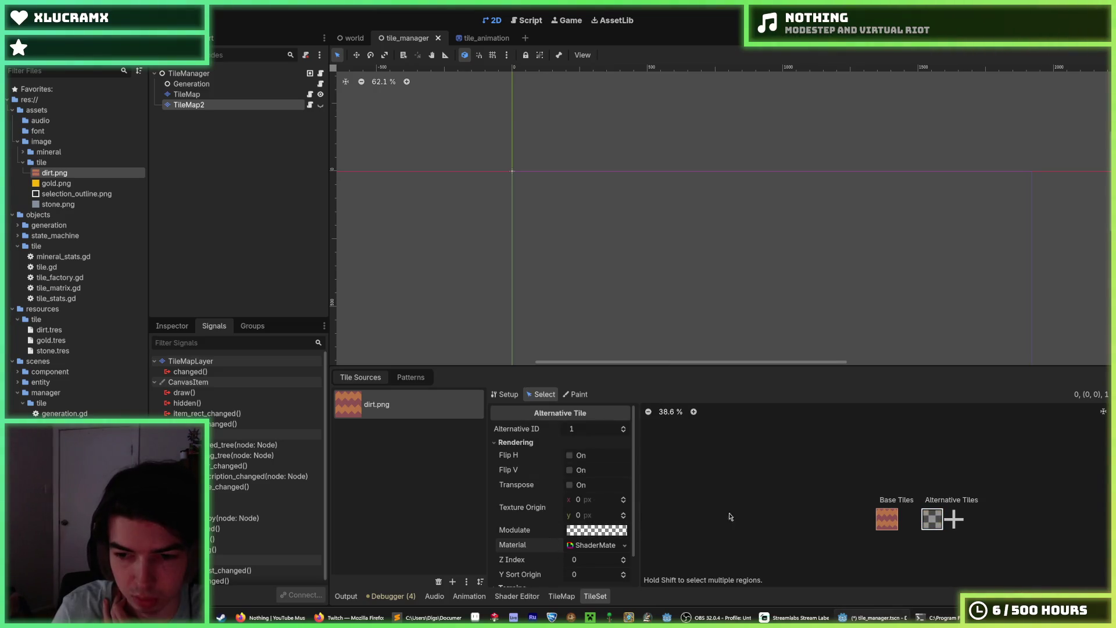
pyautogui.scroll(-2, 598, 541)
# Step: Remove the shader material from the alternative tile and save the tile_manager scene
pyautogui.click(596, 511)
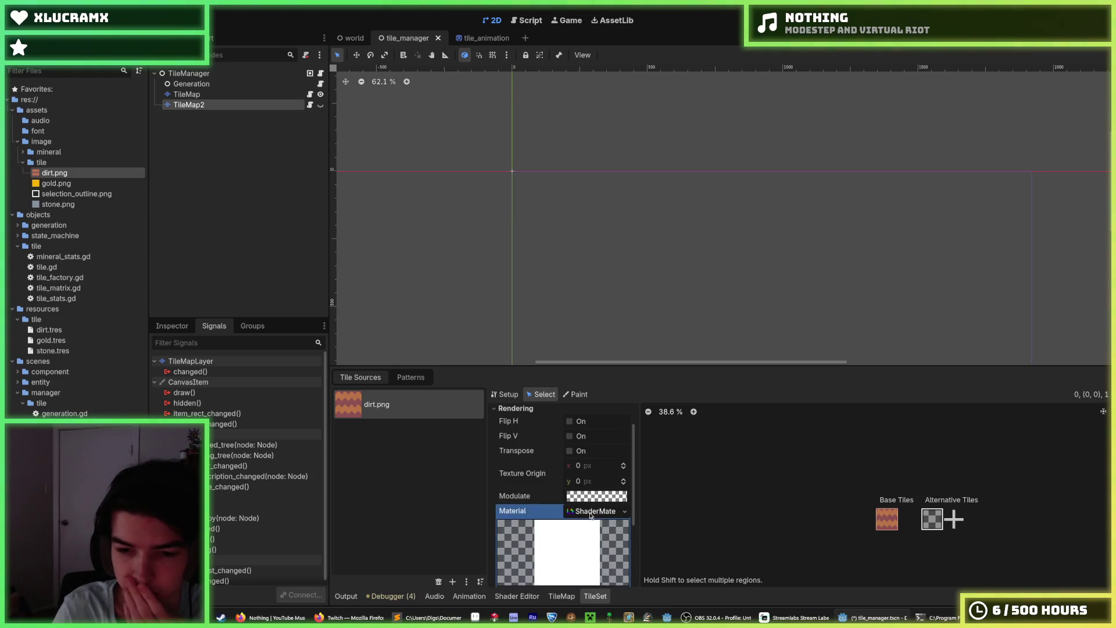
pyautogui.scroll(-3, 590, 511)
pyautogui.click(556, 485)
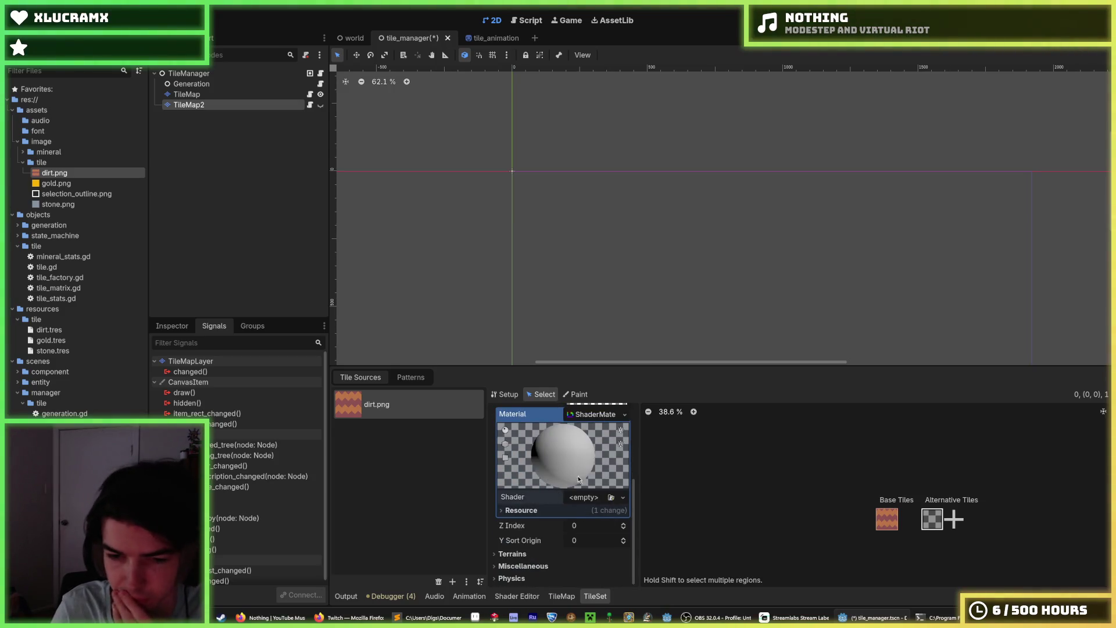
pyautogui.click(625, 413)
pyautogui.click(619, 492)
pyautogui.scroll(2, 551, 515)
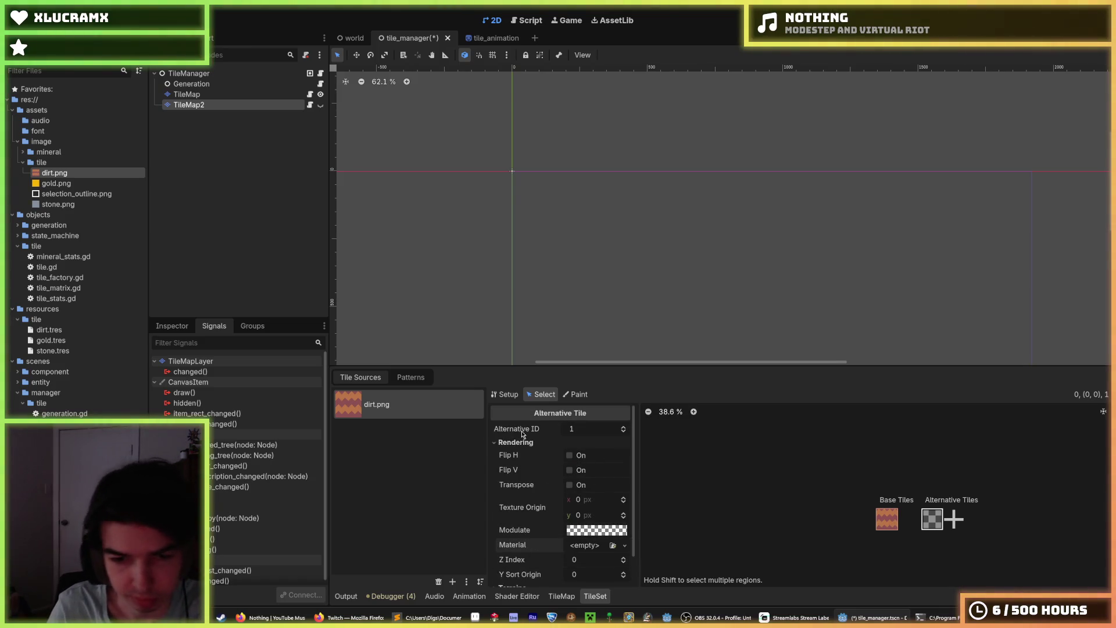
pyautogui.hotkey('ctrl', 's')
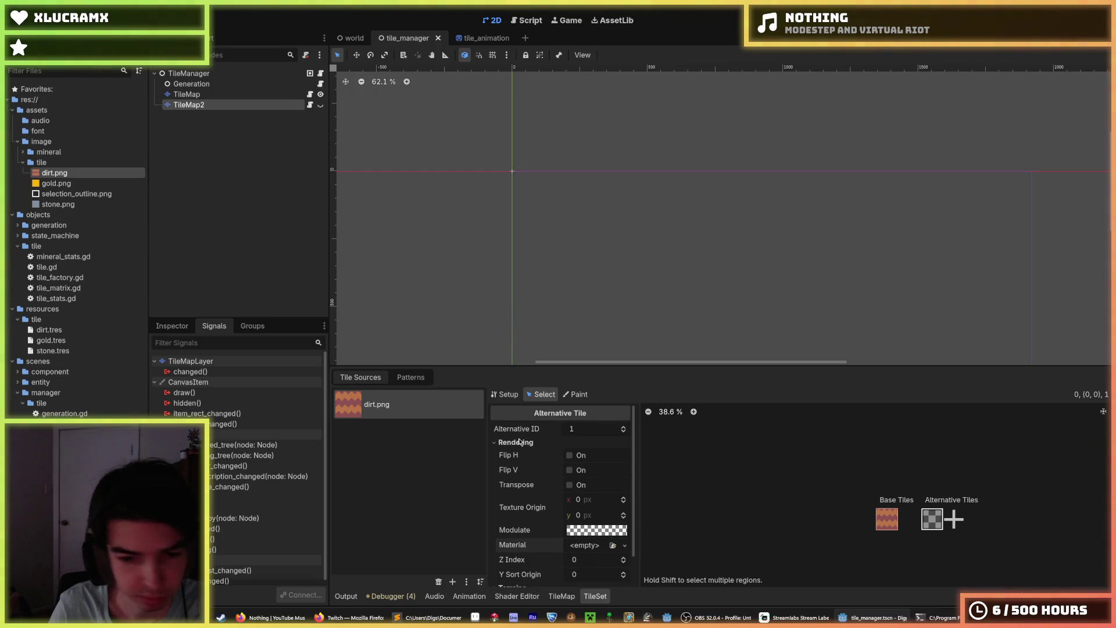
# Step: Review the alternative tile's rendering properties, then bring up the TileData docs in the Script editor
pyautogui.moveTo(521, 489)
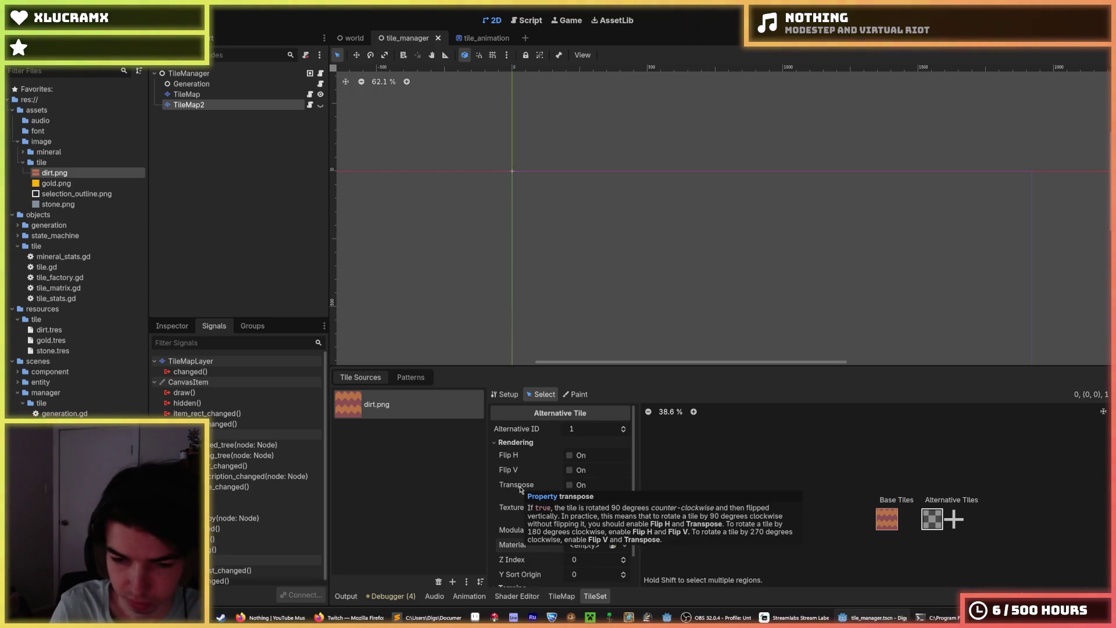
pyautogui.moveTo(514, 550)
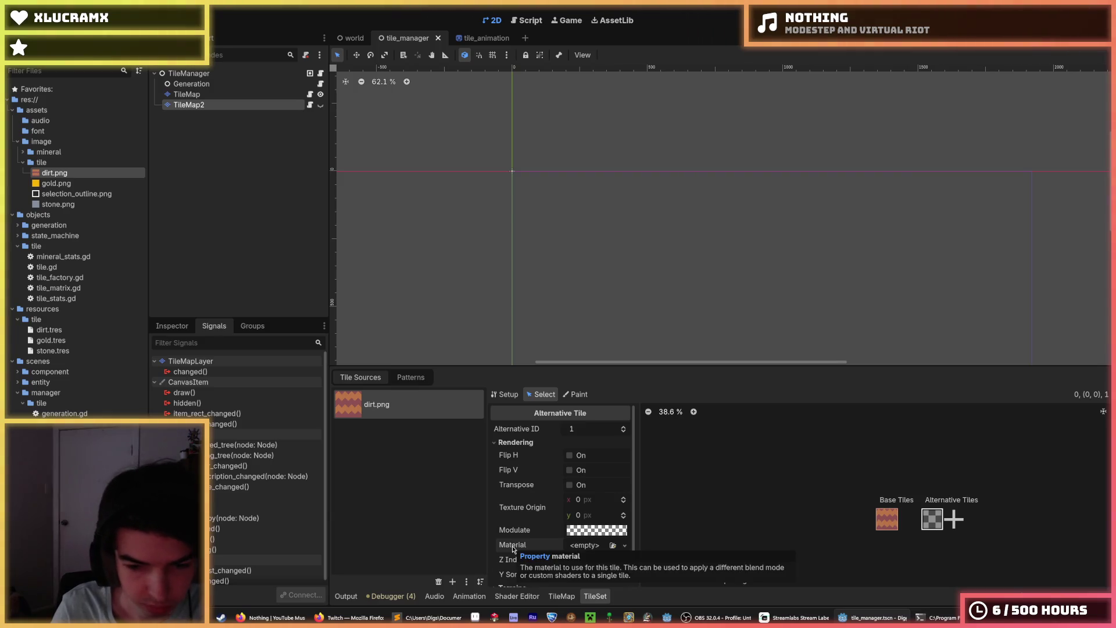
pyautogui.click(508, 400)
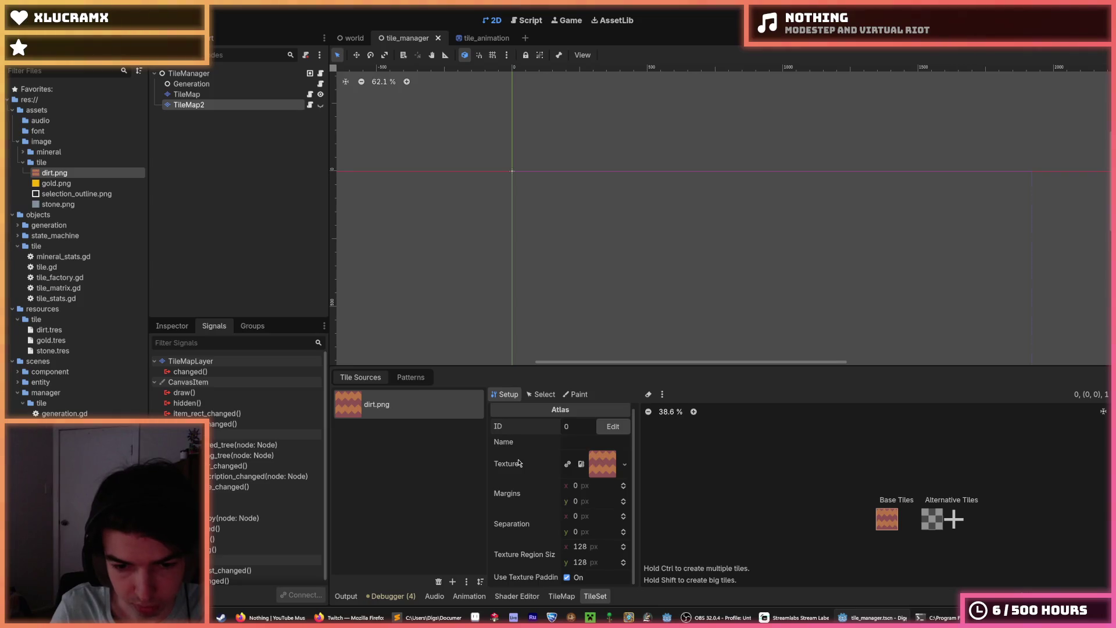
pyautogui.click(542, 394)
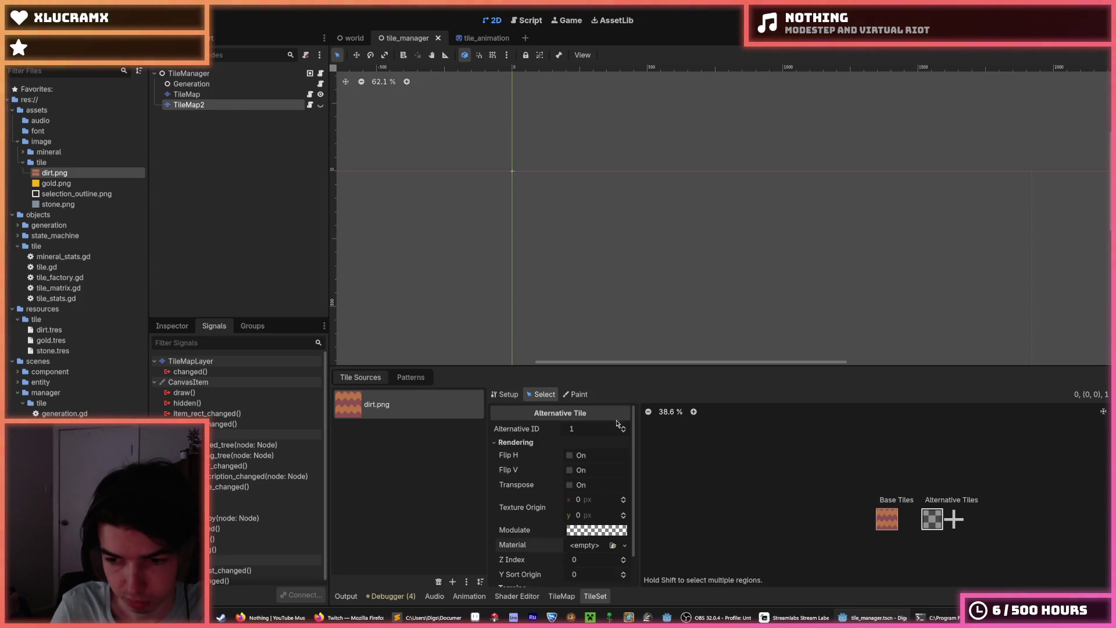
pyautogui.scroll(-2, 515, 529)
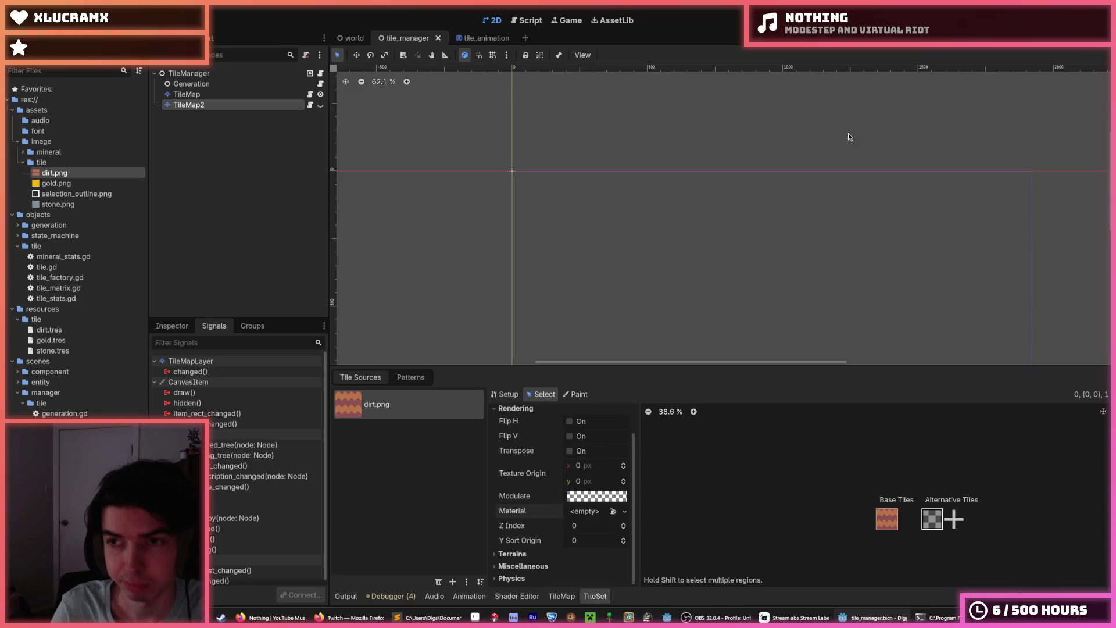
pyautogui.click(529, 20)
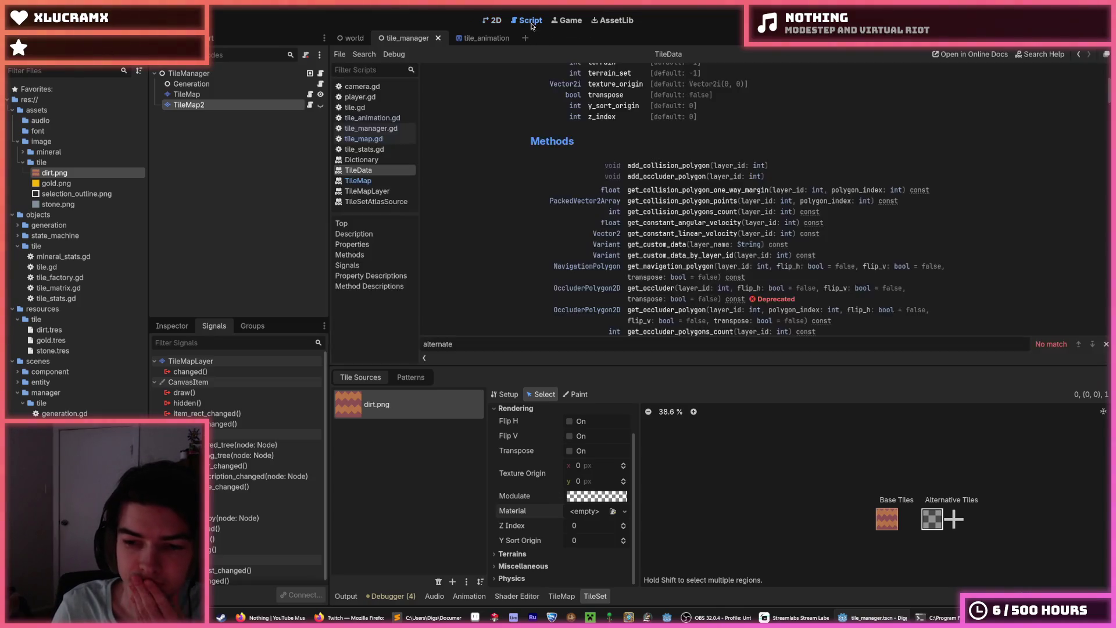
# Step: Scroll the TileData docs, read the modulate property description, and go back to tile_map.gd
pyautogui.scroll(-2, 645, 256)
pyautogui.moveTo(645, 366); pyautogui.dragTo(652, 495)
pyautogui.scroll(3, 640, 308)
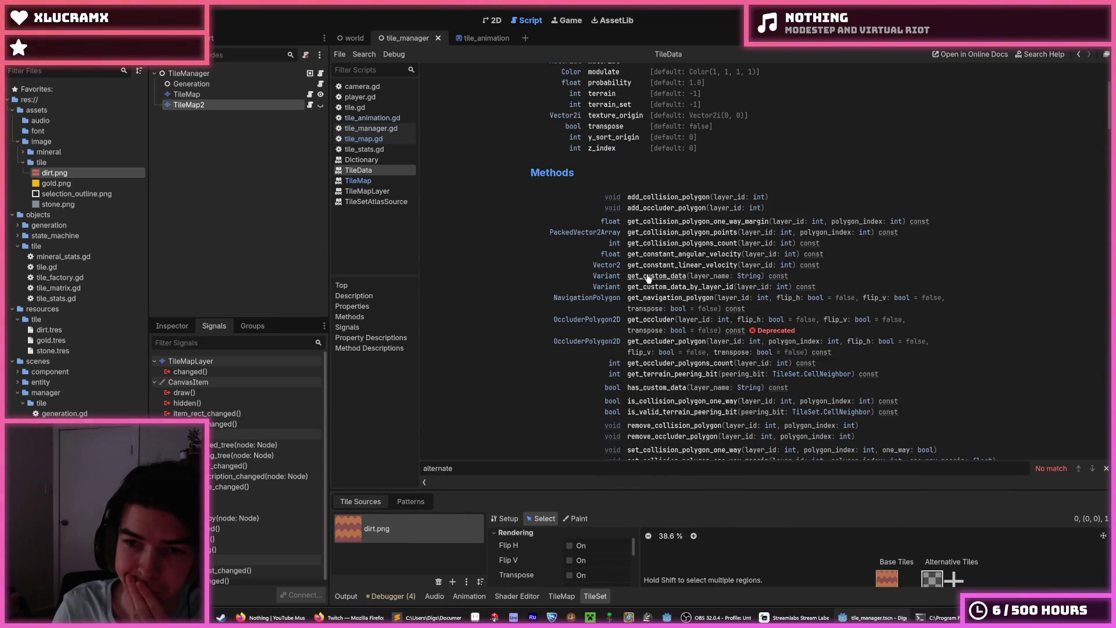
pyautogui.scroll(-1, 649, 280)
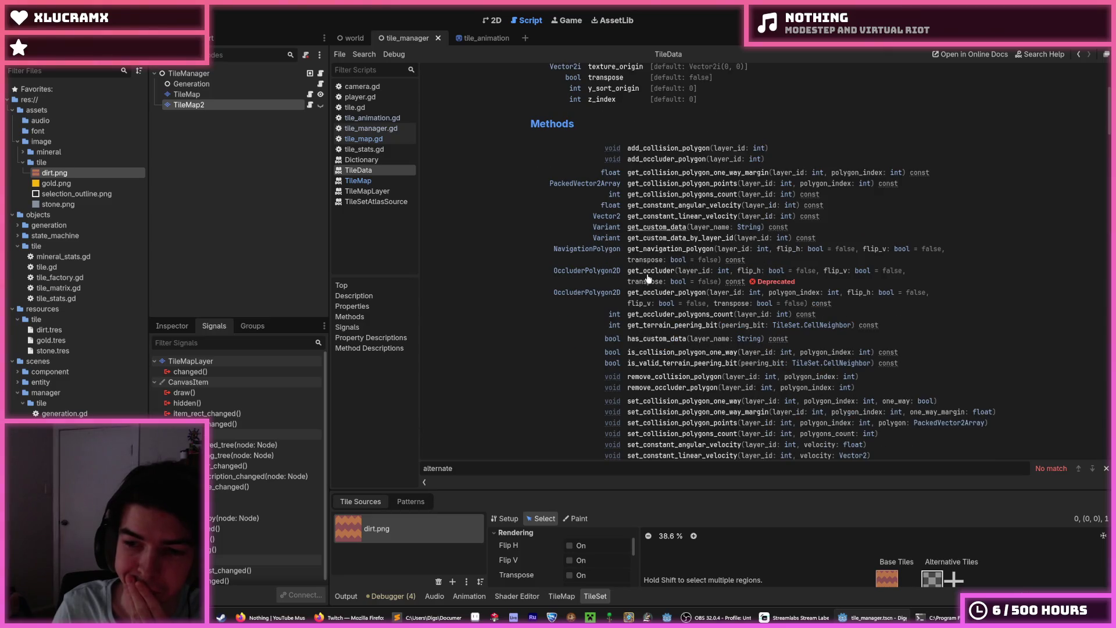
pyautogui.scroll(-2, 649, 279)
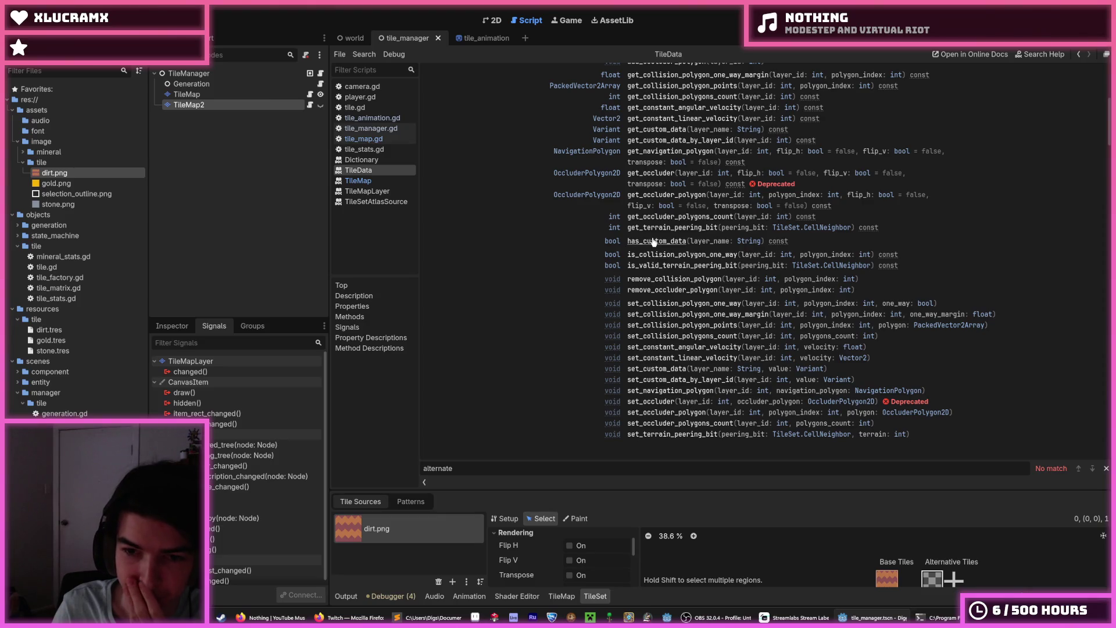
pyautogui.scroll(4, 653, 242)
pyautogui.scroll(3, 653, 251)
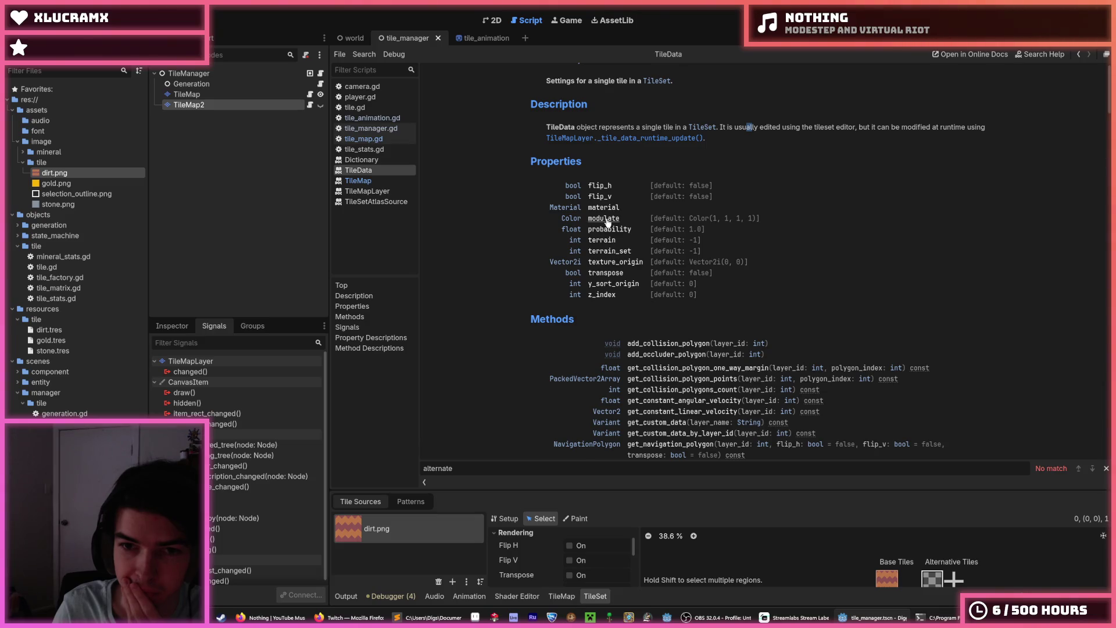
pyautogui.click(607, 222)
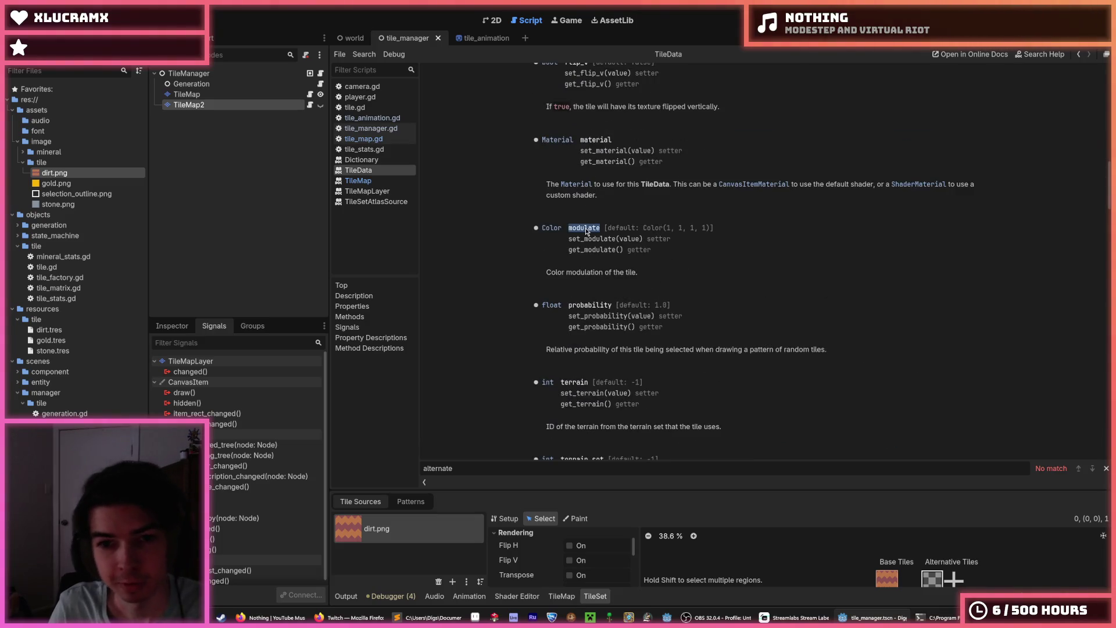
pyautogui.click(375, 139)
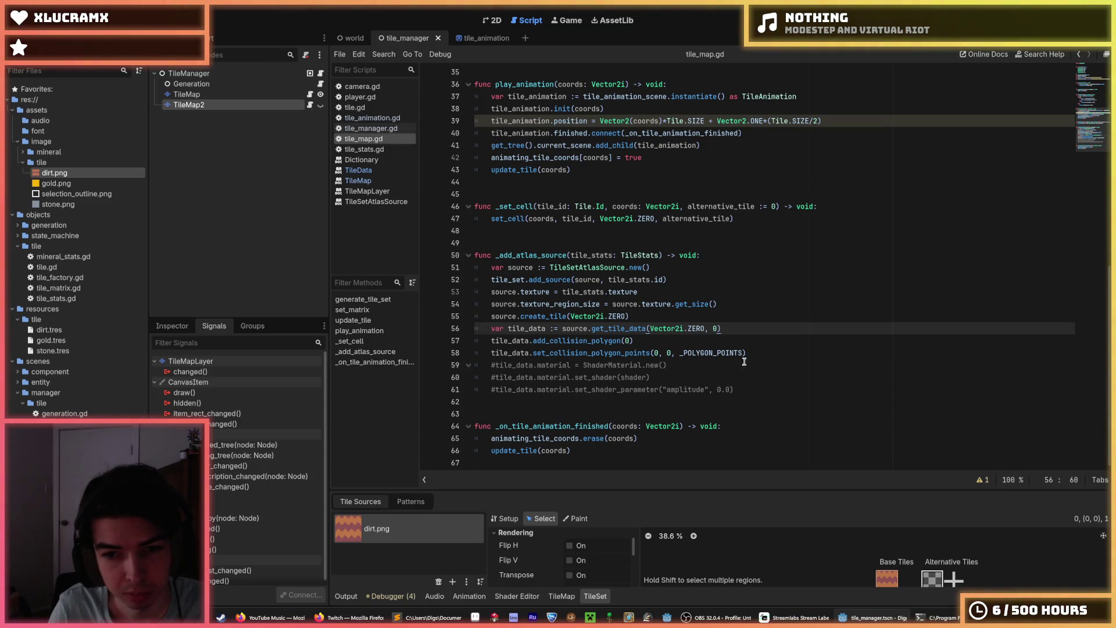
# Step: Start a tile_data.set_custom_data( line after line 58 and briefly play-test the game
pyautogui.click(765, 353)
pyautogui.press('Return')
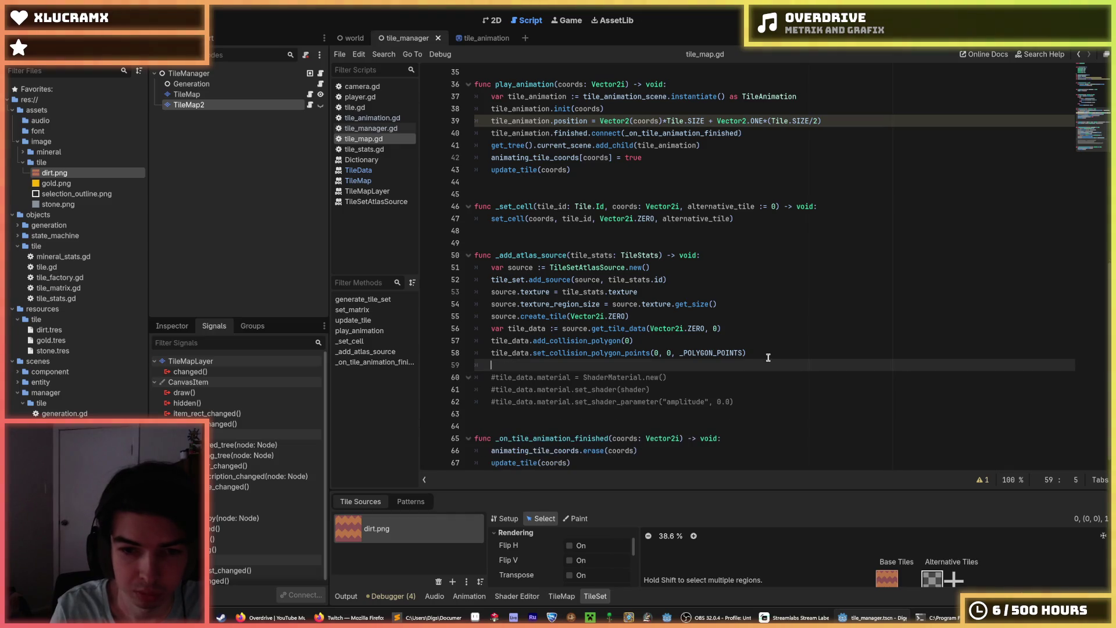
pyautogui.write('tile_data.set_custom_data(')
pyautogui.press('F5')
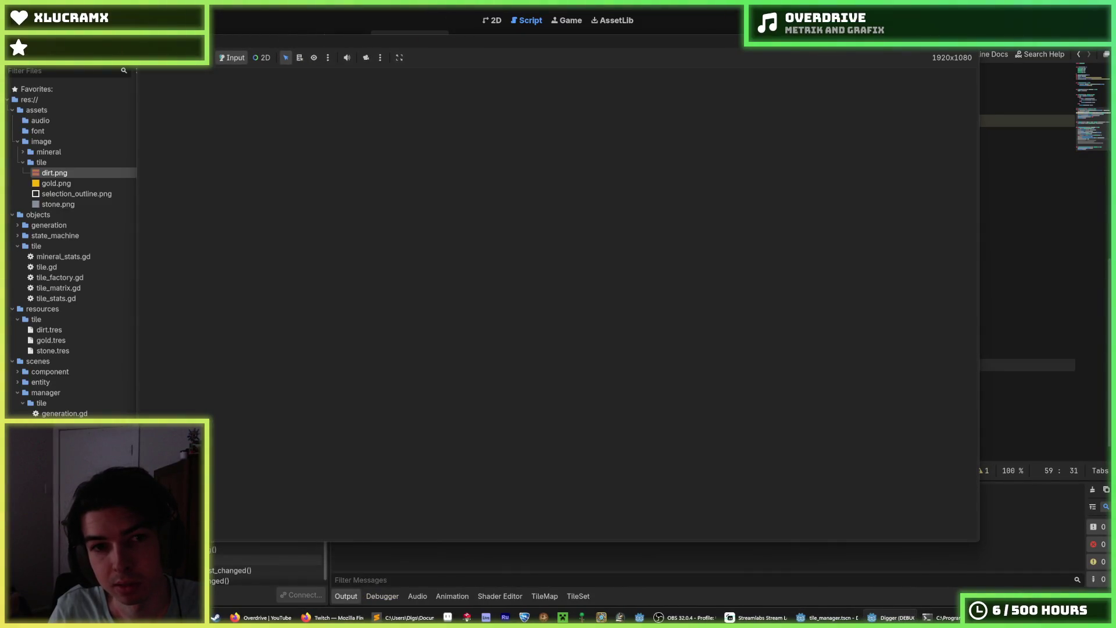
pyautogui.hotkey('alt', 'F4')
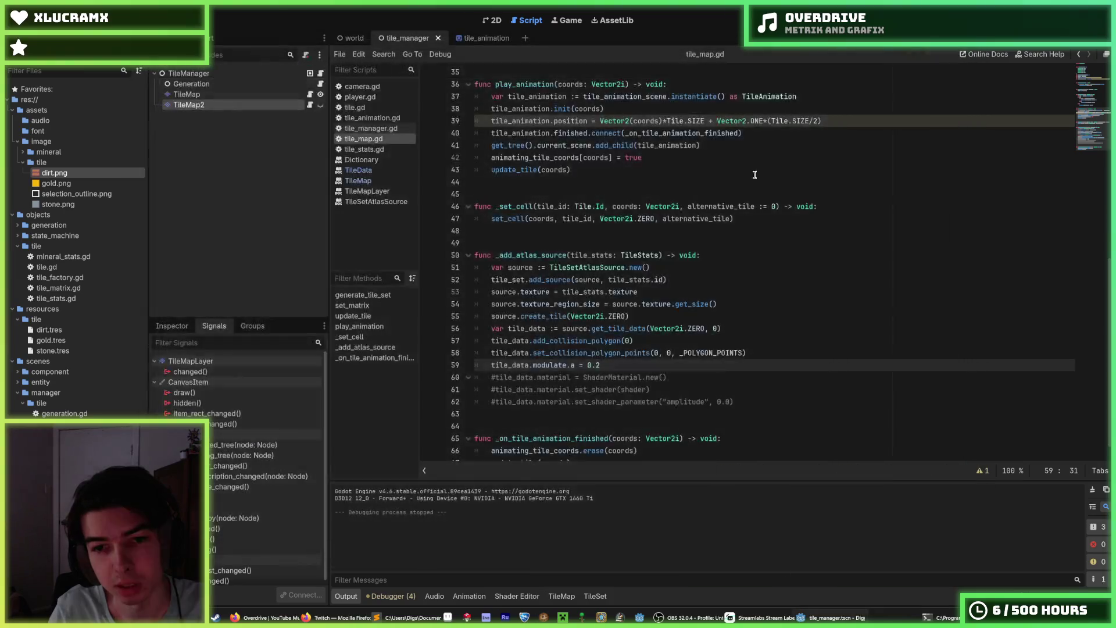
# Step: Change the modulate alpha on line 59 from 0.2 to 1.0 and save
pyautogui.doubleClick(598, 364)
pyautogui.write('1')
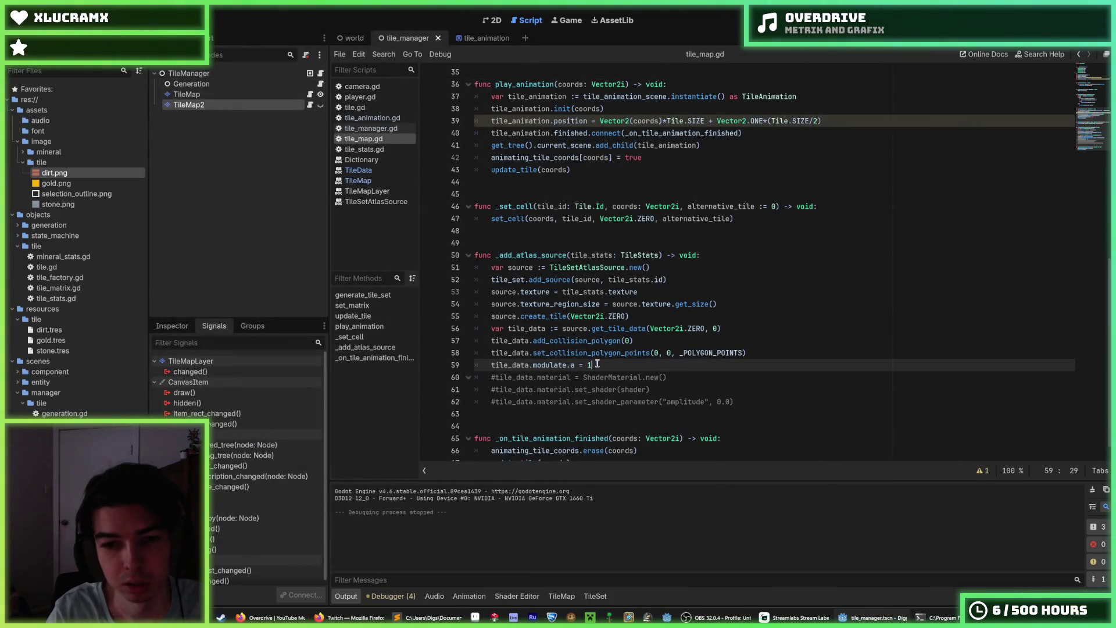
pyautogui.write('.0')
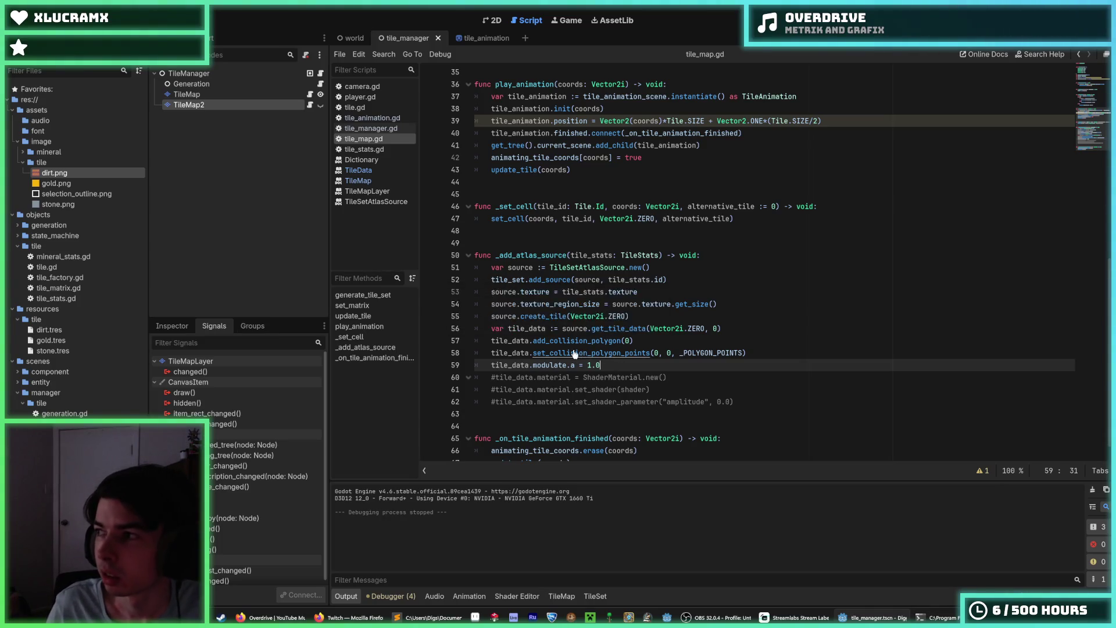
pyautogui.hotkey('ctrl', 's')
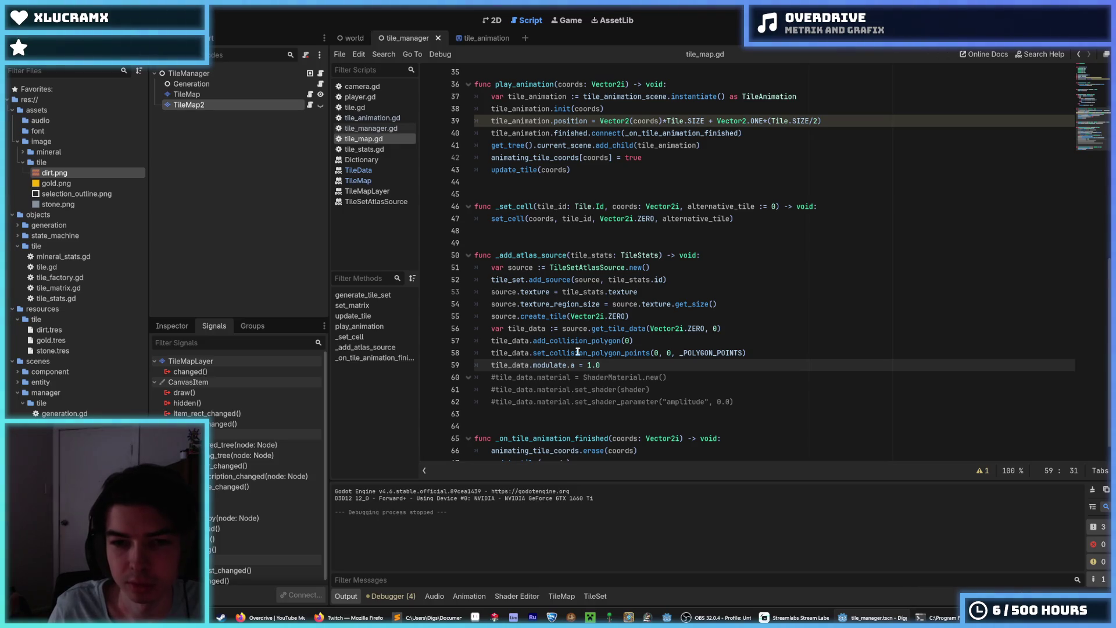
# Step: Review the TileSetAtlasSource, add_source and source code on lines 51–55
pyautogui.click(764, 350)
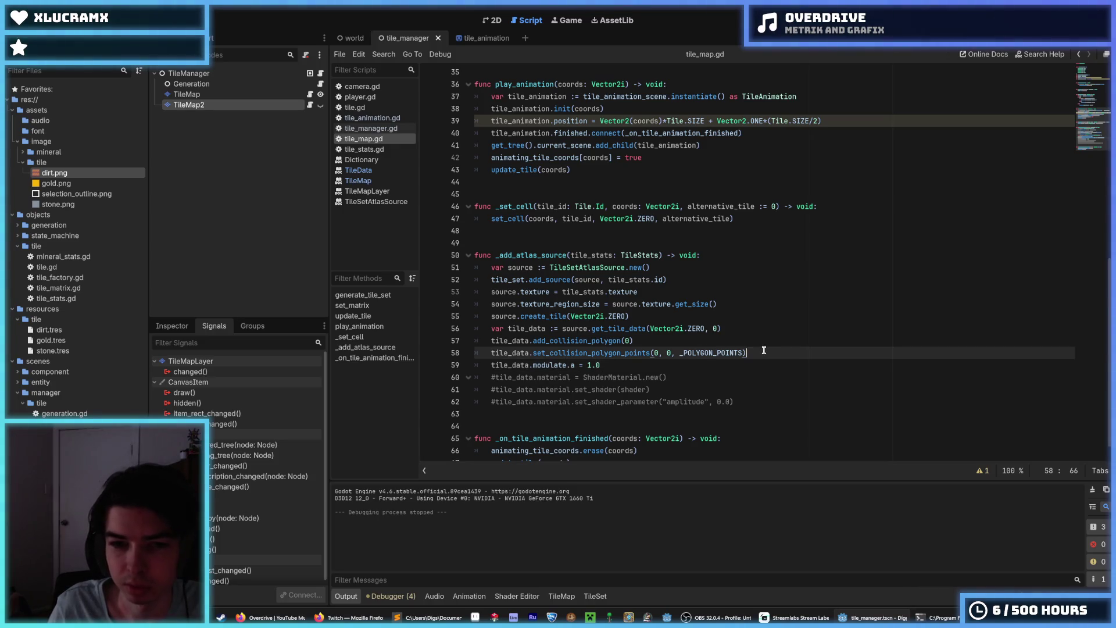
pyautogui.doubleClick(555, 267)
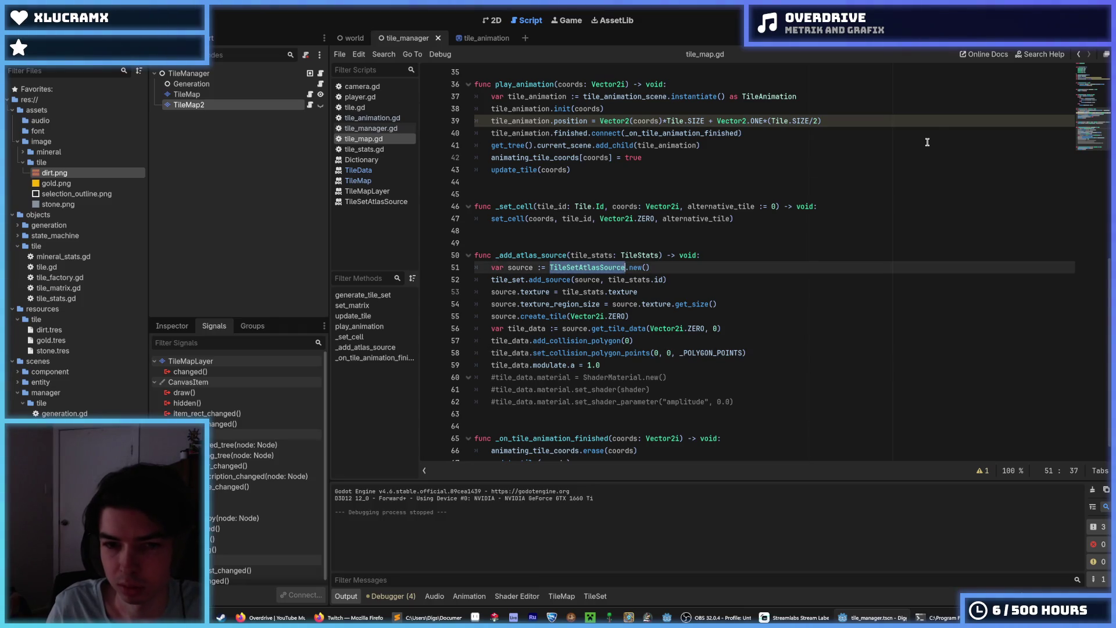
pyautogui.click(592, 279)
pyautogui.moveTo(555, 281)
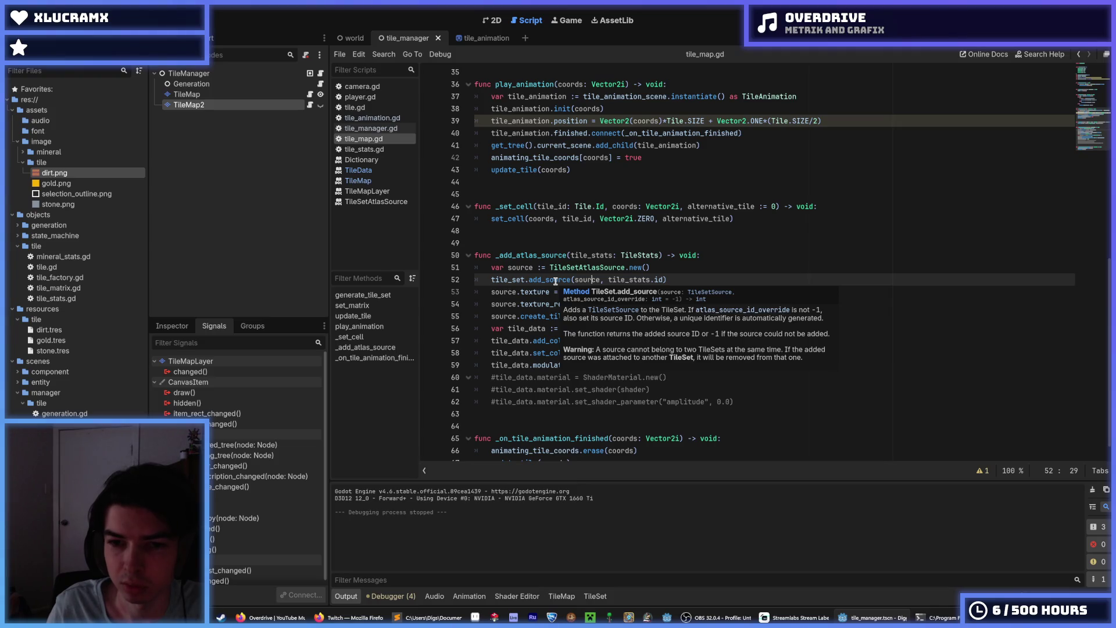
pyautogui.doubleClick(553, 281)
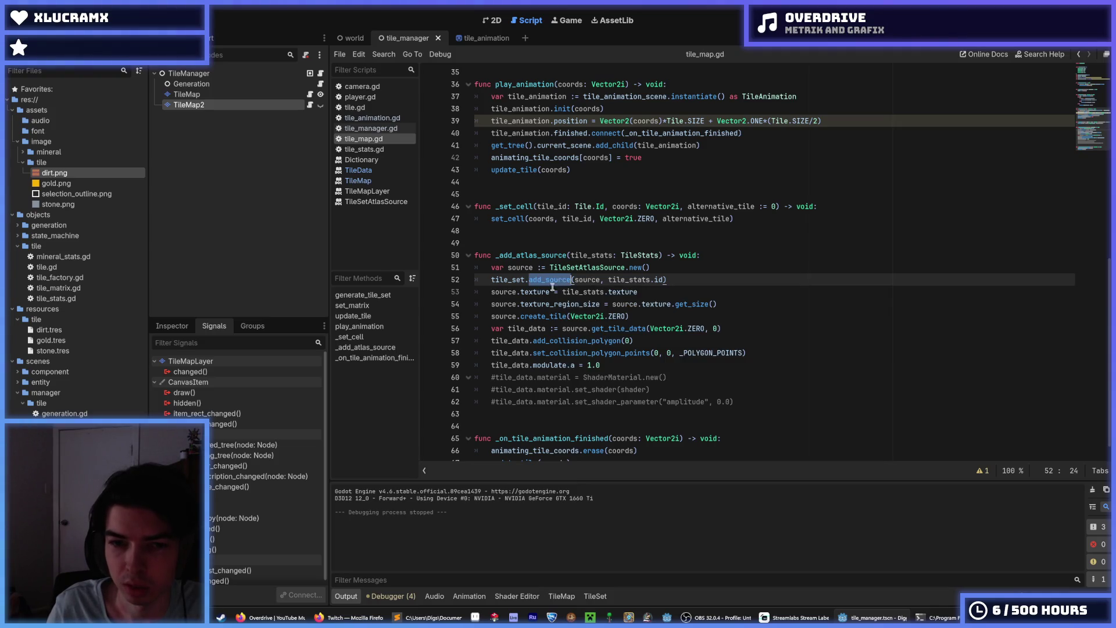
pyautogui.doubleClick(512, 291)
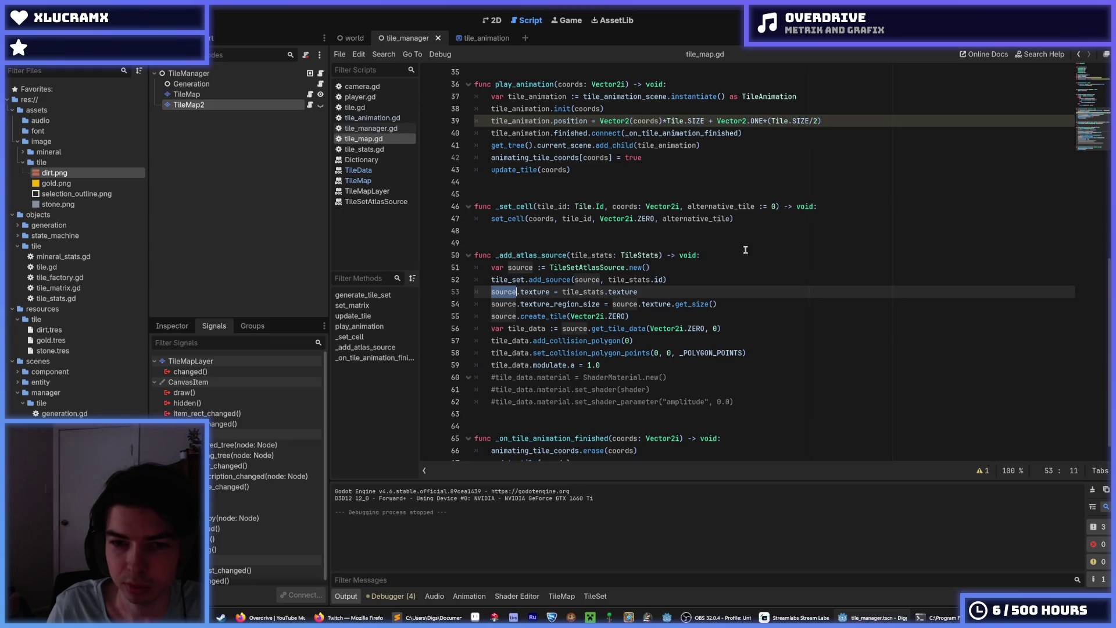
pyautogui.click(636, 316)
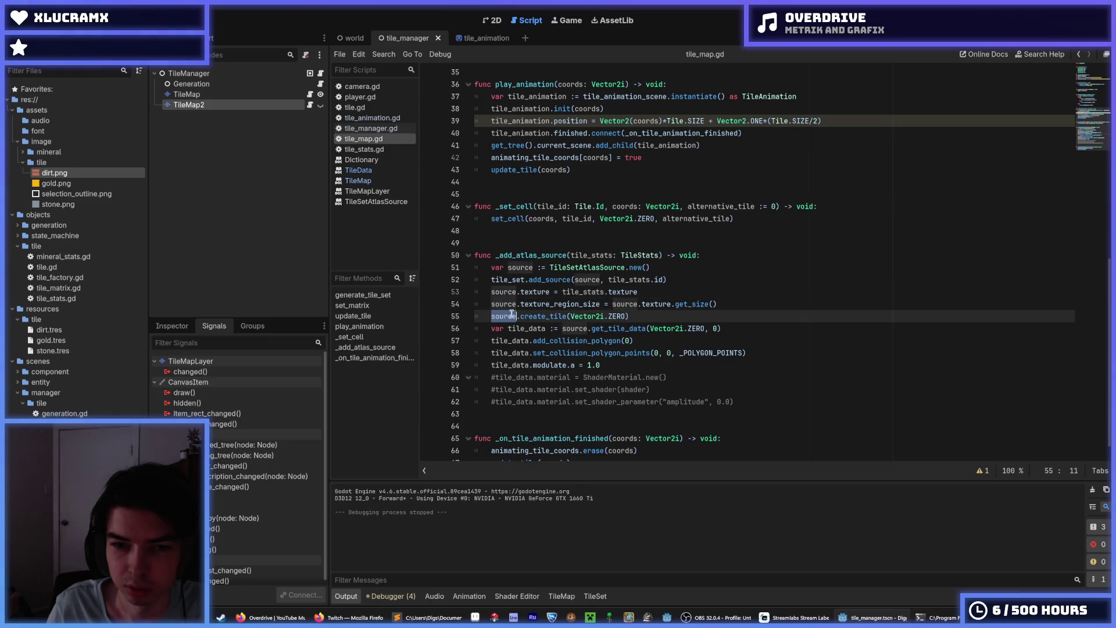
# Step: Add a source.create_alternative_tile(Vector2.ZERO, ...) call after line 55
pyautogui.press('Return')
pyautogui.write('source.create')
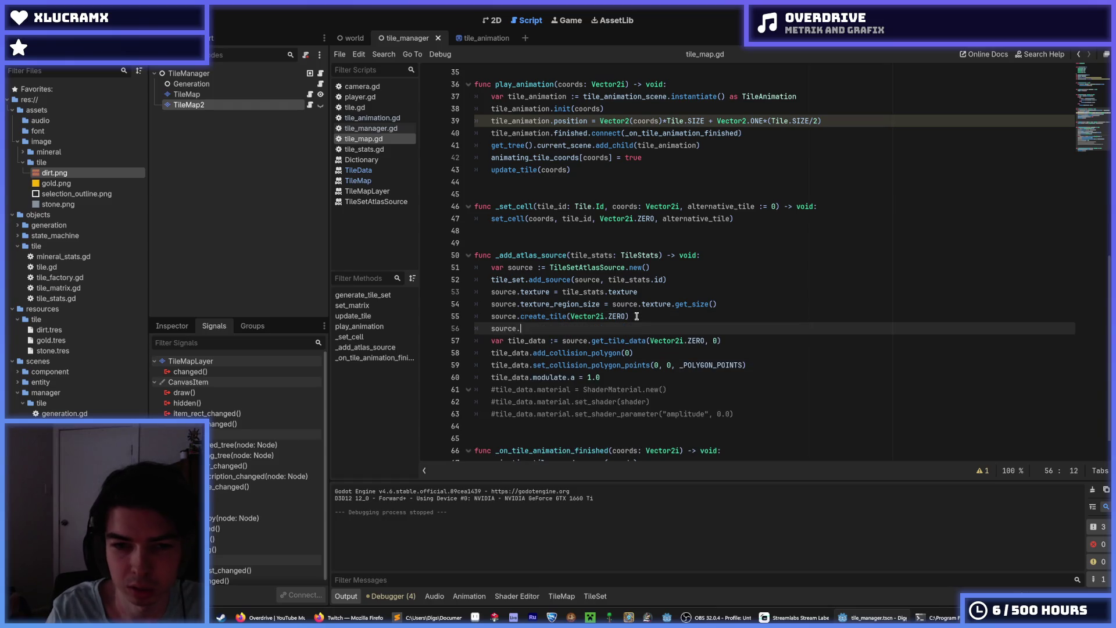
pyautogui.press('Return')
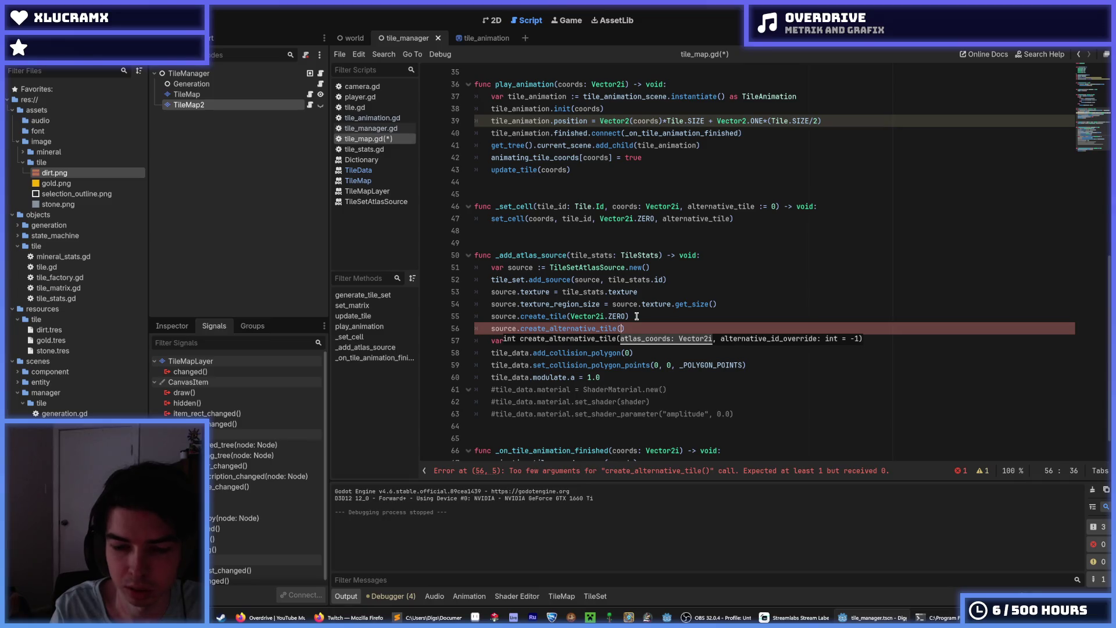
pyautogui.write('ctor2.')
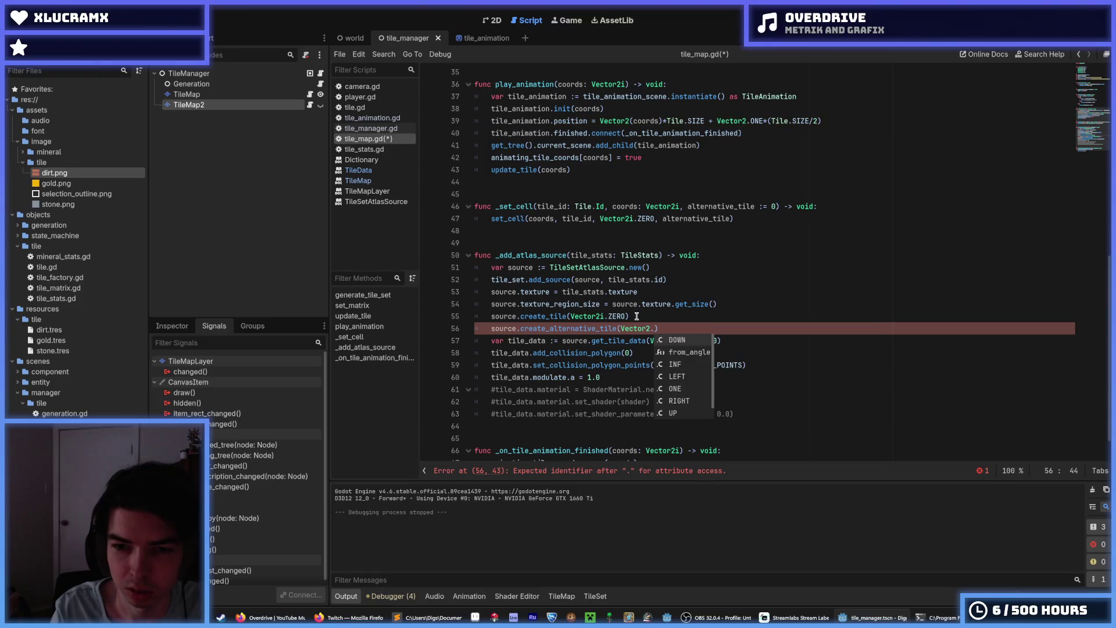
pyautogui.write('ZERO,')
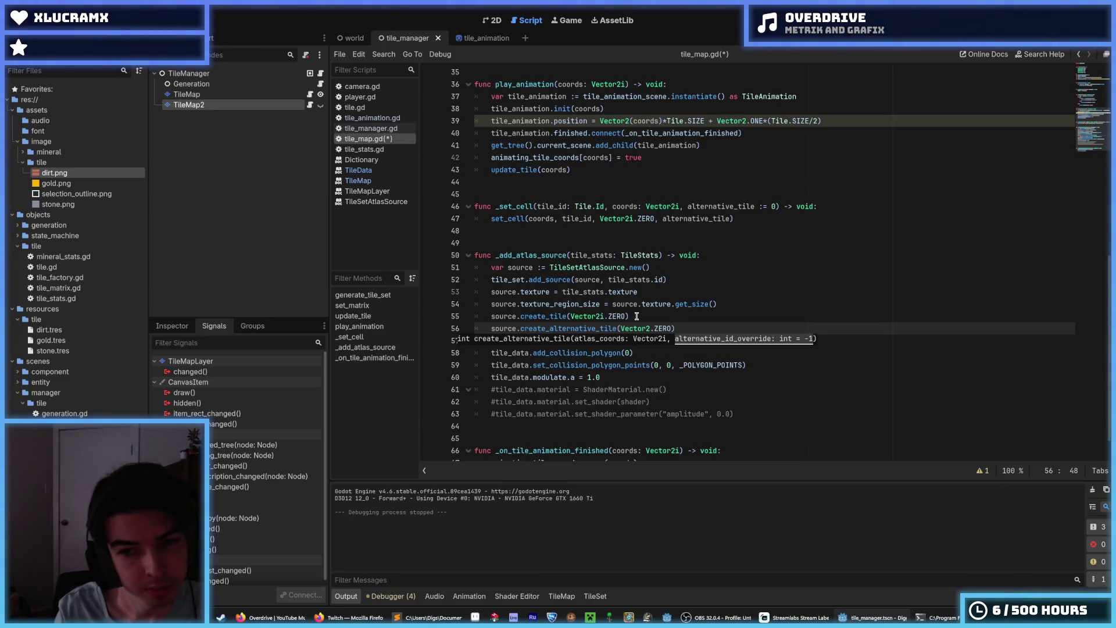
pyautogui.hotkey('alt', 'Down')
pyautogui.hotkey('alt', 'Down')
pyautogui.hotkey('alt', 'Down')
pyautogui.press('Down')
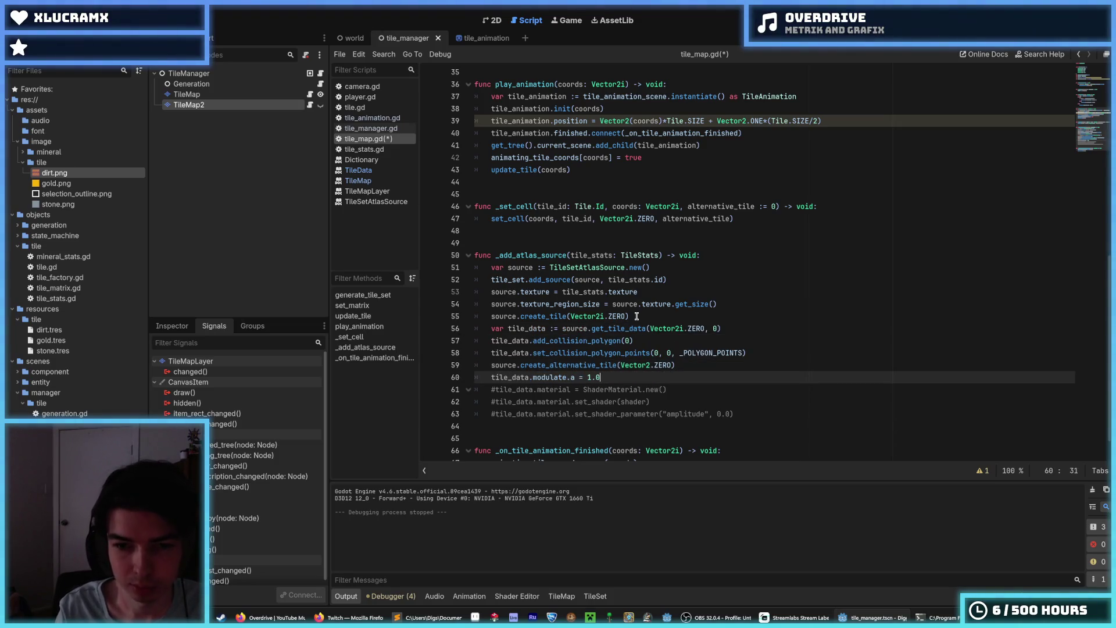
pyautogui.press('Up')
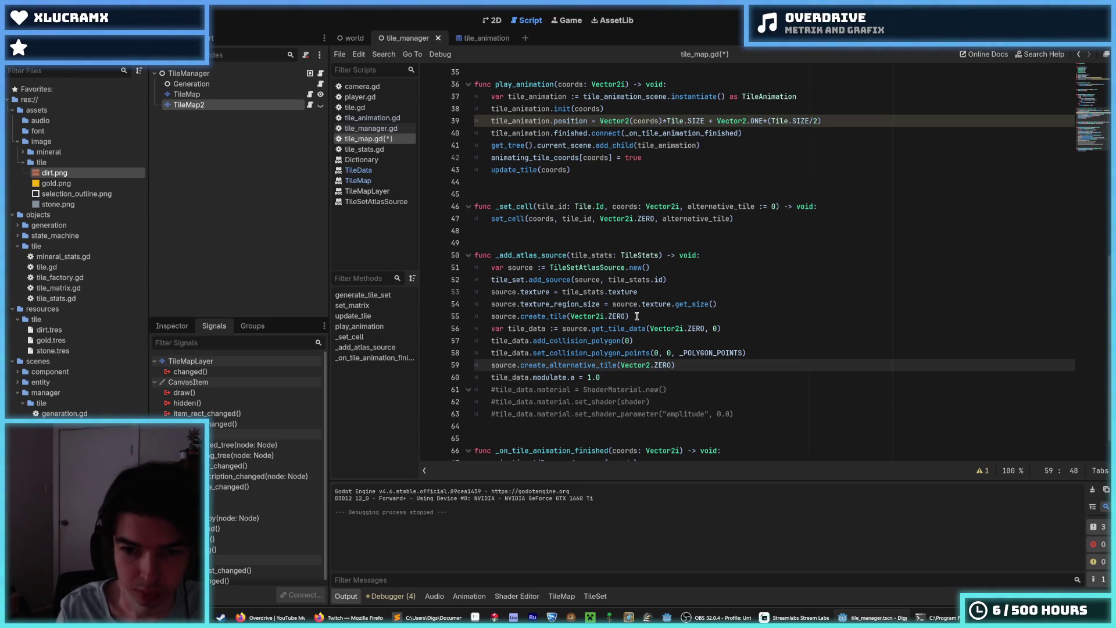
pyautogui.hotkey('alt', 'Up')
pyautogui.hotkey('alt', 'Up')
pyautogui.hotkey('alt', 'Up')
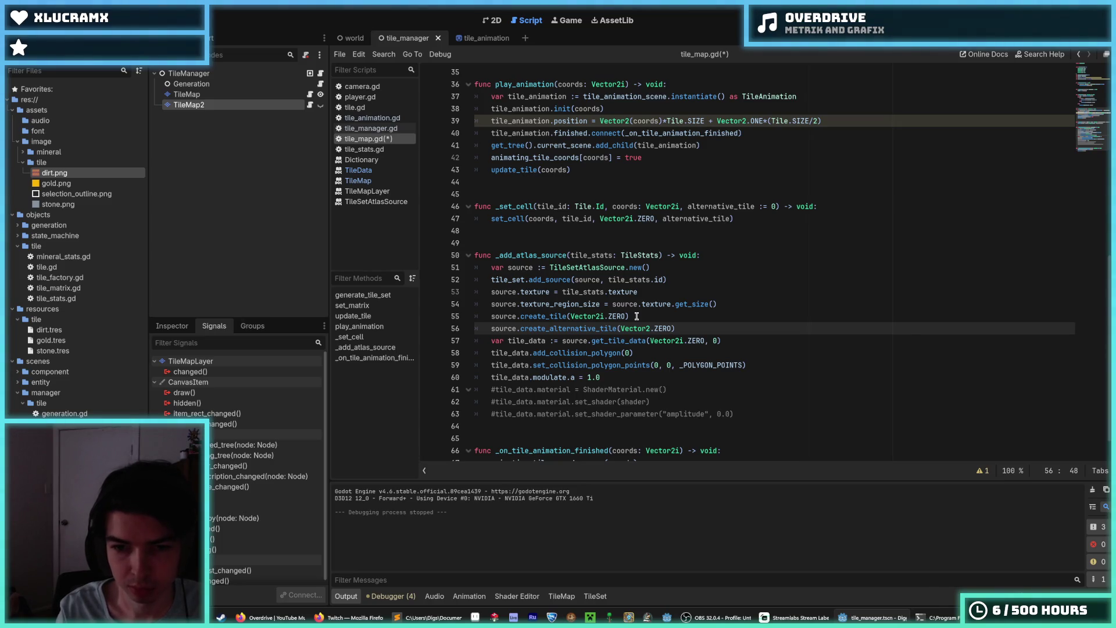
# Step: Duplicate the get_tile_data line to fetch alternative tile 1's data
pyautogui.press('Down')
pyautogui.hotkey('alt', 'Down')
pyautogui.hotkey('alt', 'Down')
pyautogui.hotkey('alt', 'Down')
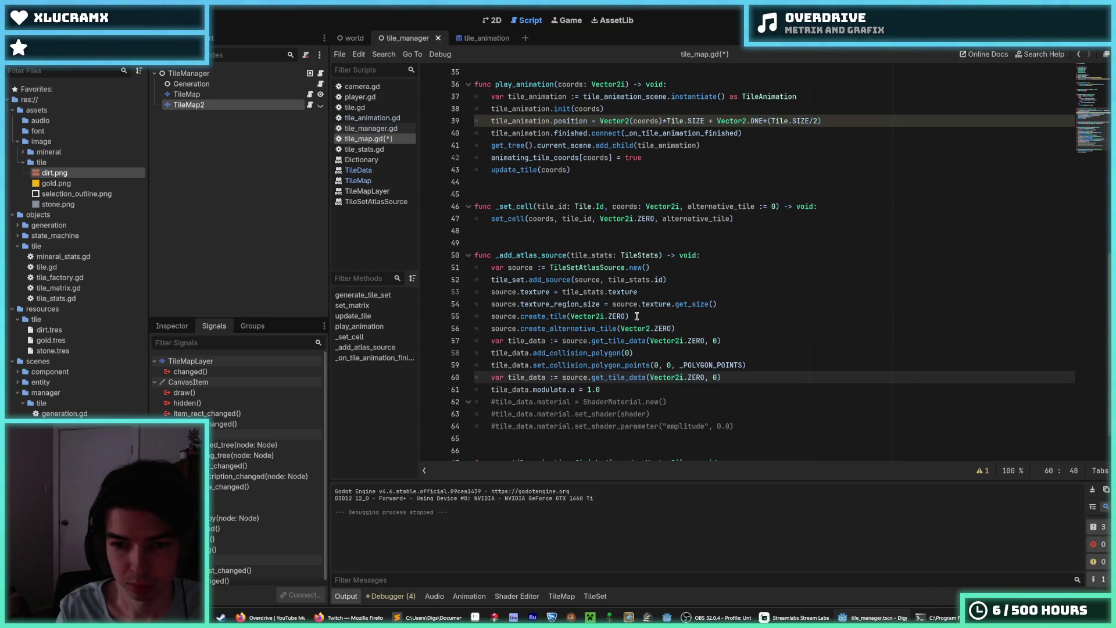
pyautogui.press('Up')
pyautogui.press('Up')
pyautogui.press('Up')
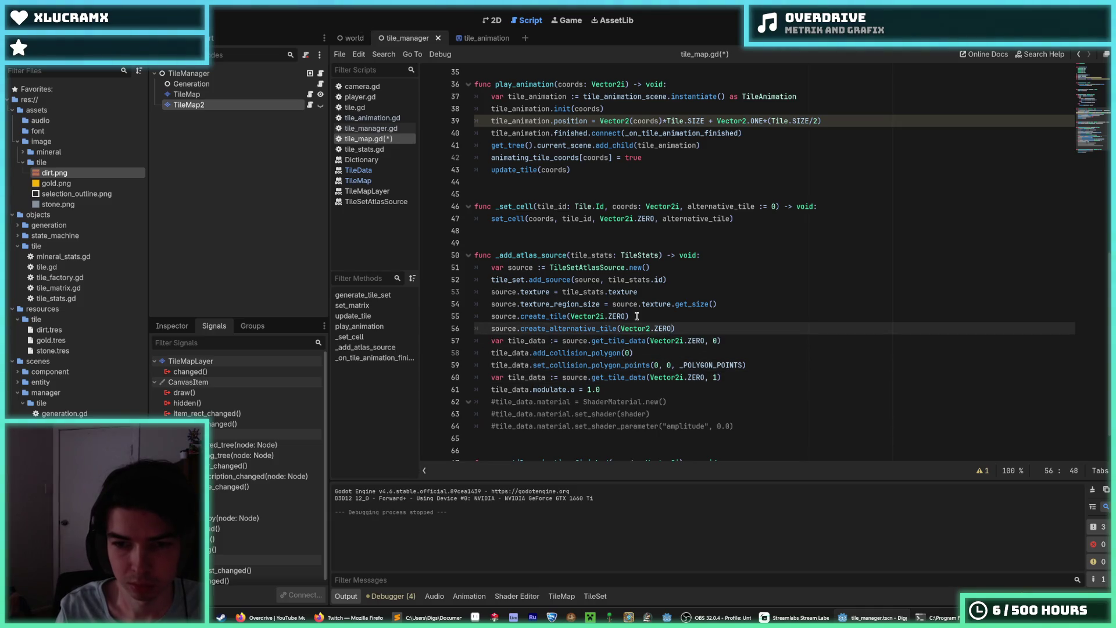
pyautogui.write('1')
pyautogui.press('Down')
pyautogui.press('Down')
pyautogui.press('Down')
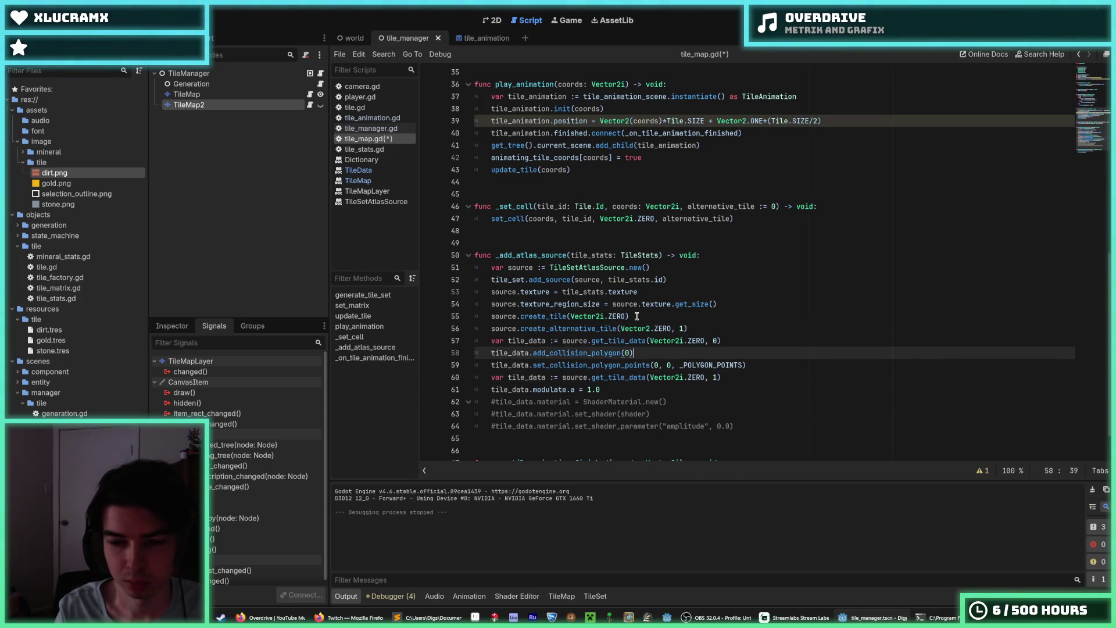
# Step: Rename the duplicated variable and the modulate line's target to alternative_tile_data, then save
pyautogui.press('Down')
pyautogui.press('End')
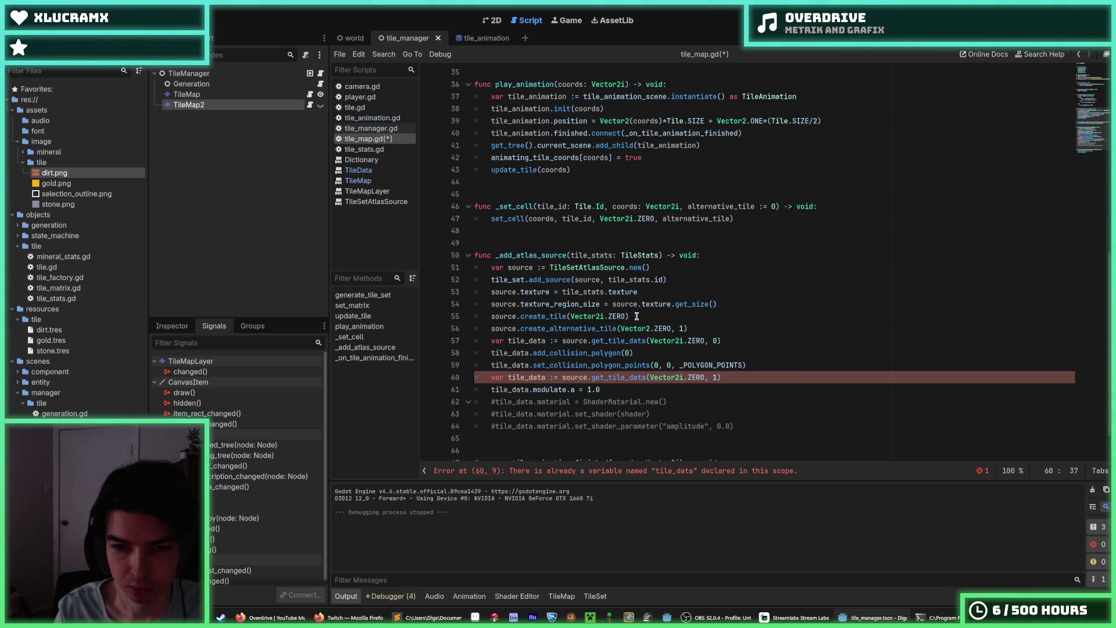
pyautogui.write('altern')
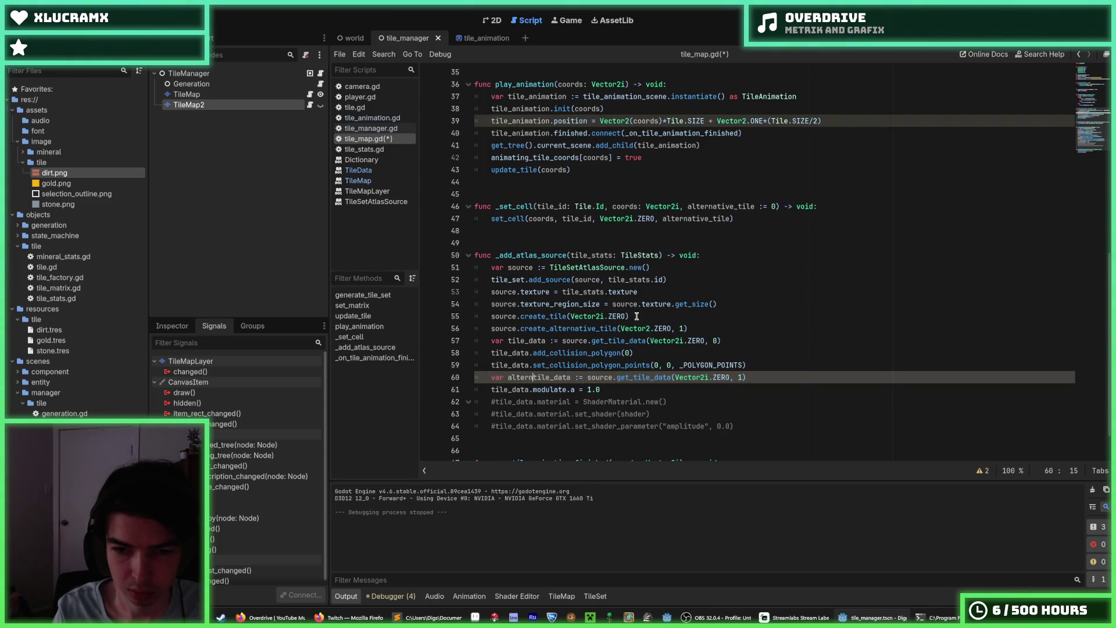
pyautogui.write('ative_')
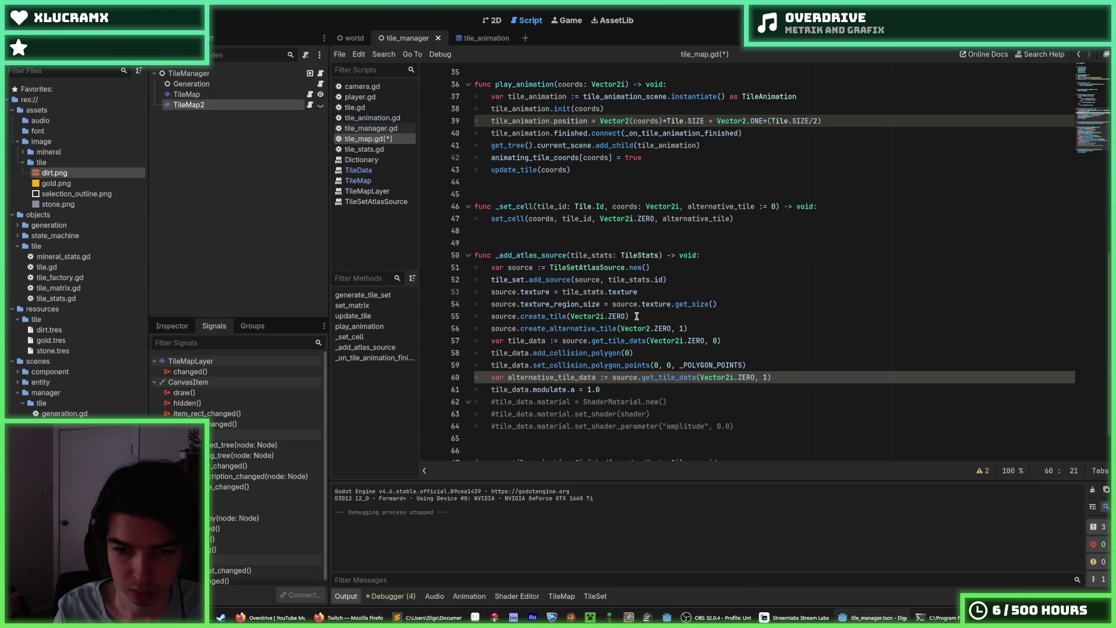
pyautogui.press('Down')
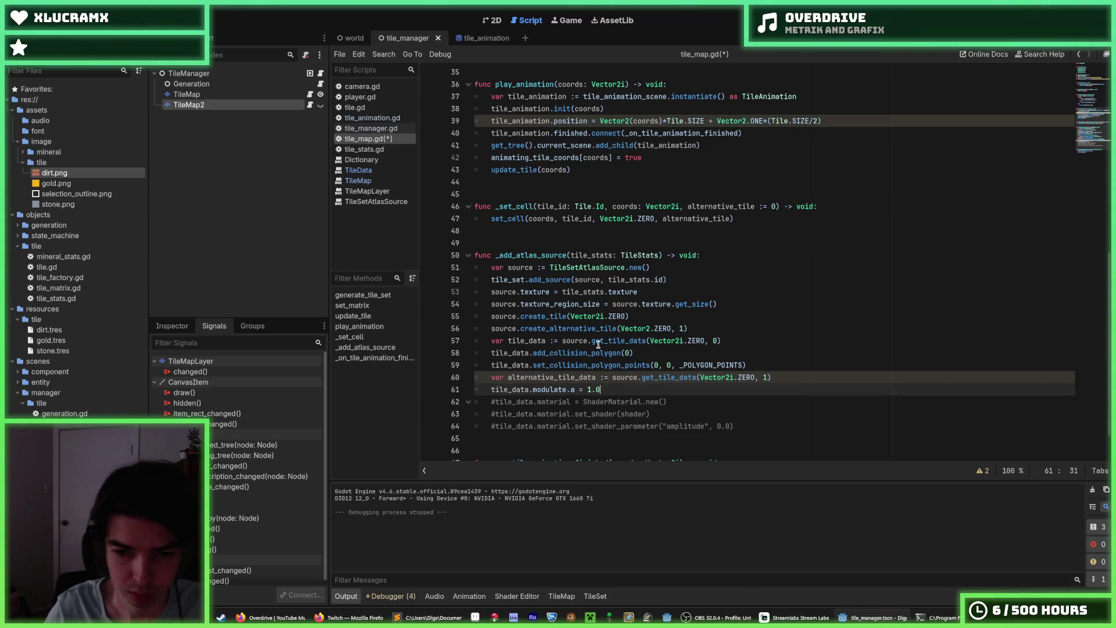
pyautogui.doubleClick(511, 390)
pyautogui.write('alternative_tile_data')
pyautogui.hotkey('ctrl', 's')
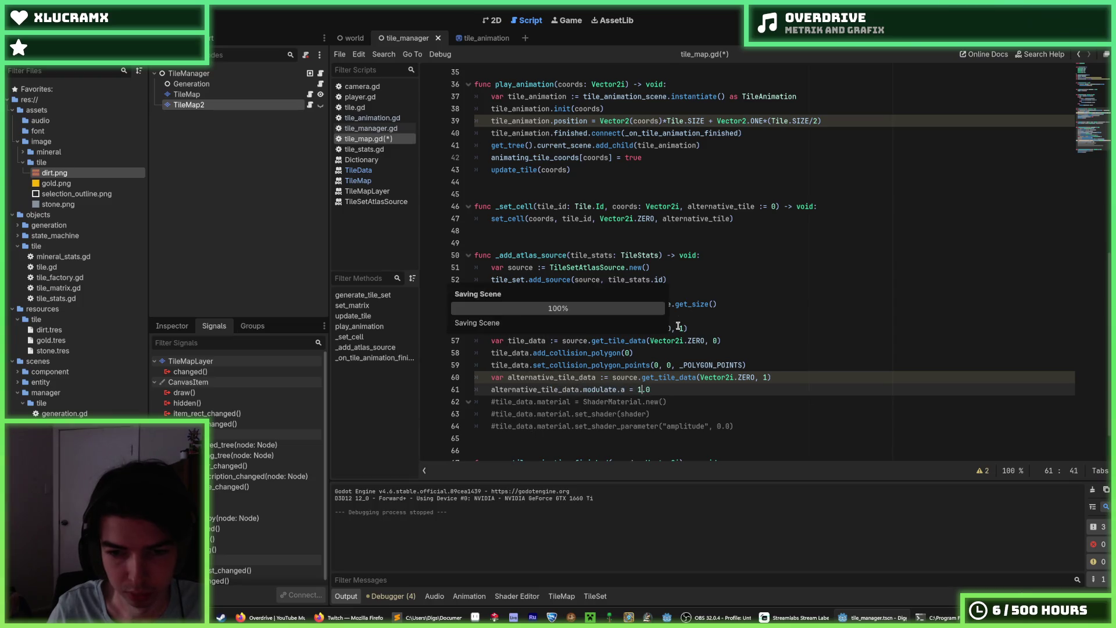
# Step: Run the game, dig out two tiles under the player, then stop it
pyautogui.scroll(4, 639, 390)
pyautogui.click(773, 301)
pyautogui.scroll(3, 755, 314)
pyautogui.click(723, 344)
pyautogui.scroll(-8, 724, 343)
pyautogui.click(732, 343)
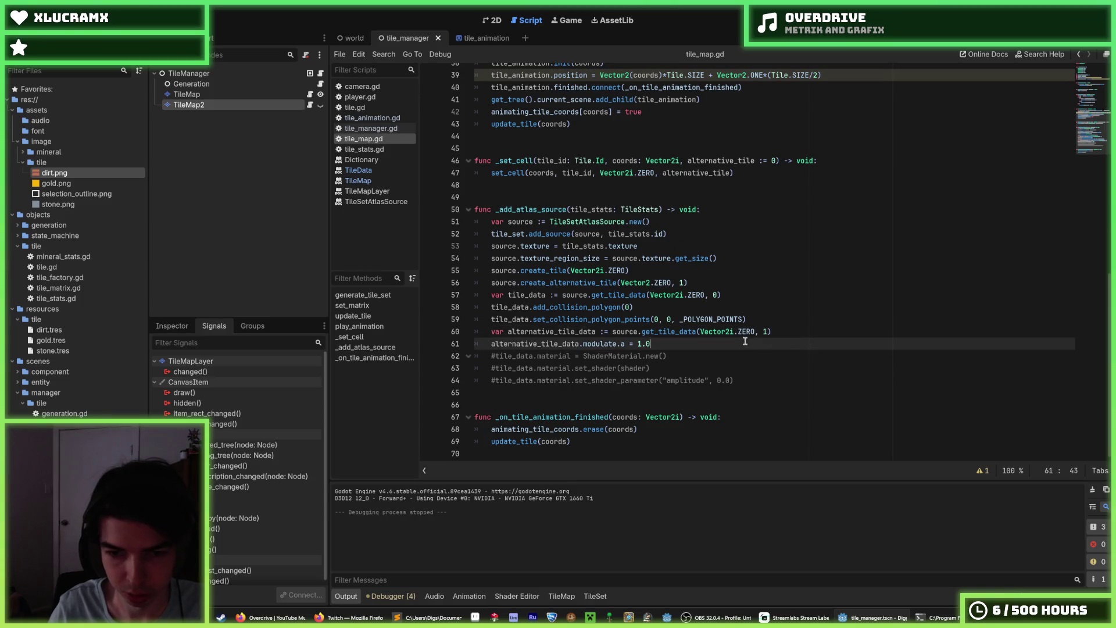
pyautogui.press('F5')
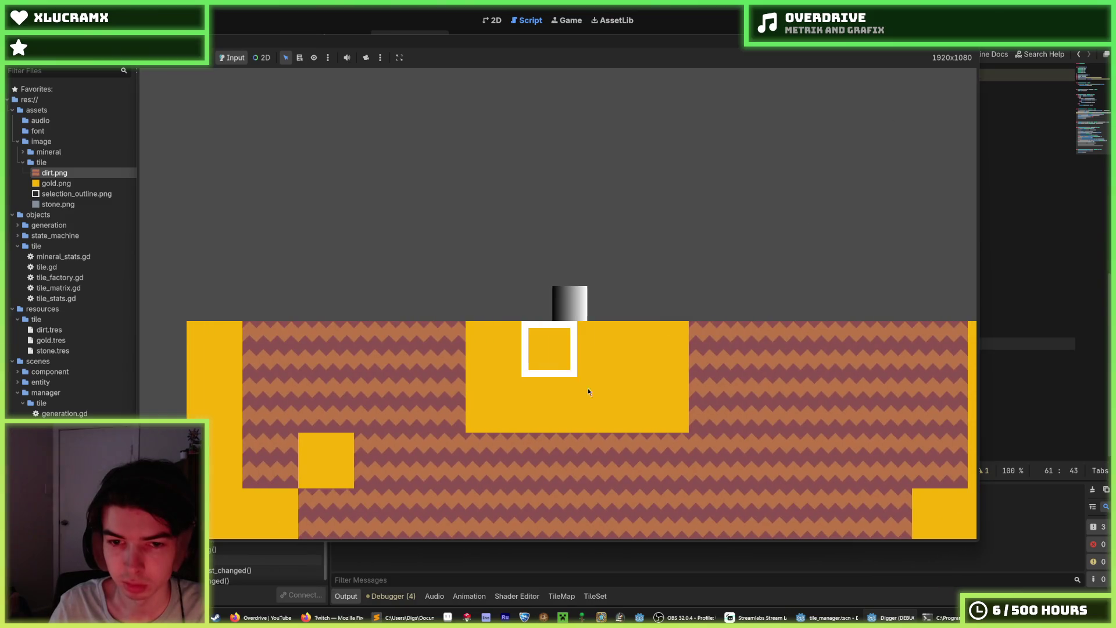
pyautogui.click(591, 385)
pyautogui.click(585, 389)
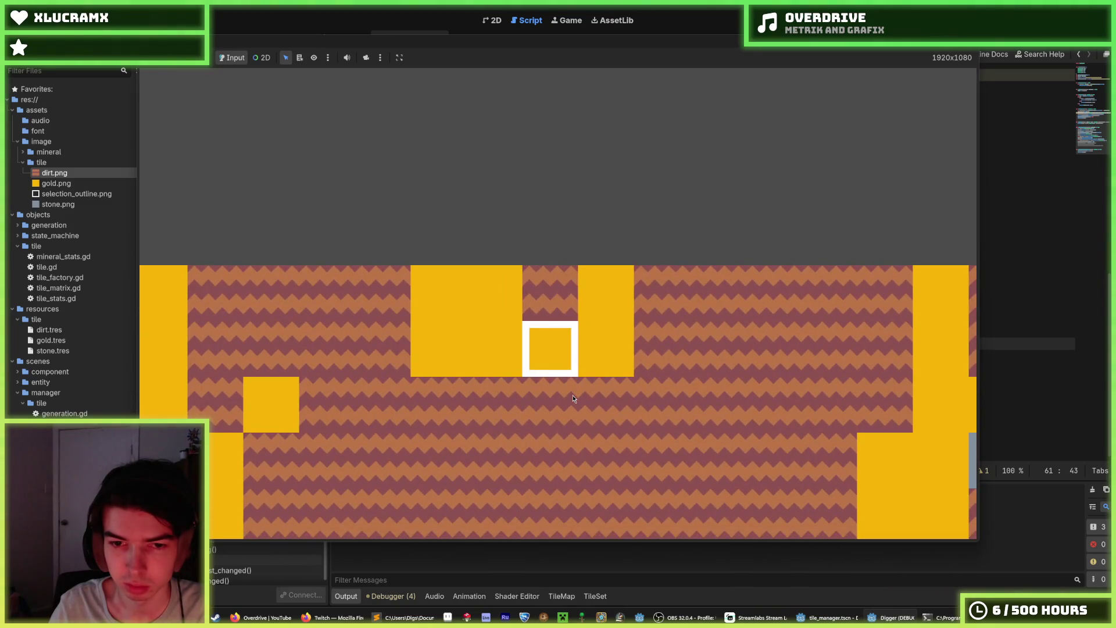
pyautogui.press('F8')
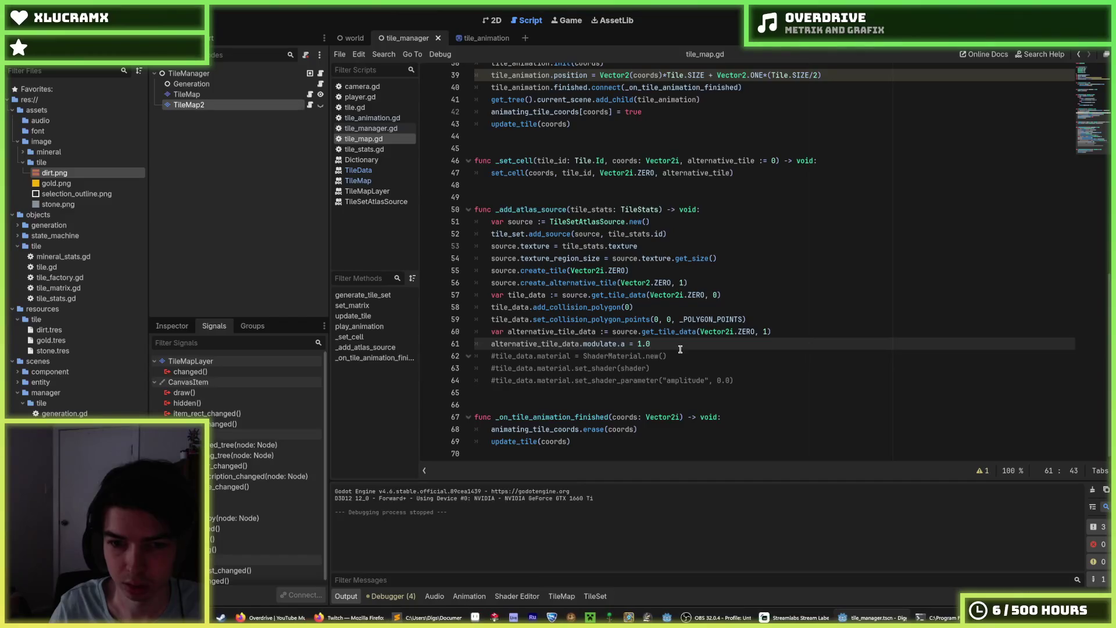
# Step: Copy the two collision-polygon lines and paste them below the alternative tile code
pyautogui.moveTo(773, 316)
pyautogui.mouseDown()
pyautogui.moveTo(488, 305)
pyautogui.moveTo(489, 296)
pyautogui.mouseUp()
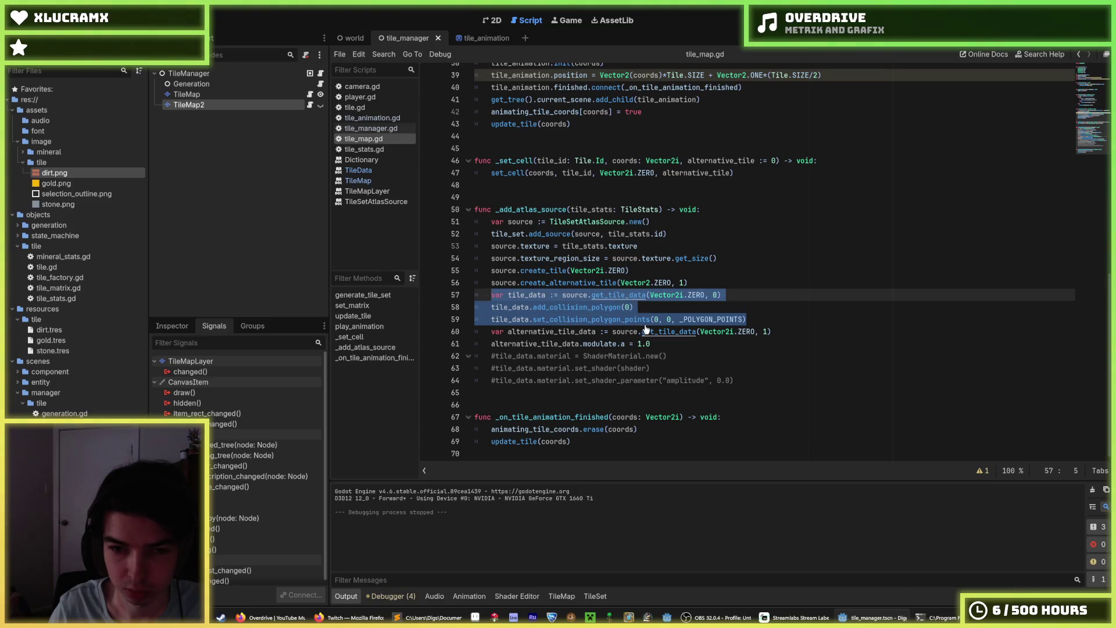
pyautogui.click(682, 306)
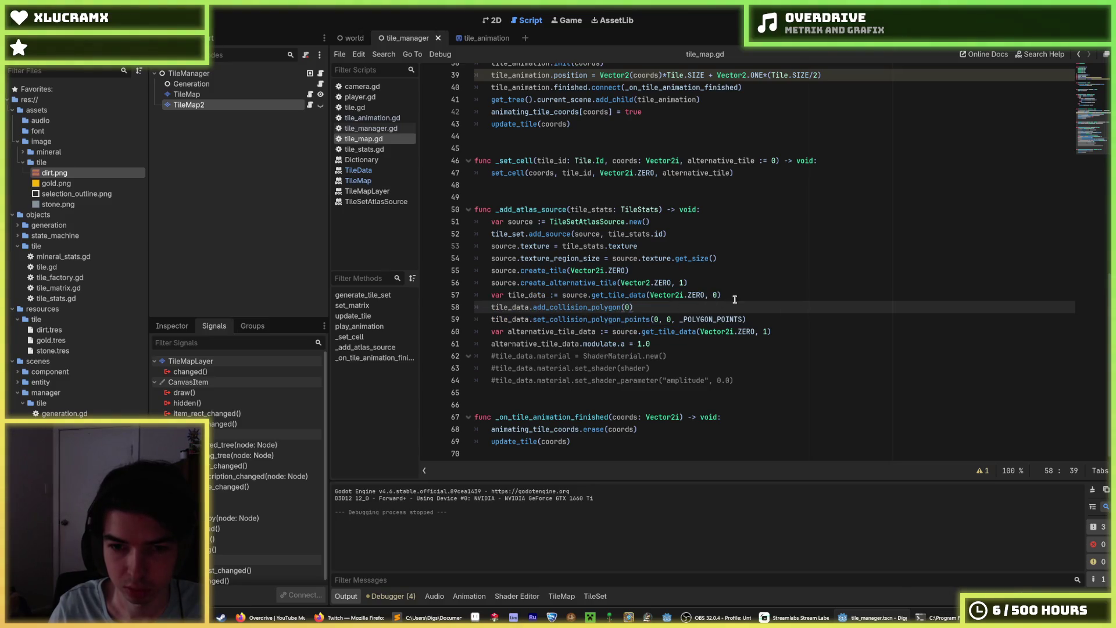
pyautogui.moveTo(767, 319); pyautogui.dragTo(492, 303)
pyautogui.hotkey('ctrl', 'c')
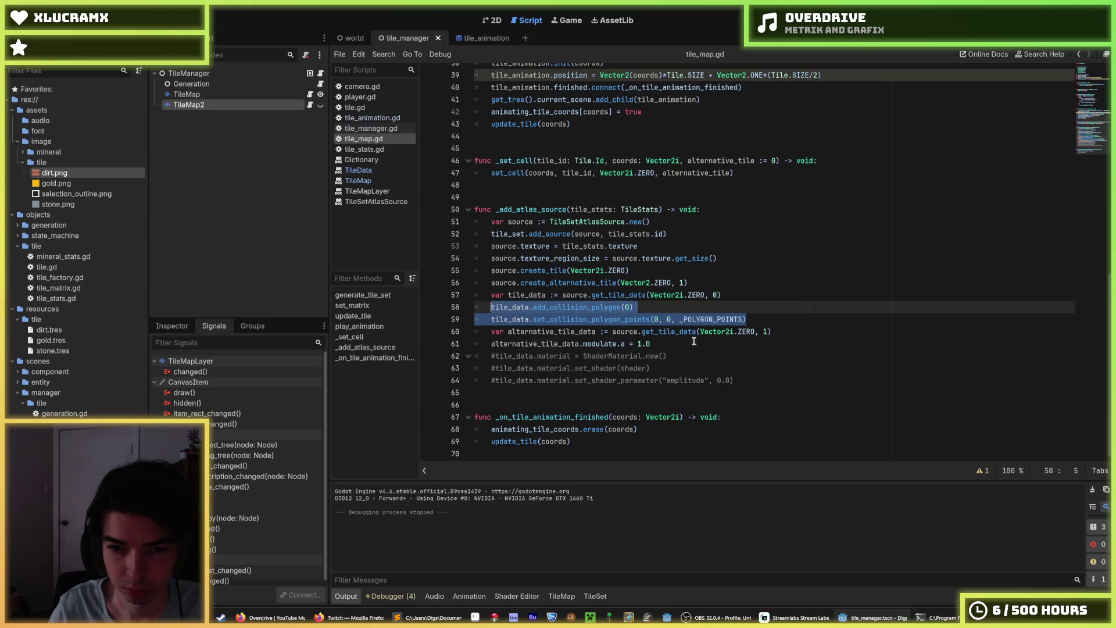
pyautogui.click(694, 342)
pyautogui.press('Up')
pyautogui.press('End')
pyautogui.press('Return')
pyautogui.hotkey('ctrl', 'v')
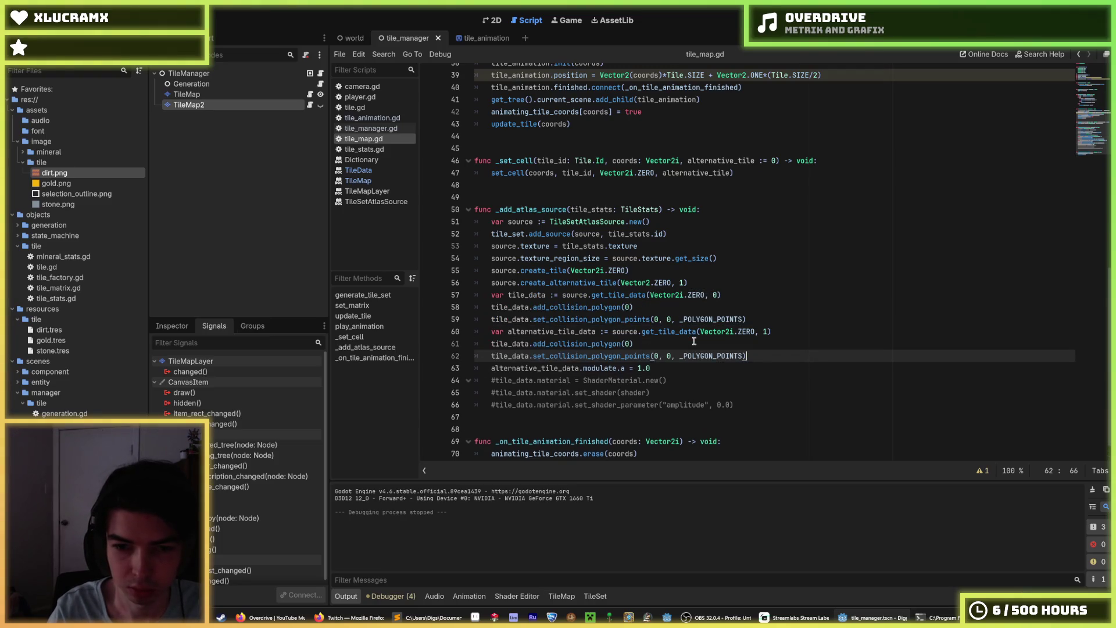
# Step: Point the pasted collision-polygon lines at alternative_tile_data and save
pyautogui.click(552, 335)
pyautogui.hotkey('alt', 'Up')
pyautogui.hotkey('alt', 'Up')
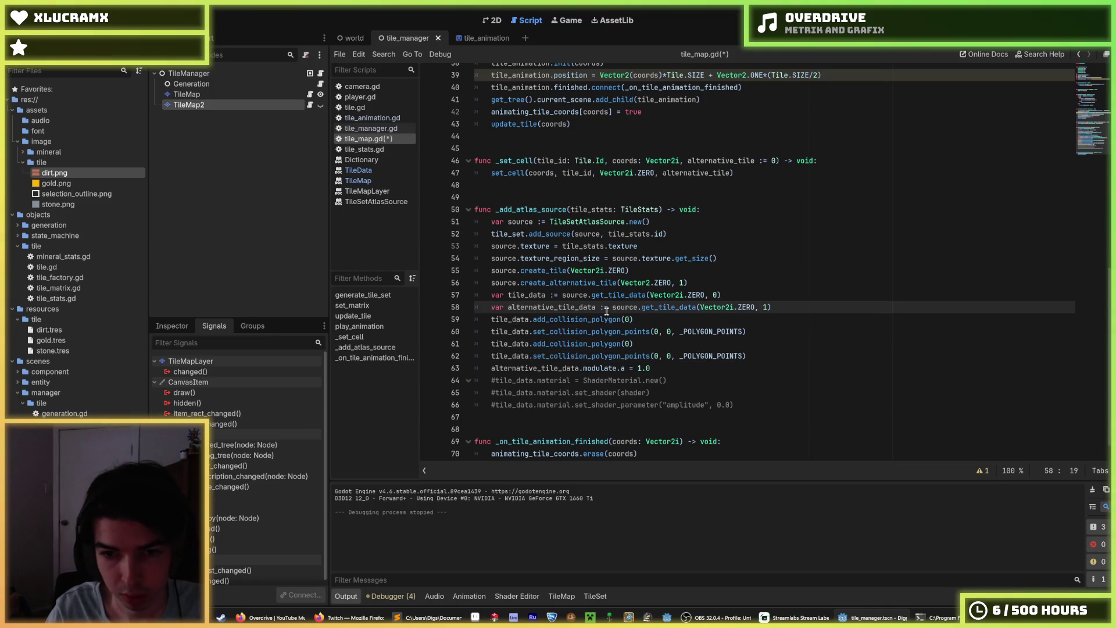
pyautogui.scroll(-1, 606, 311)
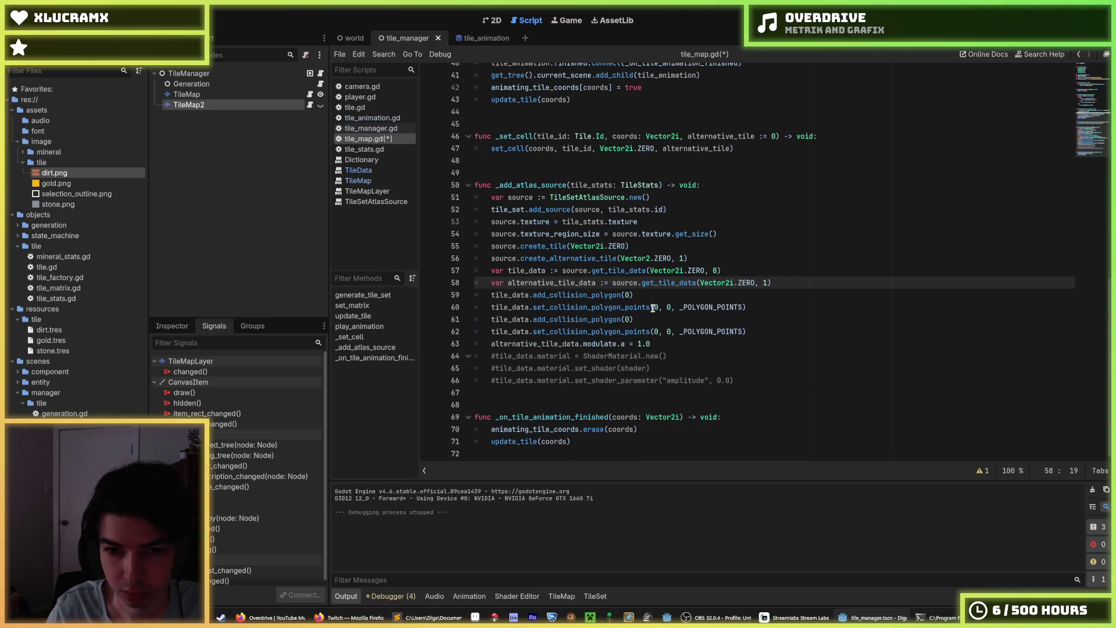
pyautogui.click(568, 319)
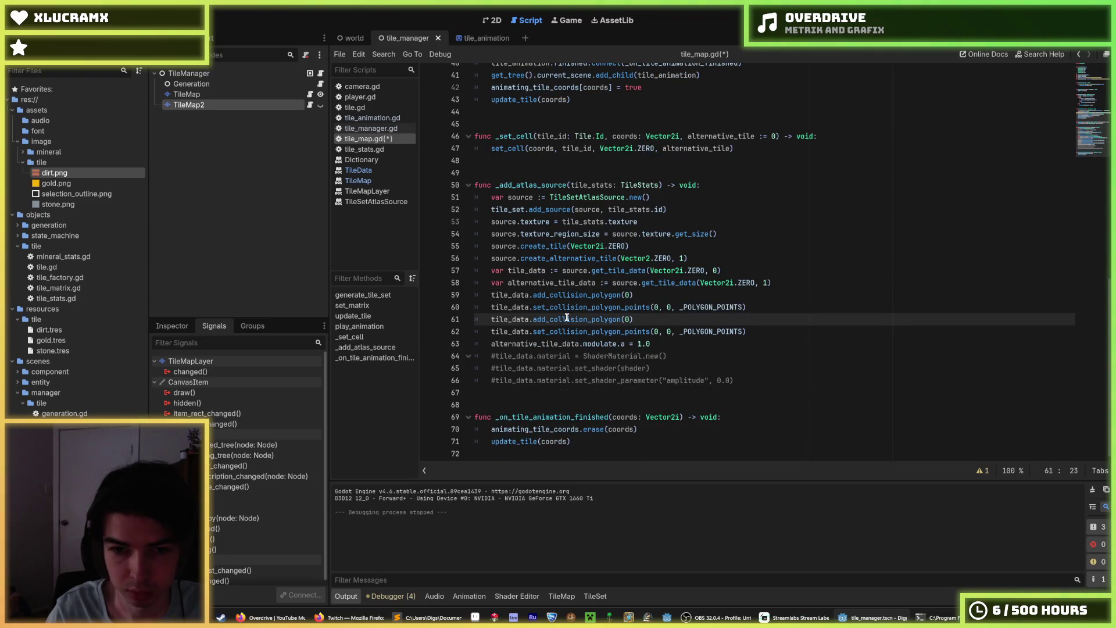
pyautogui.hotkey('alt', 'Up')
pyautogui.doubleClick(547, 283)
pyautogui.hotkey('ctrl', 'c')
pyautogui.doubleClick(506, 307)
pyautogui.hotkey('ctrl', 'v')
pyautogui.doubleClick(506, 333)
pyautogui.hotkey('ctrl', 'v')
pyautogui.hotkey('ctrl', 's')
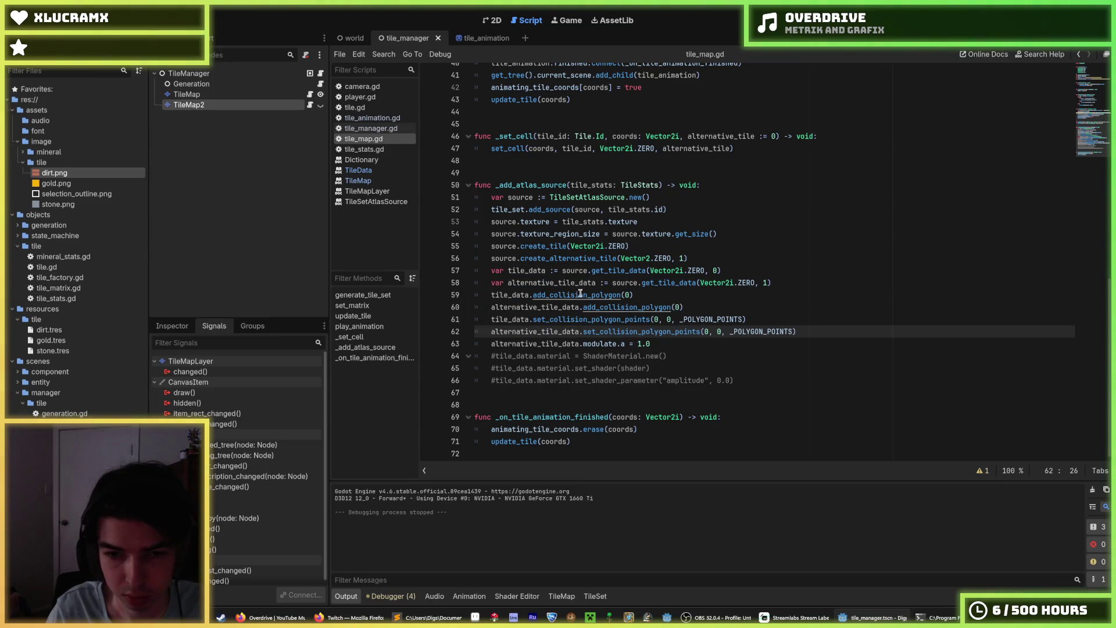
# Step: Move create_alternative_tile and alternative_tile_data below the base tile setup, save, and launch the game
pyautogui.click(580, 294)
pyautogui.click(580, 285)
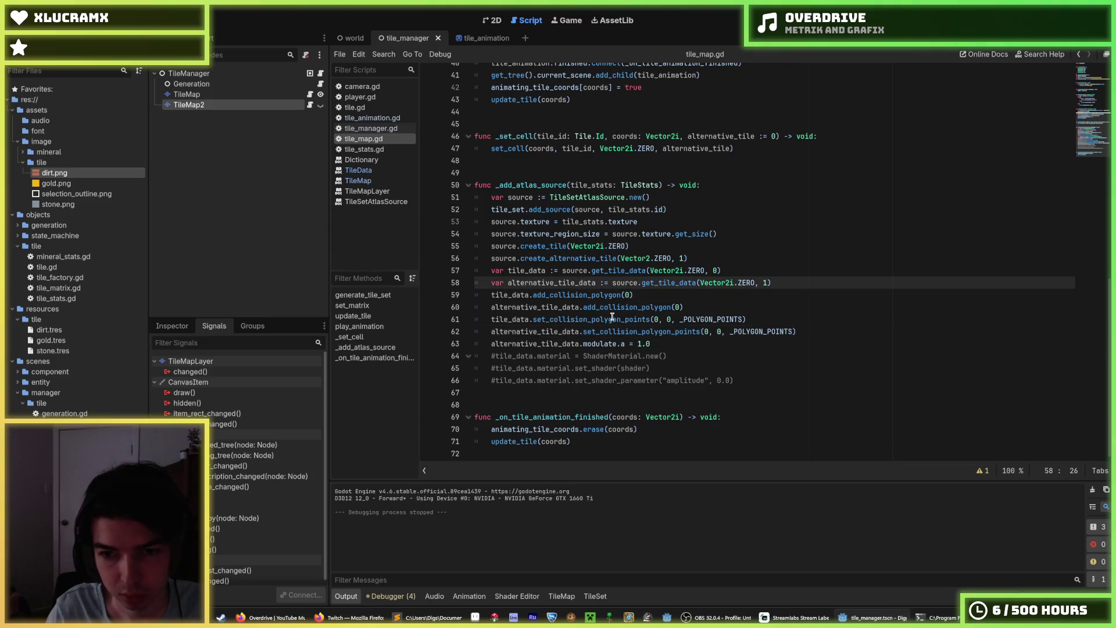
pyautogui.hotkey('alt', 'Down')
pyautogui.hotkey('alt', 'Down')
pyautogui.press('Up')
pyautogui.press('Down')
pyautogui.hotkey('alt', 'Down')
pyautogui.hotkey('alt', 'Down')
pyautogui.hotkey('alt', 'Up')
pyautogui.hotkey('alt', 'Up')
pyautogui.press('Up')
pyautogui.press('Up')
pyautogui.press('Up')
pyautogui.press('Up')
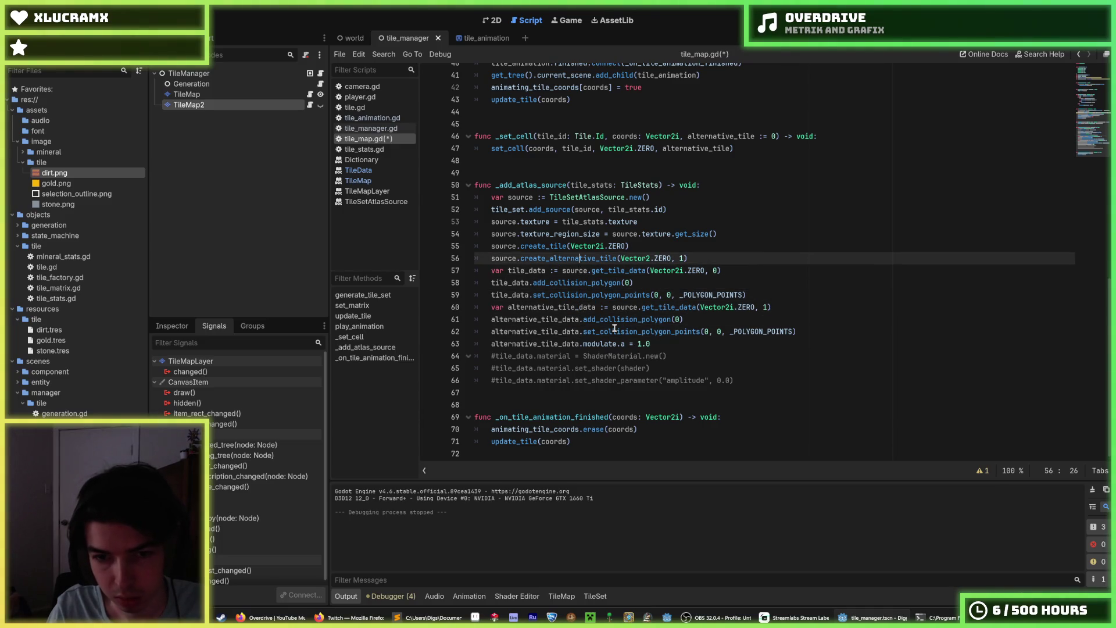
pyautogui.hotkey('ctrl', 's')
pyautogui.hotkey('alt', 'Down')
pyautogui.hotkey('alt', 'Down')
pyautogui.hotkey('alt', 'Down')
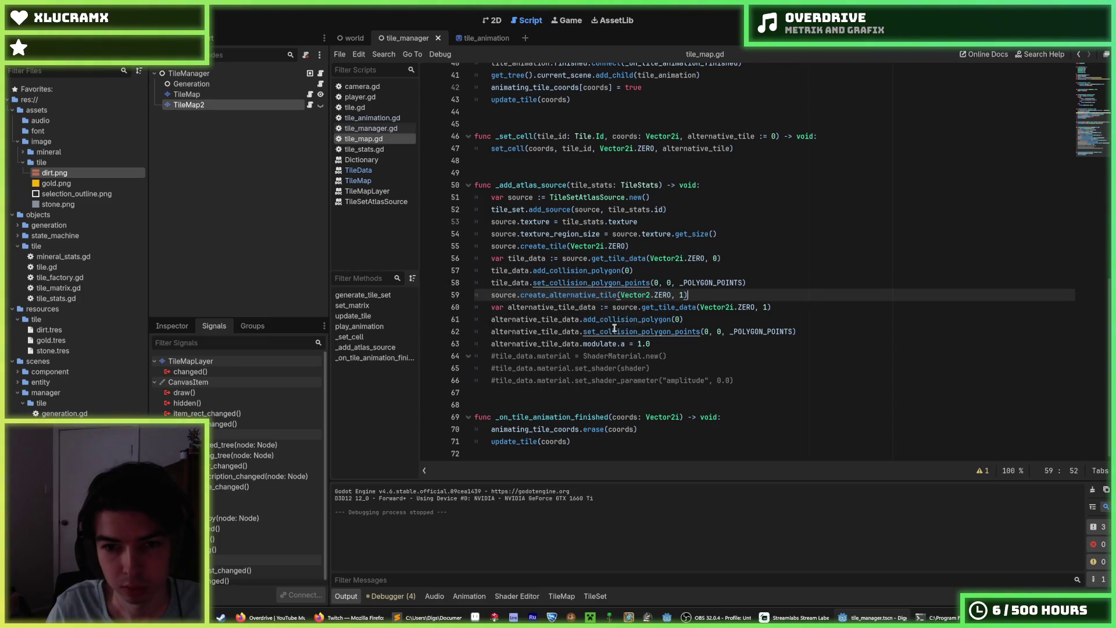
pyautogui.click(782, 282)
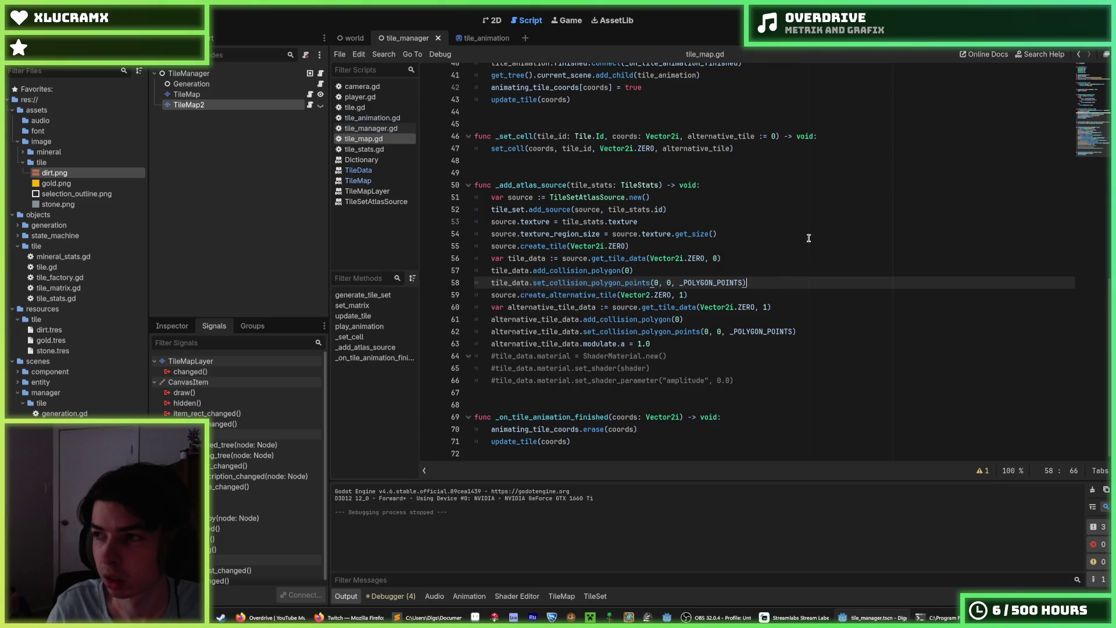
pyautogui.click(1014, 20)
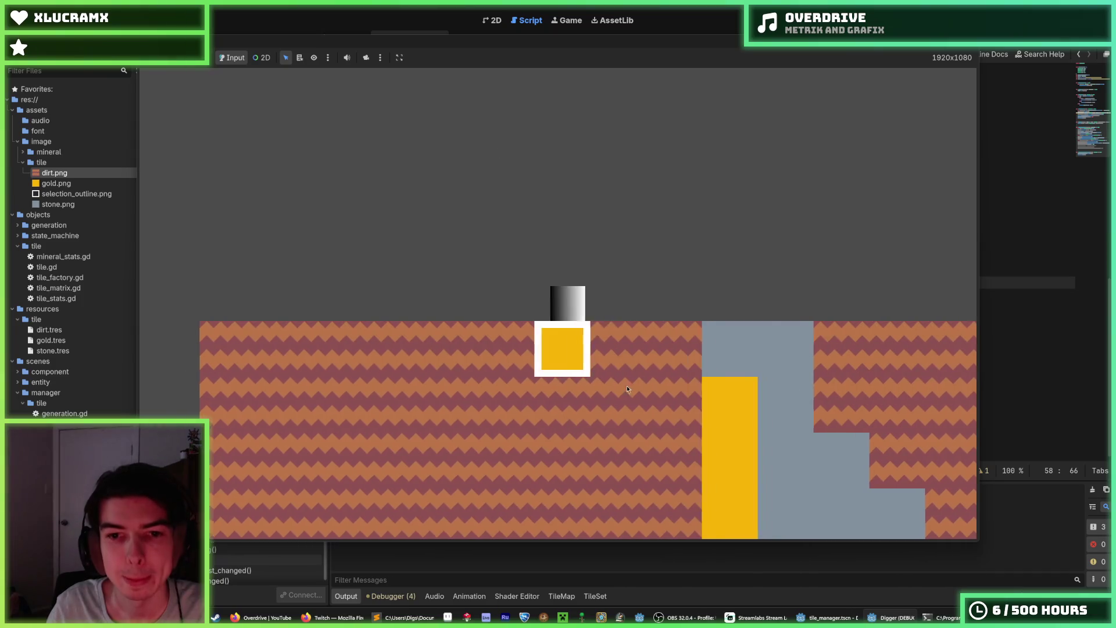
# Step: Dig a shaft four tiles down and one tile sideways, climb around, then stop the game with F8
pyautogui.press('a')
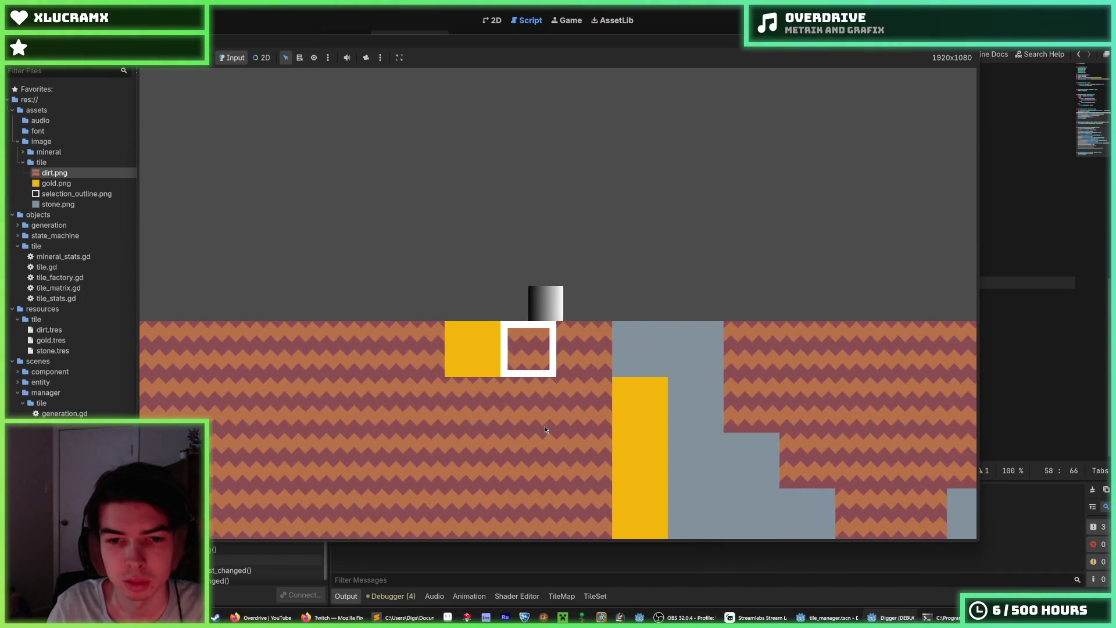
pyautogui.press('s')
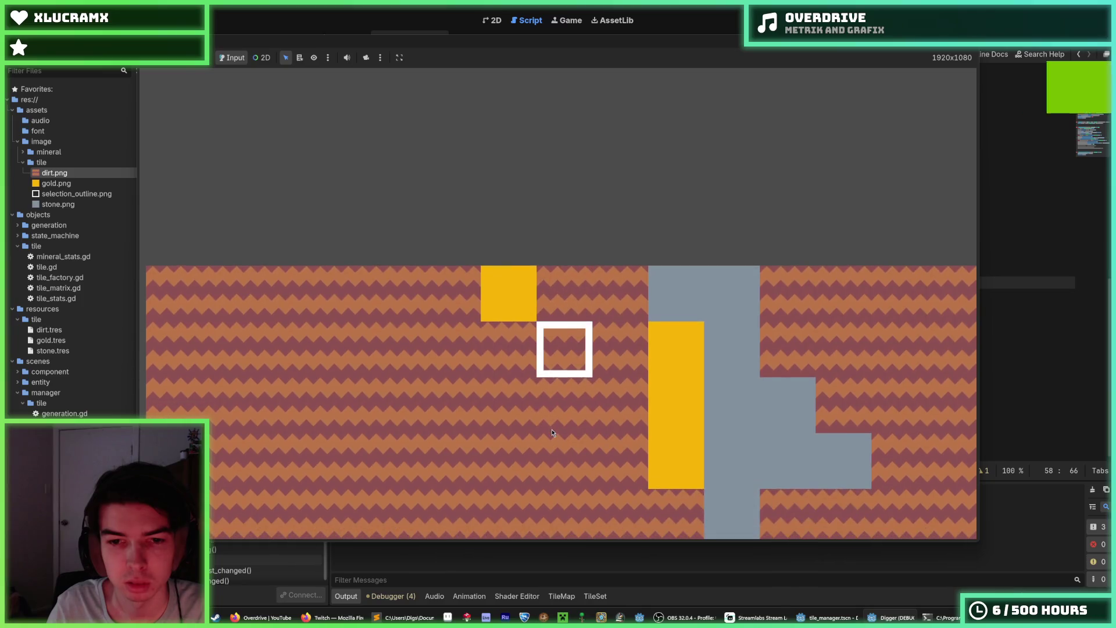
pyautogui.press('s')
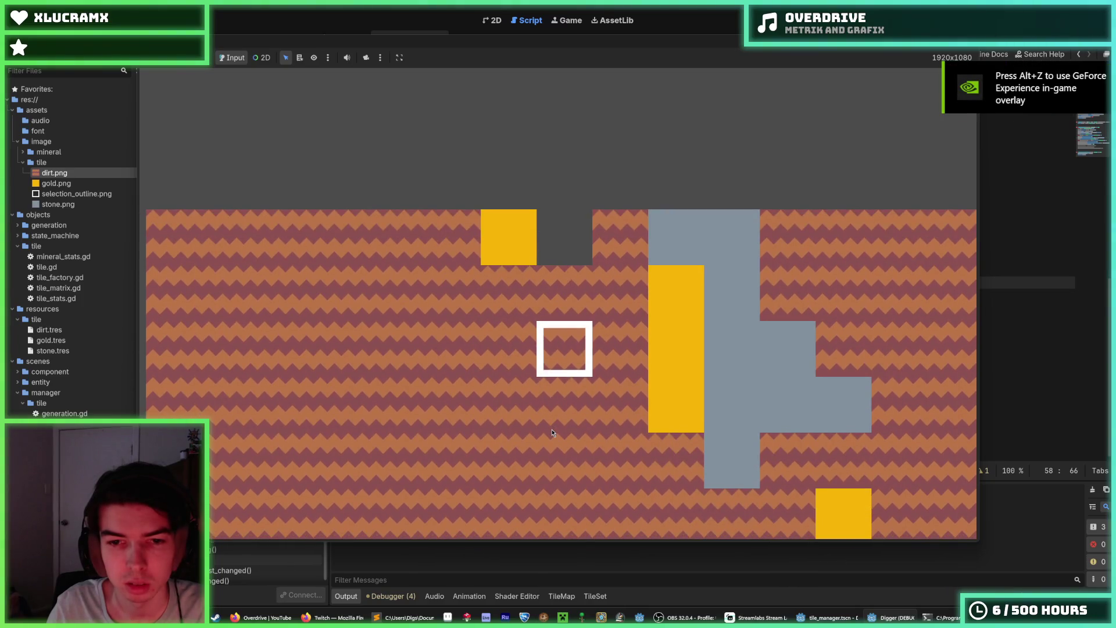
pyautogui.press('s')
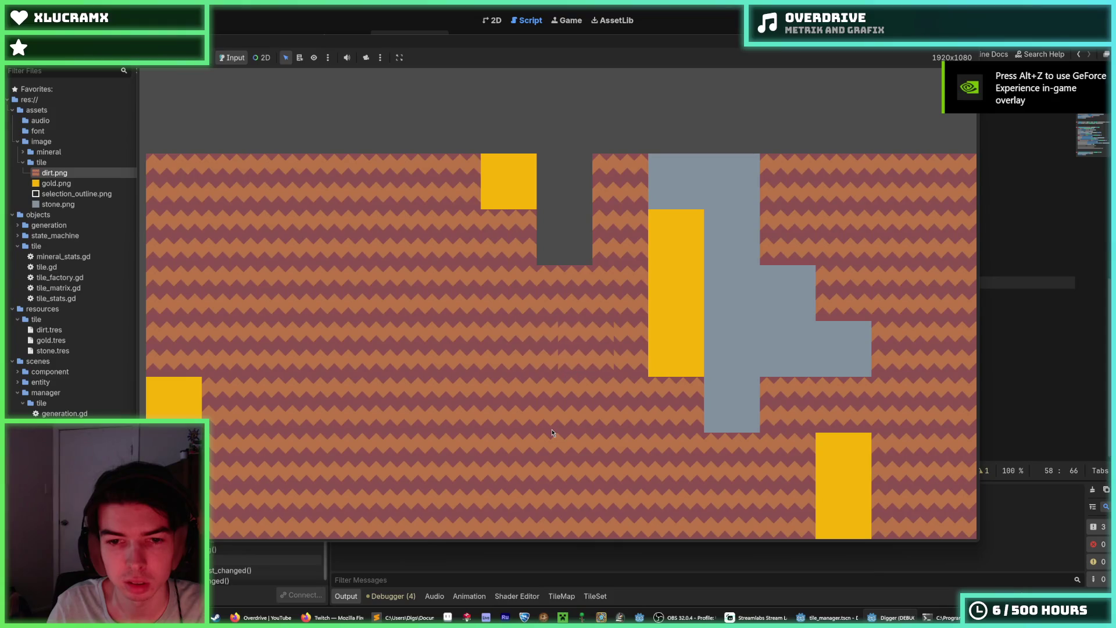
pyautogui.press('s')
pyautogui.press('d')
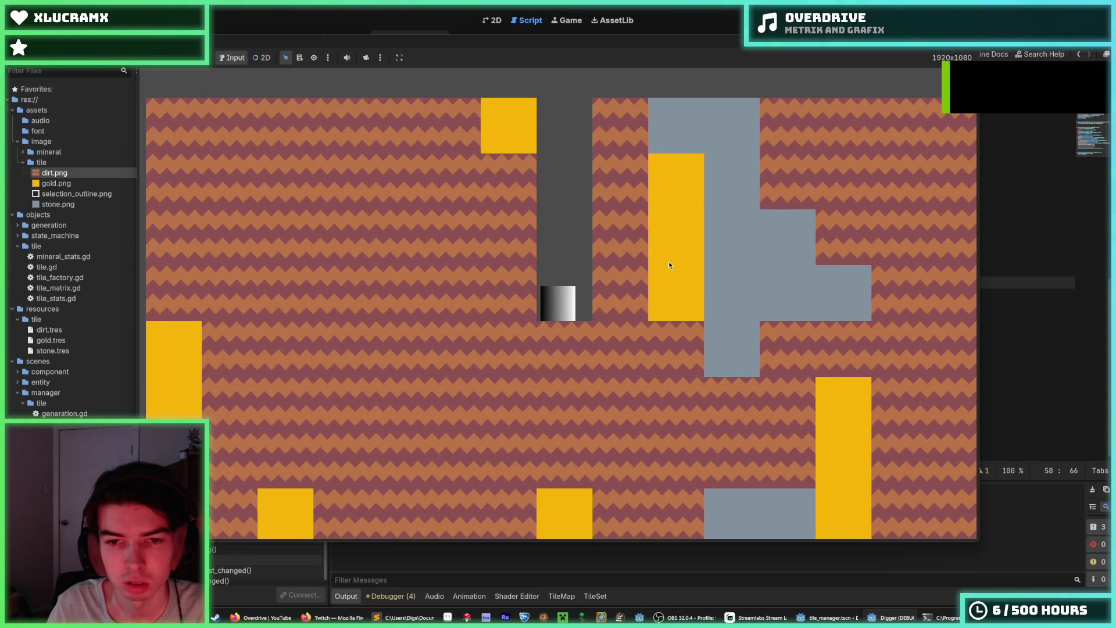
pyautogui.press('d')
pyautogui.press('w')
pyautogui.press('a')
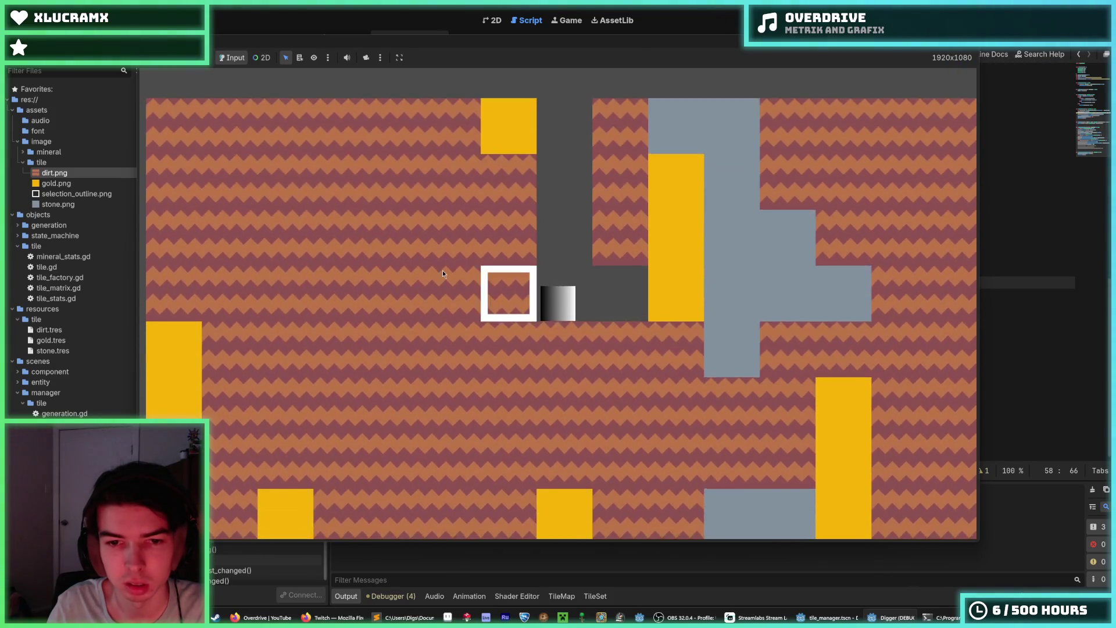
pyautogui.press('s')
pyautogui.press('w')
pyautogui.press('s')
pyautogui.press('s')
pyautogui.press('w')
pyautogui.press('s')
pyautogui.press('a')
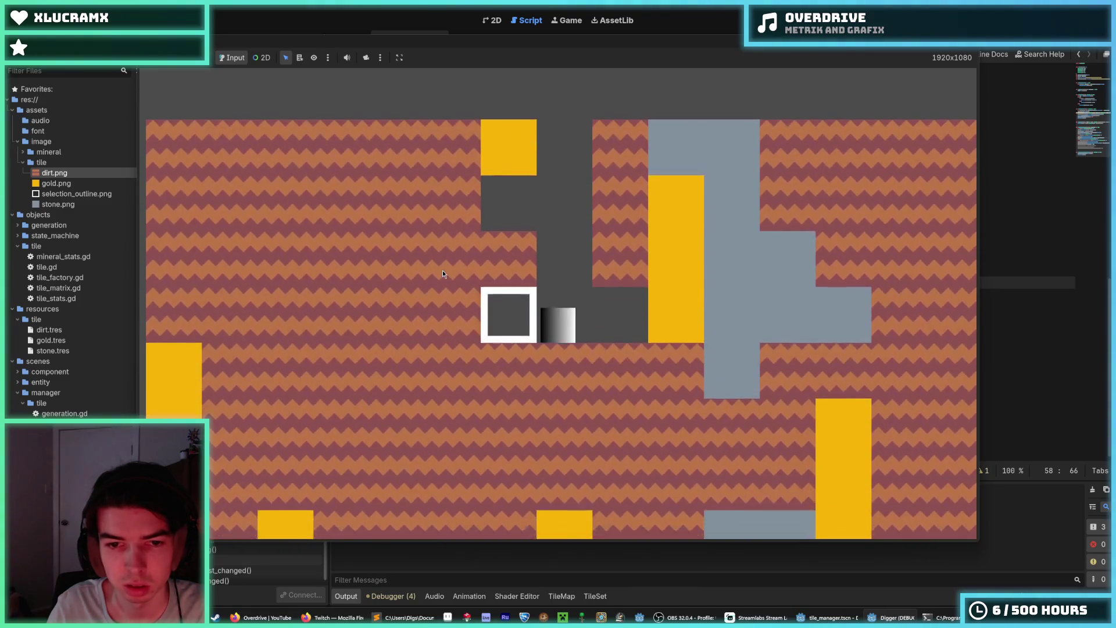
pyautogui.press('a')
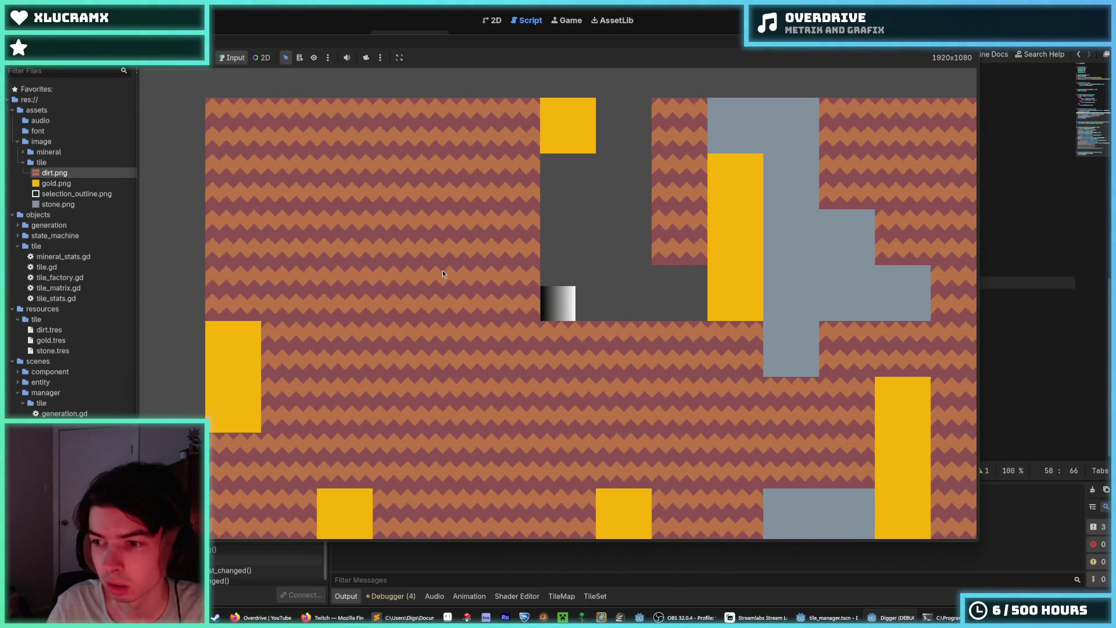
pyautogui.press('a')
pyautogui.press('d')
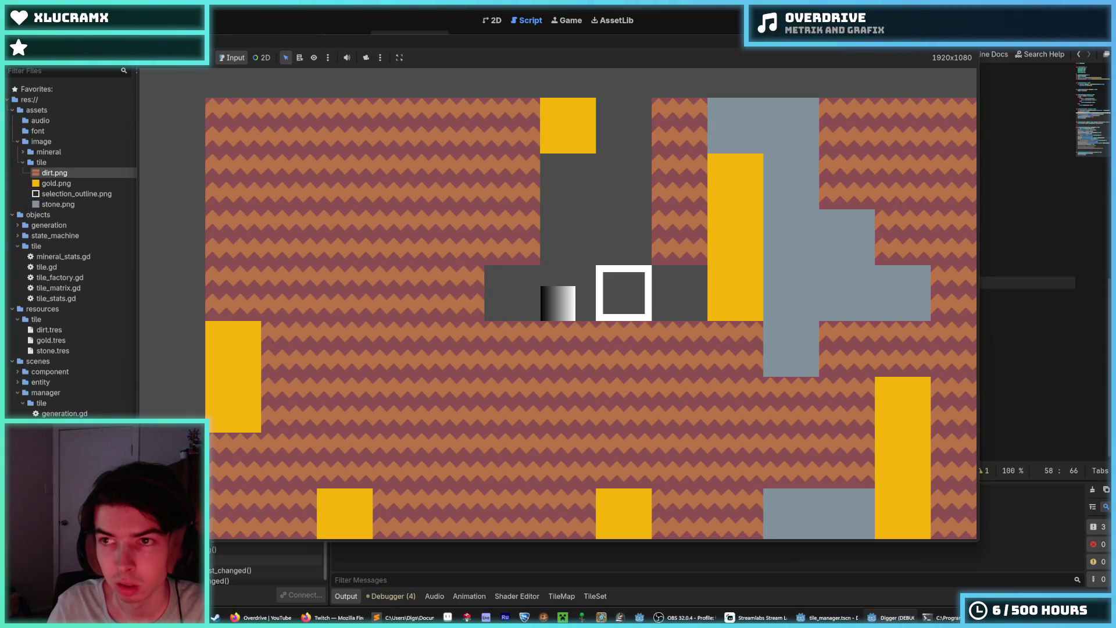
pyautogui.press('F8')
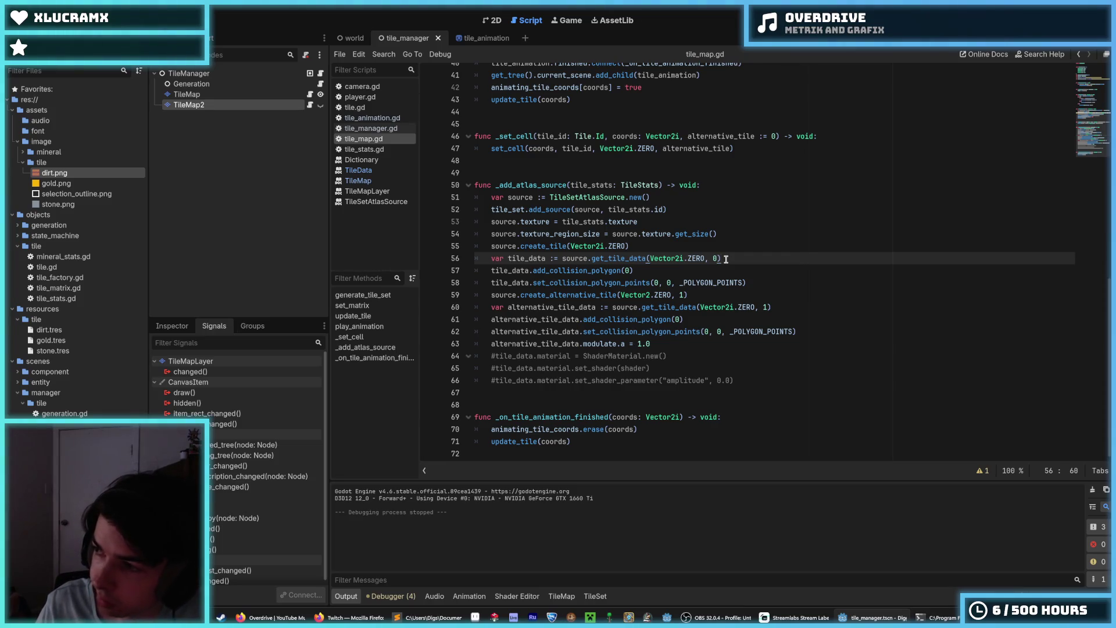
# Step: Change alternative_tile_data.modulate.a on line 63 from 1.0 to 0.0 and run the game
pyautogui.click(640, 343)
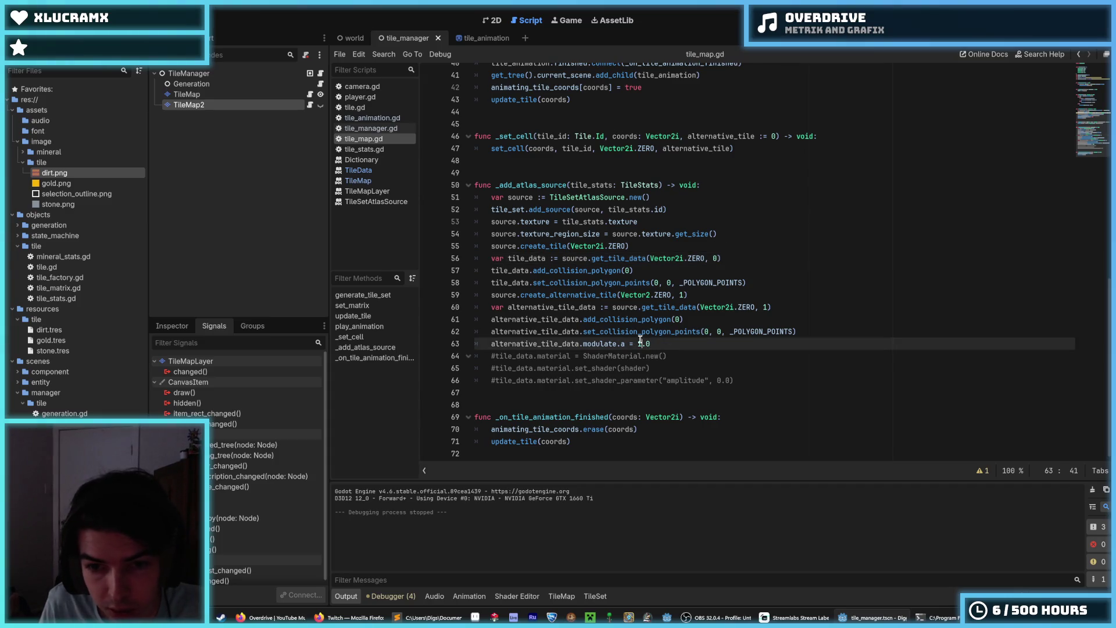
pyautogui.press('BackSpace')
pyautogui.write('0')
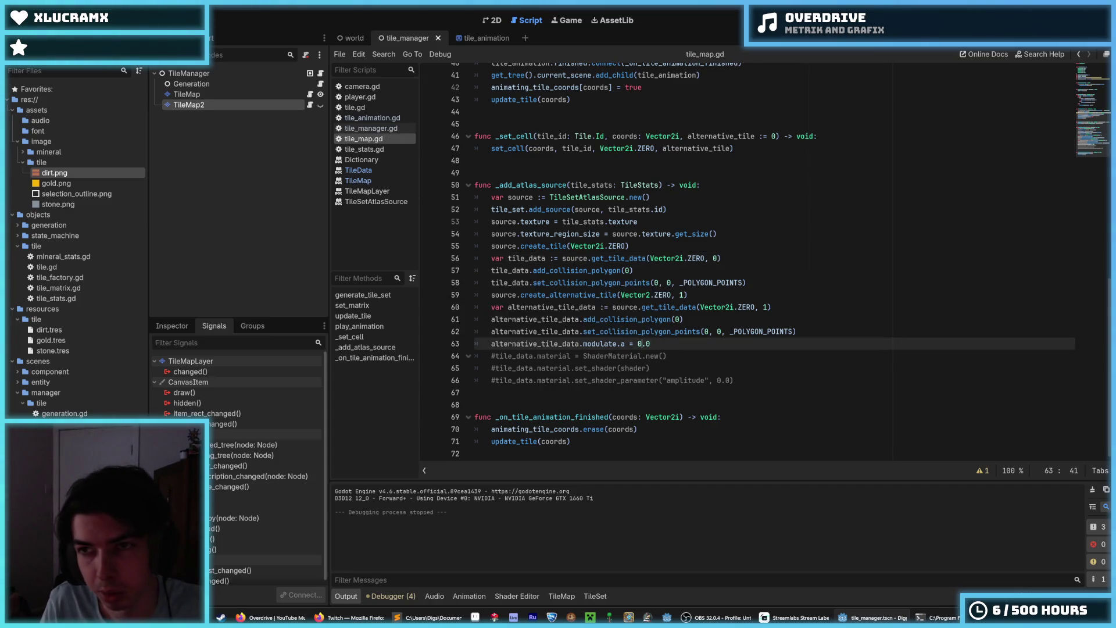
pyautogui.press('F5')
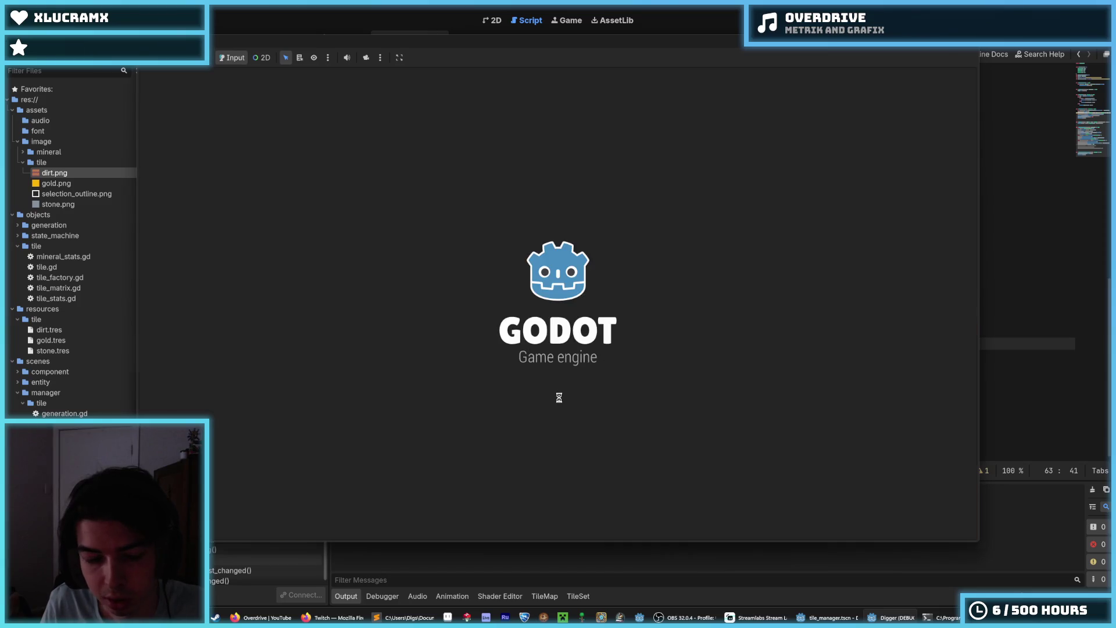
# Step: Walk the player right, dig down through dirt tiles, then stop the game with F8
pyautogui.press('Right')
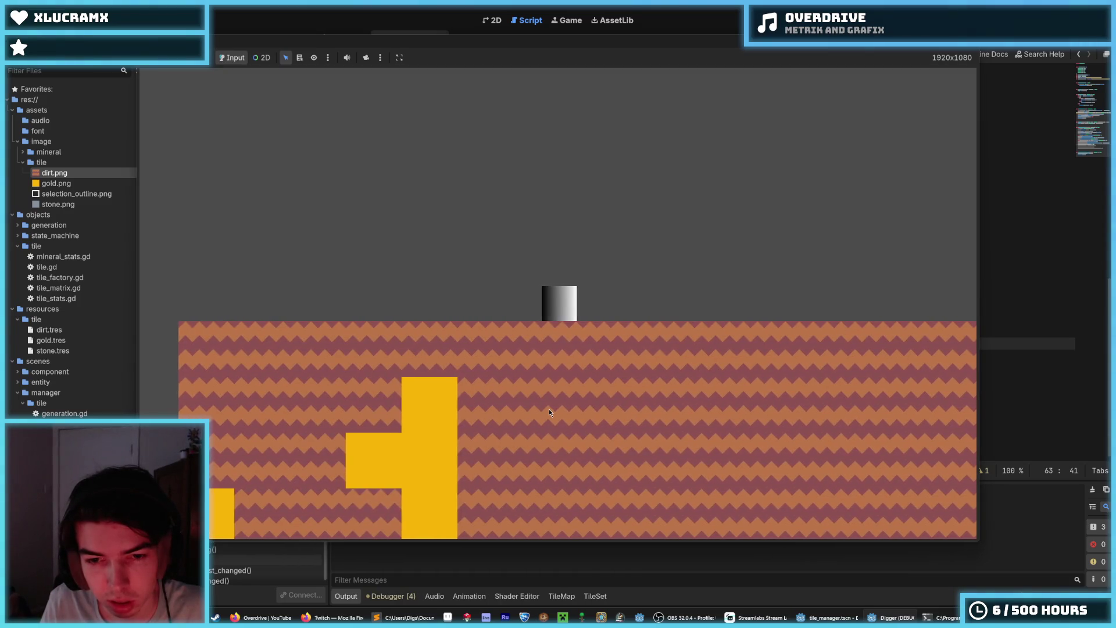
pyautogui.press('Down')
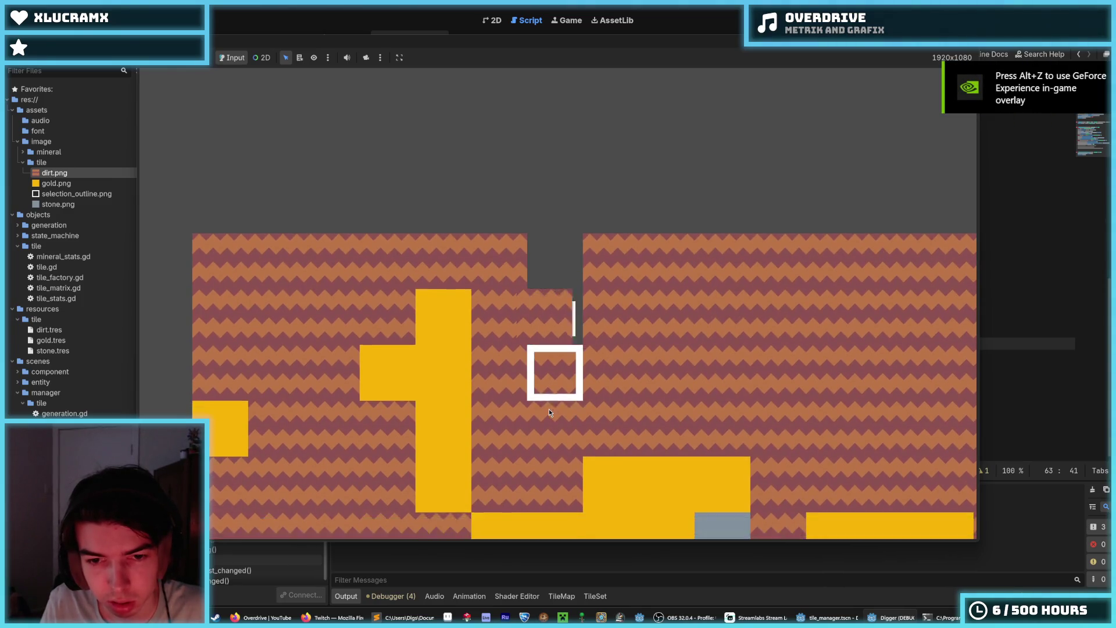
pyautogui.press('Up')
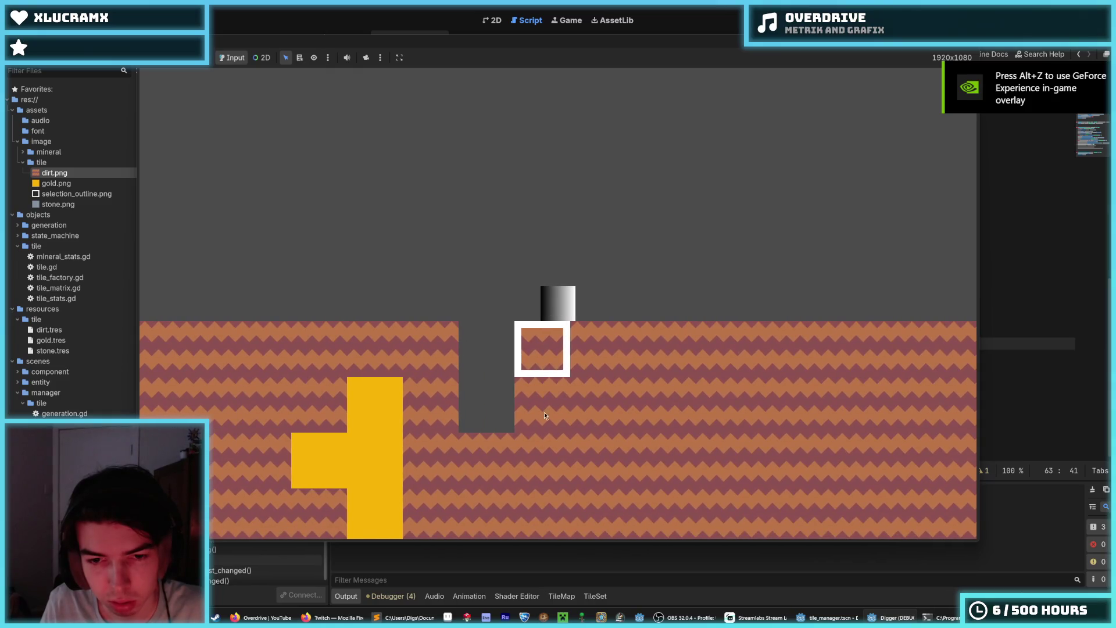
pyautogui.press('Right')
pyautogui.press('Left')
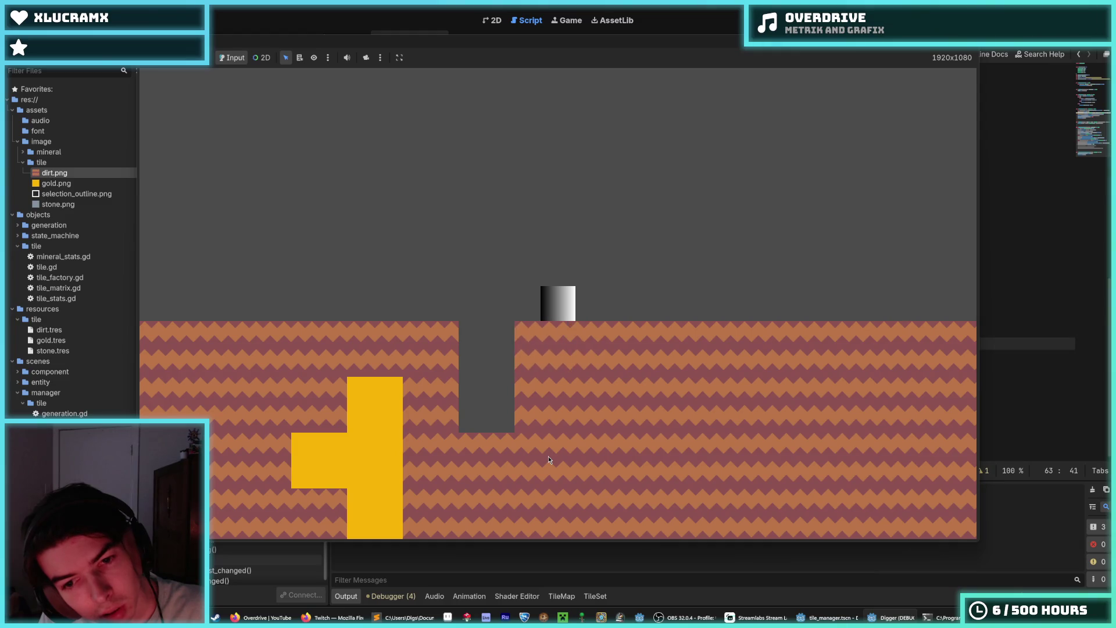
pyautogui.press('Down')
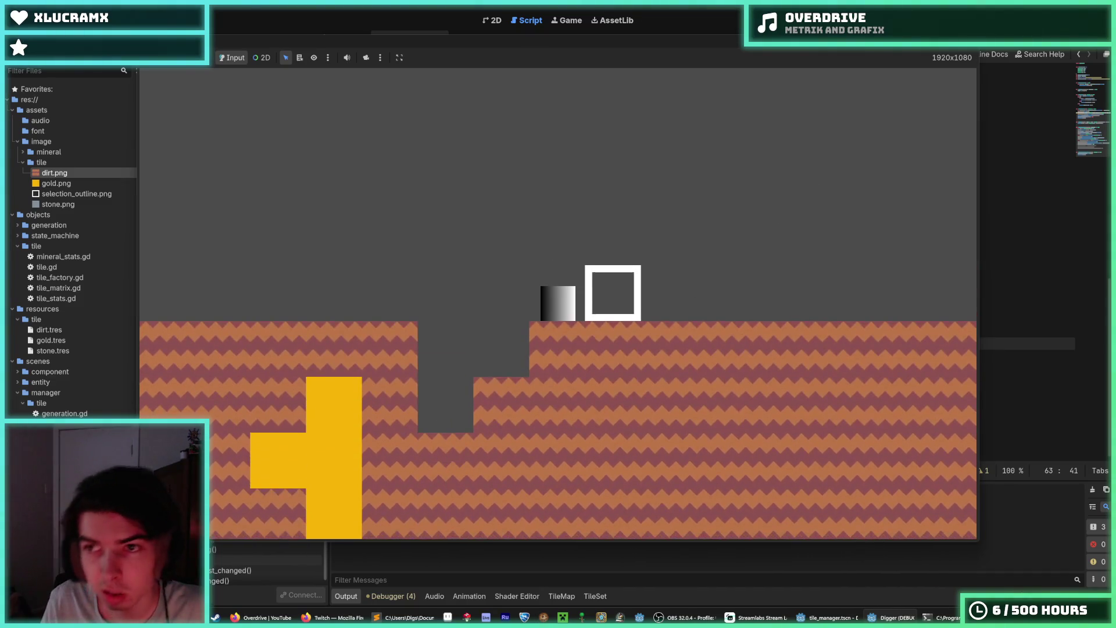
pyautogui.press('F8')
pyautogui.click(724, 193)
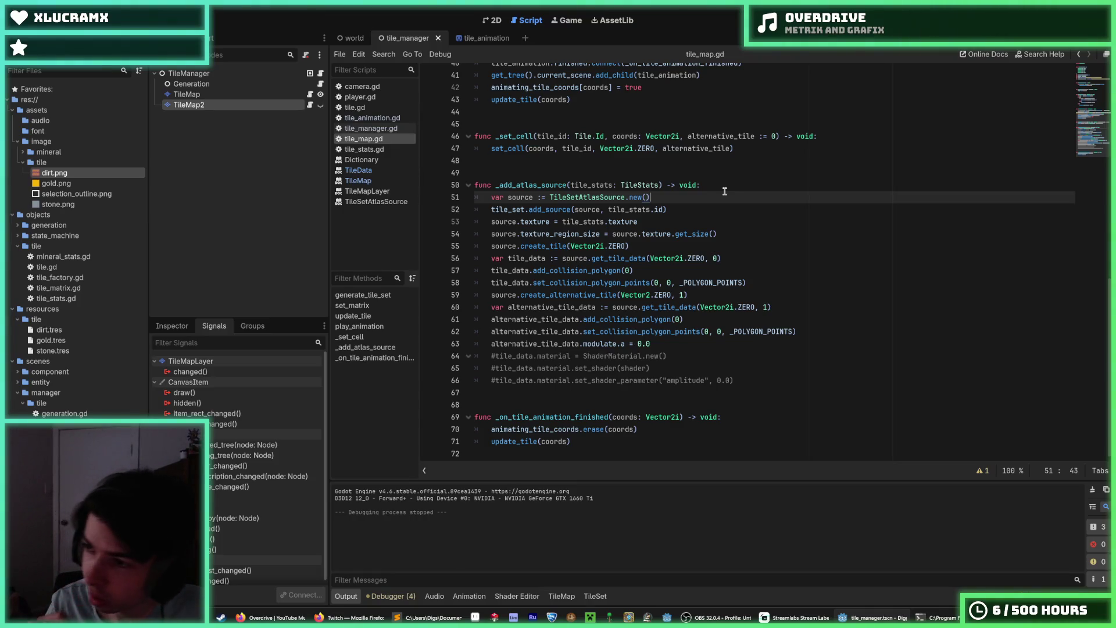
pyautogui.click(720, 190)
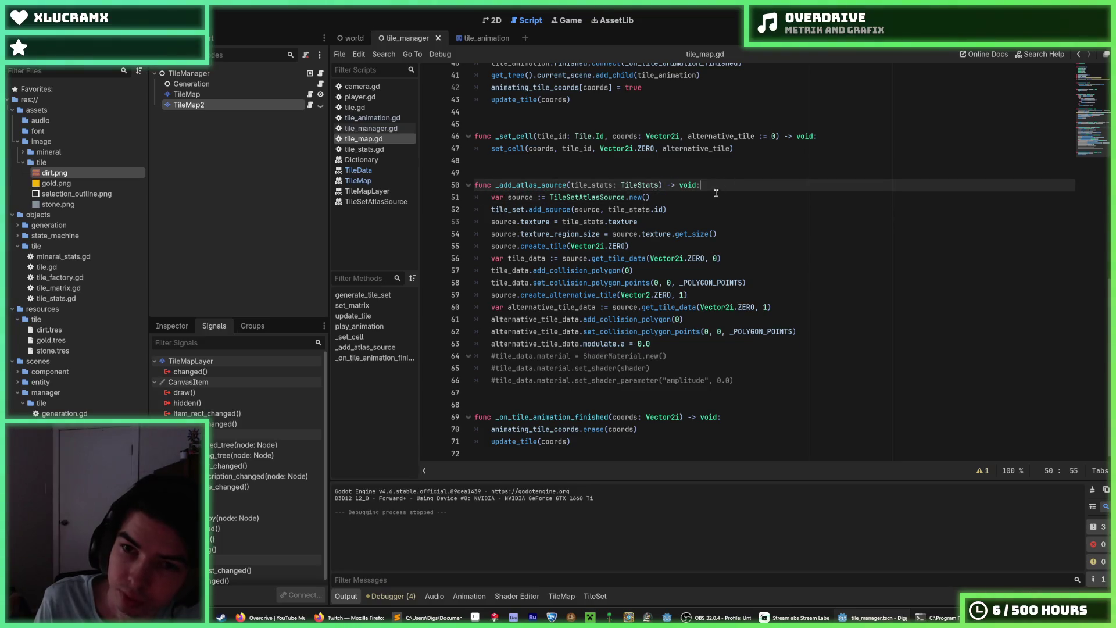
pyautogui.scroll(1, 706, 199)
pyautogui.click(706, 235)
pyautogui.click(730, 223)
pyautogui.click(714, 234)
pyautogui.click(726, 226)
pyautogui.click(712, 233)
pyautogui.click(711, 225)
pyautogui.click(705, 235)
pyautogui.click(718, 224)
pyautogui.click(719, 233)
pyautogui.click(719, 224)
pyautogui.click(720, 233)
pyautogui.click(721, 225)
pyautogui.click(707, 238)
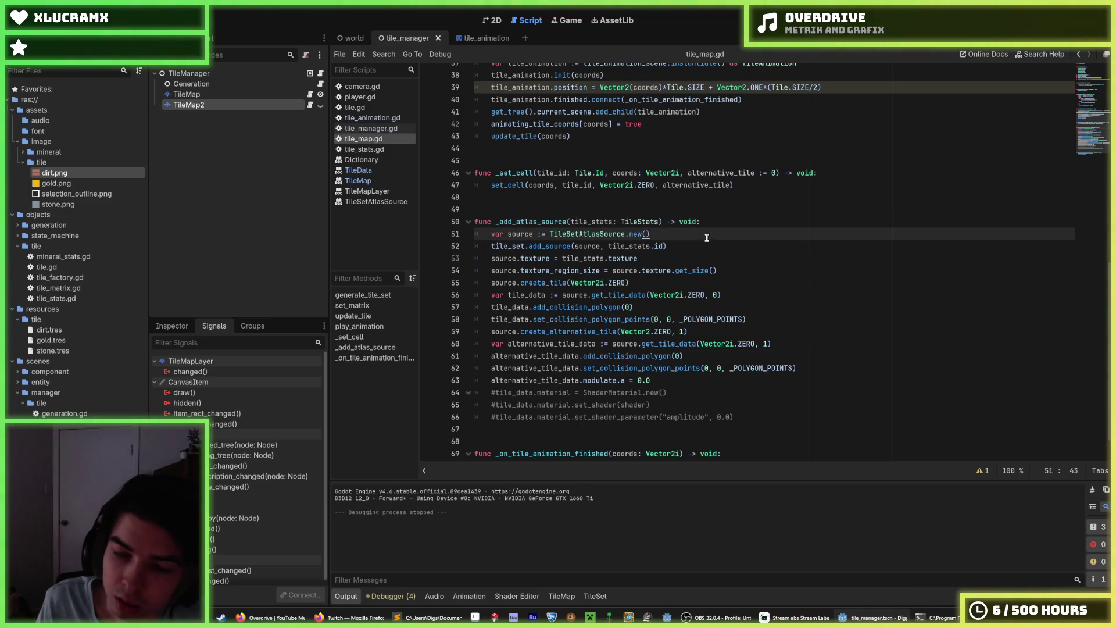
pyautogui.click(720, 224)
pyautogui.click(698, 232)
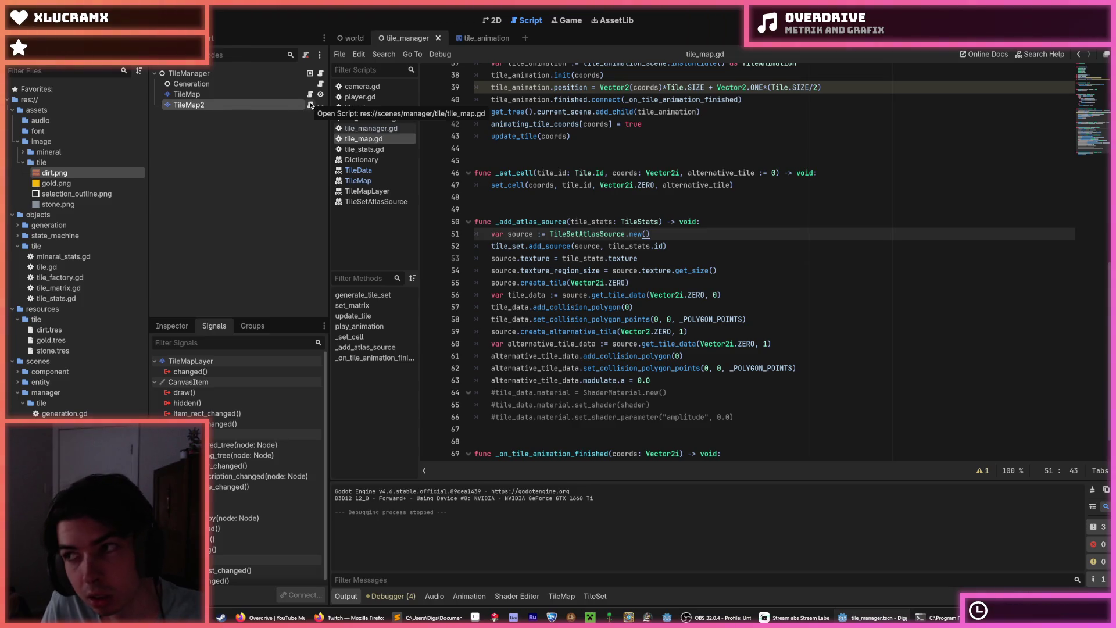
pyautogui.scroll(8, 458, 162)
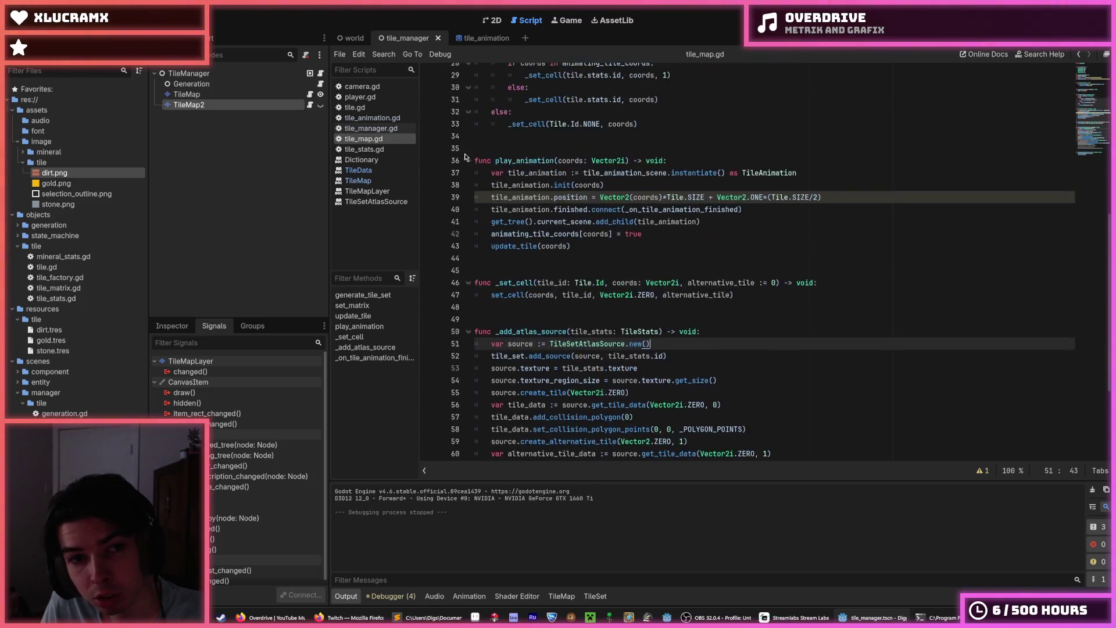
# Step: Scroll to the top of tile_map.gd and move the caret between the ends of lines 11 and 12
pyautogui.scroll(5, 459, 162)
pyautogui.click(732, 199)
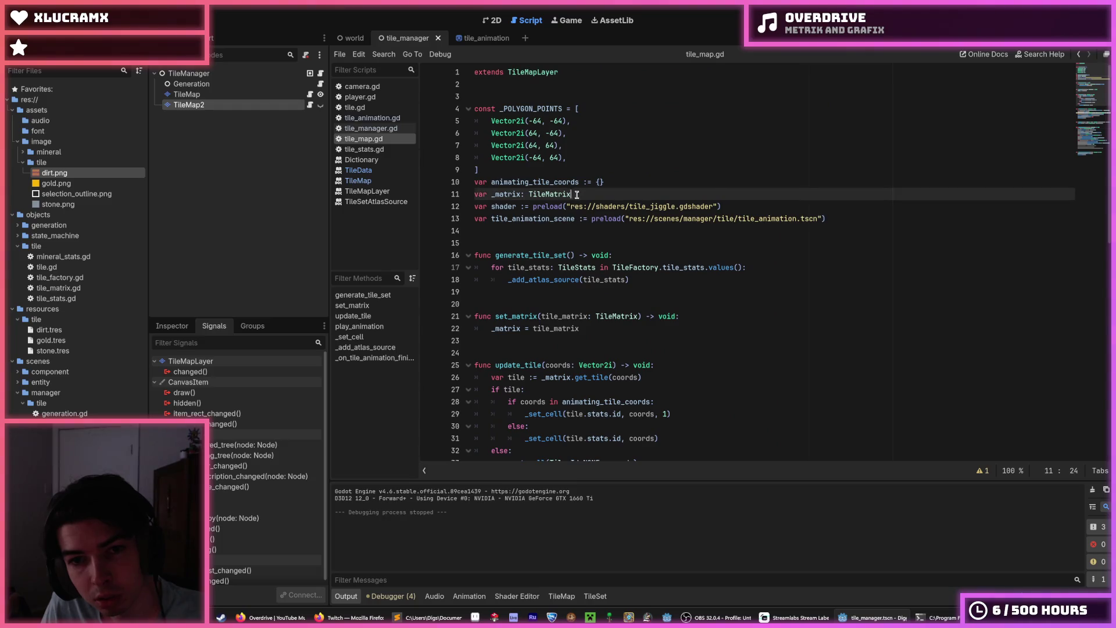
pyautogui.click(731, 202)
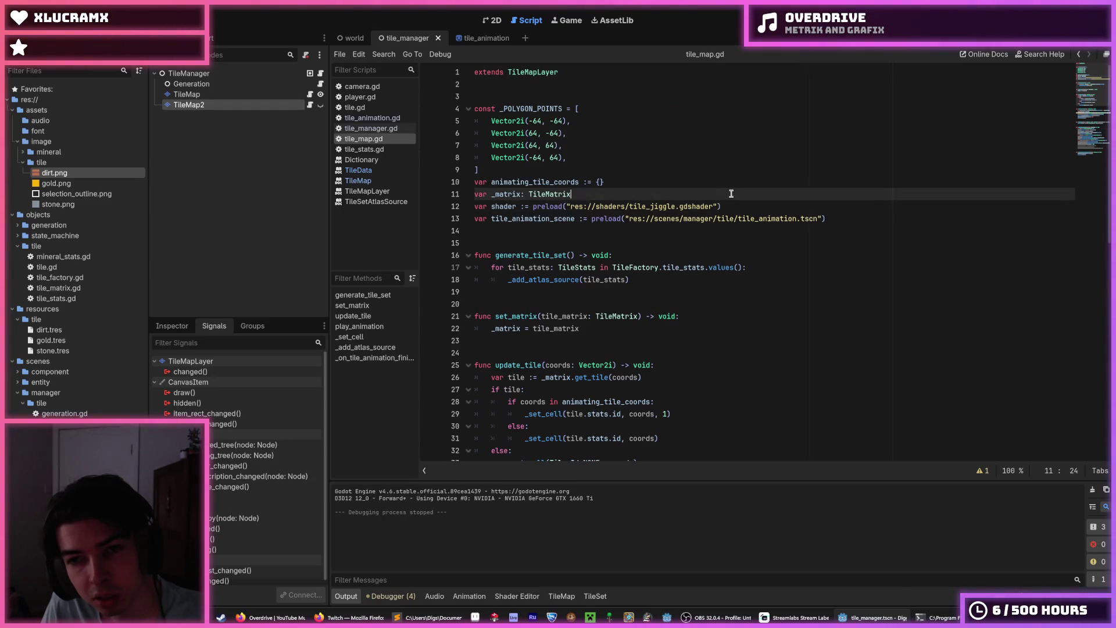
pyautogui.click(735, 196)
pyautogui.click(733, 208)
pyautogui.click(731, 196)
pyautogui.click(731, 207)
pyautogui.click(731, 196)
pyautogui.click(730, 208)
pyautogui.click(731, 197)
pyautogui.click(728, 207)
pyautogui.click(728, 196)
pyautogui.click(728, 207)
pyautogui.click(726, 196)
pyautogui.click(729, 202)
pyautogui.click(728, 196)
pyautogui.click(728, 207)
pyautogui.click(728, 196)
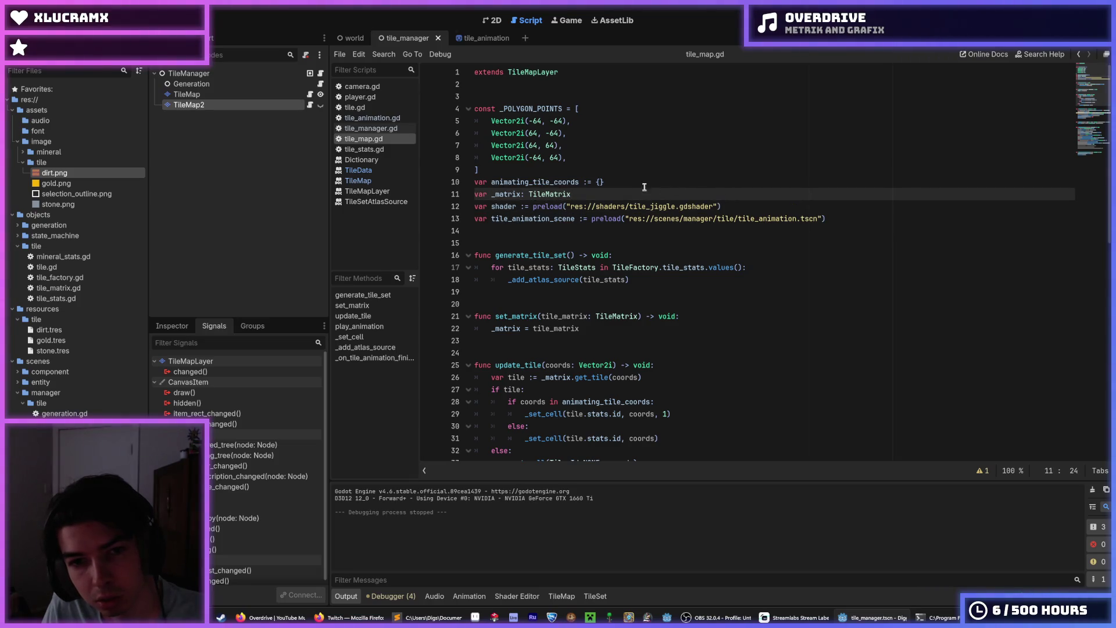
# Step: Rename the animating_tile_coords declaration on line 10 to animated_tiles
pyautogui.doubleClick(564, 183)
pyautogui.click(600, 183)
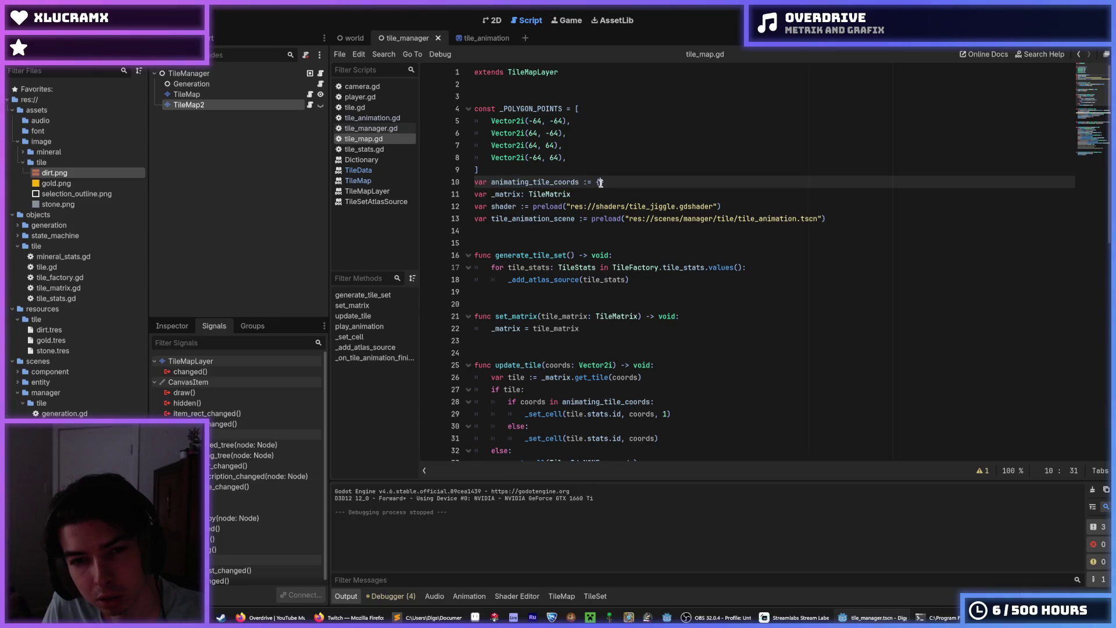
pyautogui.moveTo(576, 182); pyautogui.dragTo(492, 182)
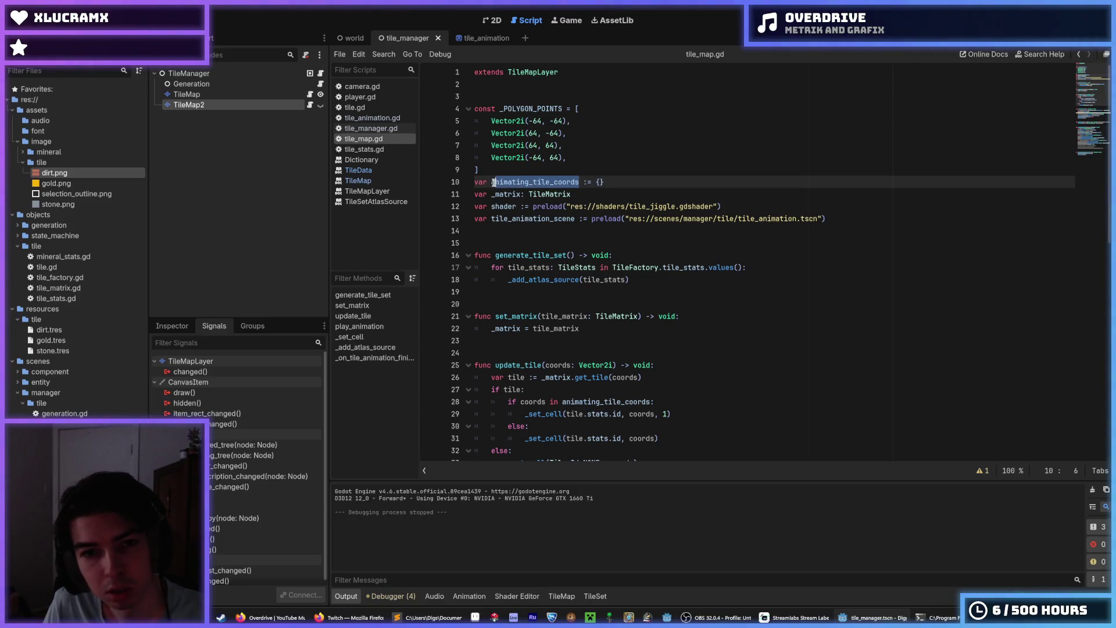
pyautogui.write('animated')
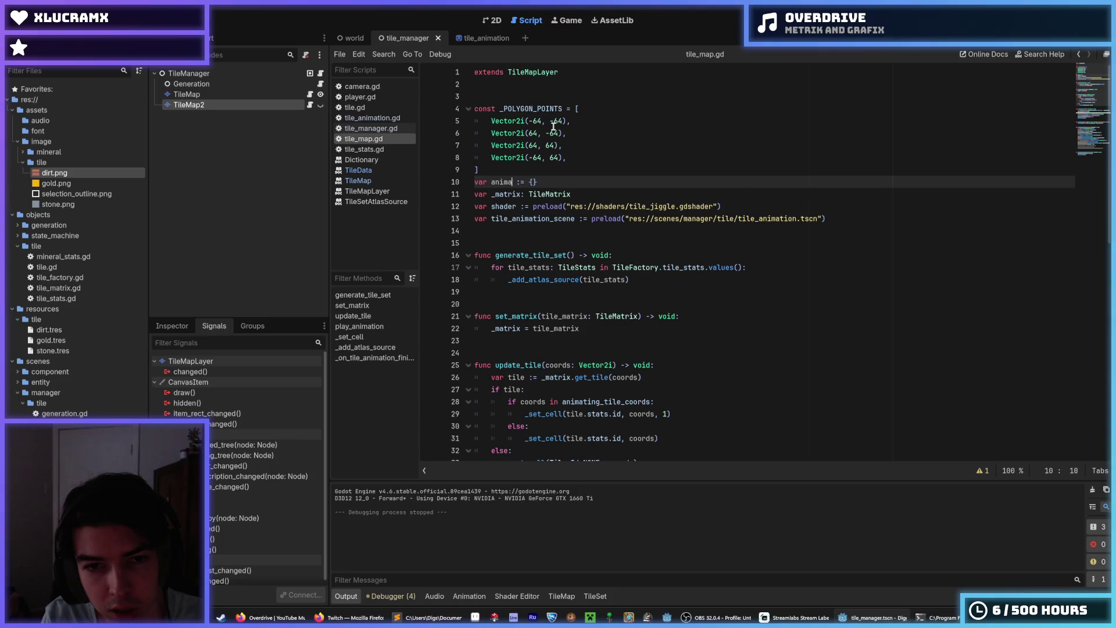
pyautogui.write('_tiles')
pyautogui.press('End')
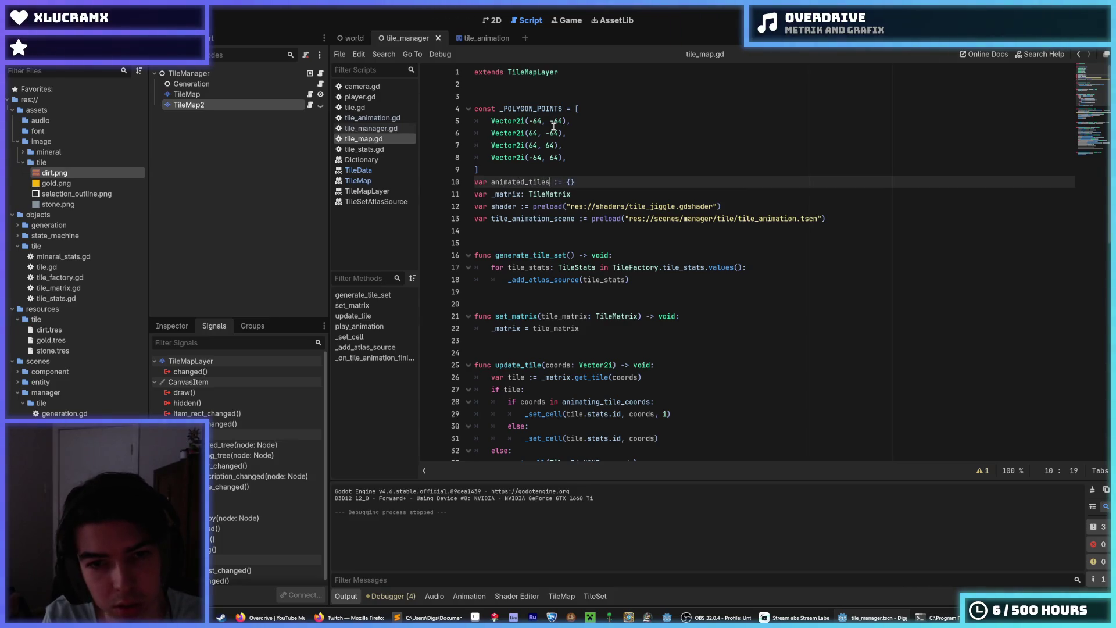
# Step: Replace the old name with animated_tiles on lines 28, 42 and 70
pyautogui.scroll(-7, 556, 126)
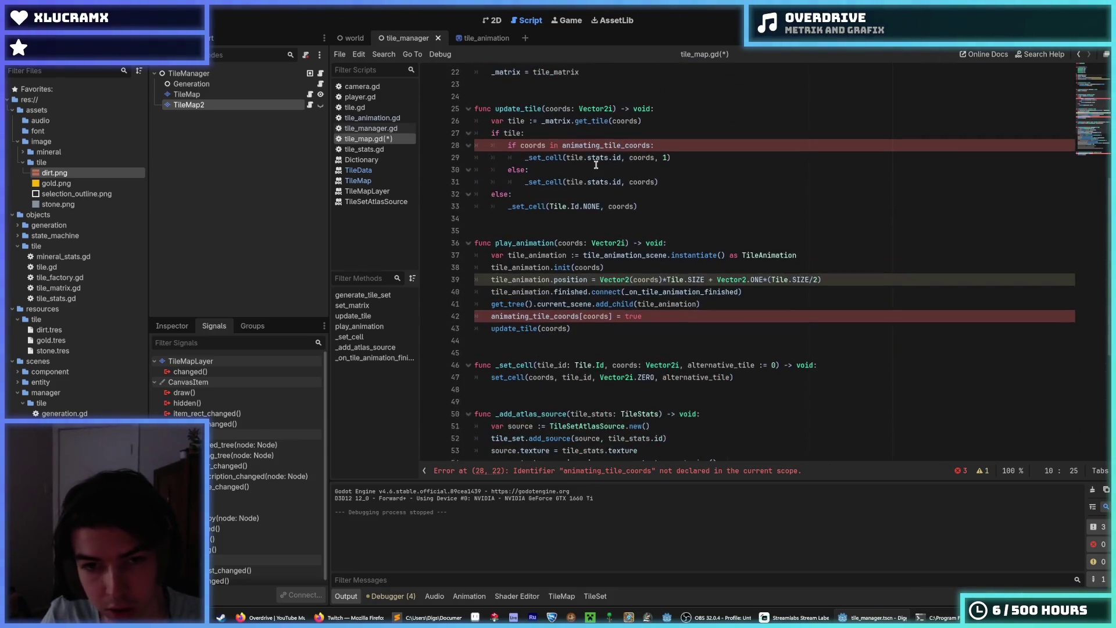
pyautogui.doubleClick(601, 145)
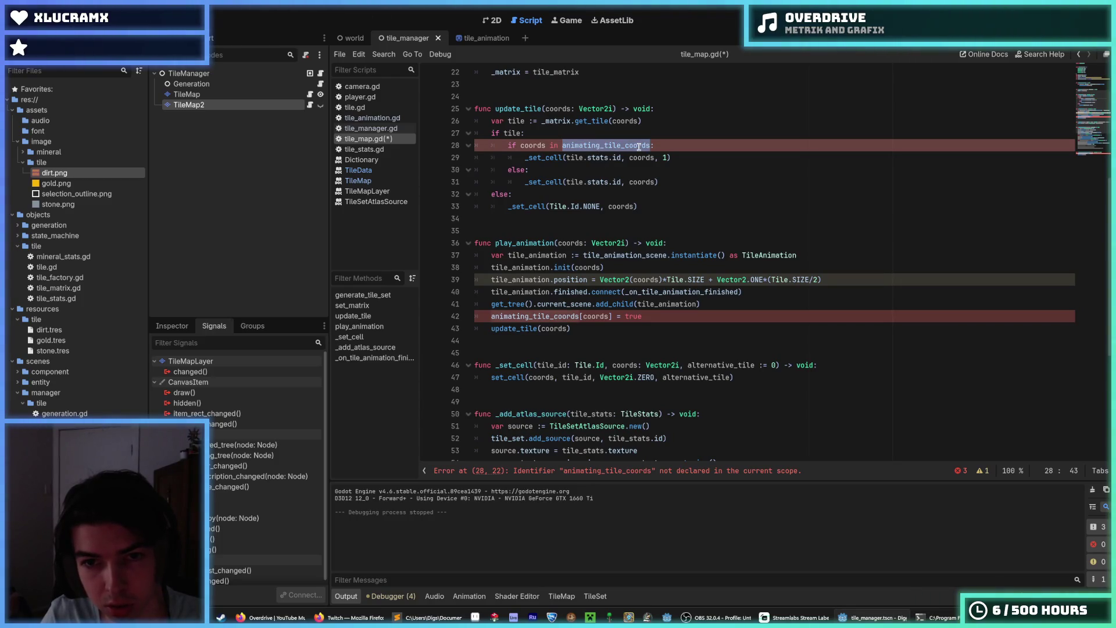
pyautogui.write('animated')
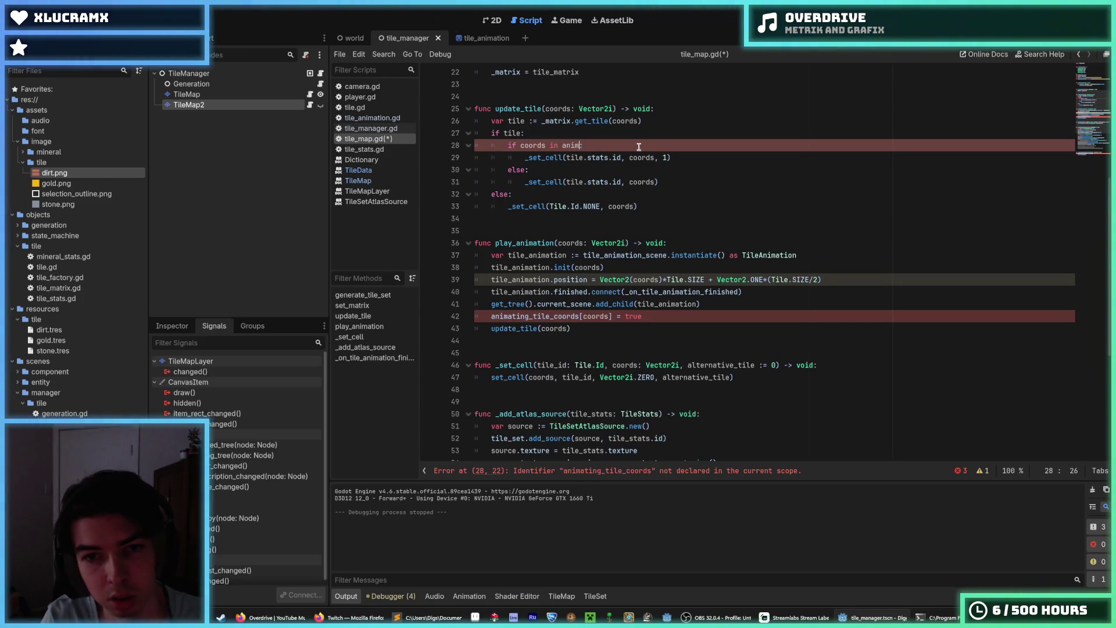
pyautogui.write('_tiles')
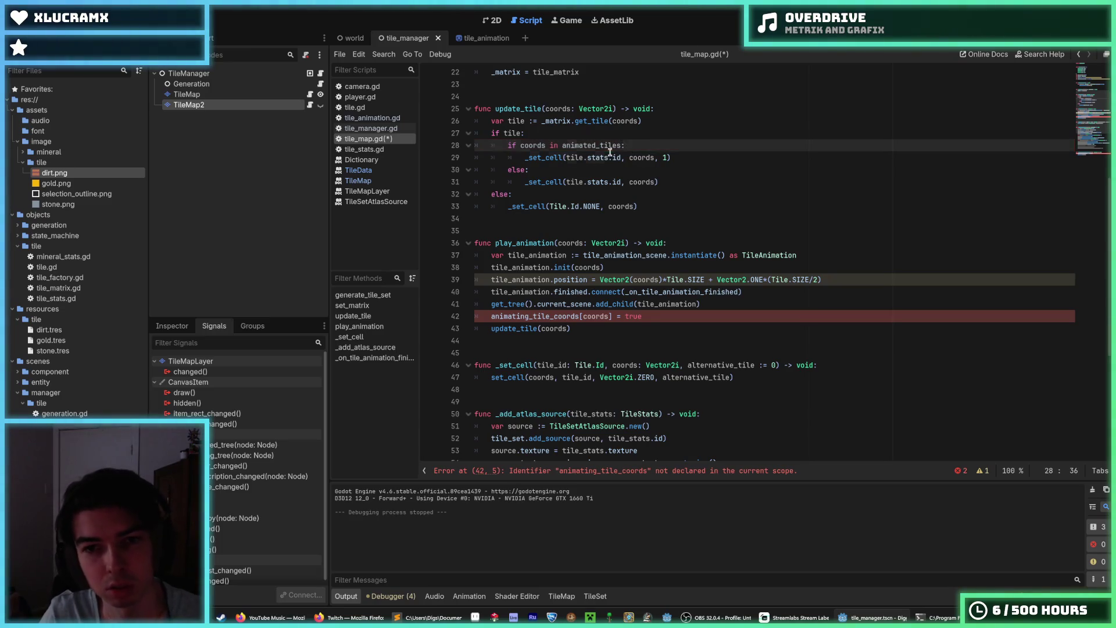
pyautogui.click(604, 148)
pyautogui.doubleClick(605, 146)
pyautogui.hotkey('ctrl', 'c')
pyautogui.doubleClick(534, 315)
pyautogui.hotkey('ctrl', 'v')
pyautogui.scroll(-6, 568, 349)
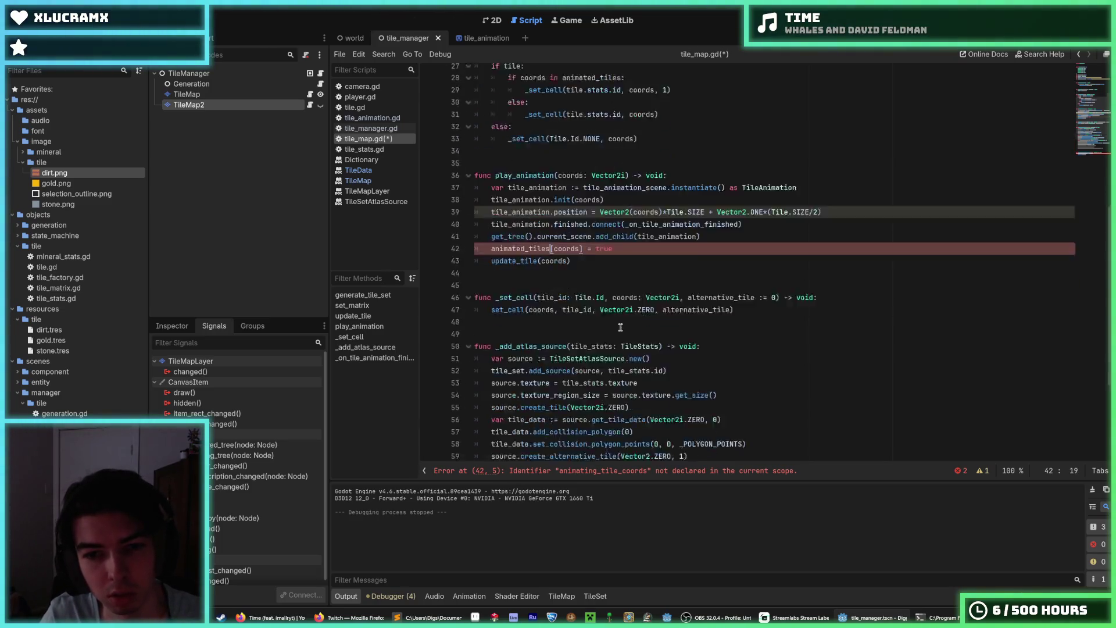
pyautogui.doubleClick(544, 429)
pyautogui.hotkey('ctrl', 'v')
# Step: Save tile_map.gd with the renamed animated_tiles dictionary
pyautogui.scroll(7, 581, 349)
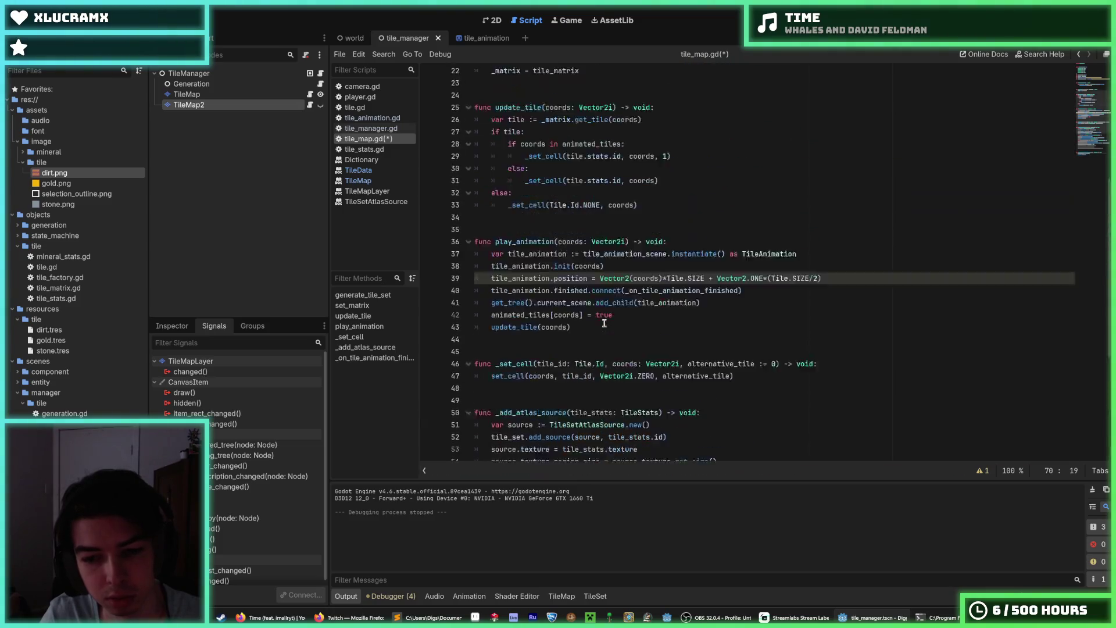
pyautogui.click(667, 282)
pyautogui.hotkey('ctrl', 's')
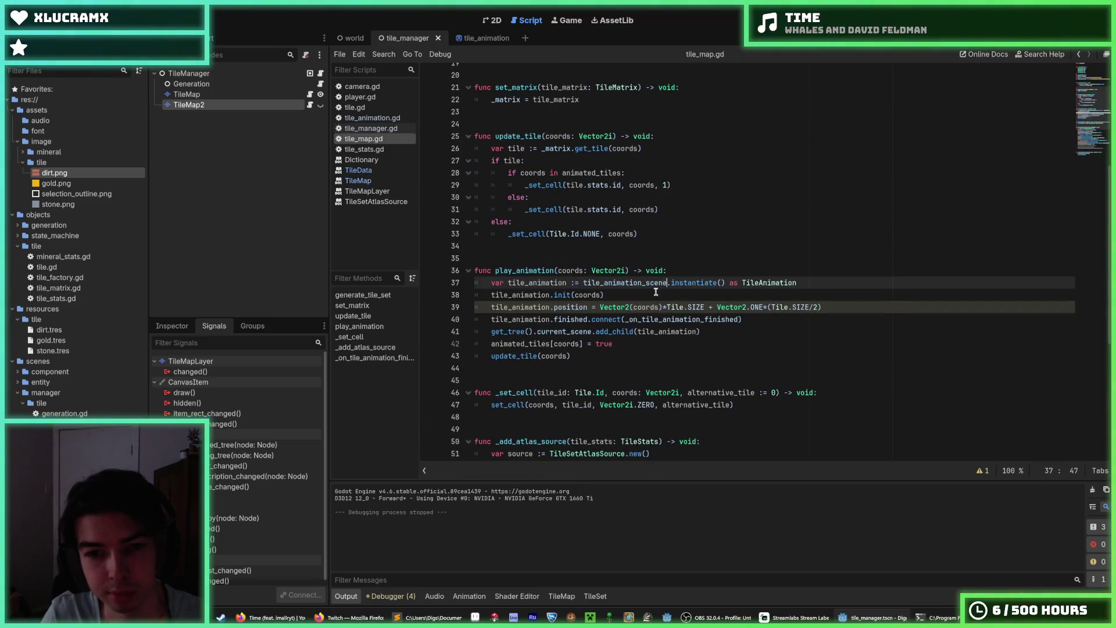
pyautogui.click(640, 298)
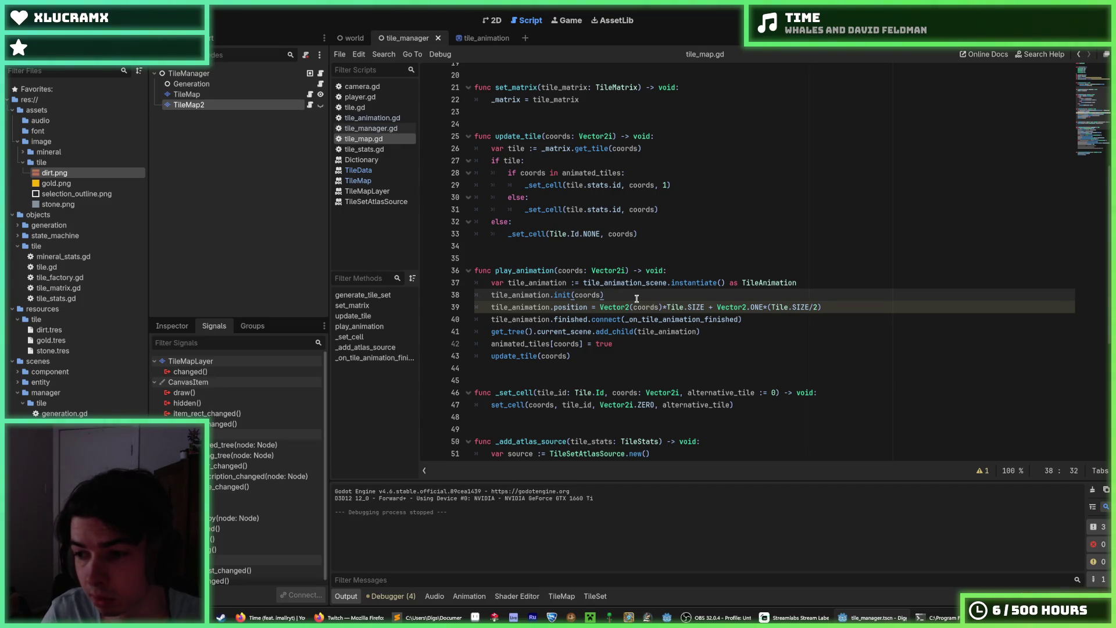
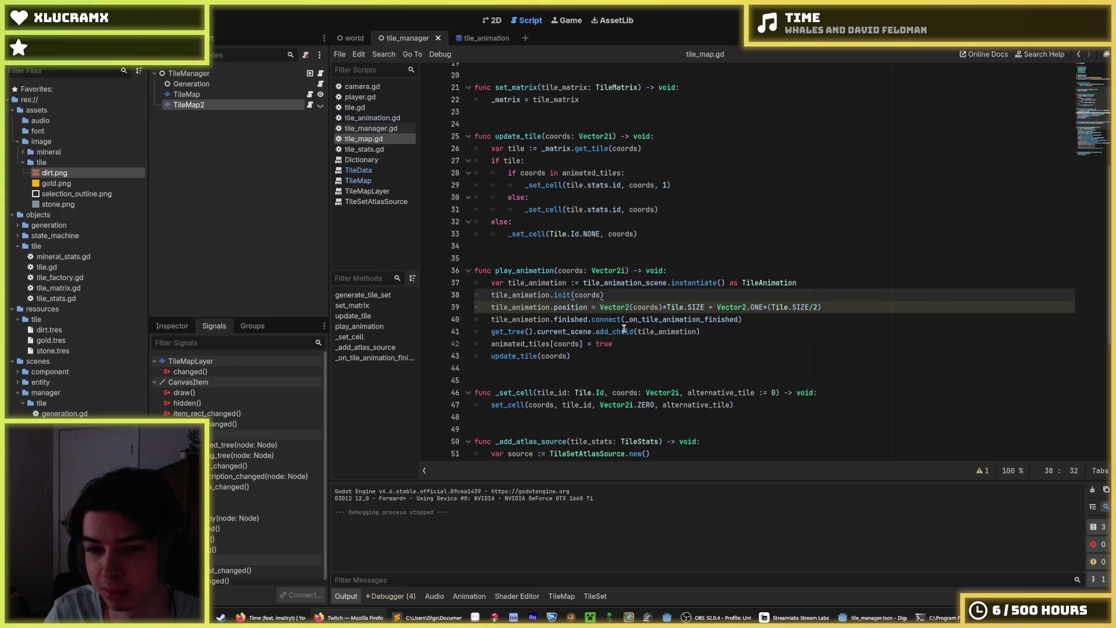
# Step: Save the scene and review the animated_tiles assignment and update_tile call in play_animation
pyautogui.hotkey('ctrl', 's')
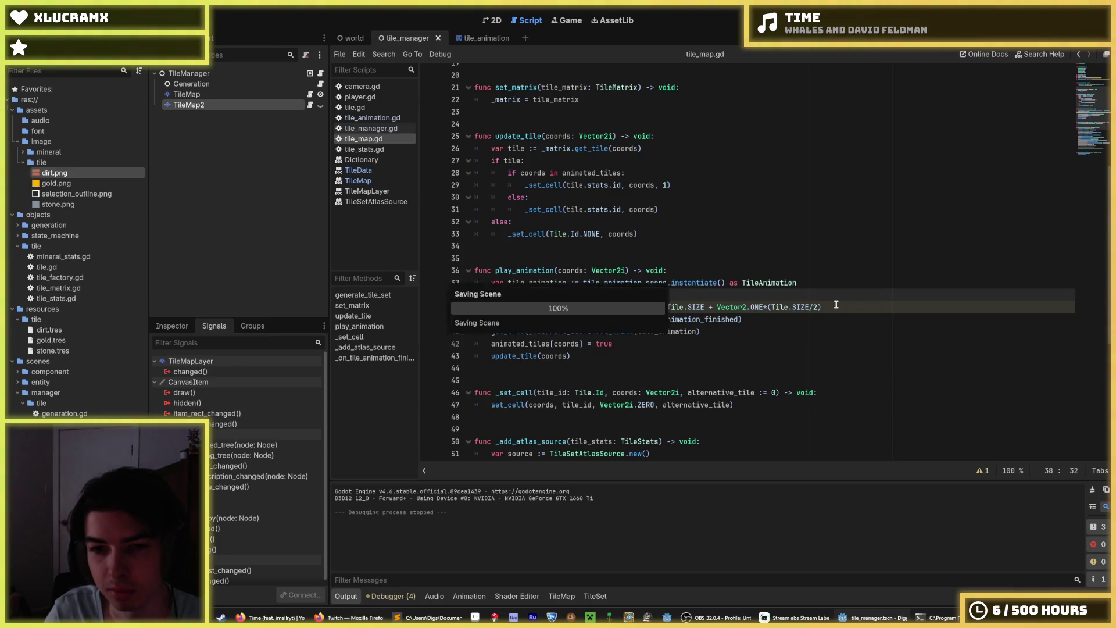
pyautogui.click(836, 304)
pyautogui.scroll(-2, 581, 298)
pyautogui.click(616, 272)
pyautogui.press('Down')
pyautogui.click(621, 273)
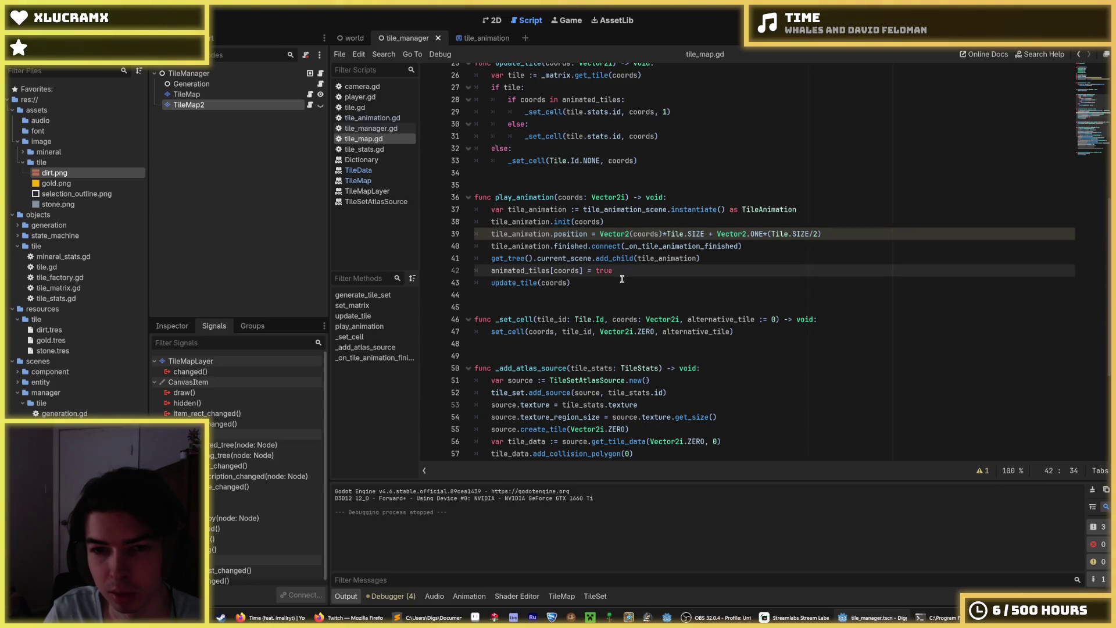
pyautogui.click(622, 279)
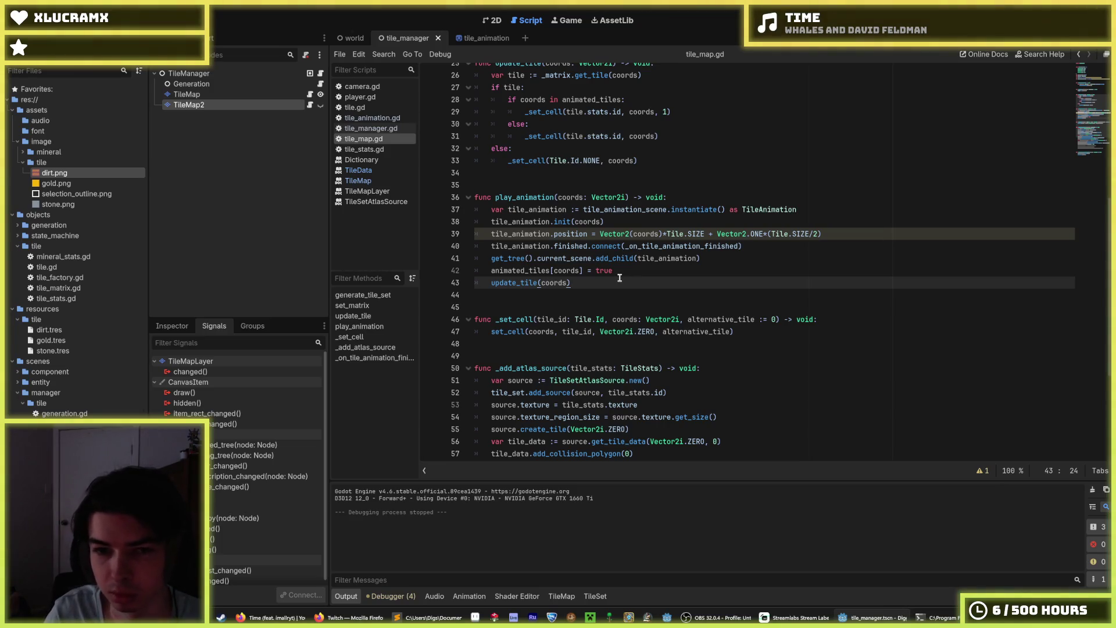
pyautogui.click(620, 273)
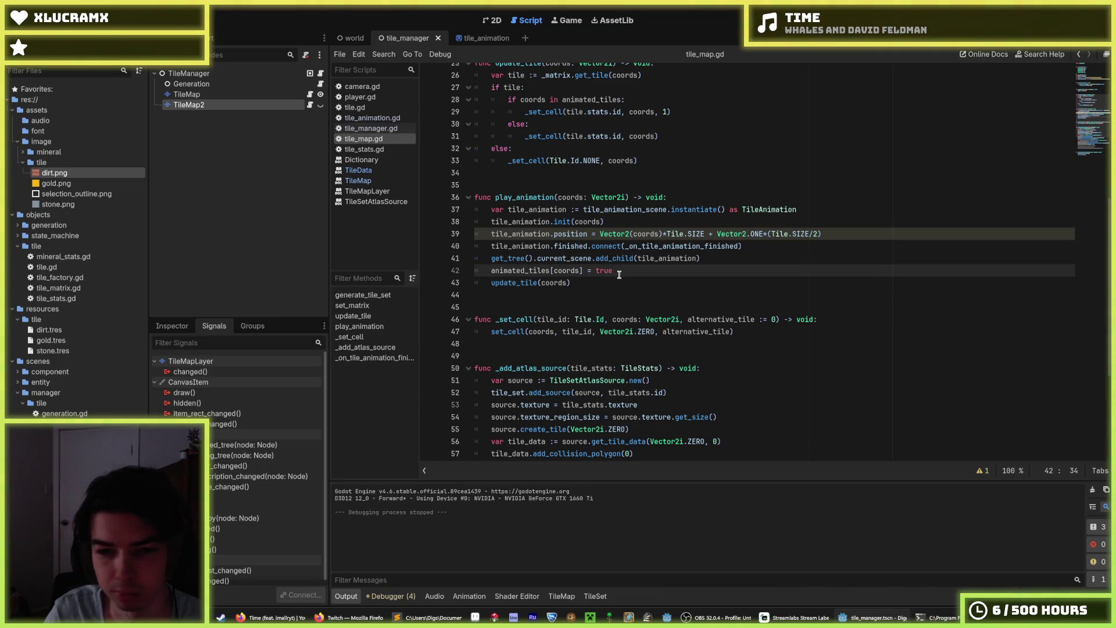
pyautogui.click(606, 282)
# Step: Replace 'true' with tile_animation in the line 42 animated_tiles assignment, then save tile_map.gd
pyautogui.click(610, 269)
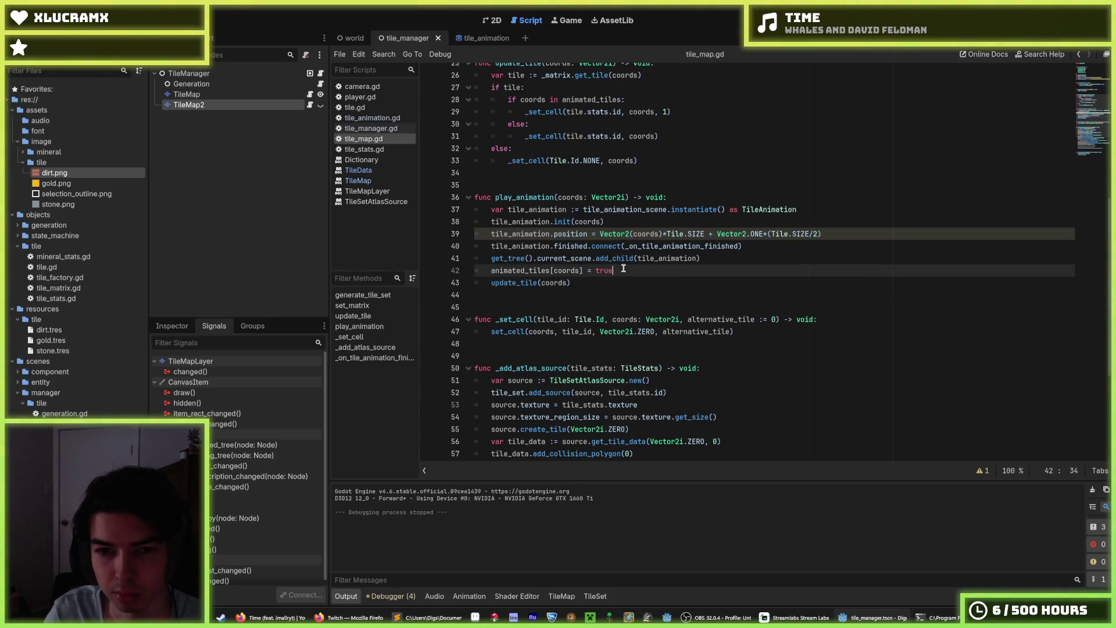
pyautogui.doubleClick(604, 270)
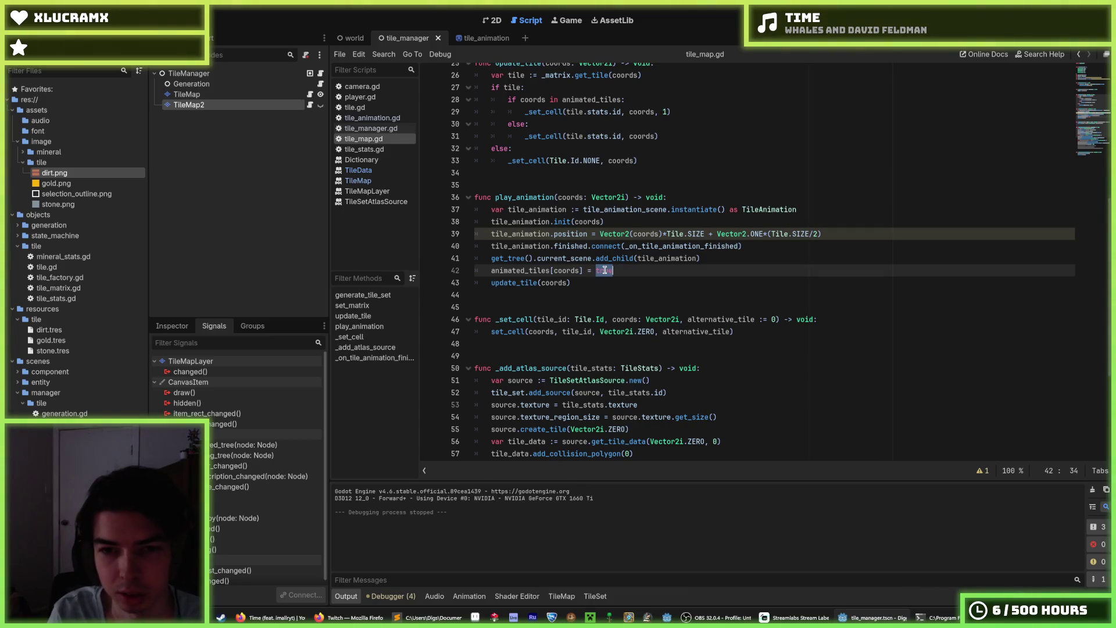
pyautogui.write('tile_animation')
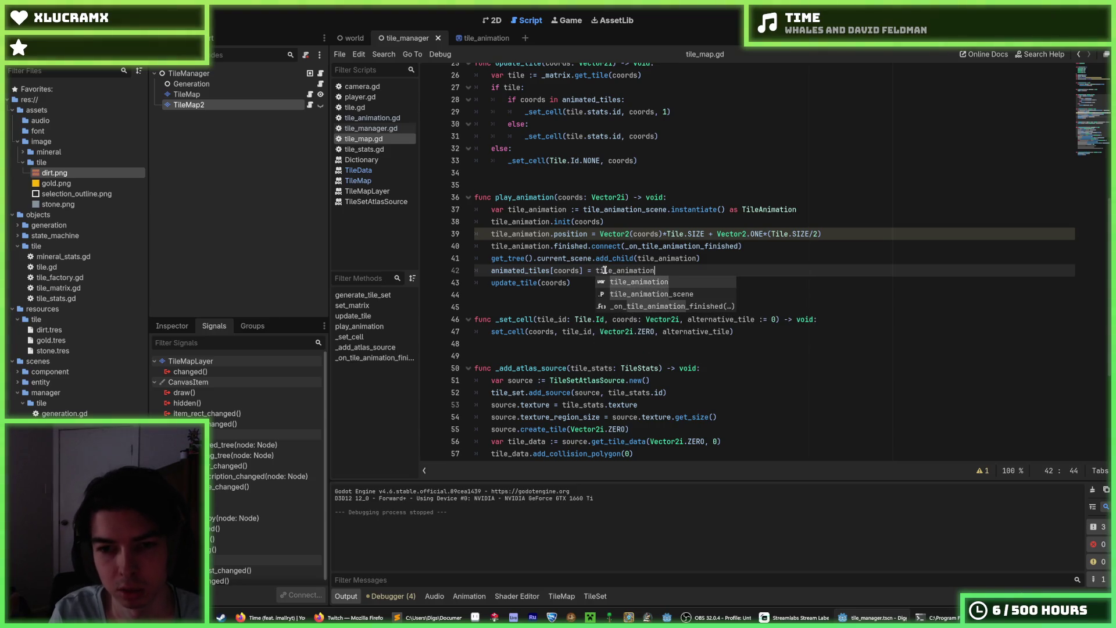
pyautogui.press('Return')
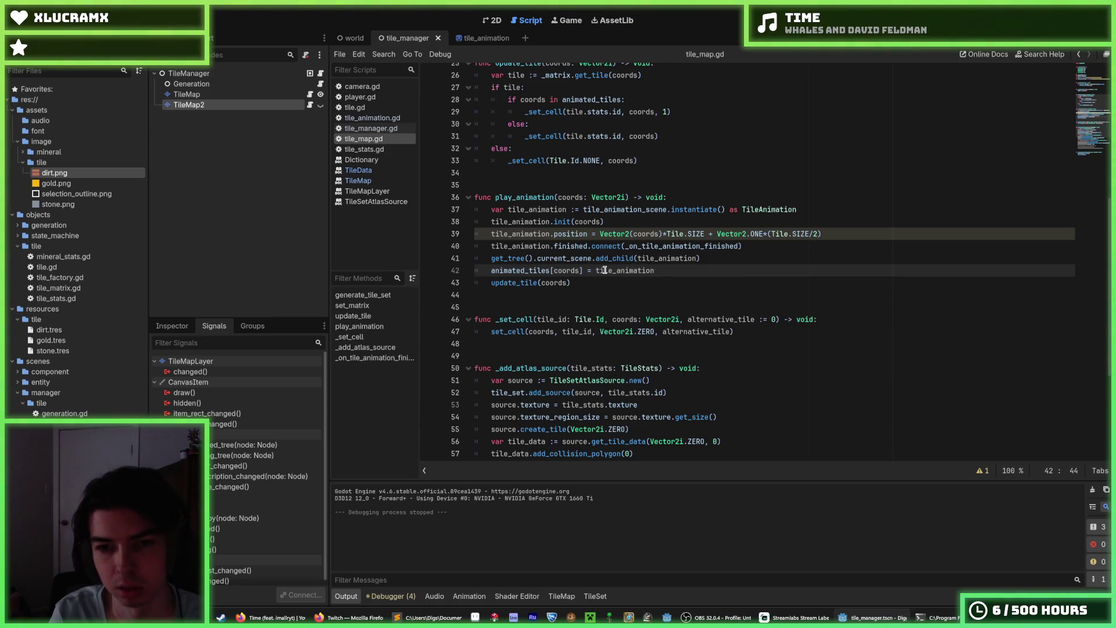
pyautogui.scroll(-5, 635, 290)
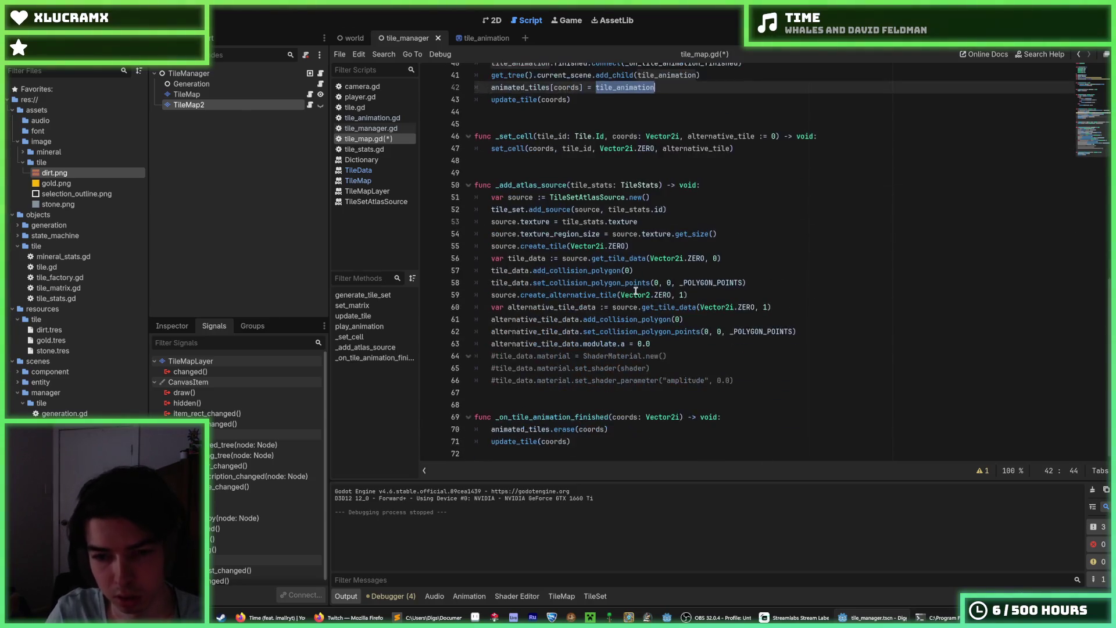
pyautogui.click(609, 429)
pyautogui.hotkey('ctrl', 's')
# Step: Review the _on_tile_animation_finished handler and line 42, ending at the end of line 37
pyautogui.scroll(1, 588, 392)
pyautogui.scroll(-1, 588, 392)
pyautogui.press('Up')
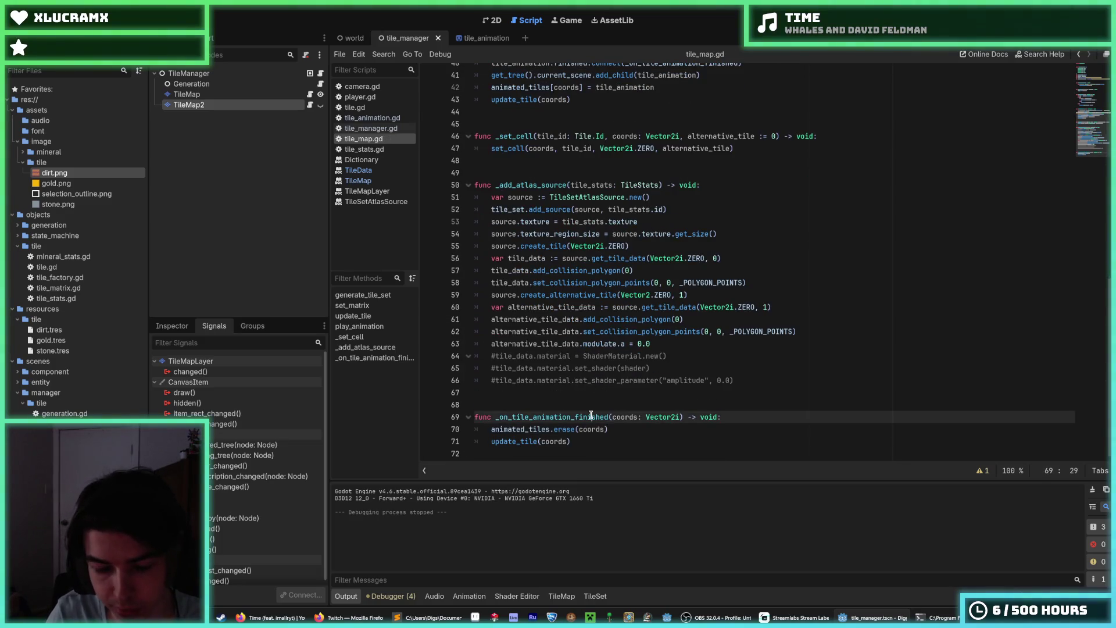
pyautogui.scroll(1, 602, 400)
pyautogui.scroll(5, 602, 395)
pyautogui.click(614, 318)
pyautogui.click(659, 306)
pyautogui.doubleClick(662, 306)
pyautogui.click(667, 308)
pyautogui.click(817, 245)
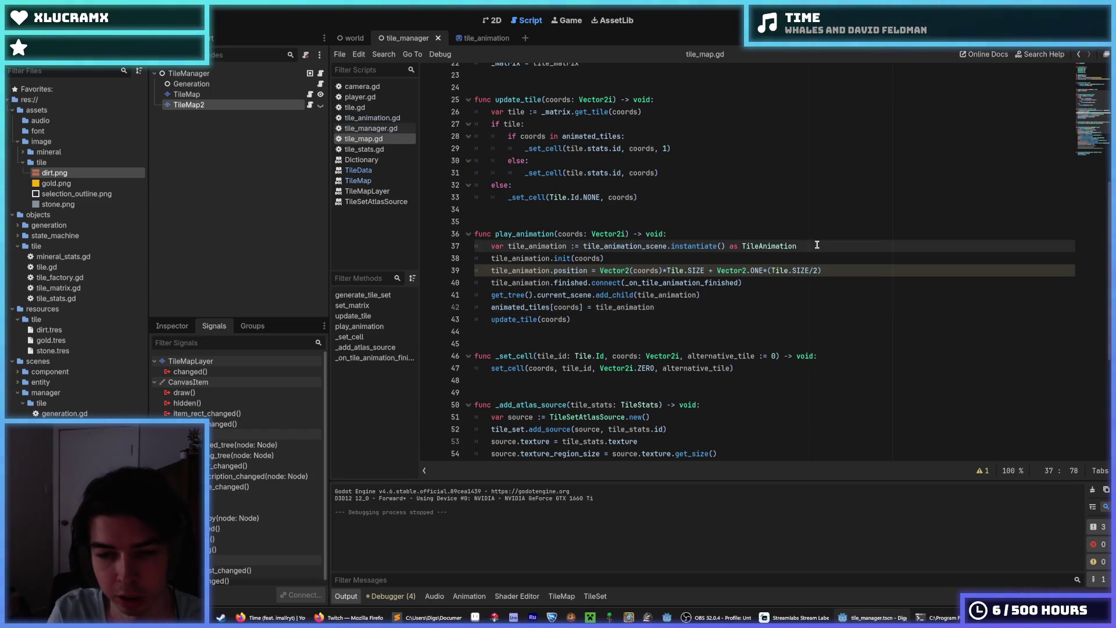
# Step: Add an 'if coords in animated_tiles:' line above the tile_animation spawn code
pyautogui.press('Return')
pyautogui.write('if')
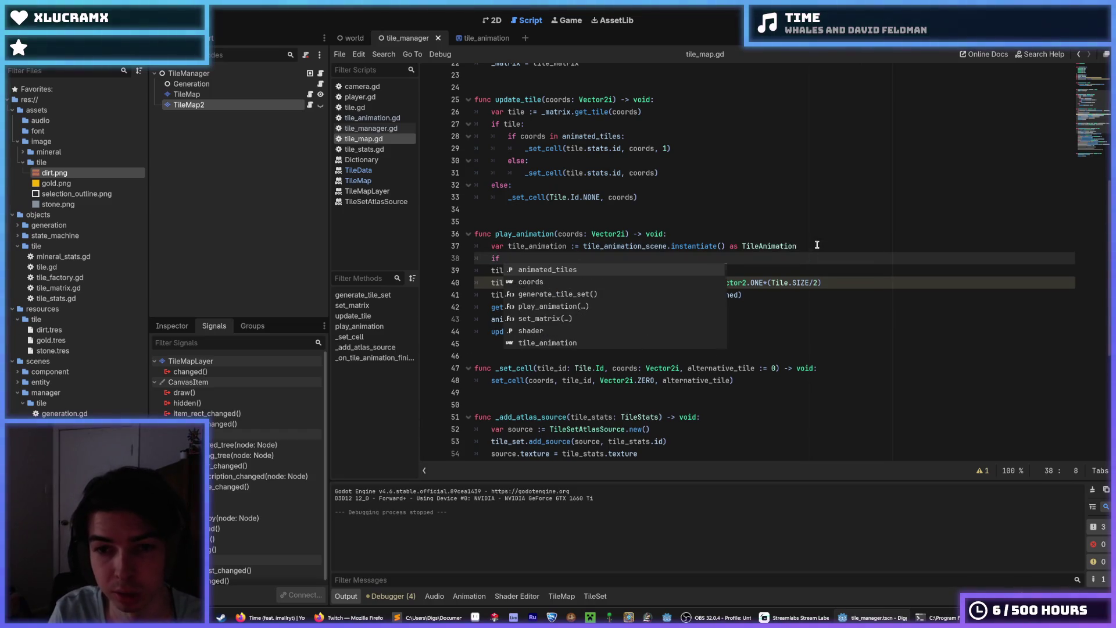
pyautogui.press('Escape')
pyautogui.hotkey('alt', 'Up')
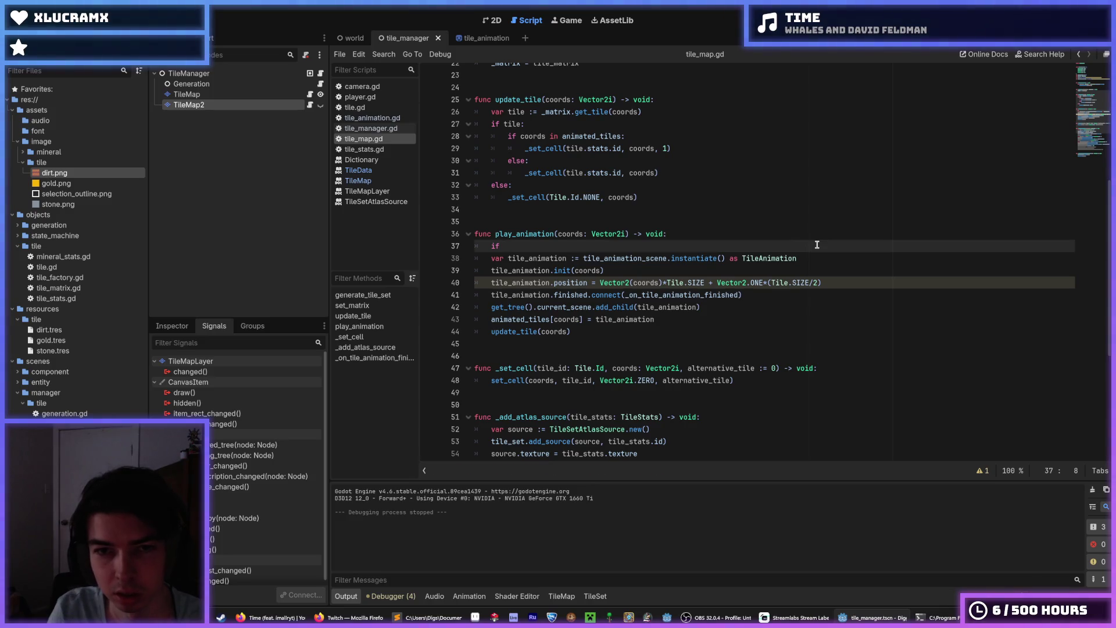
pyautogui.scroll(4, 817, 245)
pyautogui.moveTo(621, 283); pyautogui.dragTo(521, 284)
pyautogui.hotkey('ctrl', 'c')
pyautogui.click(522, 394)
pyautogui.hotkey('ctrl', 'v')
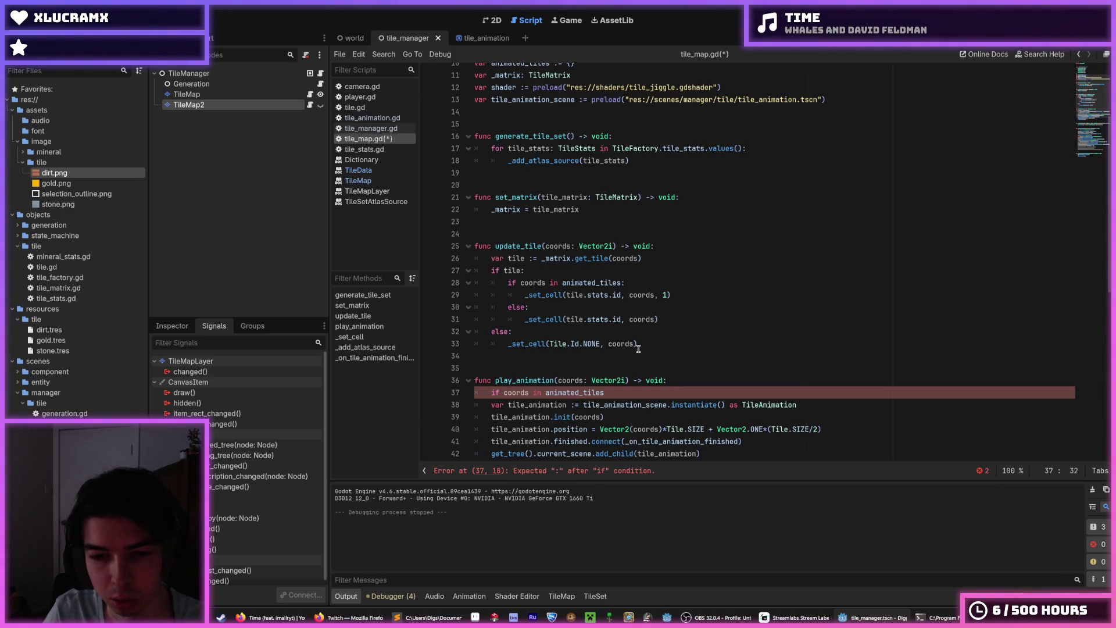
pyautogui.write(':')
# Step: Indent the tile_animation spawn lines one level under the new if
pyautogui.scroll(-2, 642, 343)
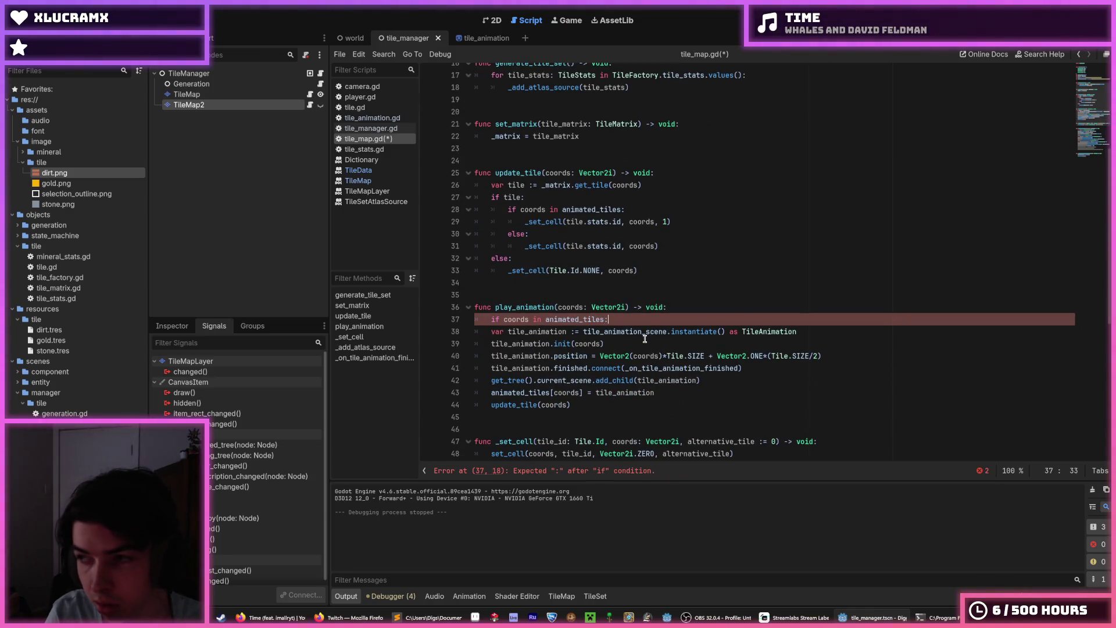
pyautogui.press('Down')
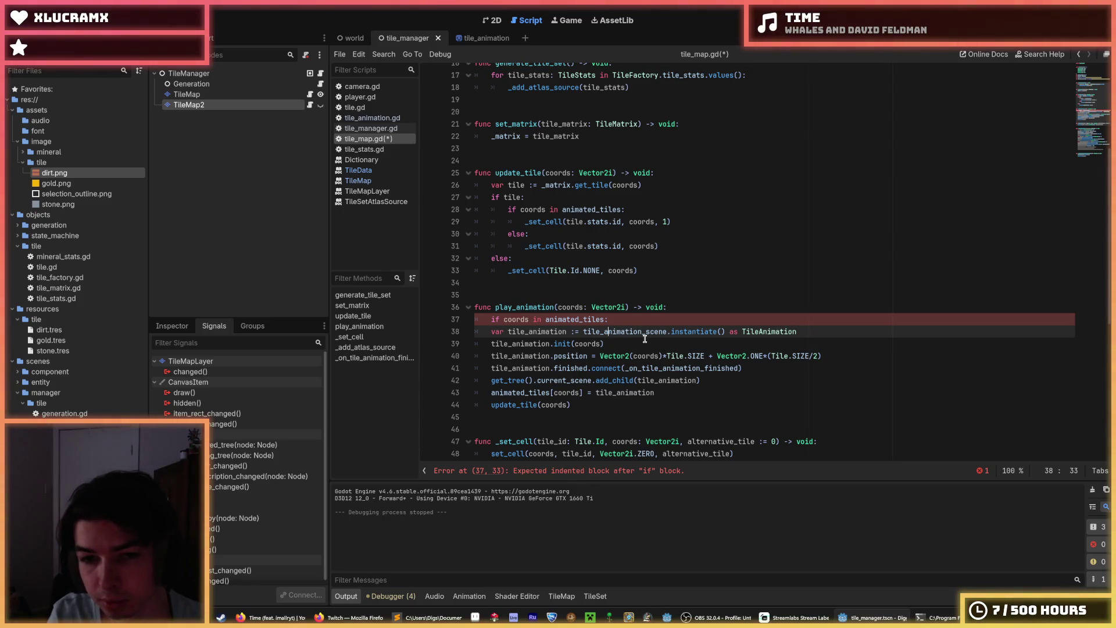
pyautogui.hotkey('shift', 'Down')
pyautogui.hotkey('shift', 'Down')
pyautogui.hotkey('shift', 'Down')
pyautogui.hotkey('shift', 'Down')
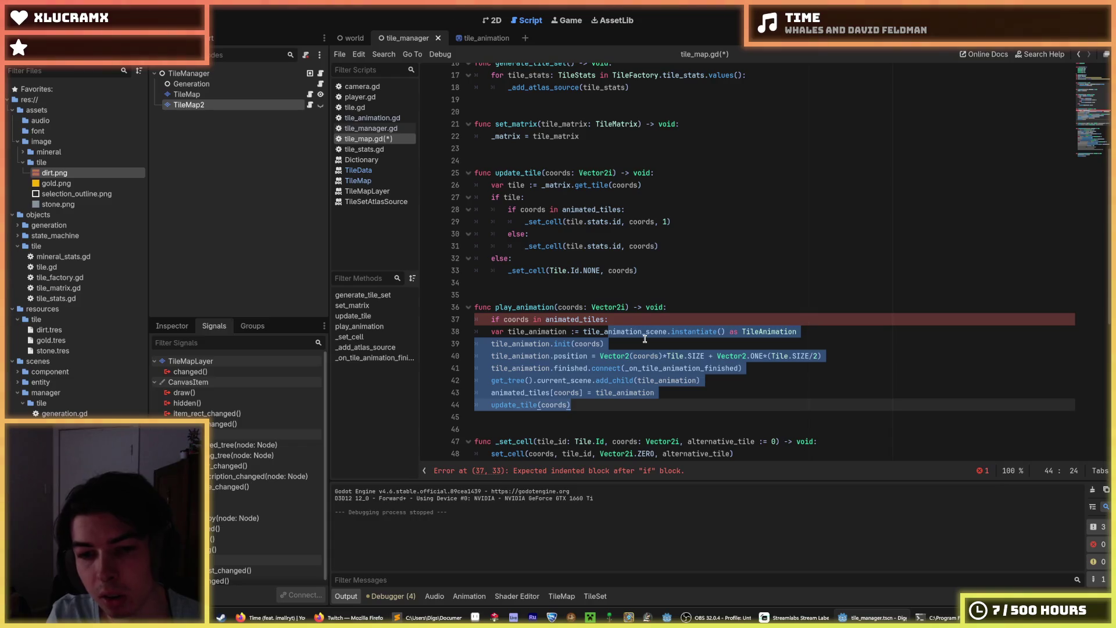
pyautogui.press('Tab')
pyautogui.press('Up')
pyautogui.press('Up')
pyautogui.press('Up')
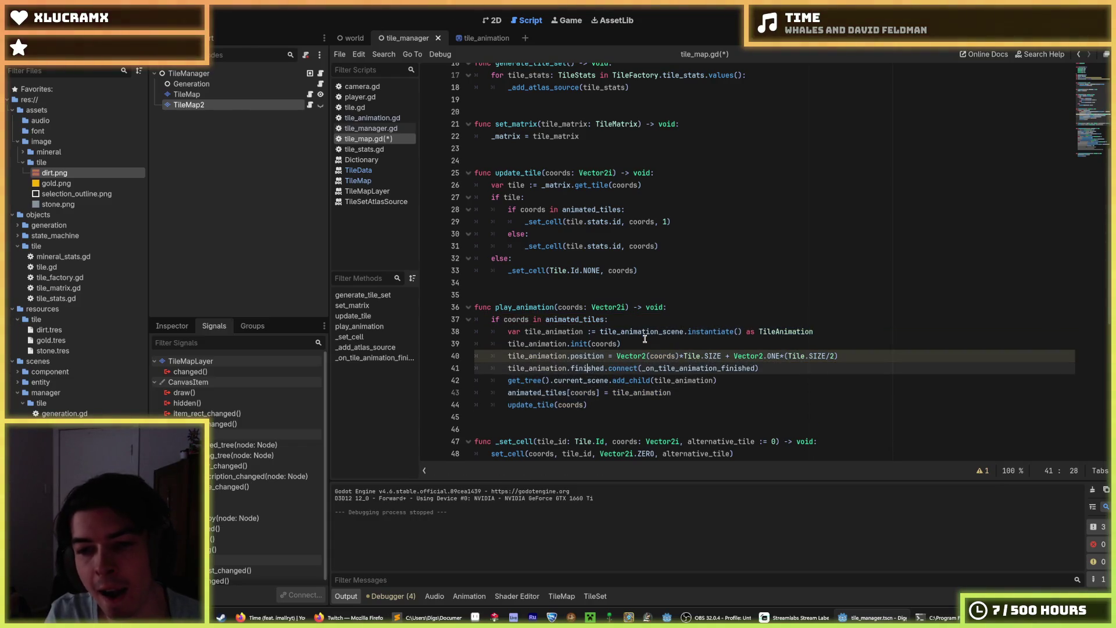
pyautogui.press('Down')
pyautogui.press('Up')
pyautogui.press('Left')
pyautogui.hotkey('ctrl', 'Left')
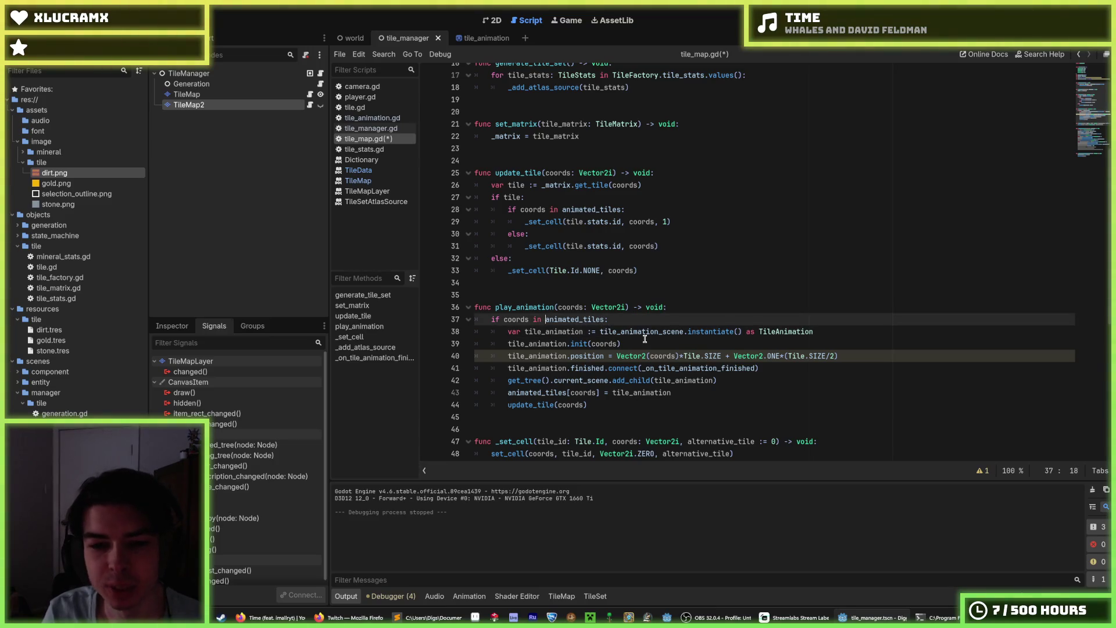
pyautogui.write('not')
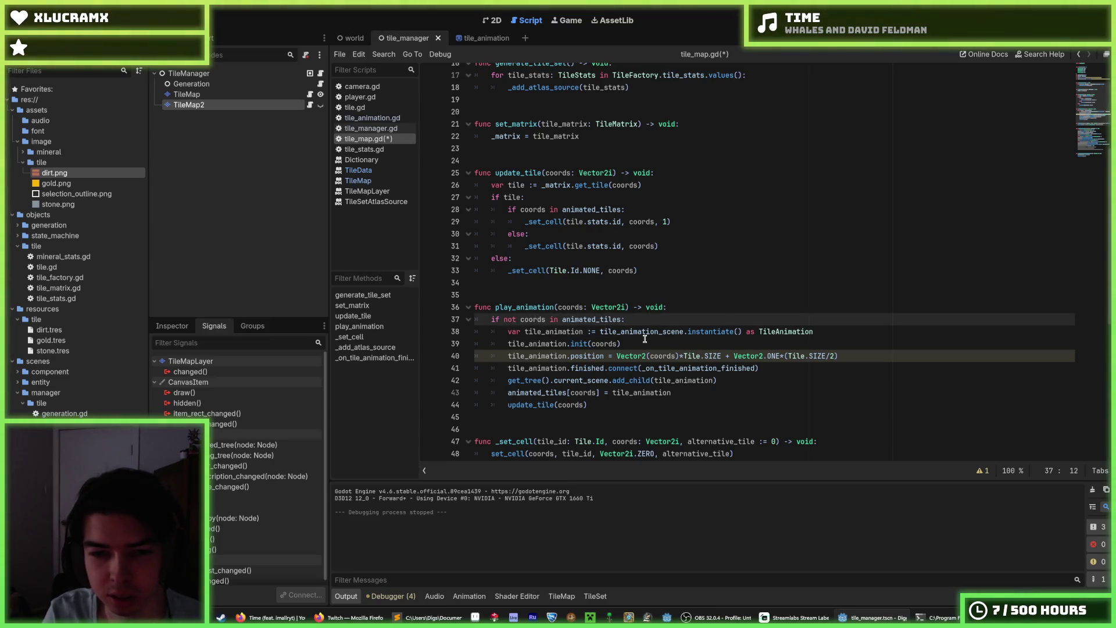
pyautogui.press('BackSpace')
pyautogui.press('BackSpace')
pyautogui.press('BackSpace')
# Step: Call animated_tiles[coords].refresh_animation() in the if branch, put spawning under else, and save tile_map.gd
pyautogui.press('End')
pyautogui.press('Return')
pyautogui.press('Return')
pyautogui.write('else')
pyautogui.press('Up')
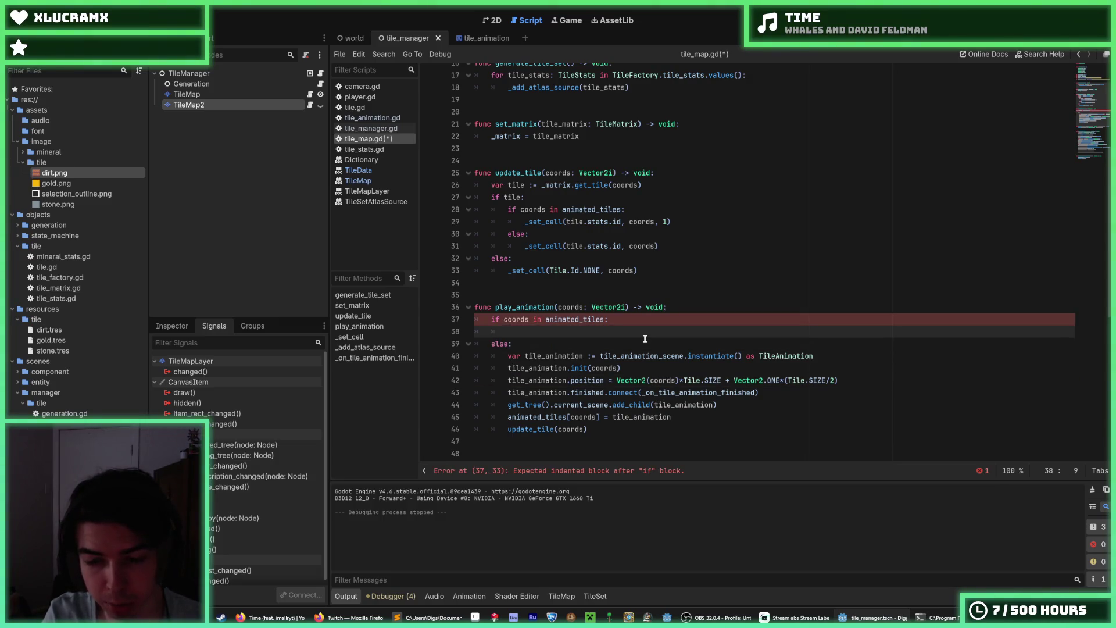
pyautogui.write('nimated_t')
pyautogui.write('iles[coords')
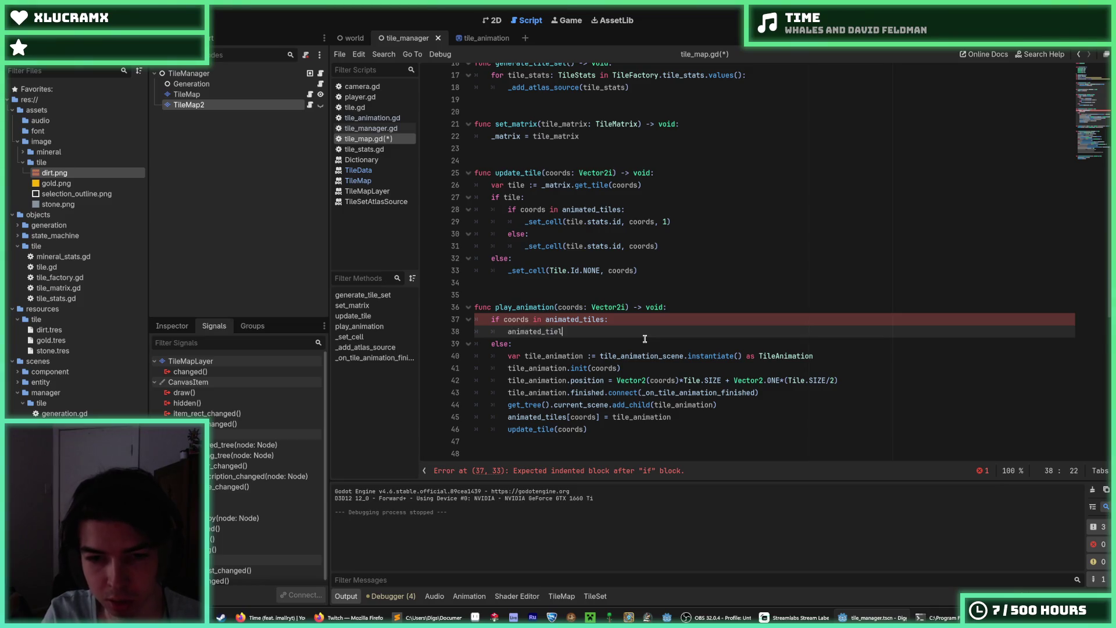
pyautogui.write('] =')
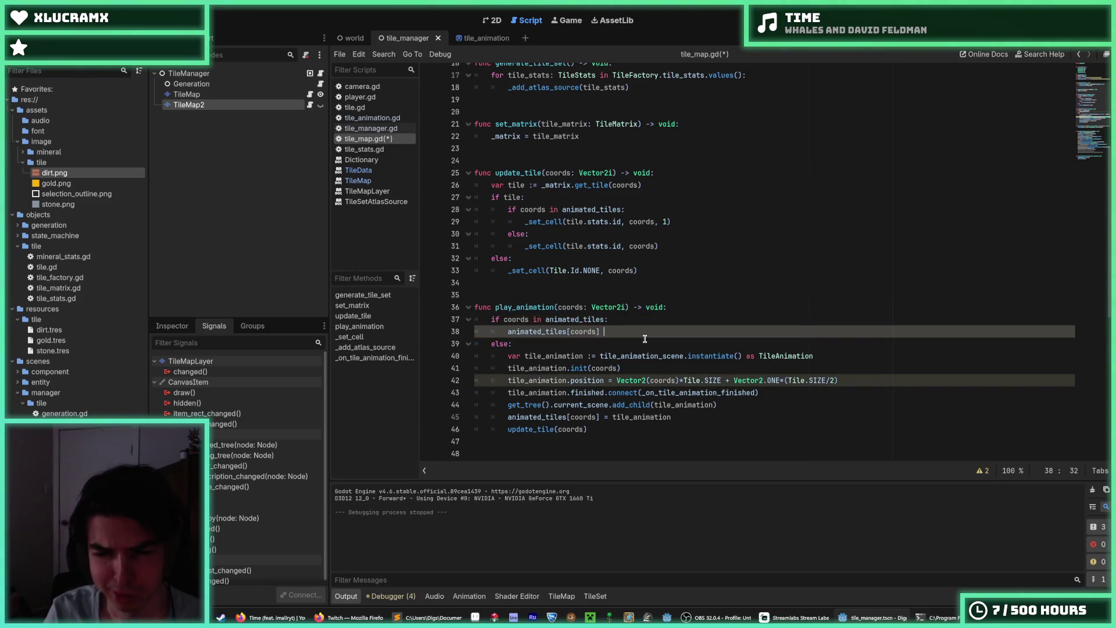
pyautogui.press('BackSpace')
pyautogui.press('BackSpace')
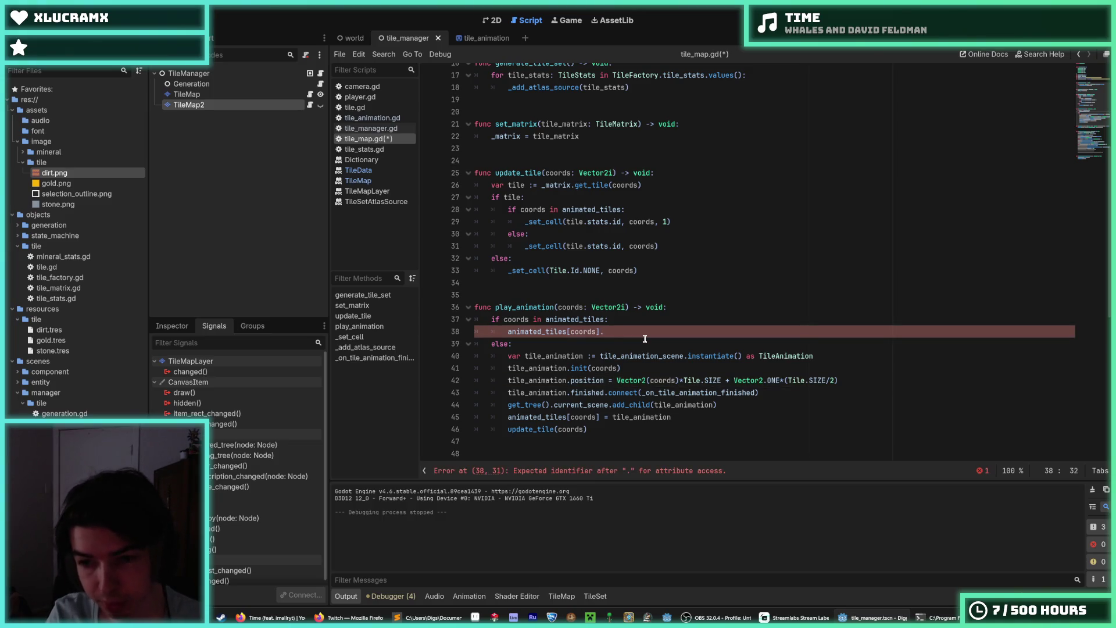
pyautogui.write('esh_ani')
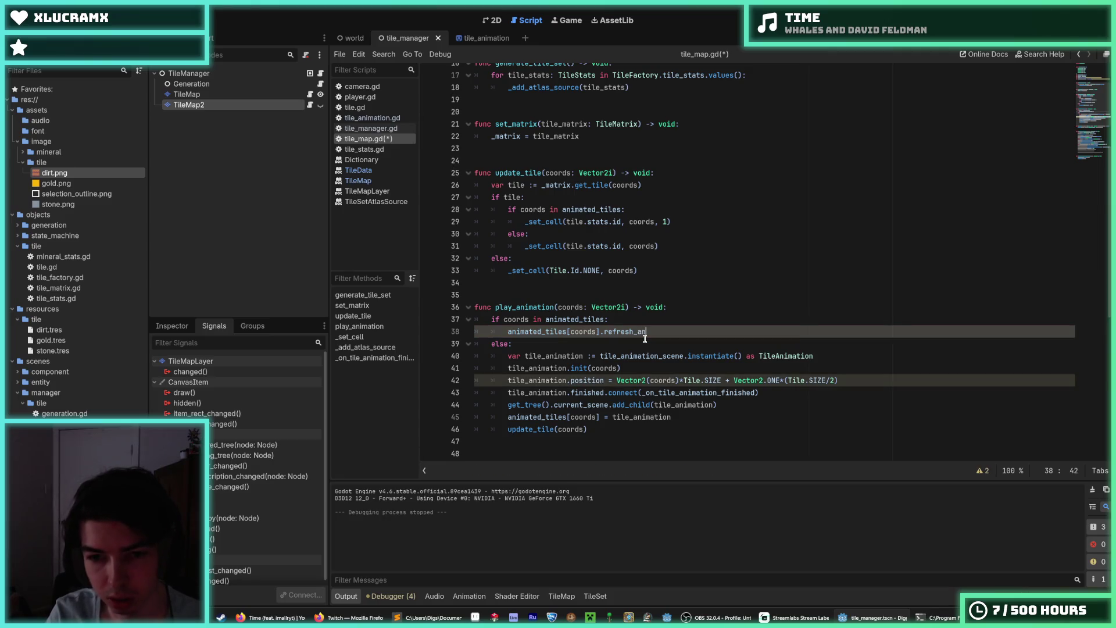
pyautogui.write('mation(')
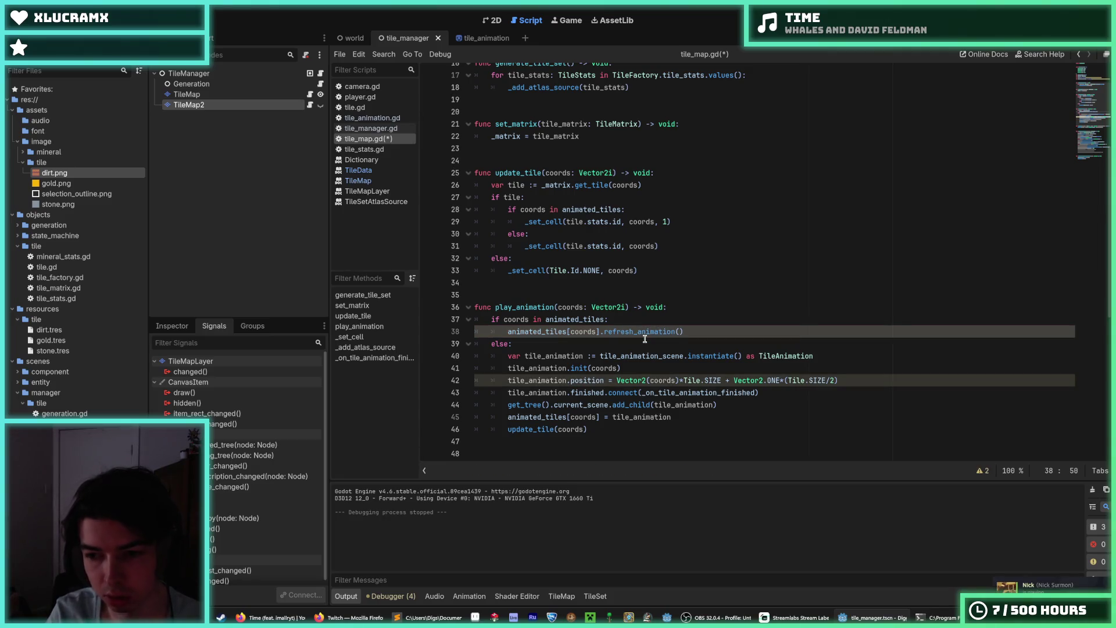
pyautogui.hotkey('ctrl', 's')
pyautogui.doubleClick(643, 331)
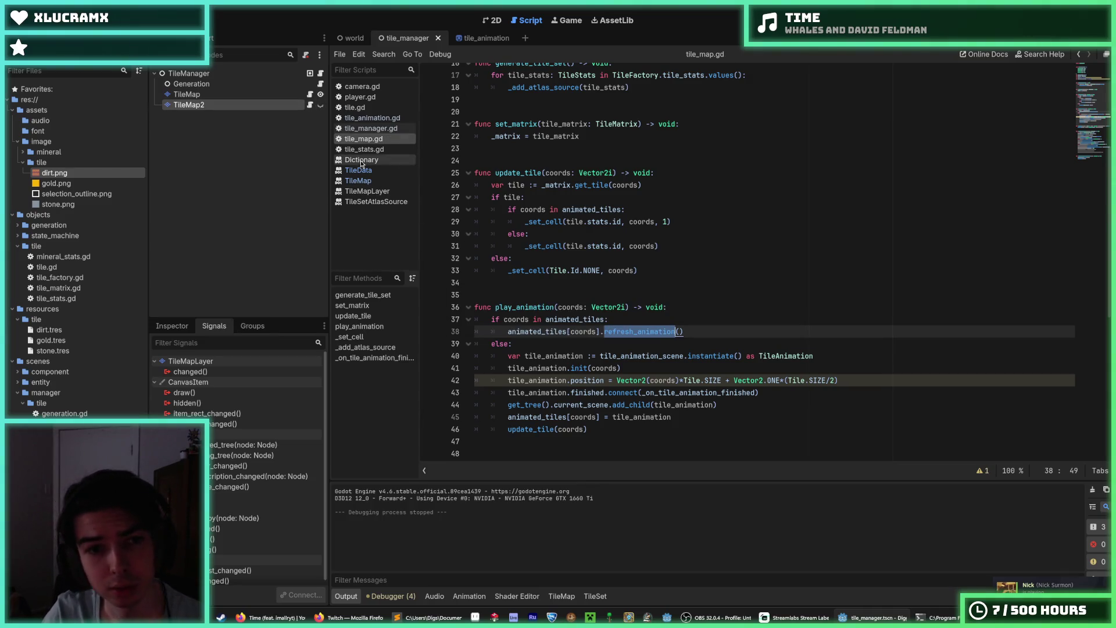
pyautogui.click(365, 118)
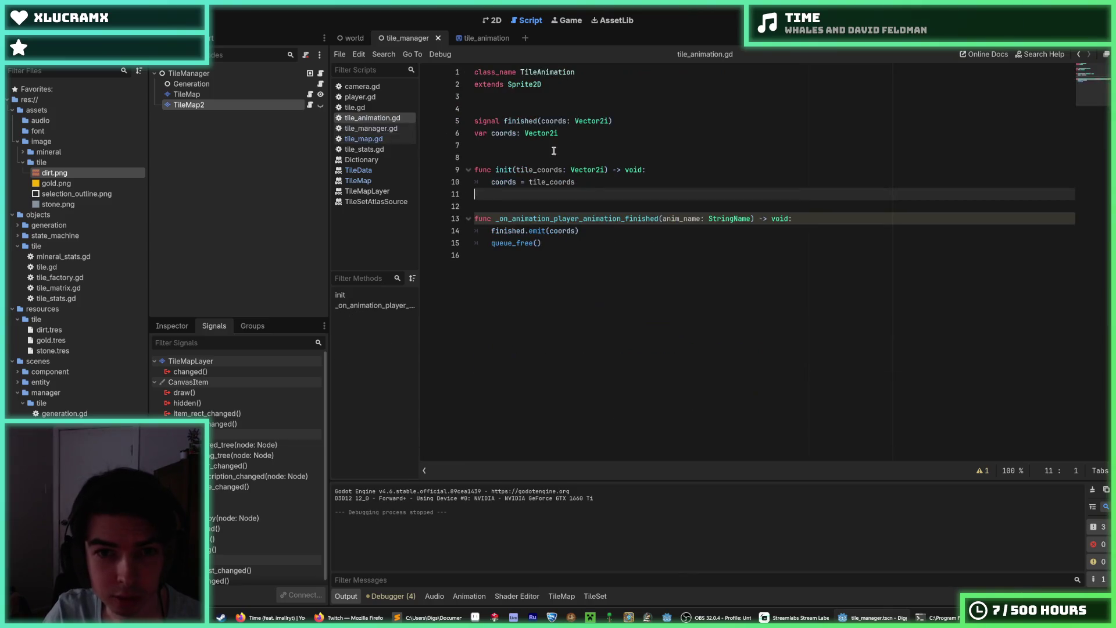
# Step: Add a refresh_animation() -> void function below init, with its body starting animation_player
pyautogui.press('Return')
pyautogui.press('Return')
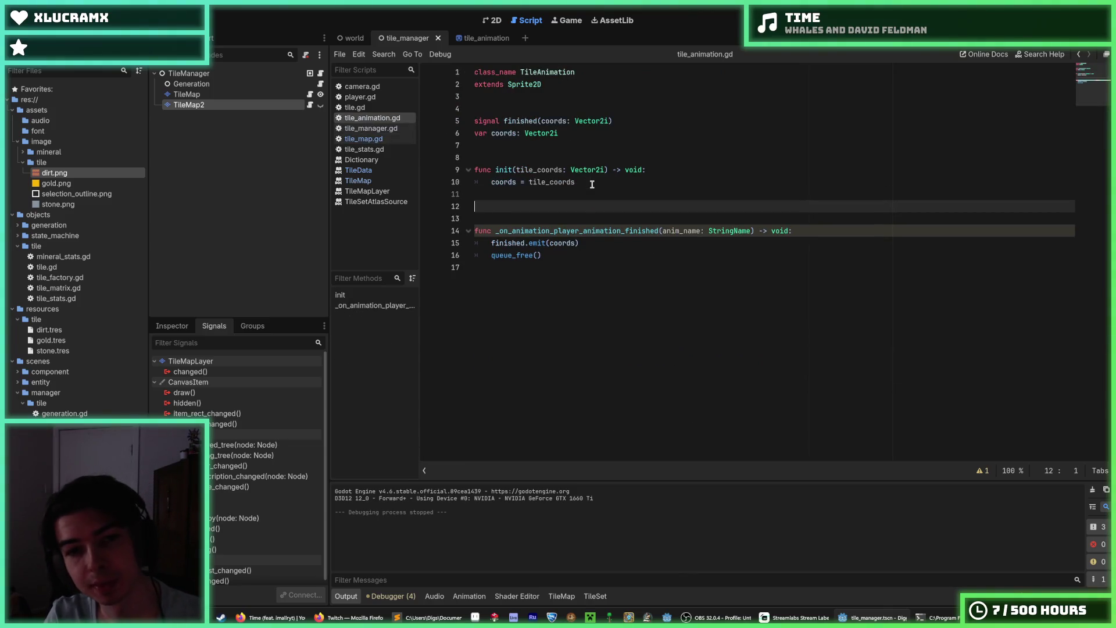
pyautogui.write('func refresh_a')
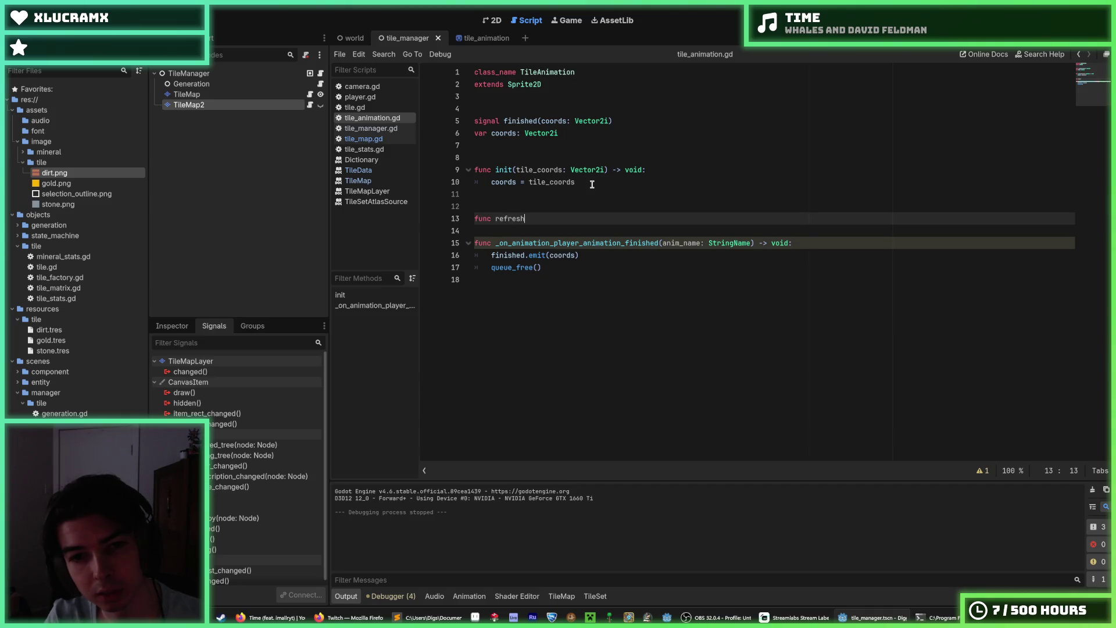
pyautogui.write('nimation()')
pyautogui.write(' -> void:')
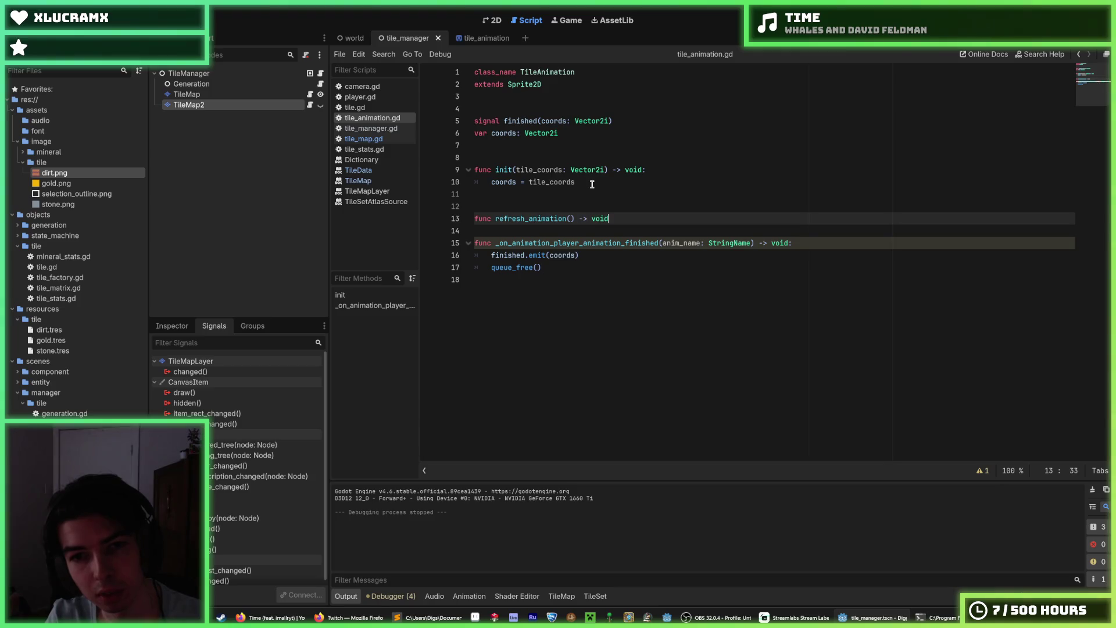
pyautogui.press('Return')
pyautogui.write('refresh_animation')
pyautogui.press('Return')
pyautogui.press('Return')
pyautogui.press('BackSpace')
pyautogui.press('BackSpace')
pyautogui.press('Return')
pyautogui.press('BackSpace')
pyautogui.press('Up')
pyautogui.press('Up')
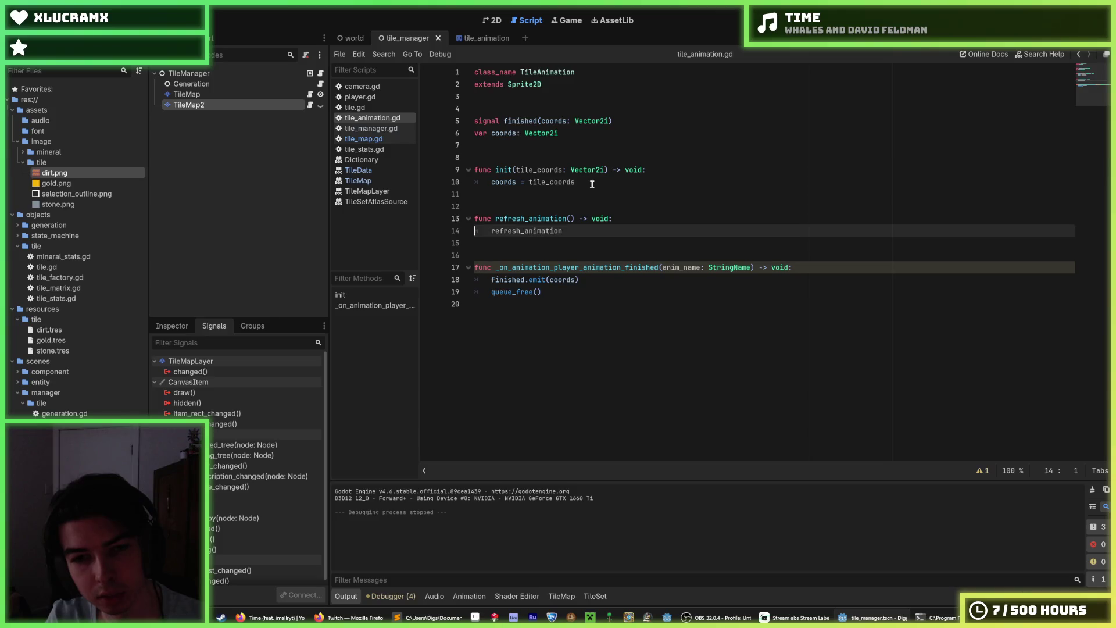
pyautogui.press('BackSpace')
pyautogui.press('BackSpace')
pyautogui.press('BackSpace')
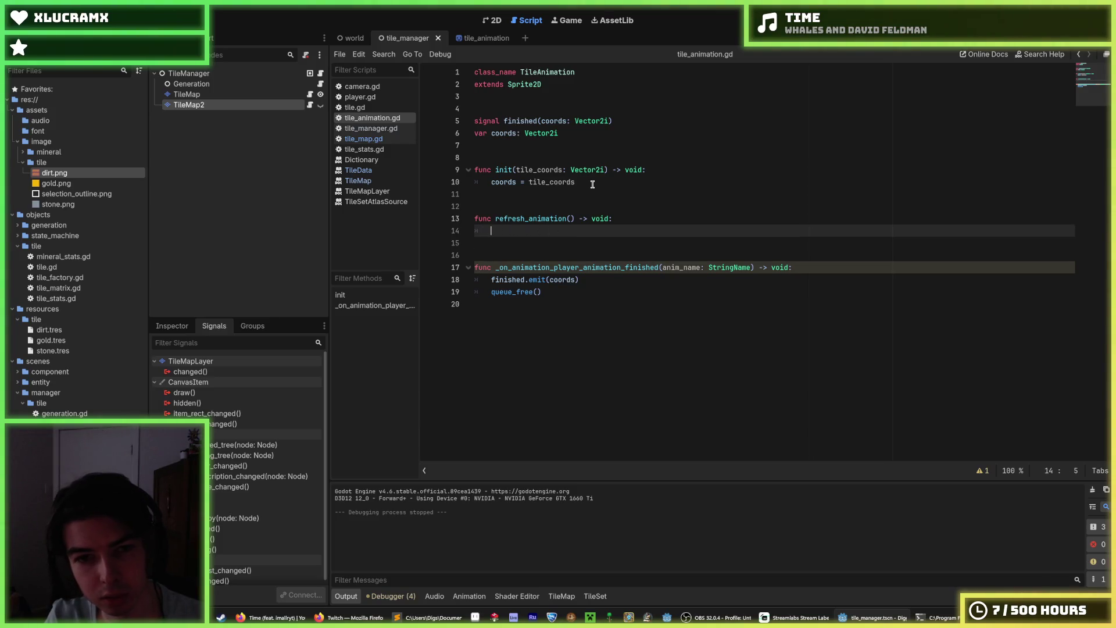
pyautogui.write('nimation')
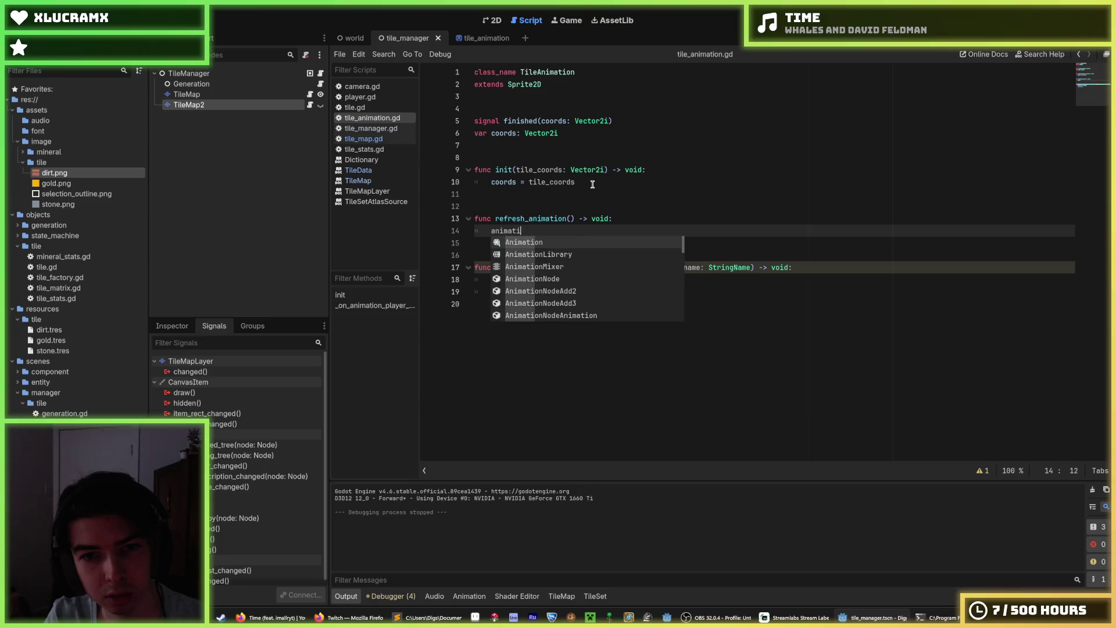
pyautogui.write('_player')
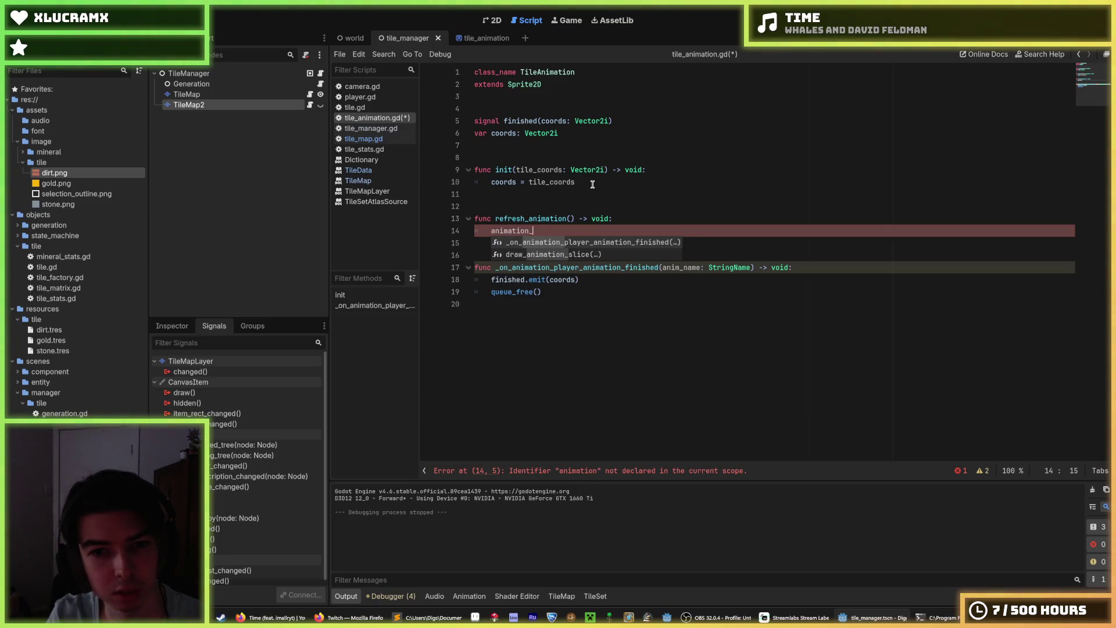
pyautogui.click(557, 105)
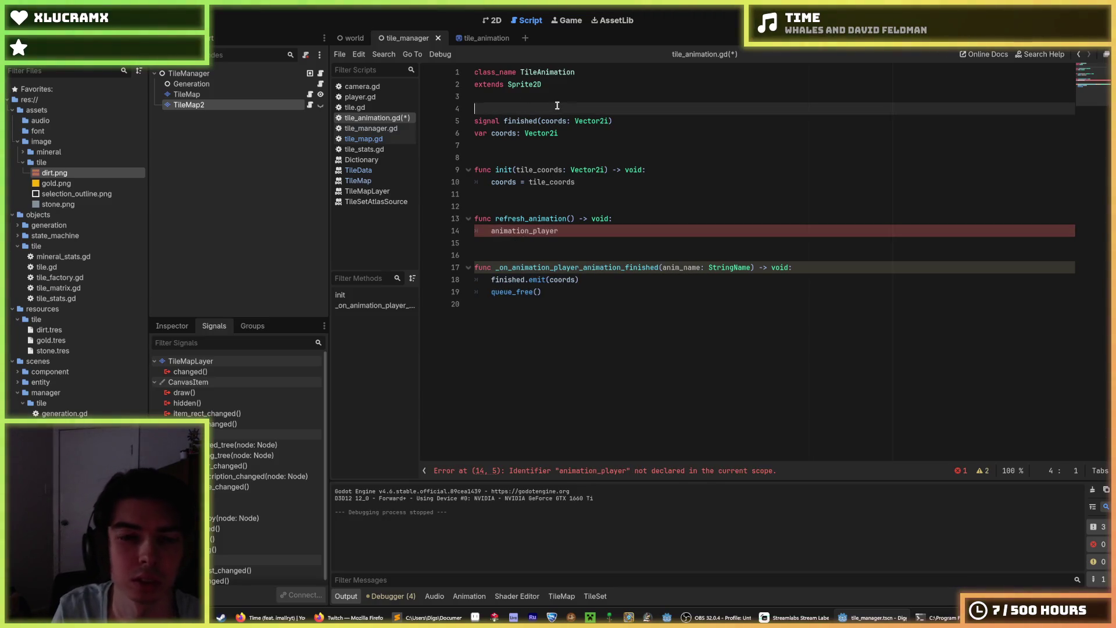
pyautogui.press('Return')
pyautogui.write('@onready ')
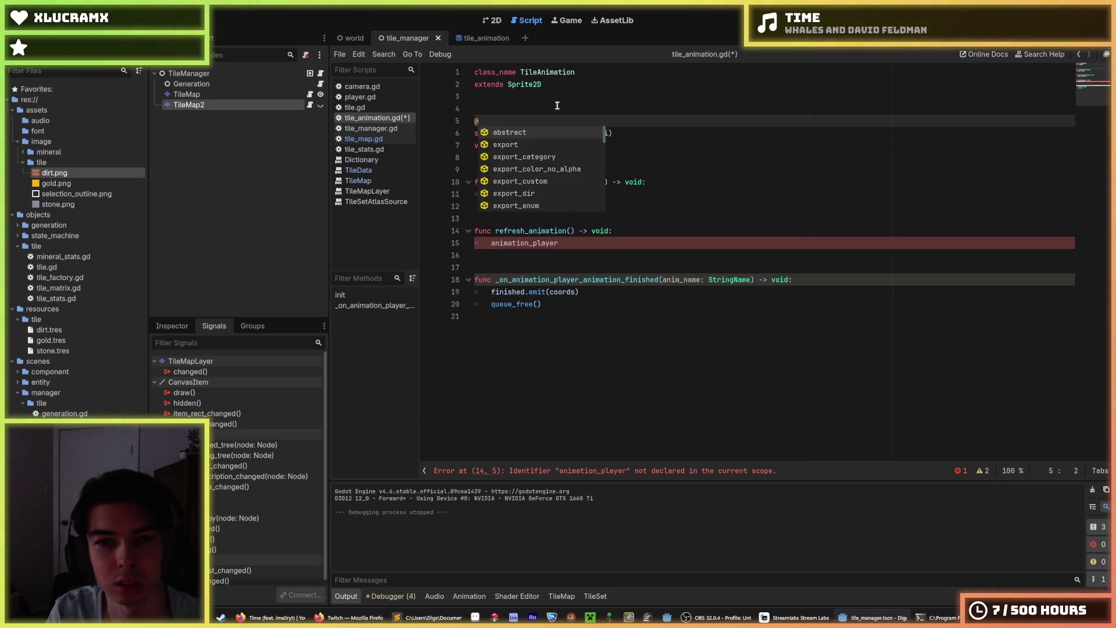
pyautogui.write('var anima')
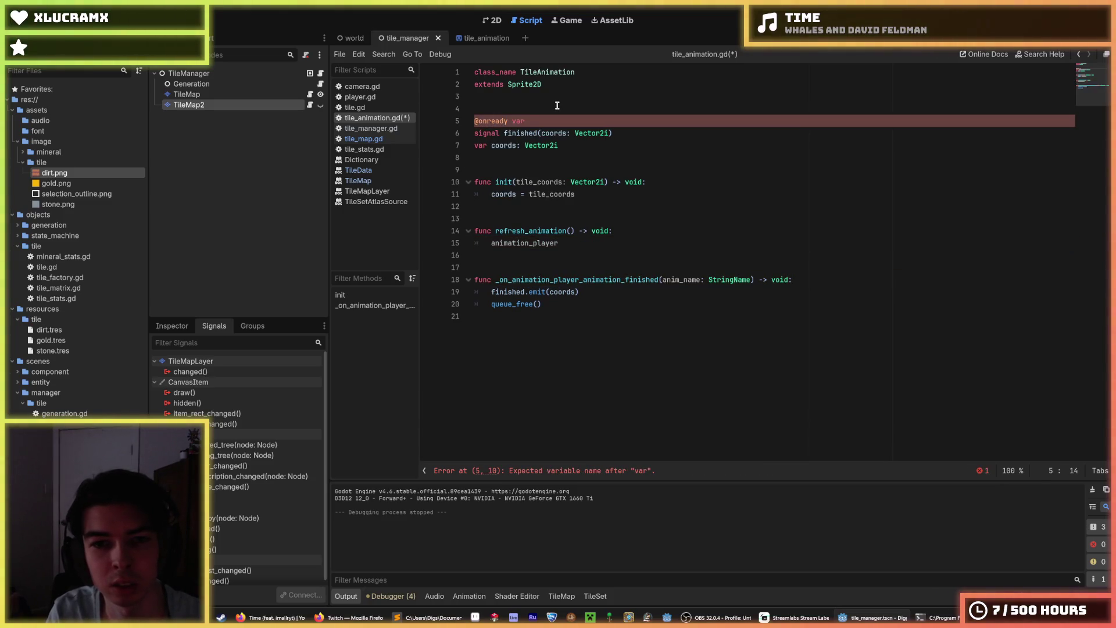
pyautogui.write('tion_')
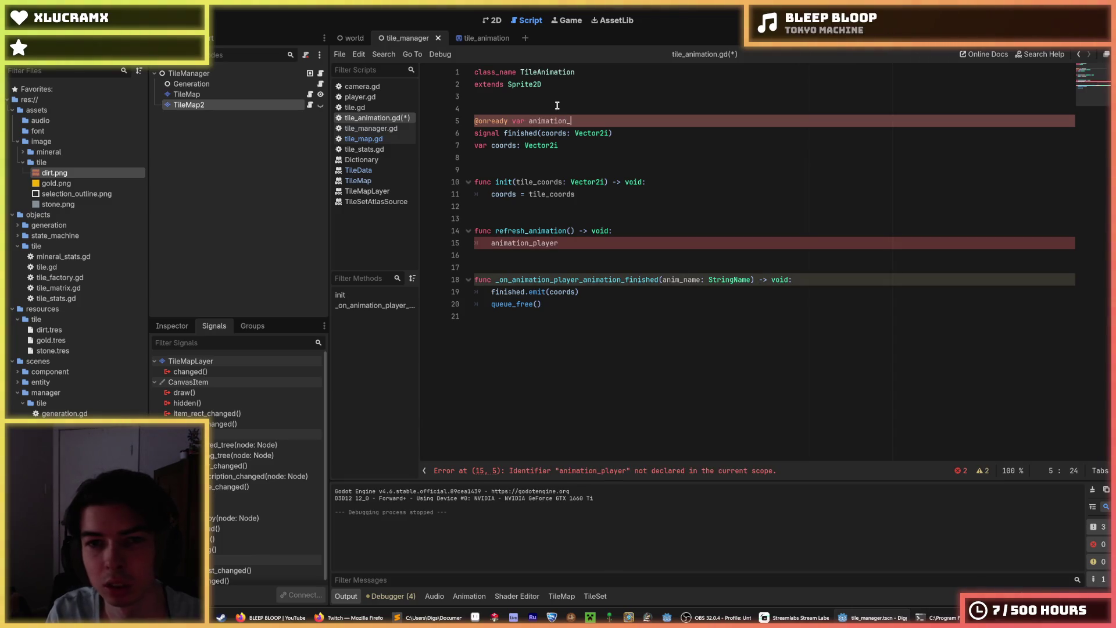
pyautogui.write(' :')
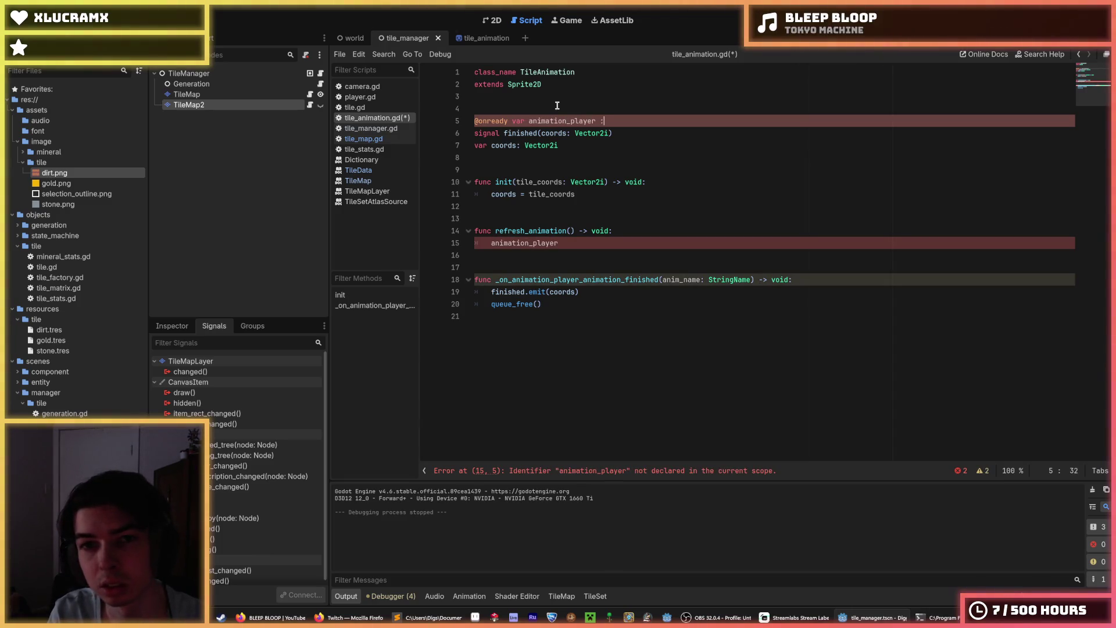
pyautogui.write(' AnimationPlayer =')
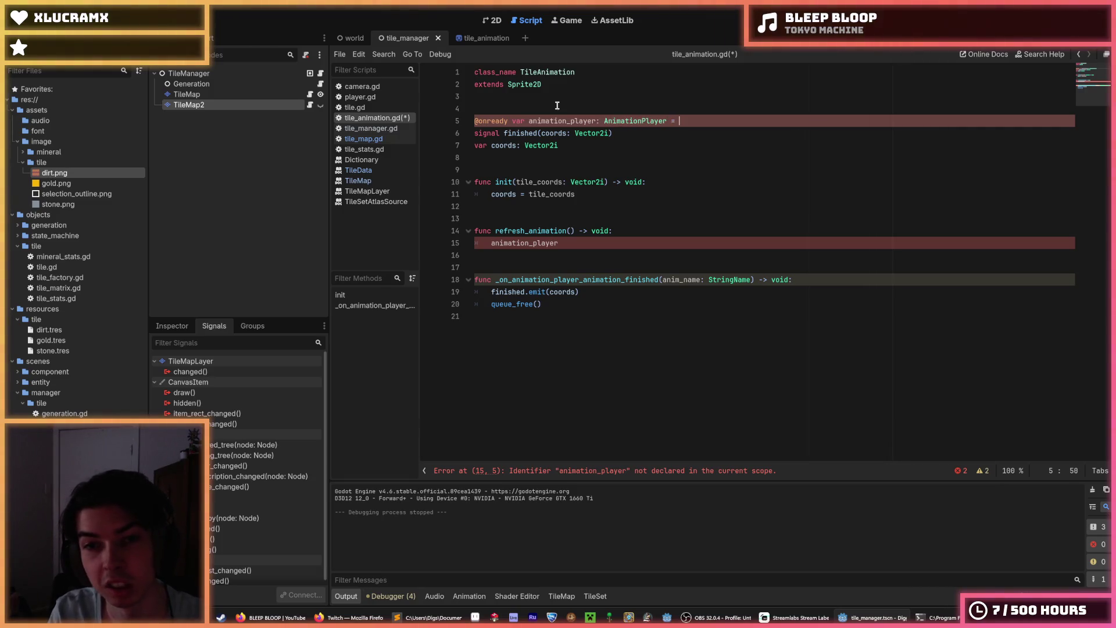
pyautogui.write('$Anima')
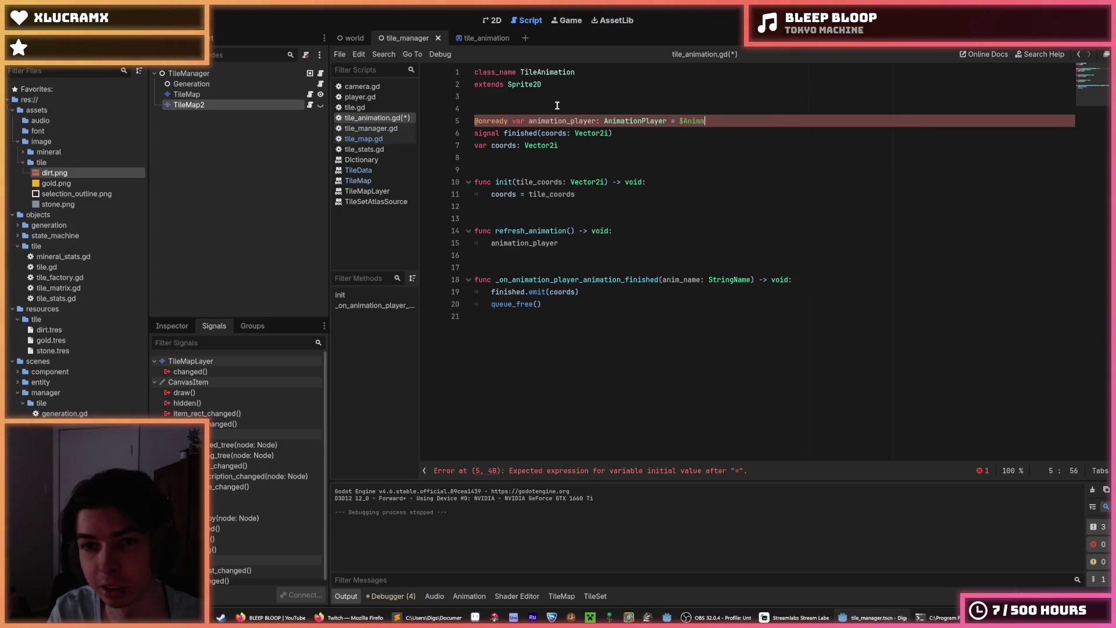
pyautogui.write('yer')
pyautogui.hotkey('ctrl', 's')
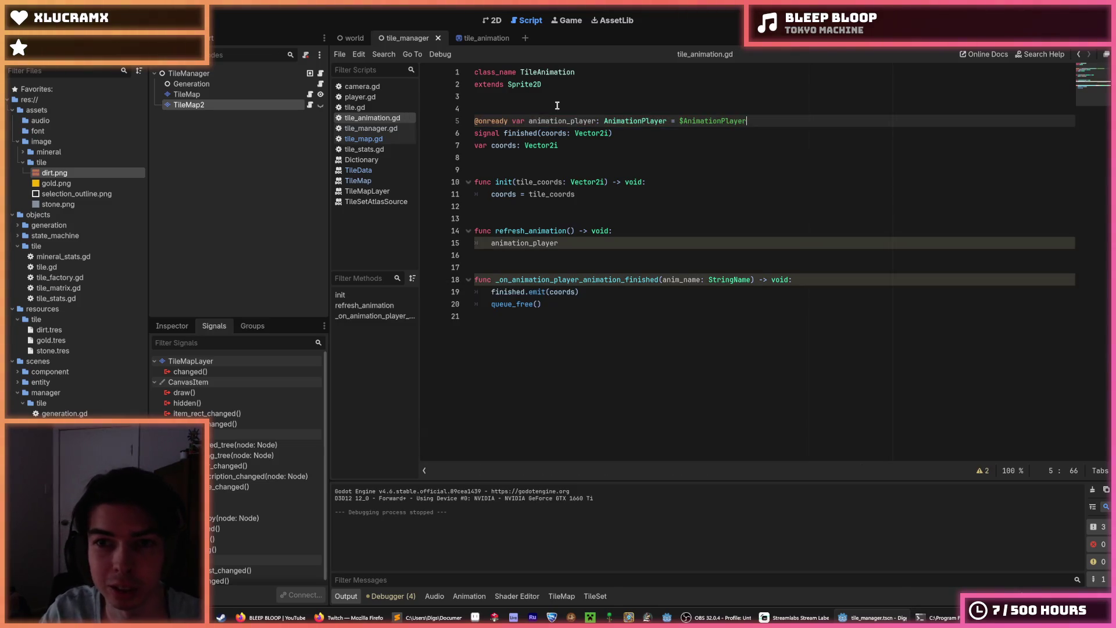
# Step: Make refresh_animation call animation_player.play("jiggle") and save the script
pyautogui.click(578, 239)
pyautogui.write('.play_')
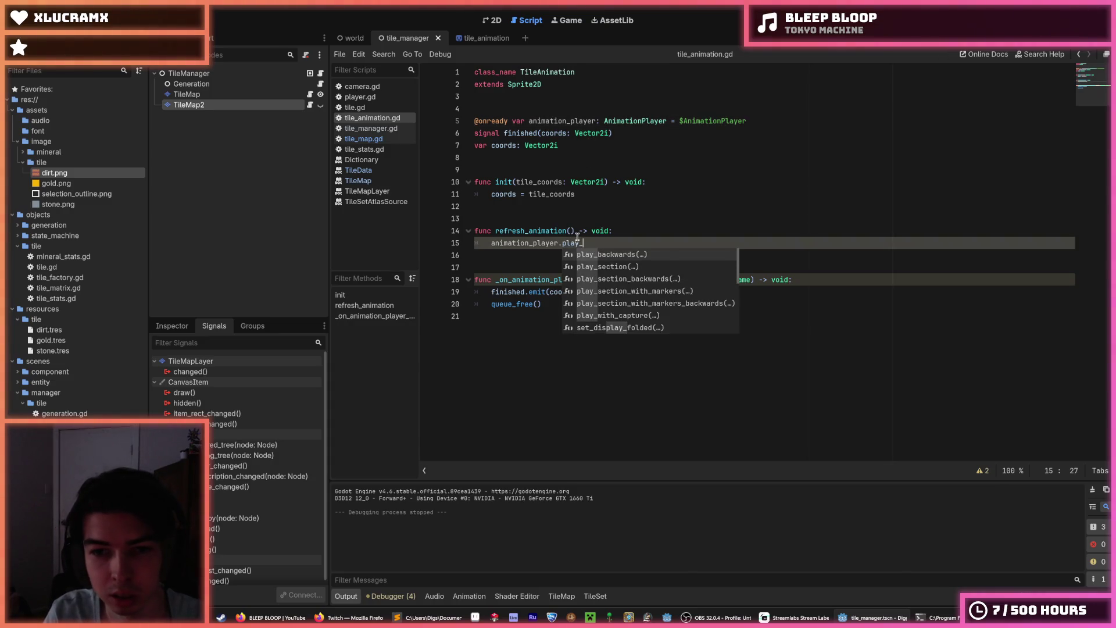
pyautogui.press('BackSpace')
pyautogui.write('("')
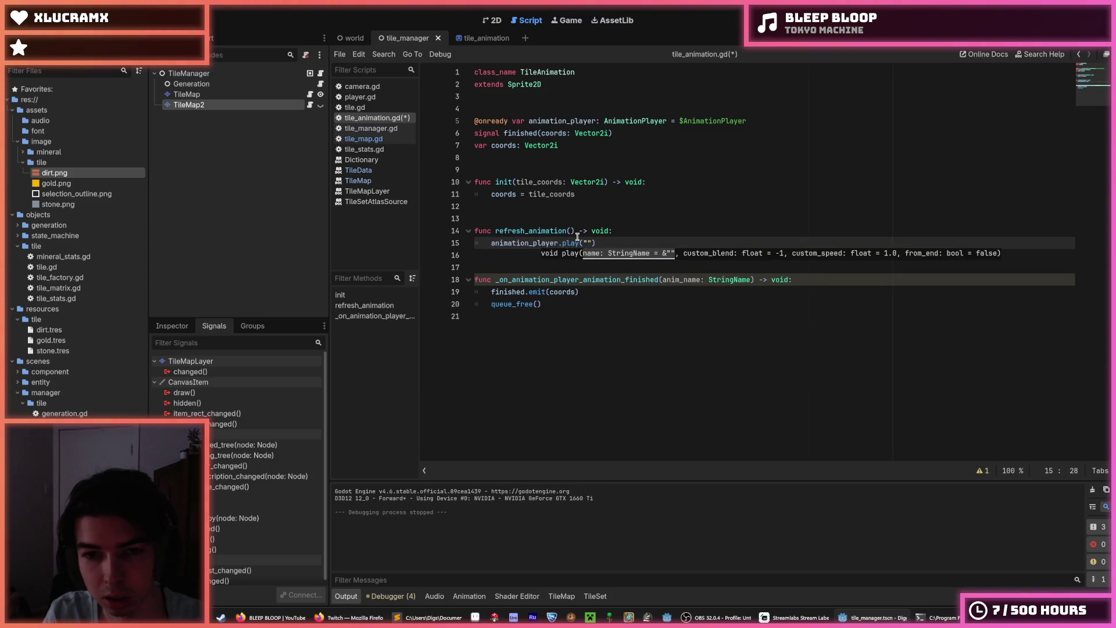
pyautogui.write('tile_jiggle')
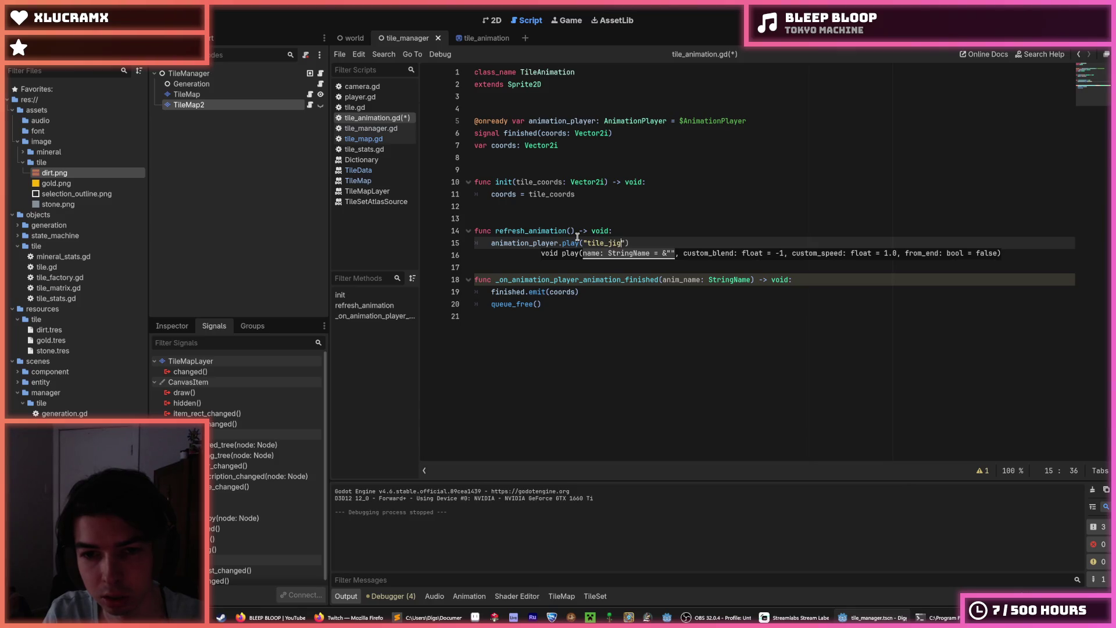
pyautogui.press('BackSpace')
pyautogui.press('BackSpace')
pyautogui.press('BackSpace')
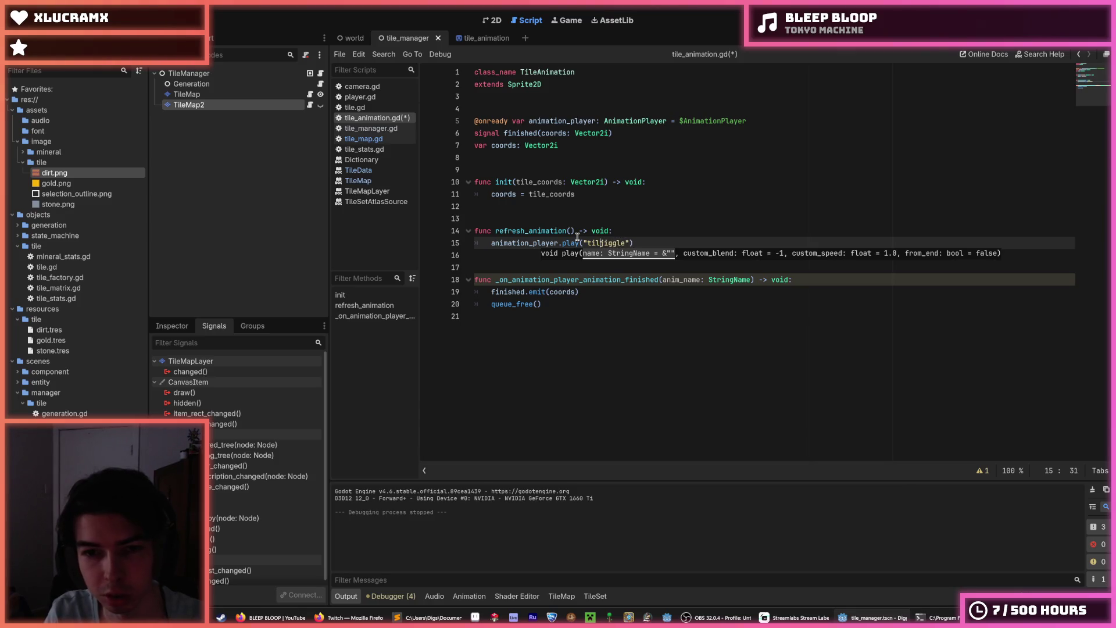
pyautogui.hotkey('ctrl', 's')
# Step: Check the tile_animation scene's animation names, save it, and switch to the tile_manager scene
pyautogui.click(469, 38)
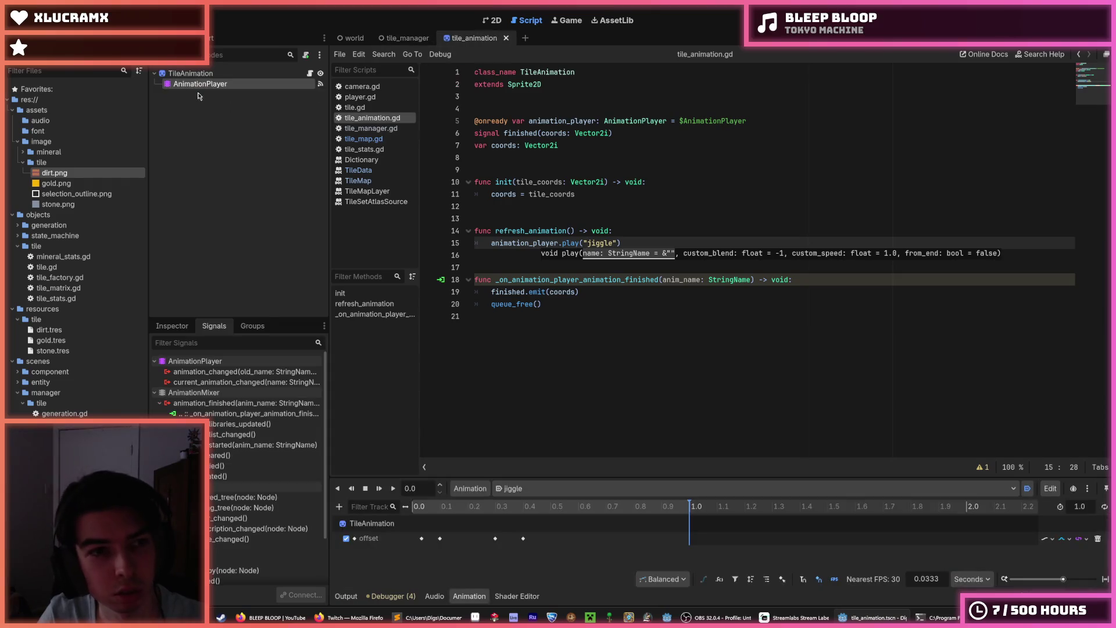
pyautogui.click(650, 236)
pyautogui.hotkey('ctrl', 's')
pyautogui.hotkey('ctrl', 's')
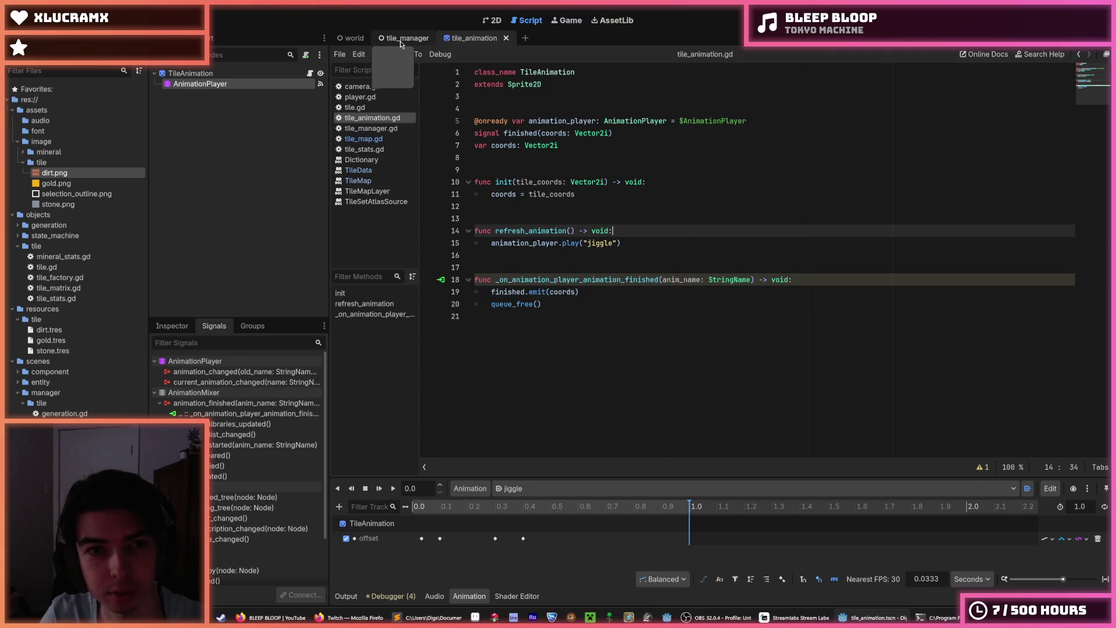
pyautogui.click(403, 41)
pyautogui.click(752, 275)
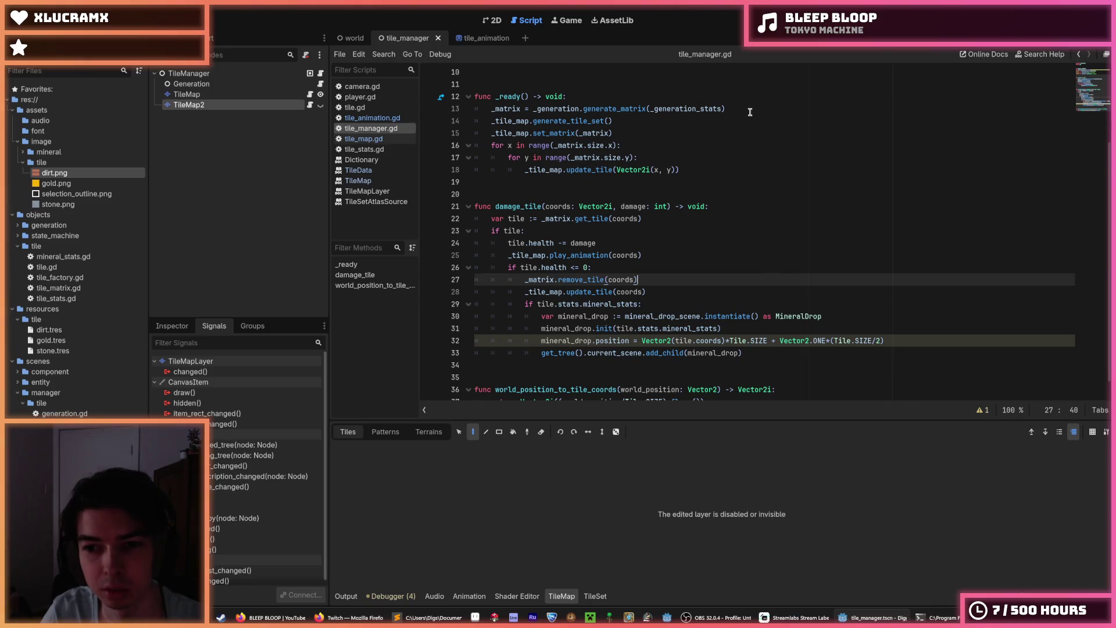
# Step: Save tile_manager, look over the mineral_drop lines in damage_tile, and return to tile_animation.gd
pyautogui.hotkey('ctrl', 's')
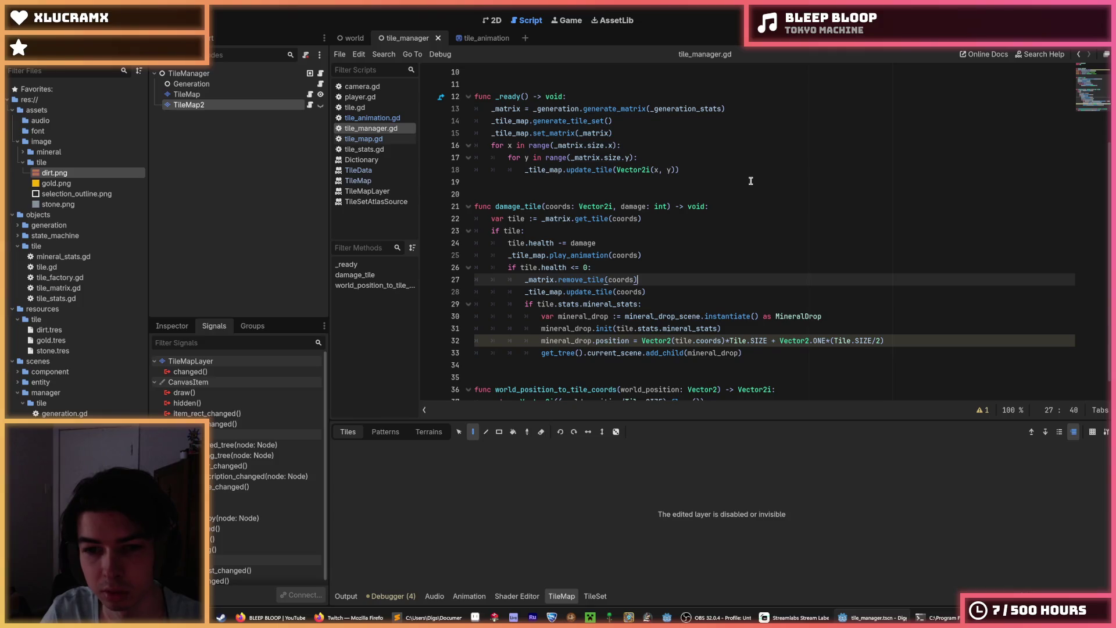
pyautogui.scroll(-1, 749, 185)
pyautogui.click(749, 310)
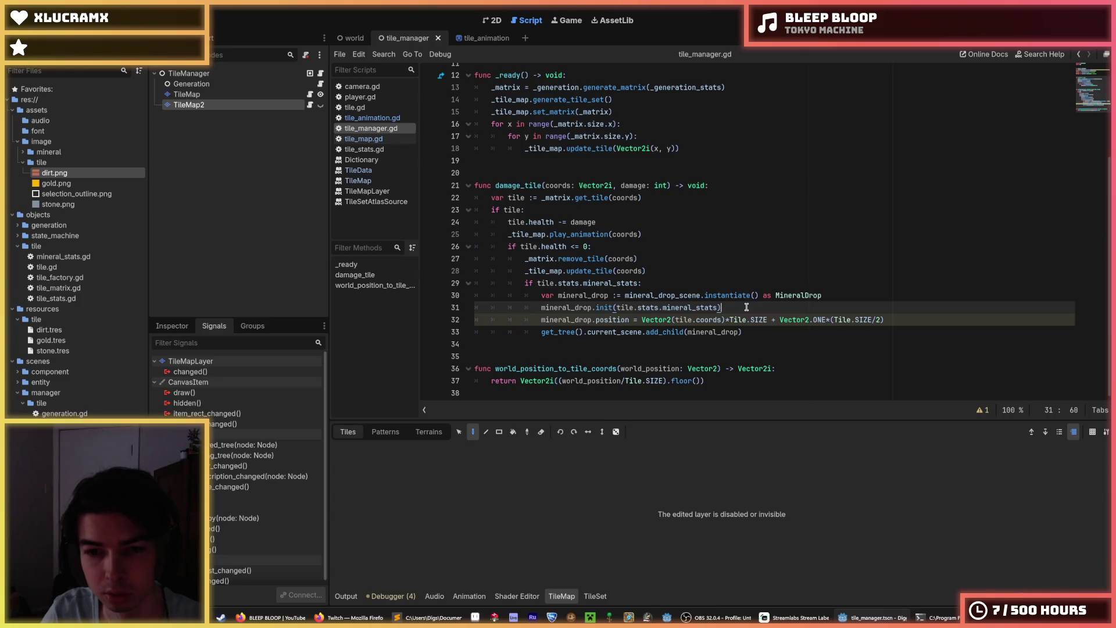
pyautogui.click(770, 329)
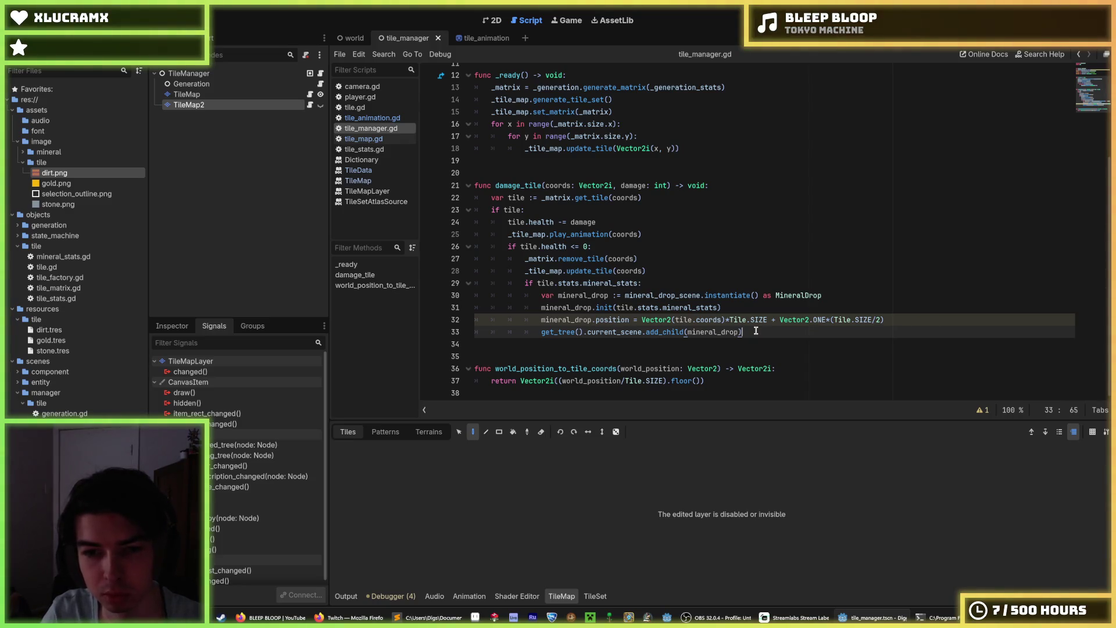
pyautogui.click(380, 118)
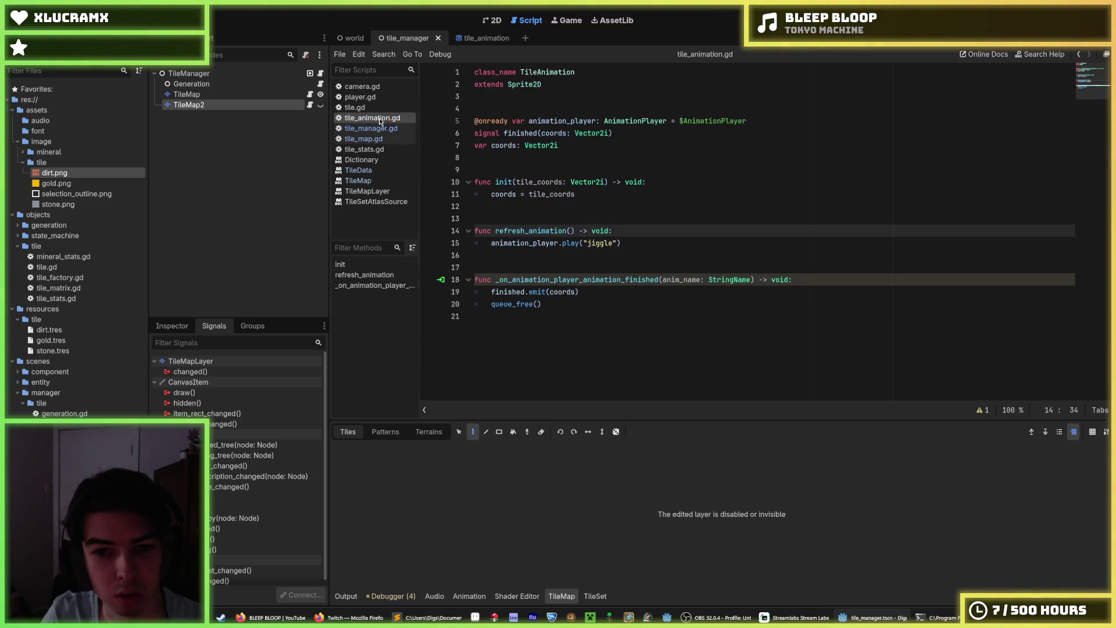
# Step: Open tile_map.gd and review play_animation's animated_tiles check and refresh_animation call
pyautogui.click(365, 139)
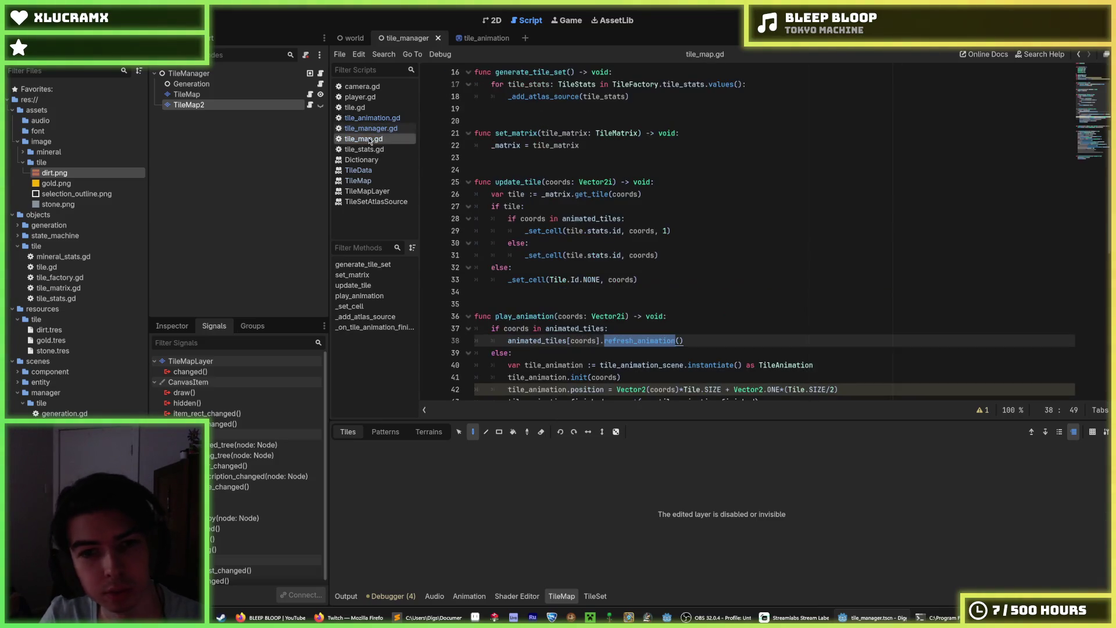
pyautogui.scroll(-4, 620, 222)
pyautogui.click(693, 195)
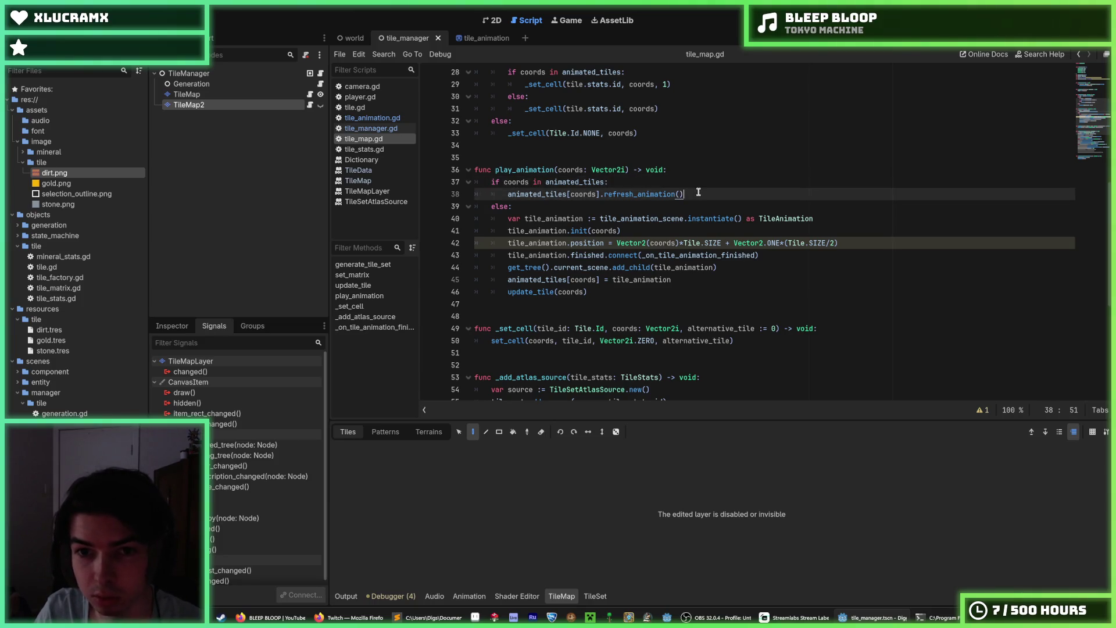
pyautogui.click(690, 179)
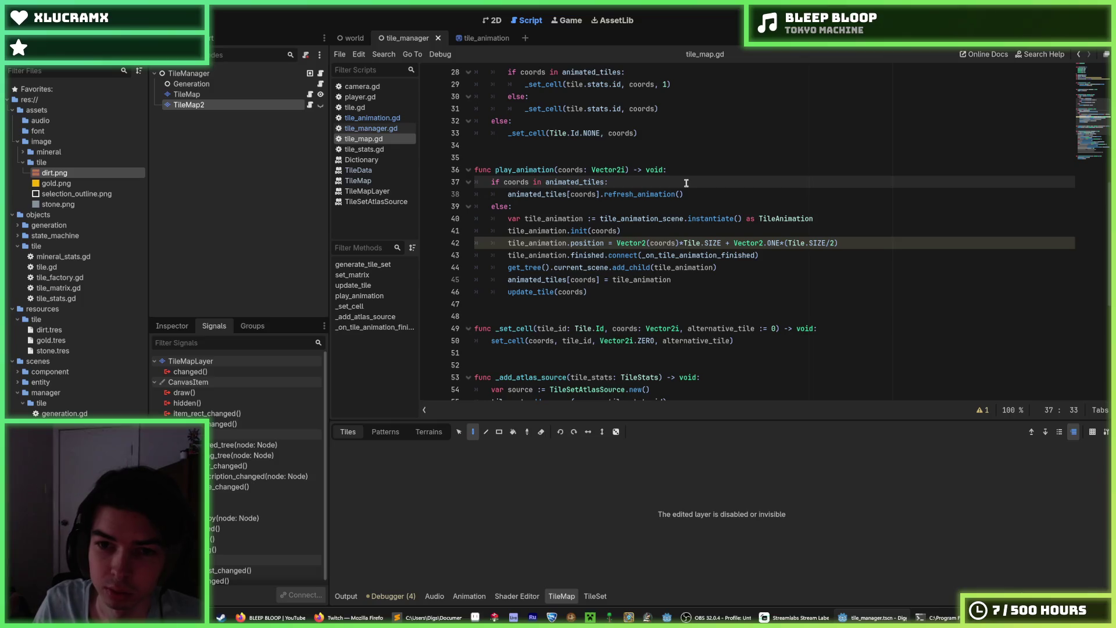
pyautogui.scroll(-3, 651, 206)
pyautogui.click(610, 182)
pyautogui.scroll(4, 608, 191)
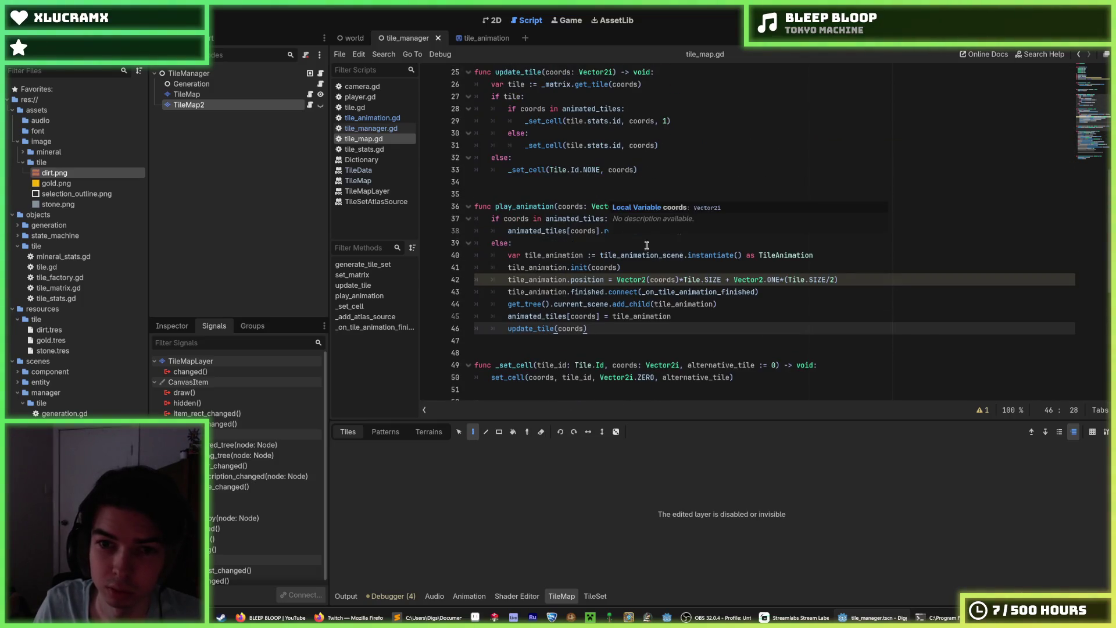
pyautogui.scroll(2, 640, 240)
pyautogui.scroll(-3, 603, 299)
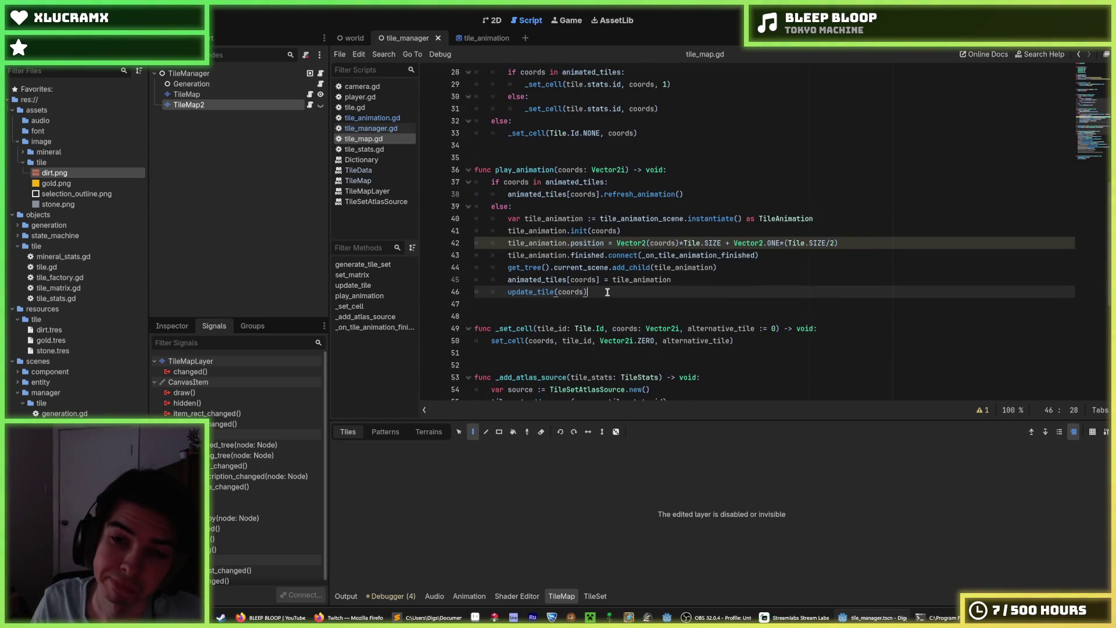
# Step: Compare the add_child and animated_tiles storing lines, then review update_tile's empty-tile and set_cell branches
pyautogui.click(688, 280)
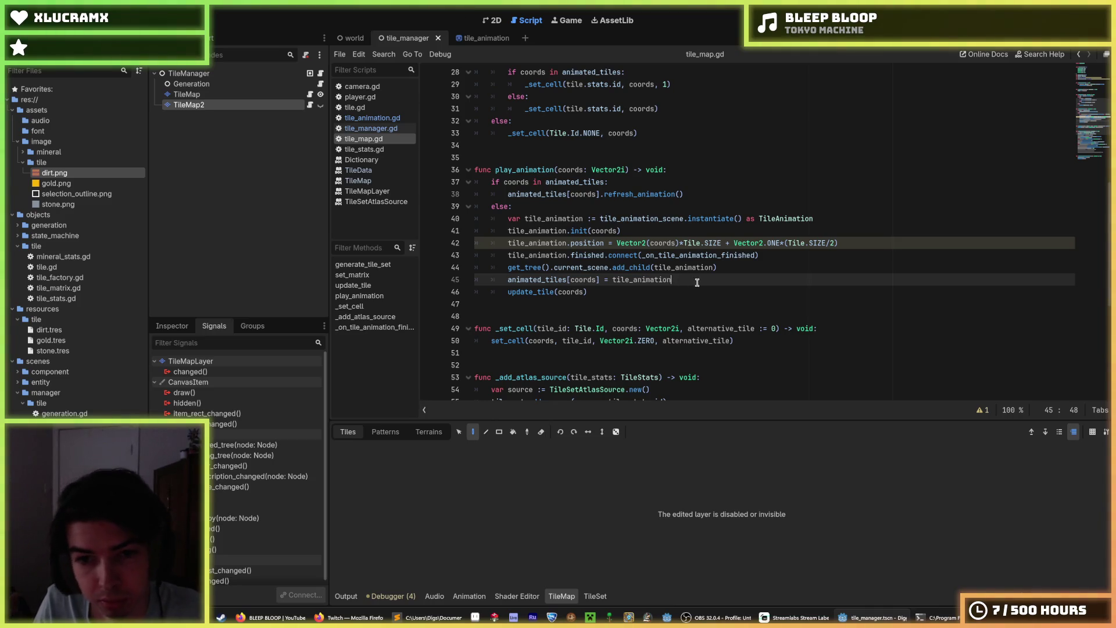
pyautogui.click(731, 272)
pyautogui.click(721, 280)
pyautogui.click(734, 269)
pyautogui.click(731, 278)
pyautogui.click(742, 268)
pyautogui.click(733, 280)
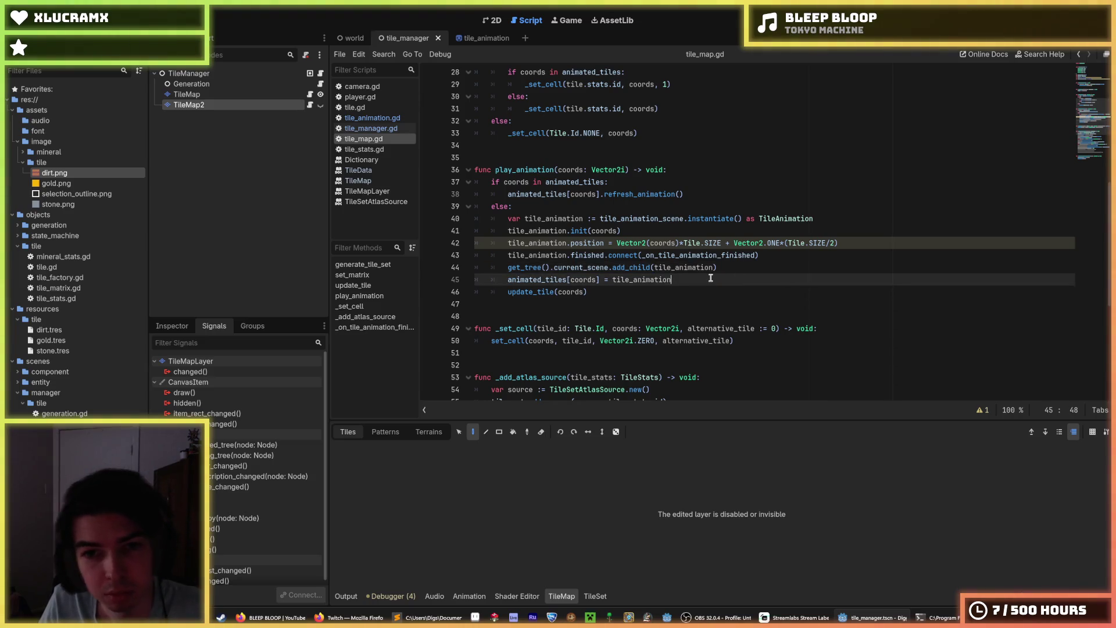
pyautogui.scroll(1, 669, 270)
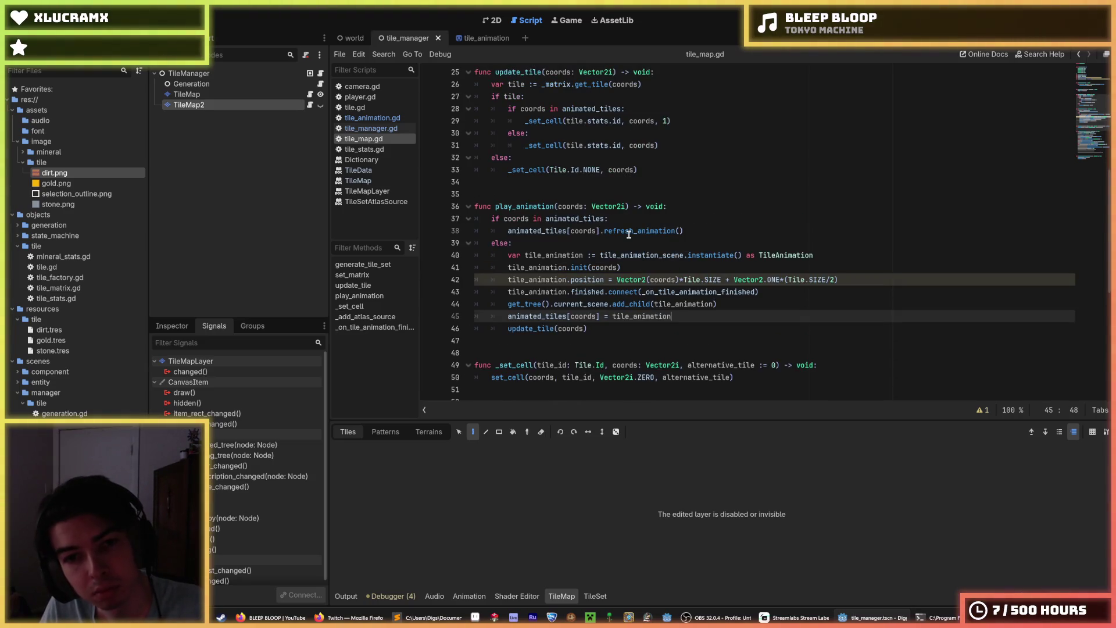
pyautogui.scroll(4, 629, 234)
pyautogui.scroll(-1, 623, 225)
pyautogui.click(650, 278)
pyautogui.click(669, 255)
pyautogui.press('Up')
pyautogui.press('Up')
pyautogui.press('Up')
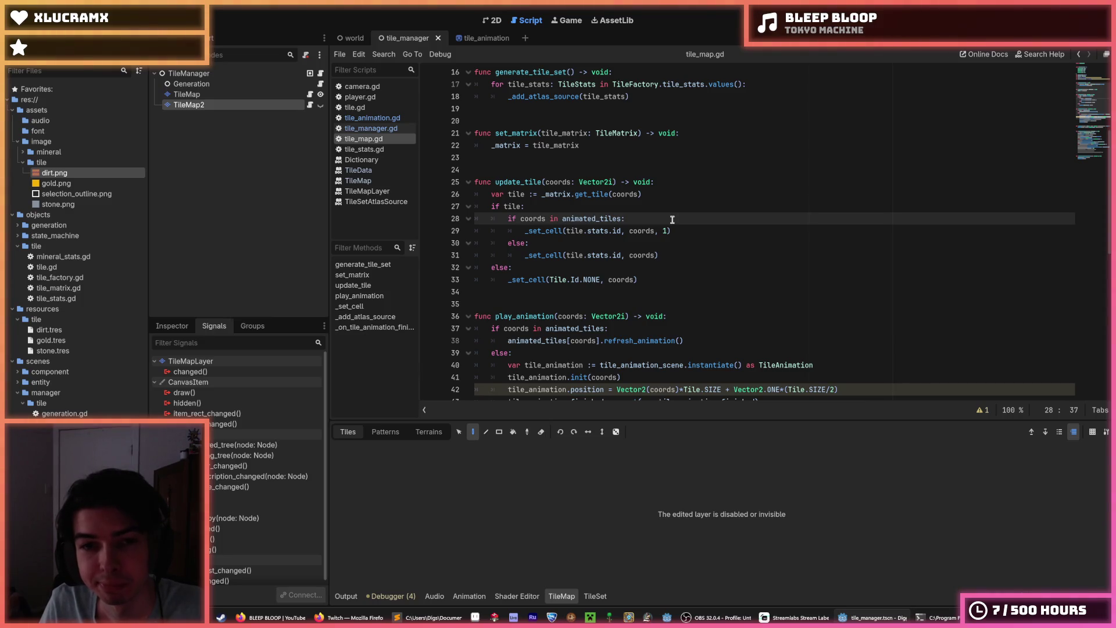
pyautogui.scroll(-4, 663, 233)
pyautogui.scroll(5, 646, 262)
pyautogui.scroll(-5, 637, 275)
pyautogui.scroll(-3, 637, 276)
pyautogui.scroll(2, 637, 275)
pyautogui.click(612, 252)
pyautogui.scroll(-6, 608, 274)
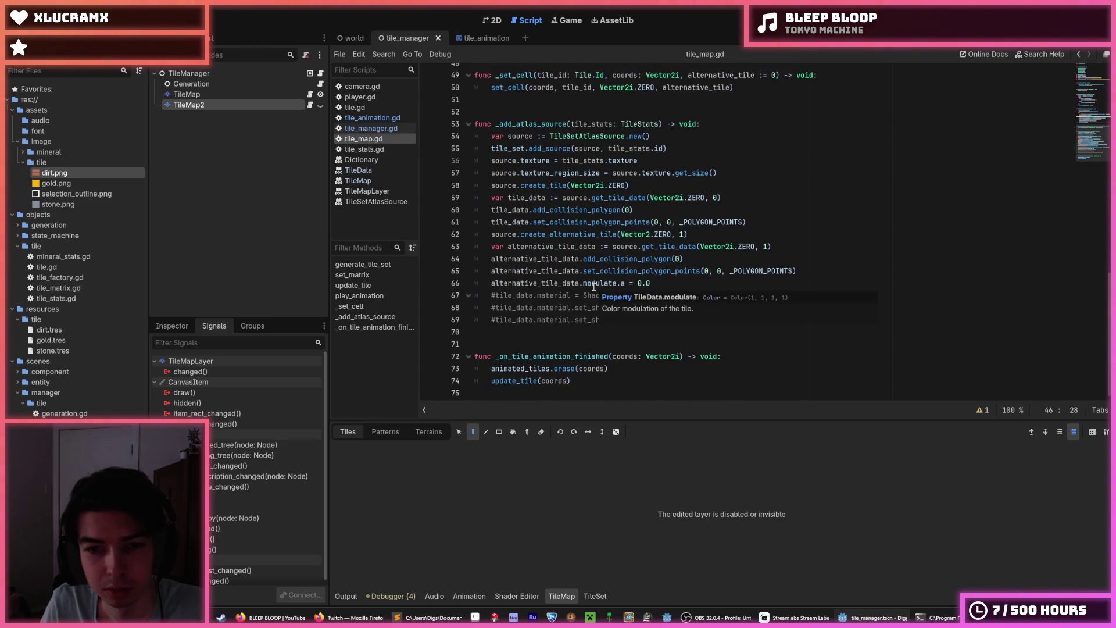
pyautogui.scroll(5, 593, 287)
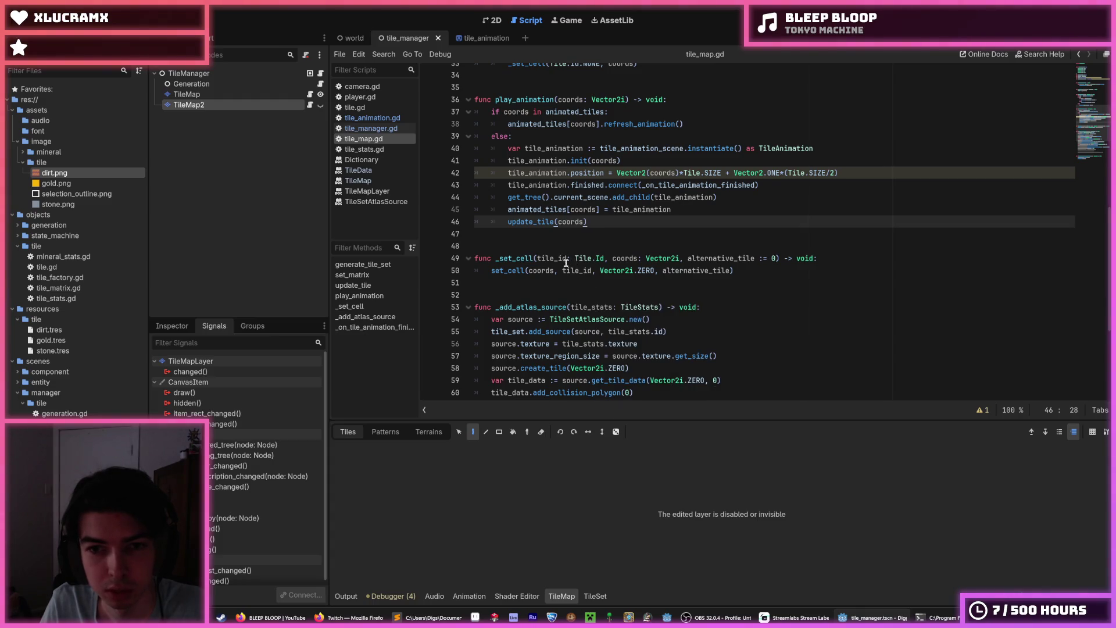
pyautogui.scroll(-5, 544, 282)
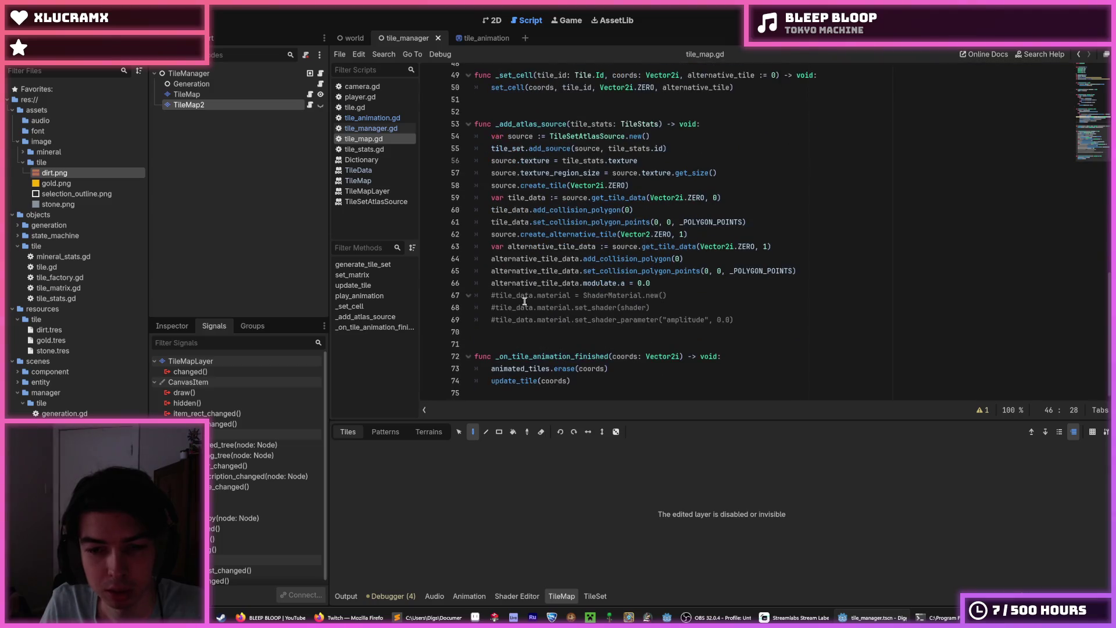
pyautogui.click(629, 370)
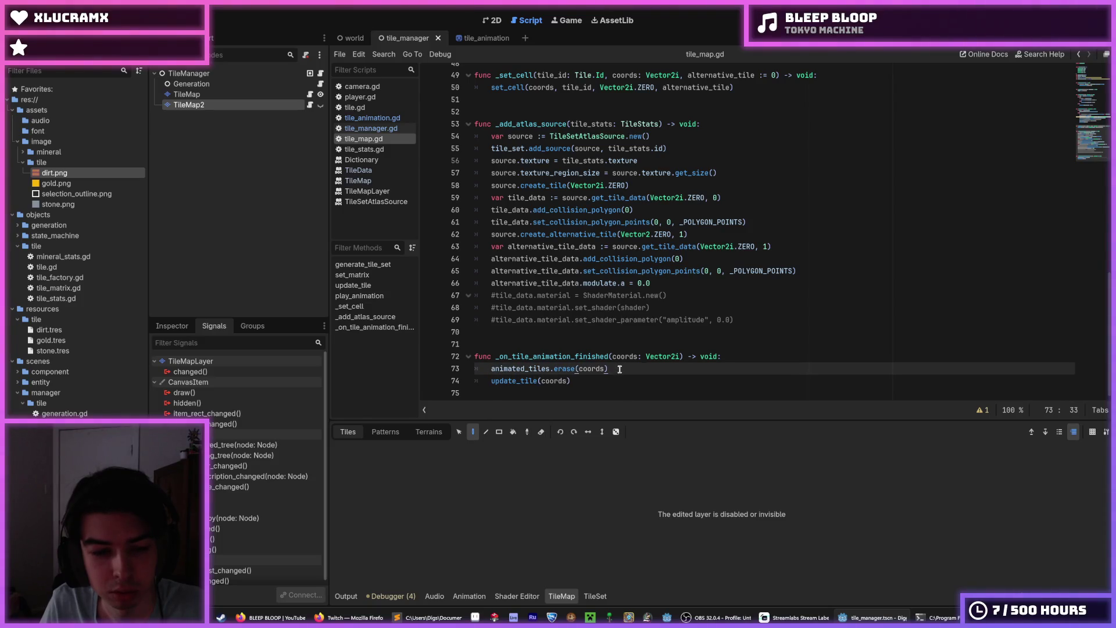
pyautogui.click(611, 381)
pyautogui.scroll(8, 582, 325)
pyautogui.click(540, 307)
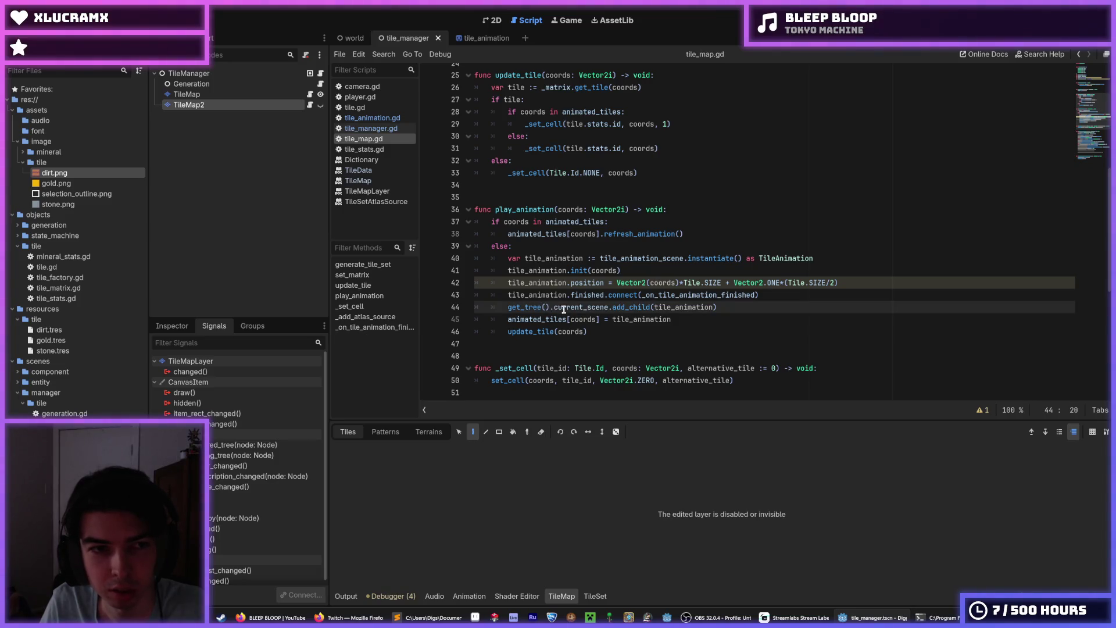
pyautogui.moveTo(608, 307); pyautogui.dragTo(508, 307)
# Step: Delete the 'get_tree().current_scene.' prefix so line 44 reads add_child(tile_animation)
pyautogui.press('BackSpace')
pyautogui.press('Delete')
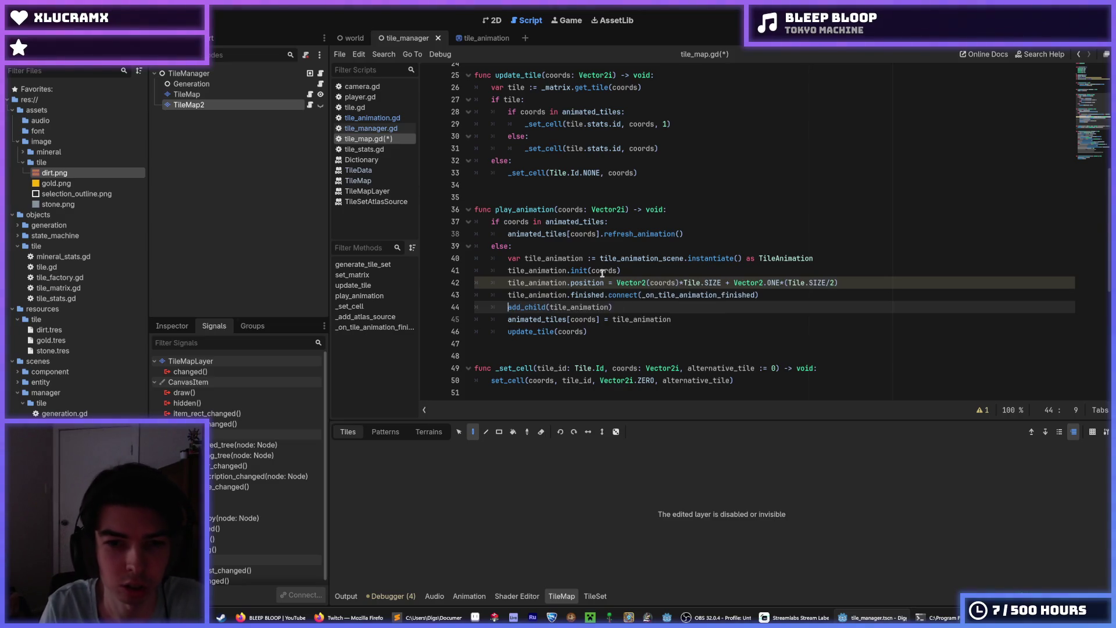
pyautogui.click(640, 308)
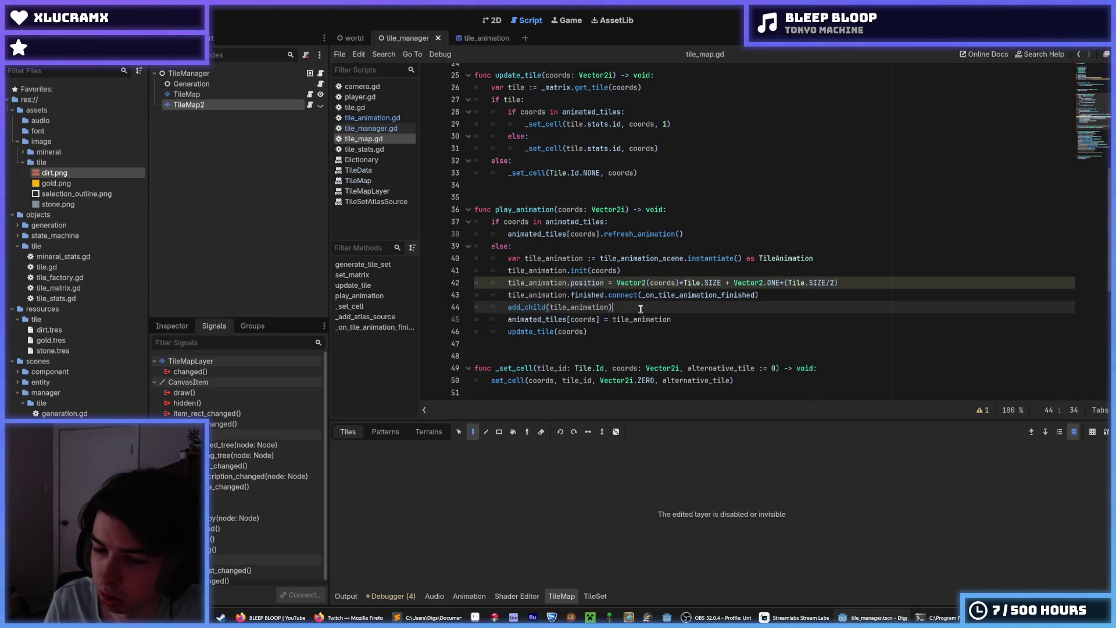
pyautogui.scroll(1, 599, 273)
pyautogui.click(695, 269)
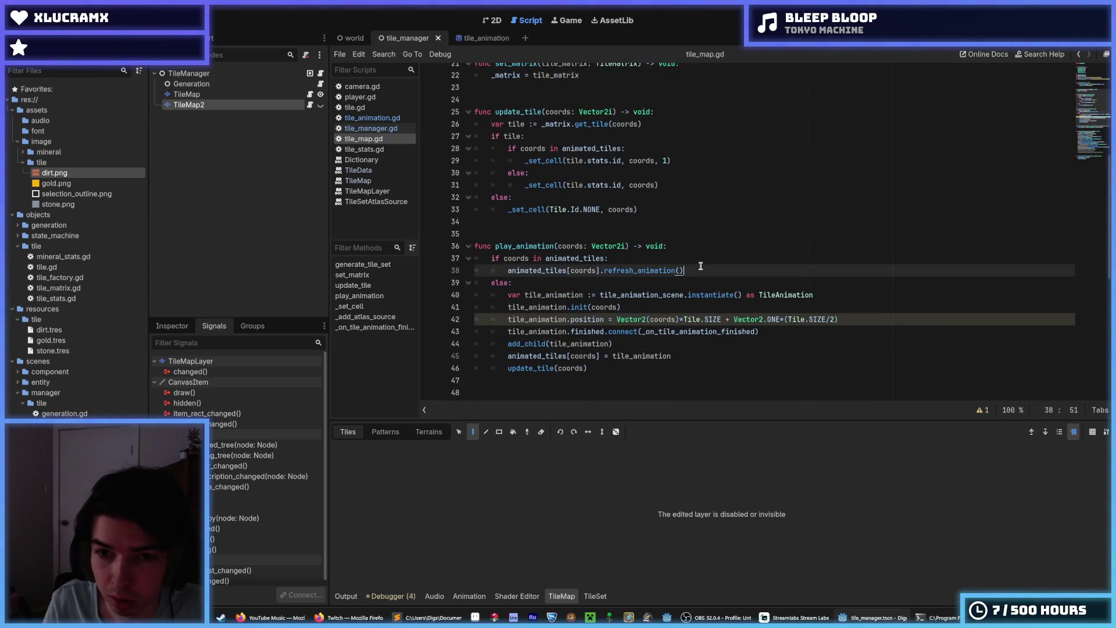
pyautogui.click(695, 259)
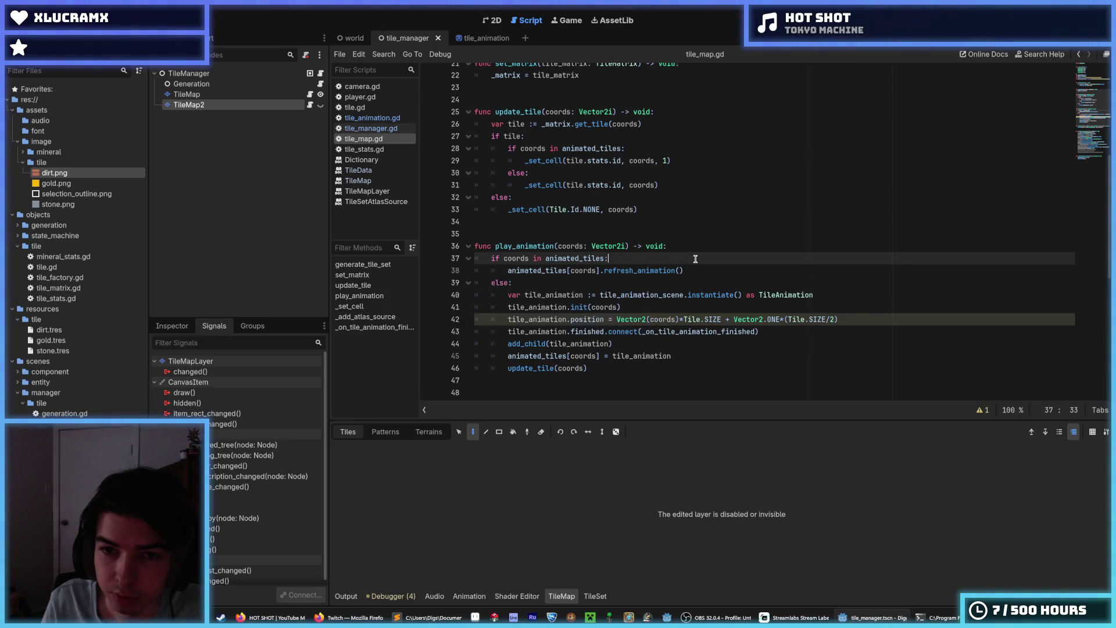
pyautogui.scroll(3, 669, 250)
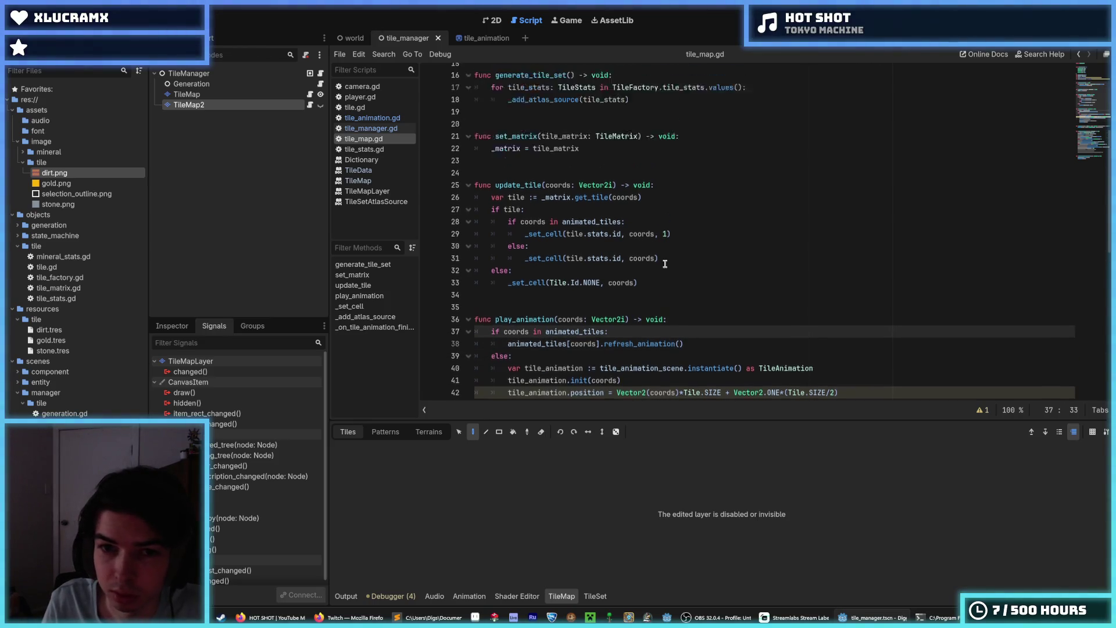
pyautogui.press('Up')
pyautogui.press('Up')
pyautogui.press('Up')
pyautogui.press('End')
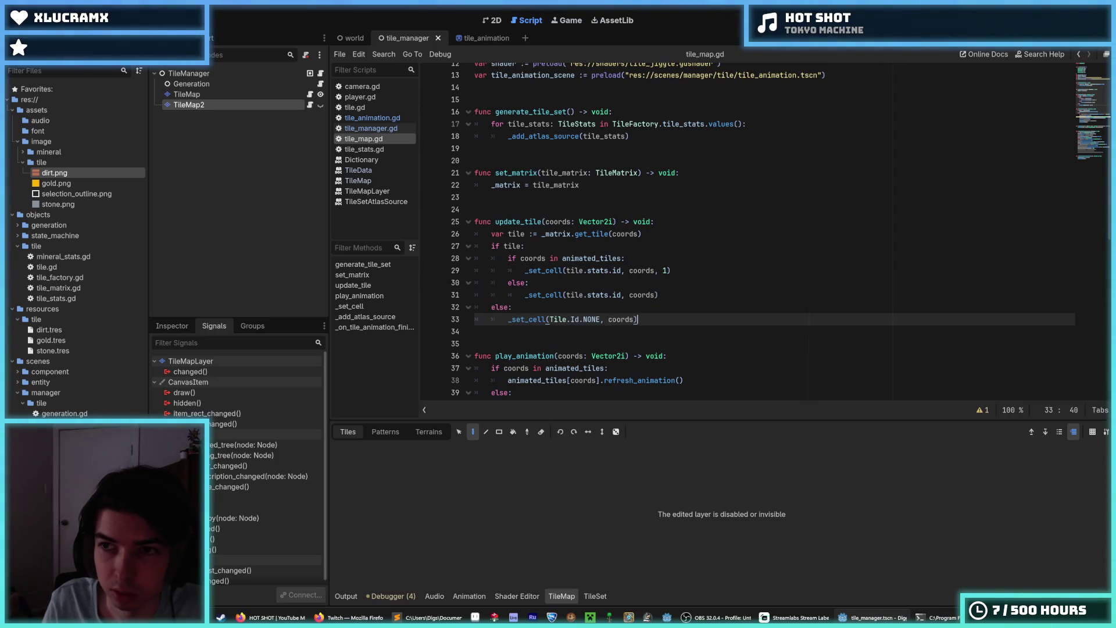
# Step: Run the game, move left and dig down repeatedly to watch damaged tiles animate, then stop it
pyautogui.press('F5')
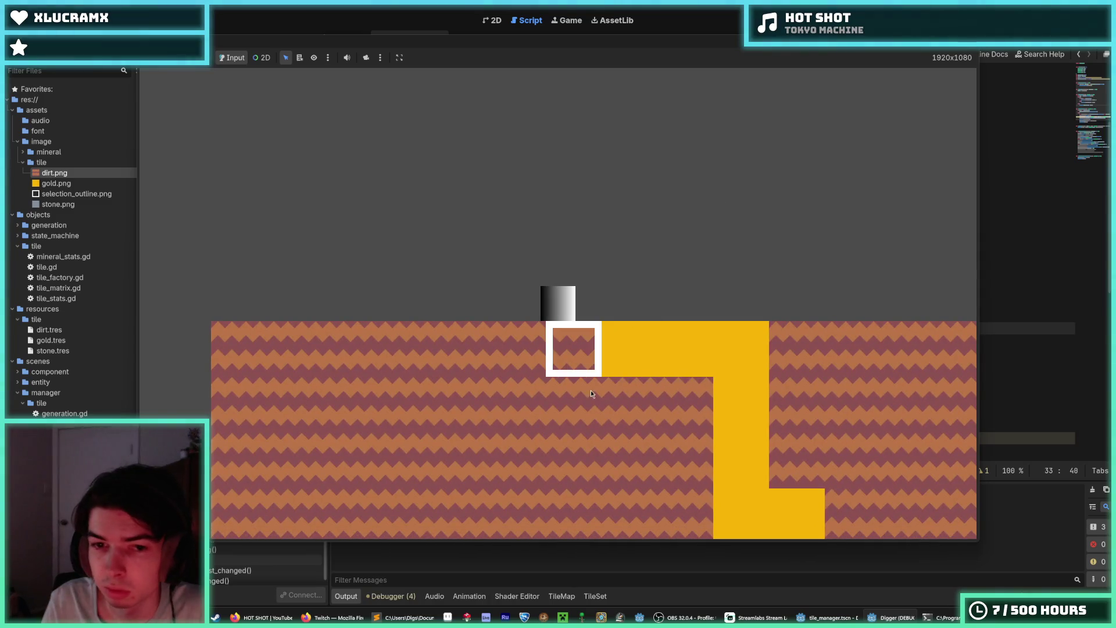
pyautogui.press('a')
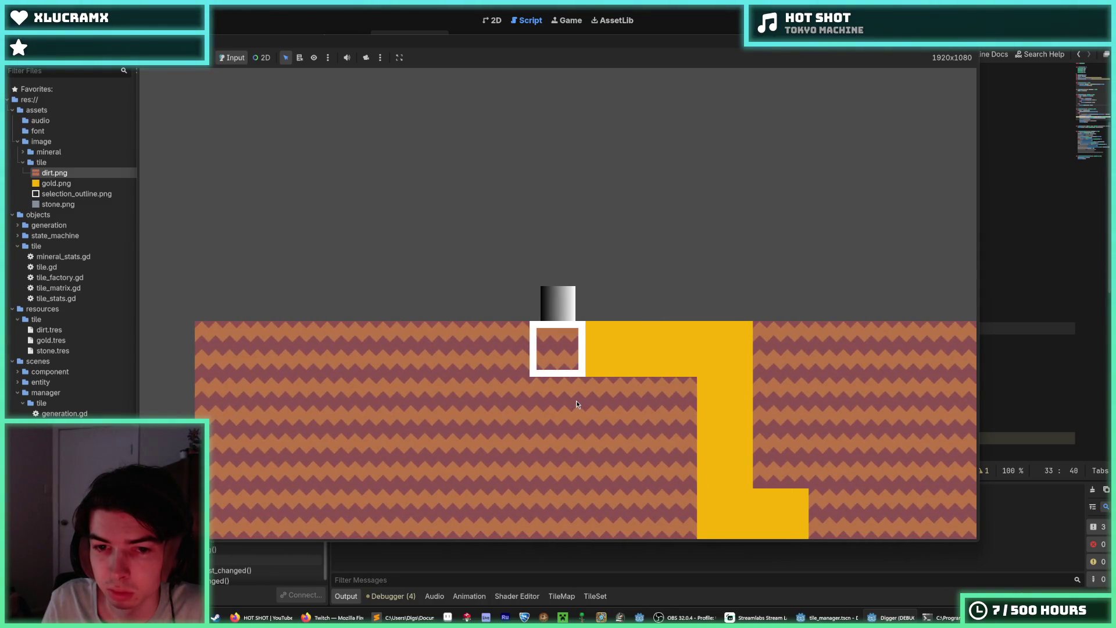
pyautogui.press('s')
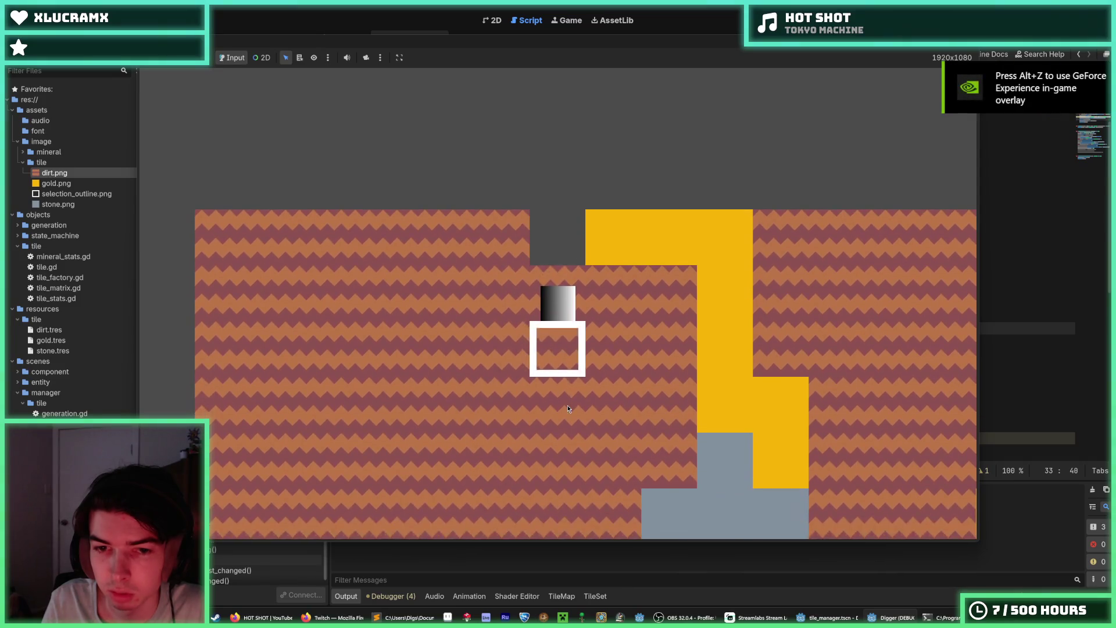
pyautogui.press('s')
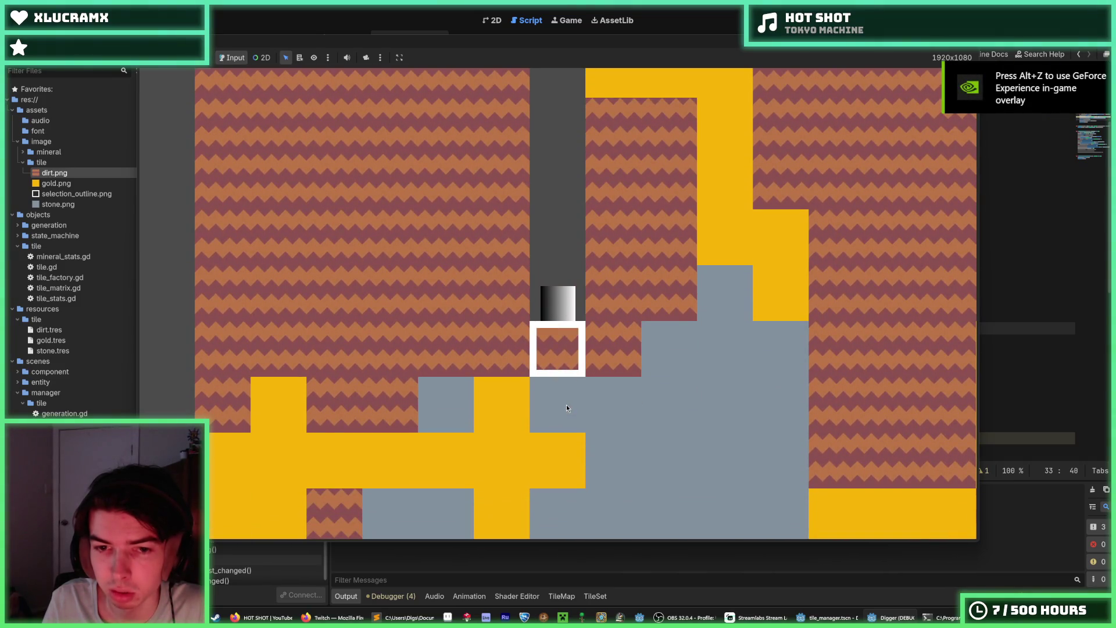
pyautogui.press('s')
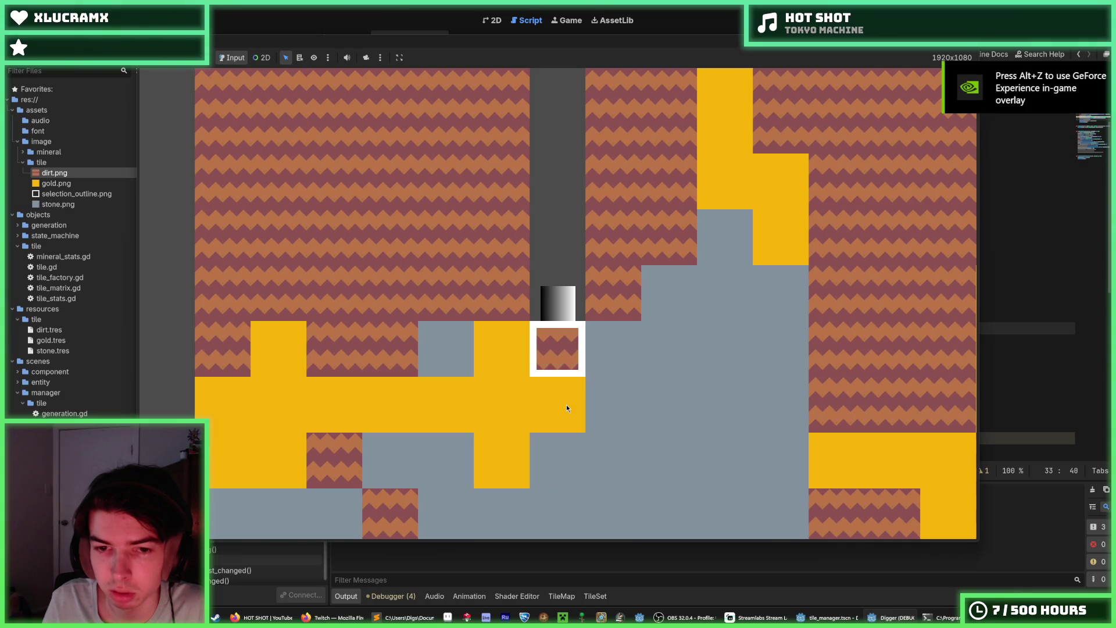
pyautogui.press('s')
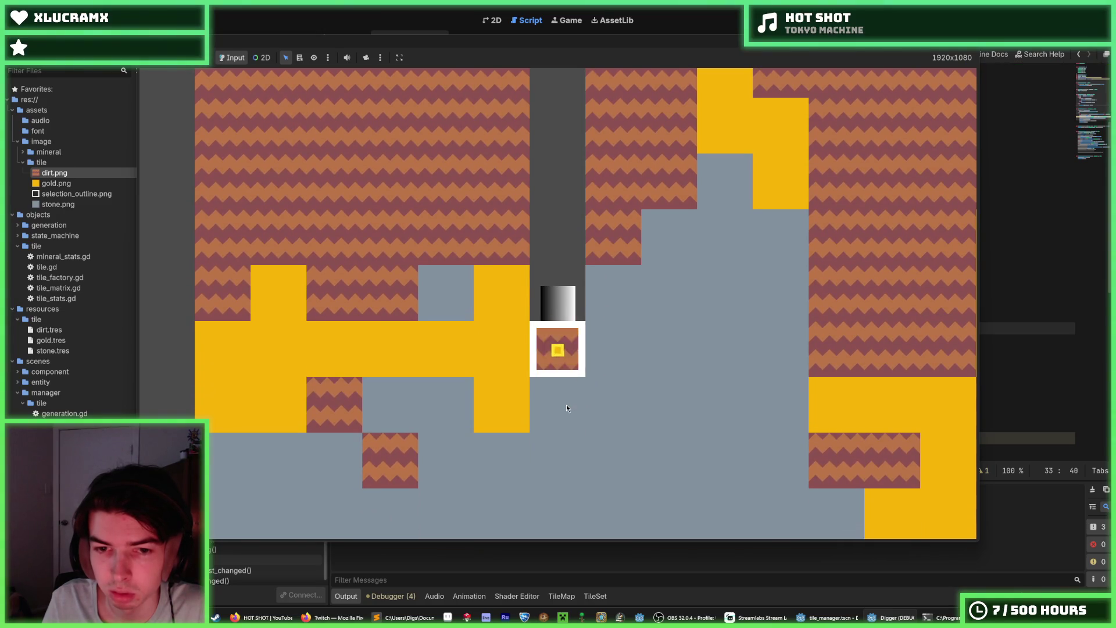
pyautogui.press('s')
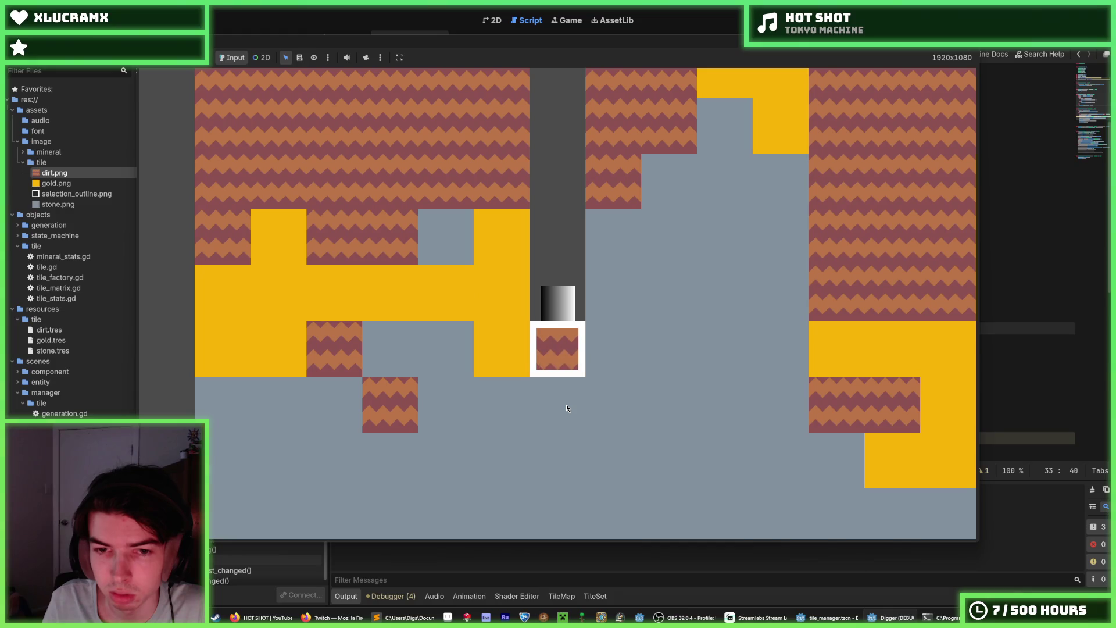
pyautogui.press('s')
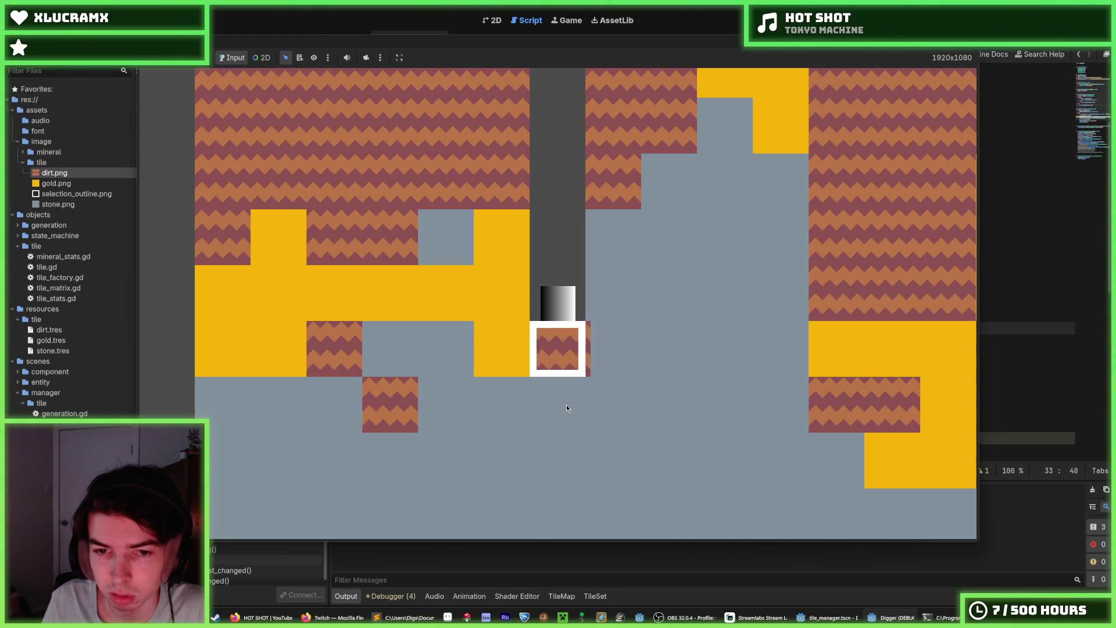
pyautogui.press('s')
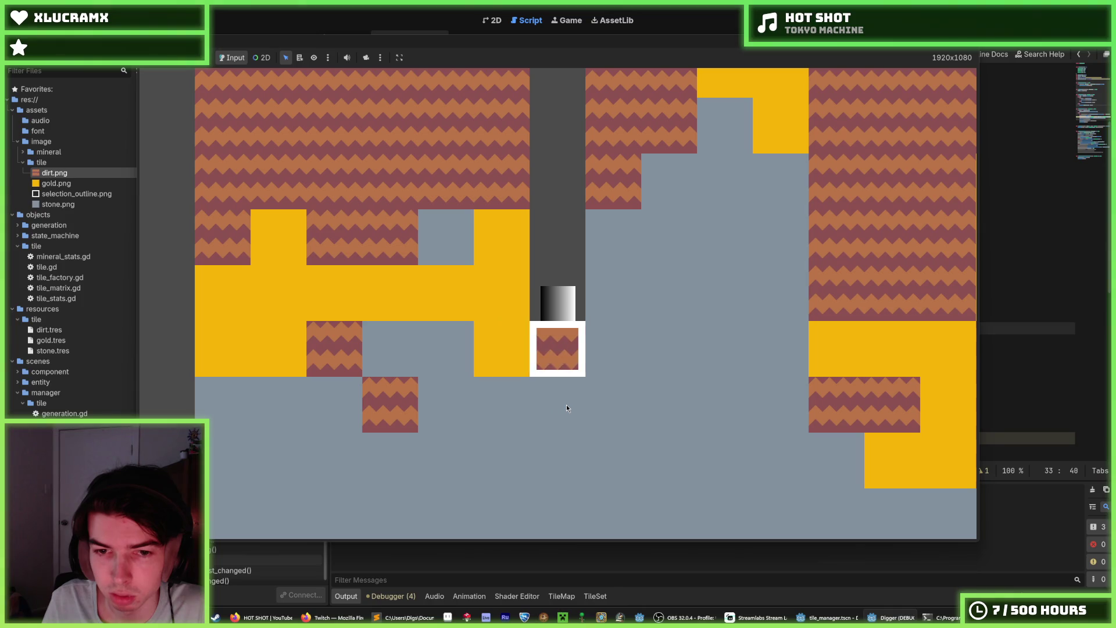
pyautogui.press('s')
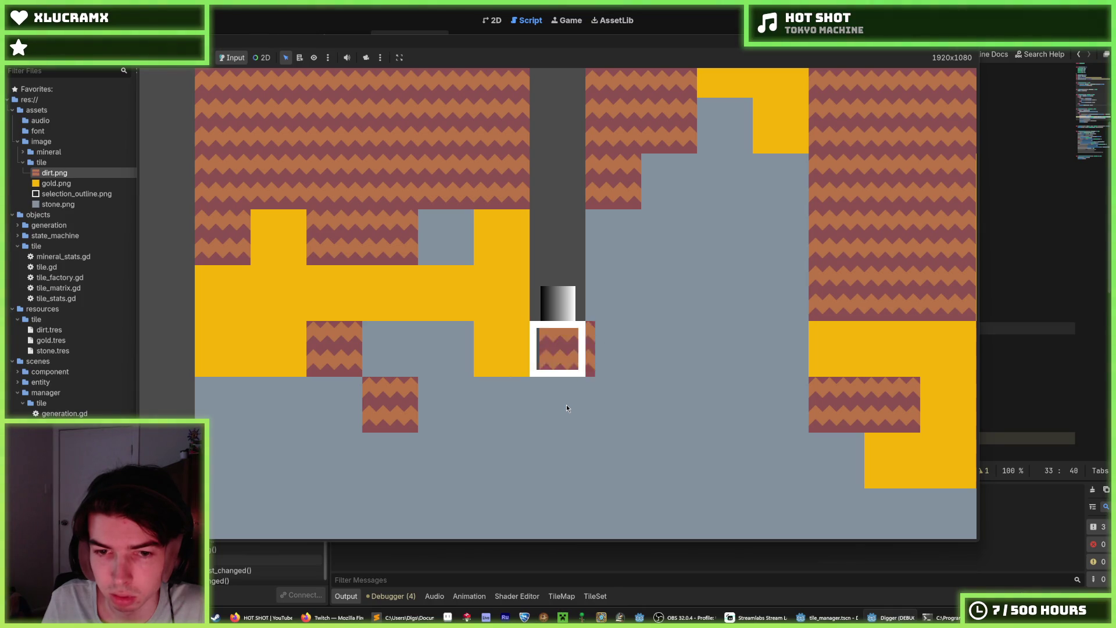
pyautogui.press('s')
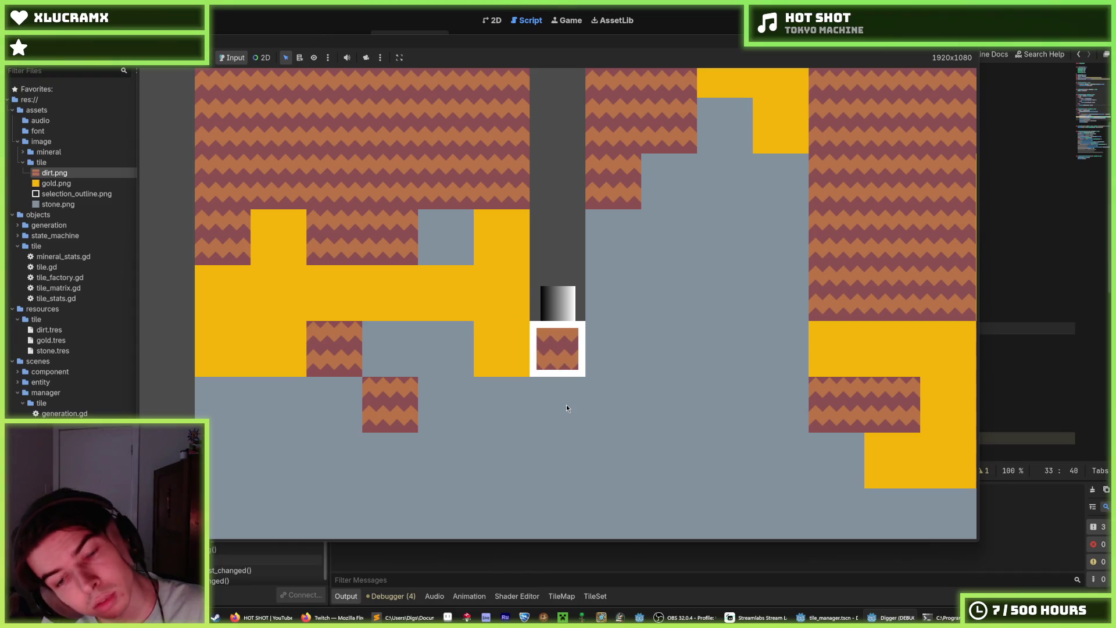
pyautogui.press('s')
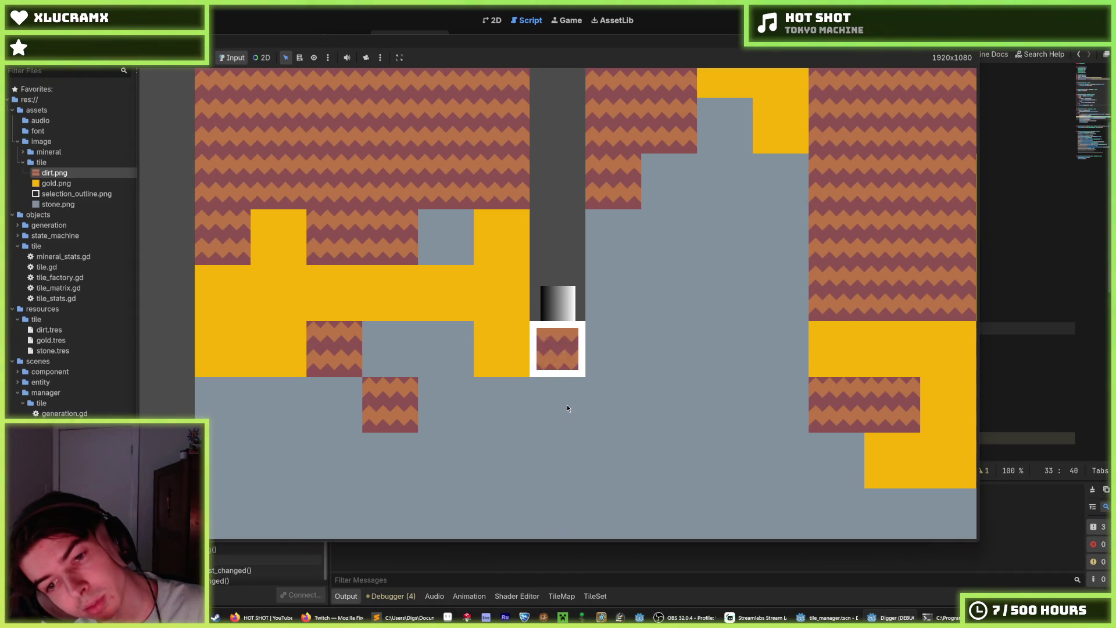
pyautogui.press('s')
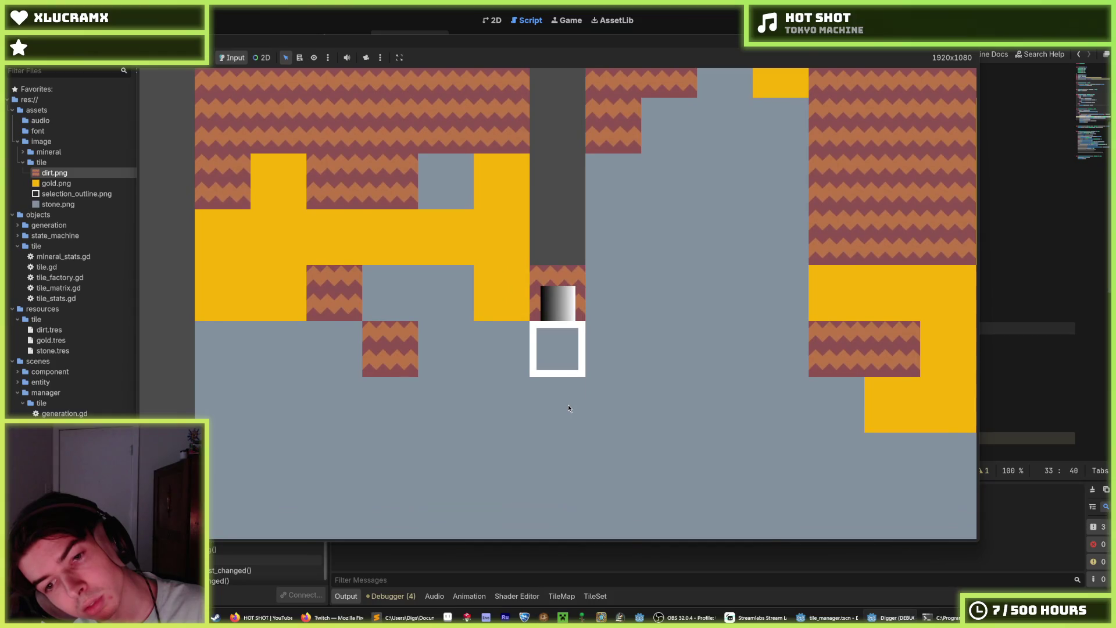
pyautogui.press('F8')
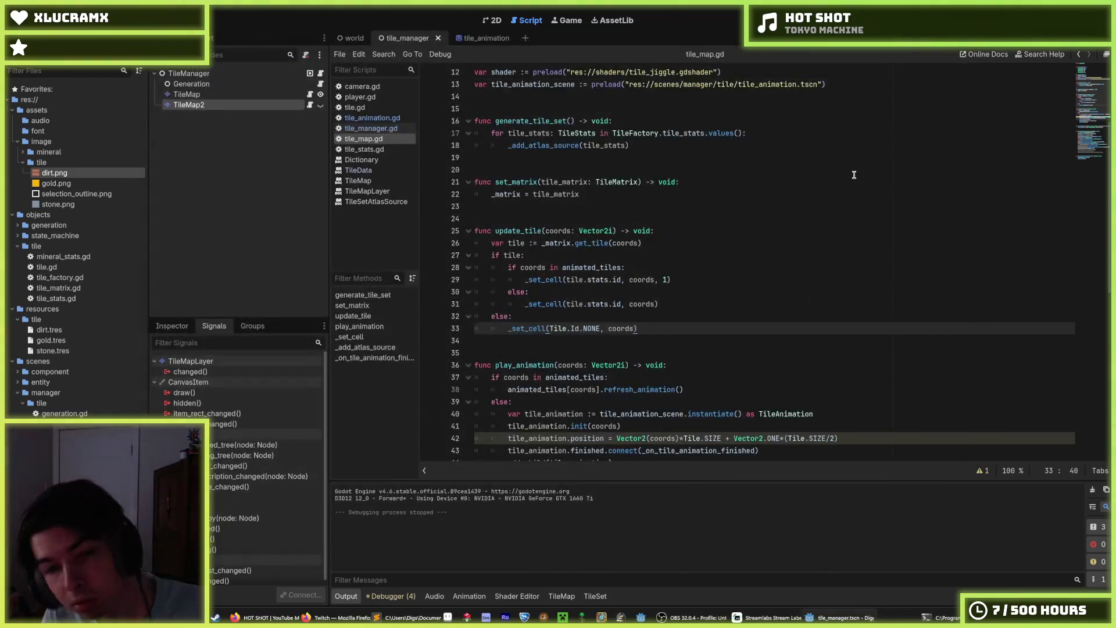
# Step: Switch from tile_map.gd to the tile_manager.gd script
pyautogui.click(853, 173)
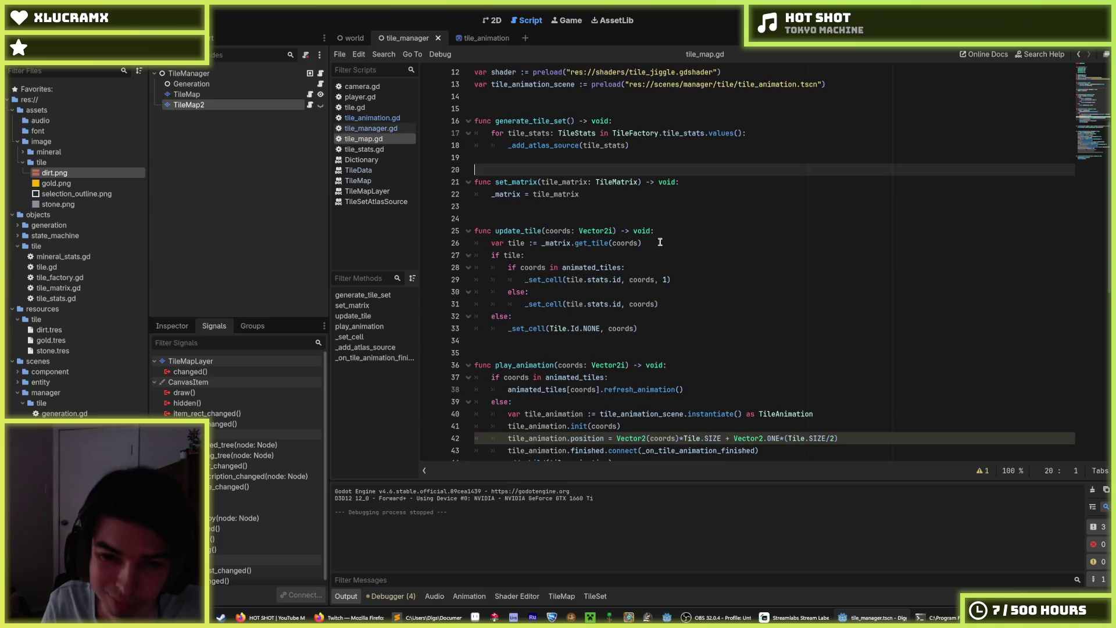
pyautogui.scroll(-5, 744, 254)
pyautogui.scroll(2, 743, 254)
pyautogui.click(380, 129)
pyautogui.click(375, 118)
pyautogui.click(377, 129)
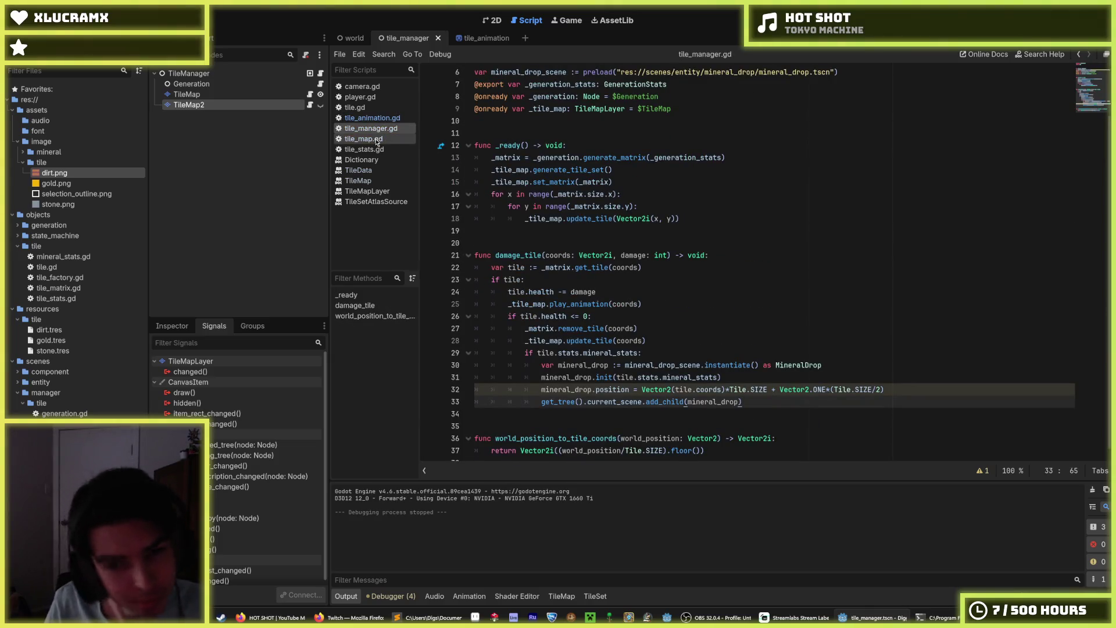
# Step: Wrap the play_animation(coords) call in damage_tile inside 'if tile.health > 0:'
pyautogui.click(630, 304)
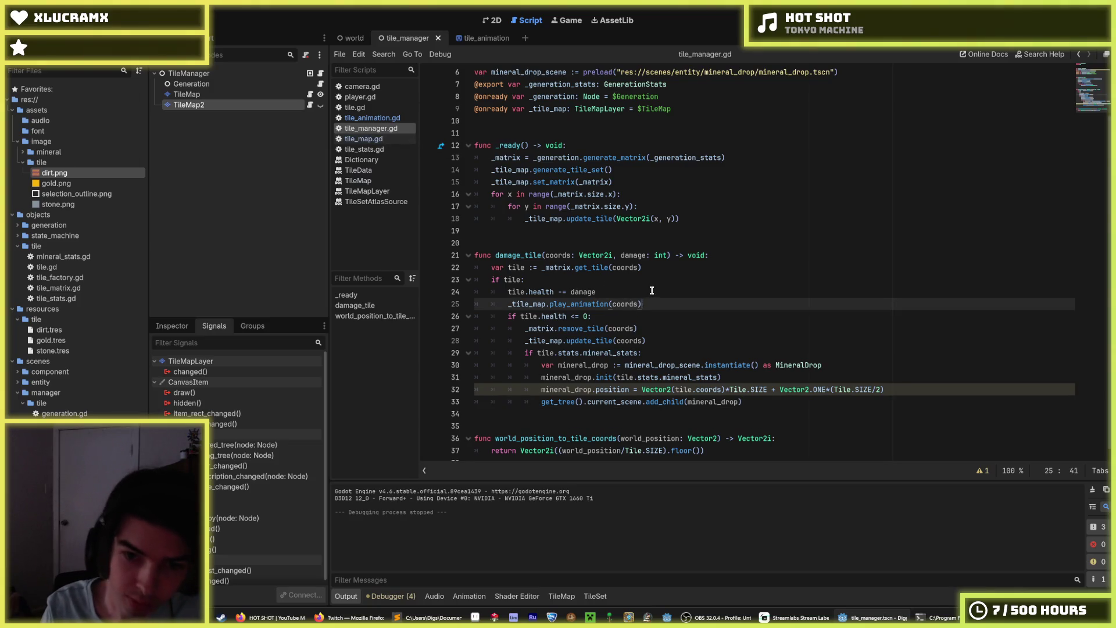
pyautogui.press('Return')
pyautogui.write('if')
pyautogui.hotkey('alt', 'Up')
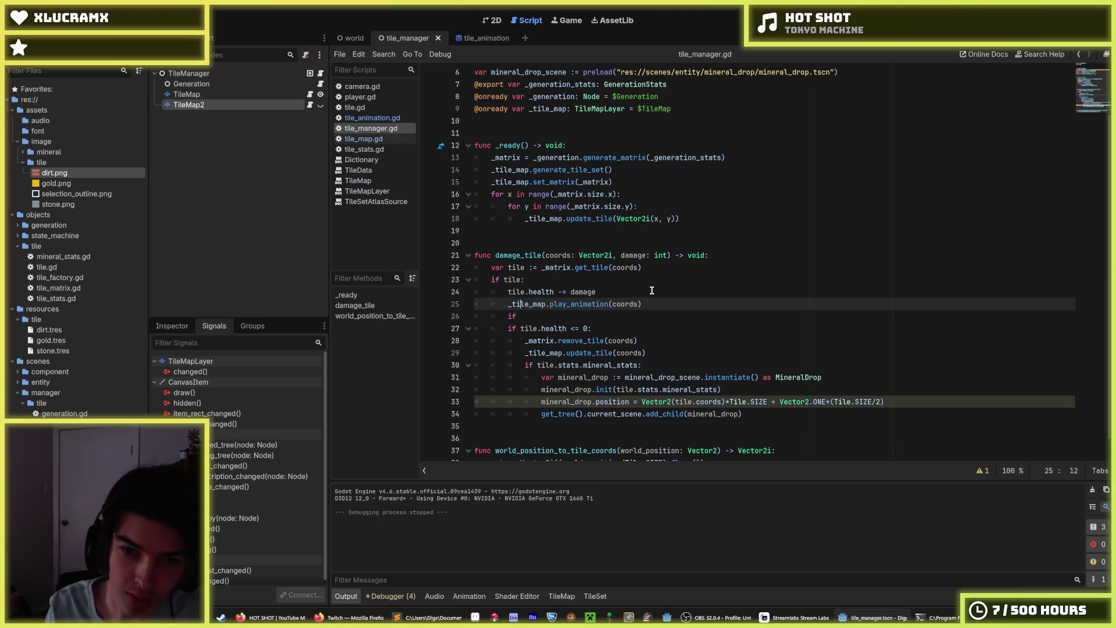
pyautogui.press('Tab')
pyautogui.press('Down')
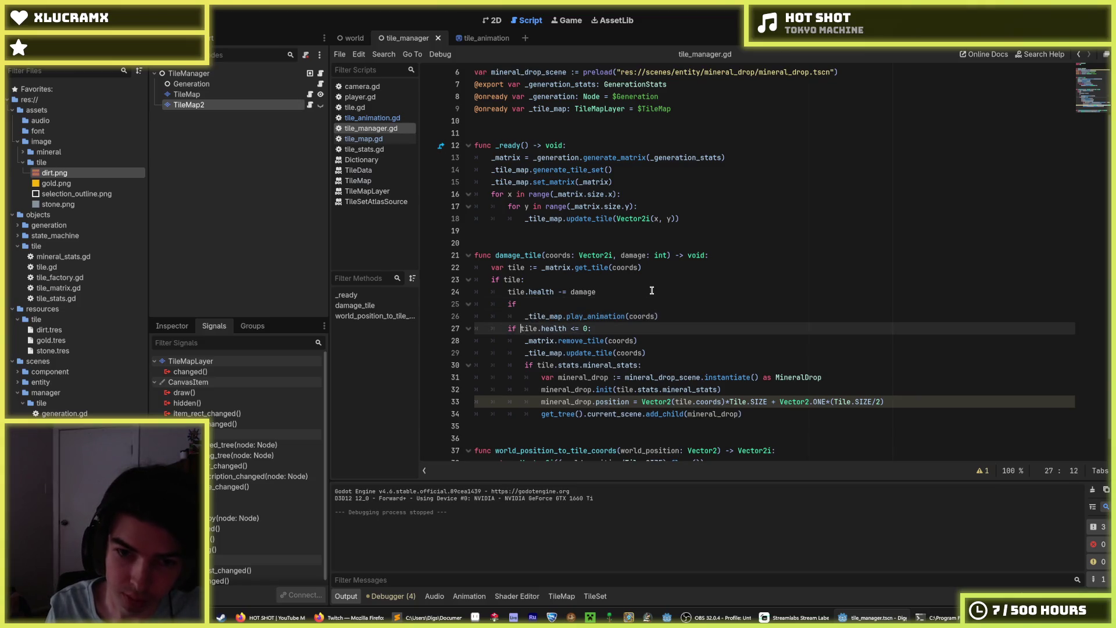
pyautogui.press('Up')
pyautogui.press('Up')
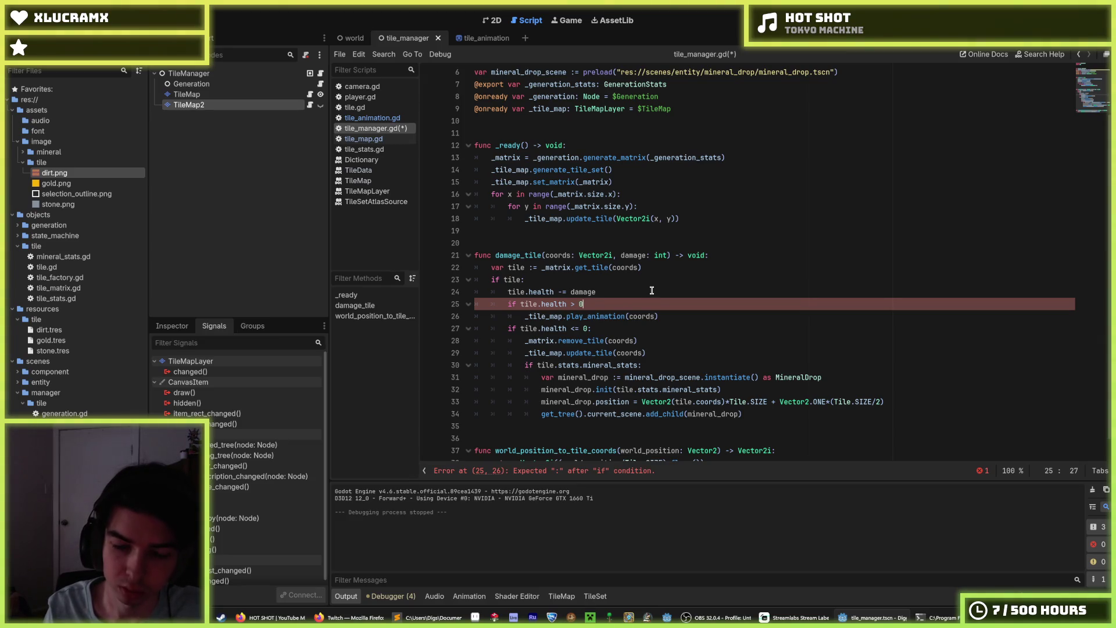
pyautogui.write(':')
# Step: Turn the old 'if tile.health <= 0:' into 'else:', save, and launch the game
pyautogui.press('Down')
pyautogui.press('Down')
pyautogui.press('BackSpace')
pyautogui.press('BackSpace')
pyautogui.press('BackSpace')
pyautogui.write('se')
pyautogui.hotkey('ctrl', 's')
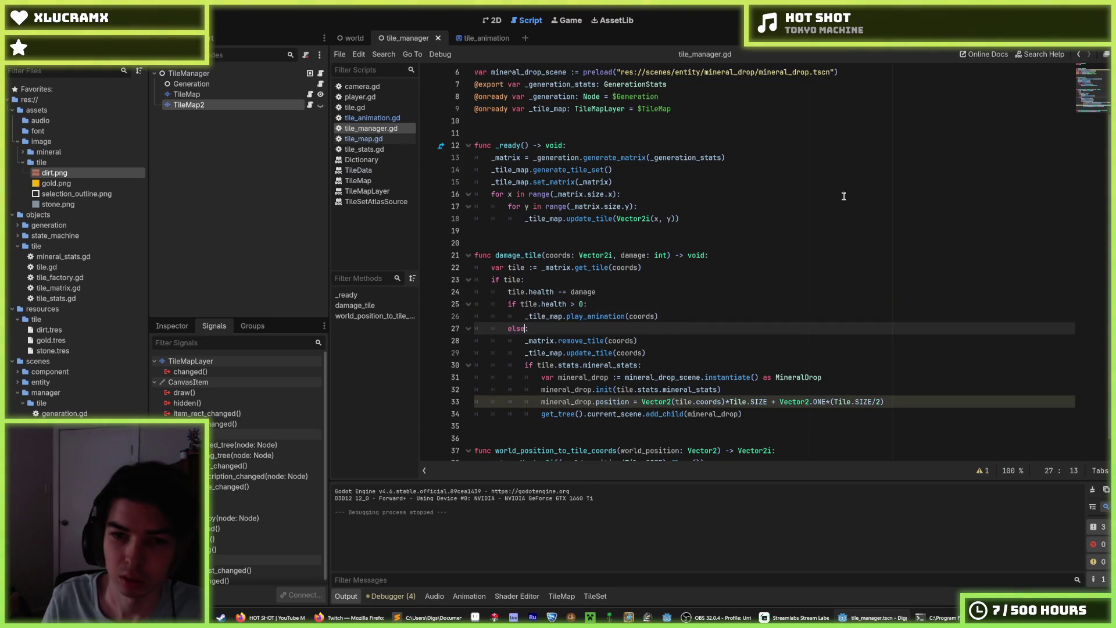
pyautogui.press('F5')
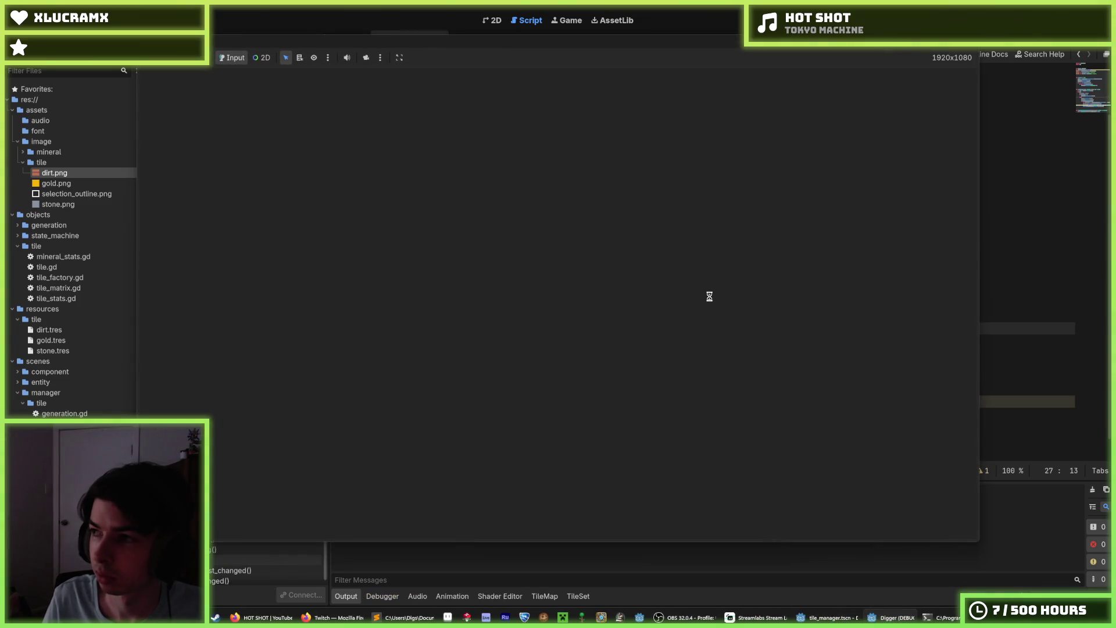
# Step: Dig down four dirt tiles with S and click three more tiles to watch the jiggle, then stop the run
pyautogui.press('s')
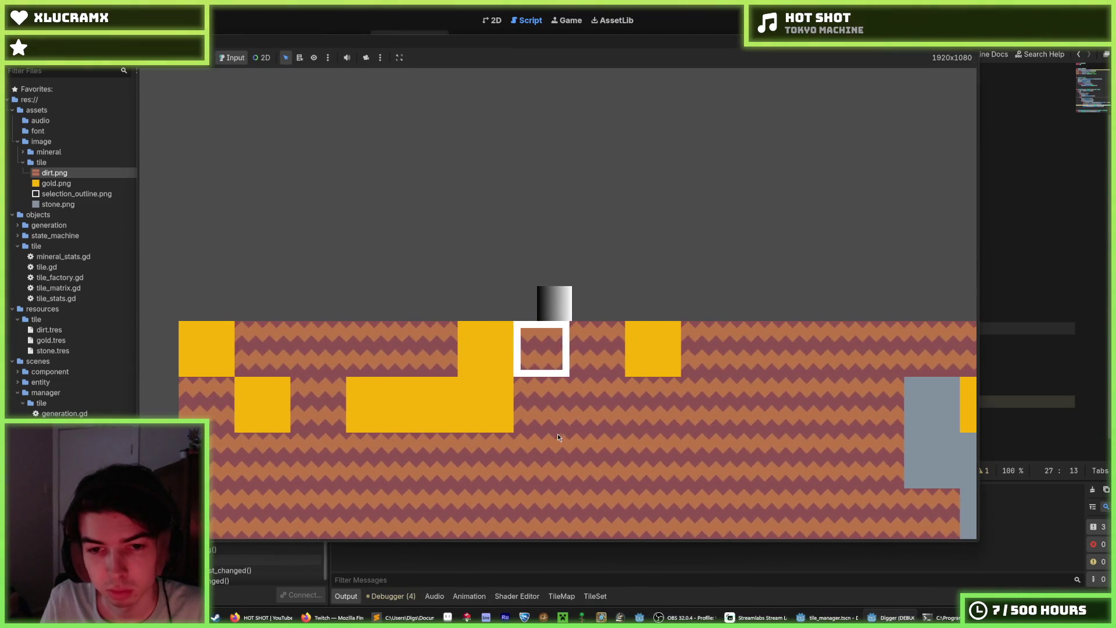
pyautogui.press('s')
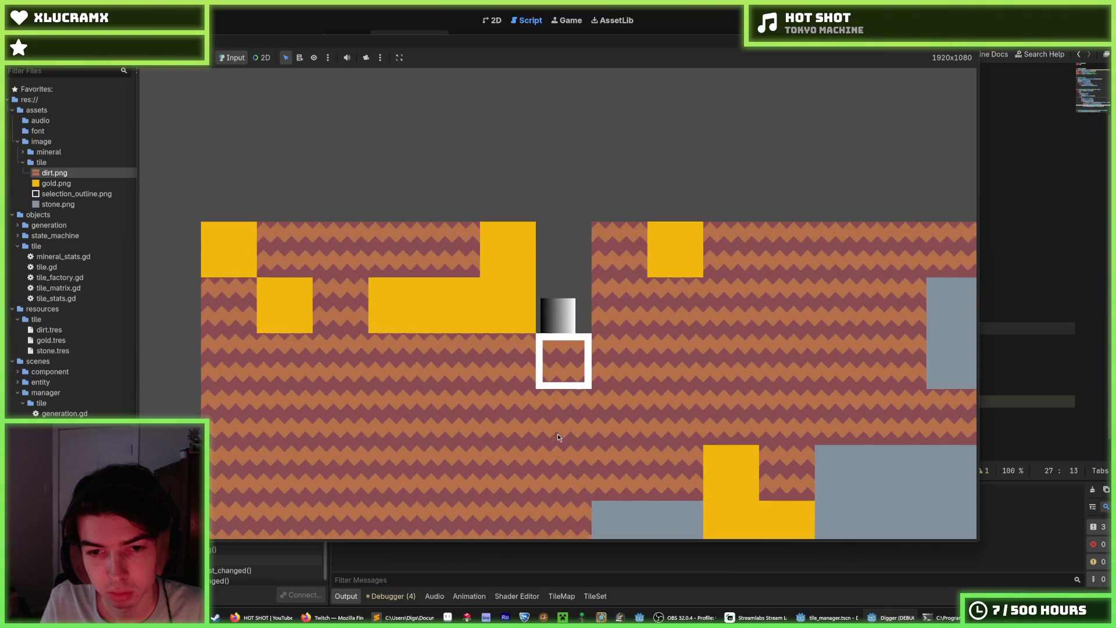
pyautogui.press('s')
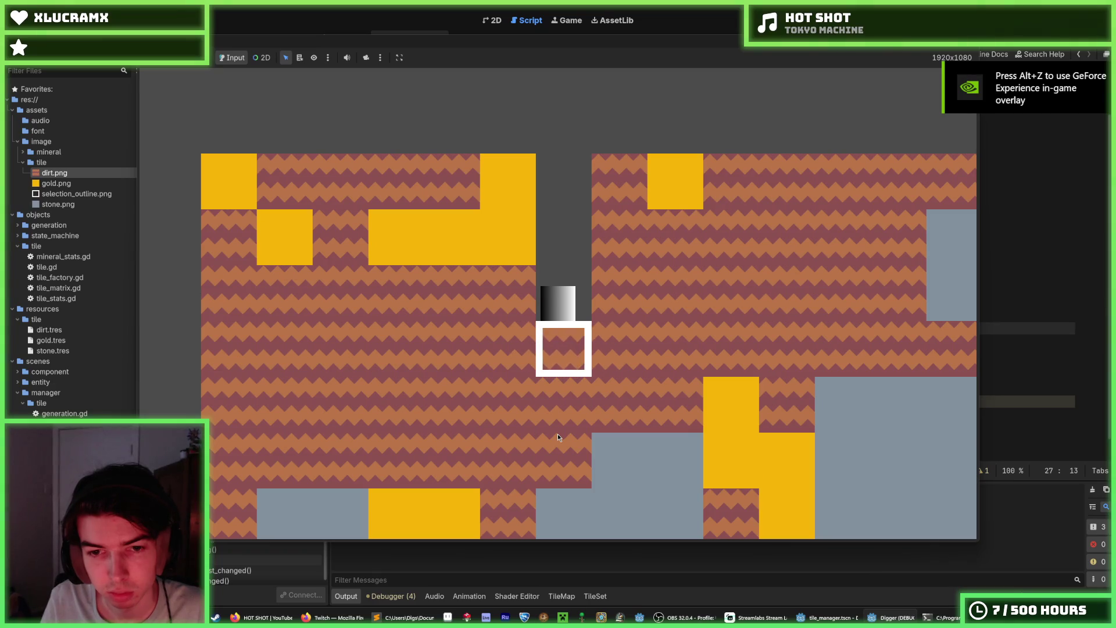
pyautogui.press('s')
pyautogui.press('s')
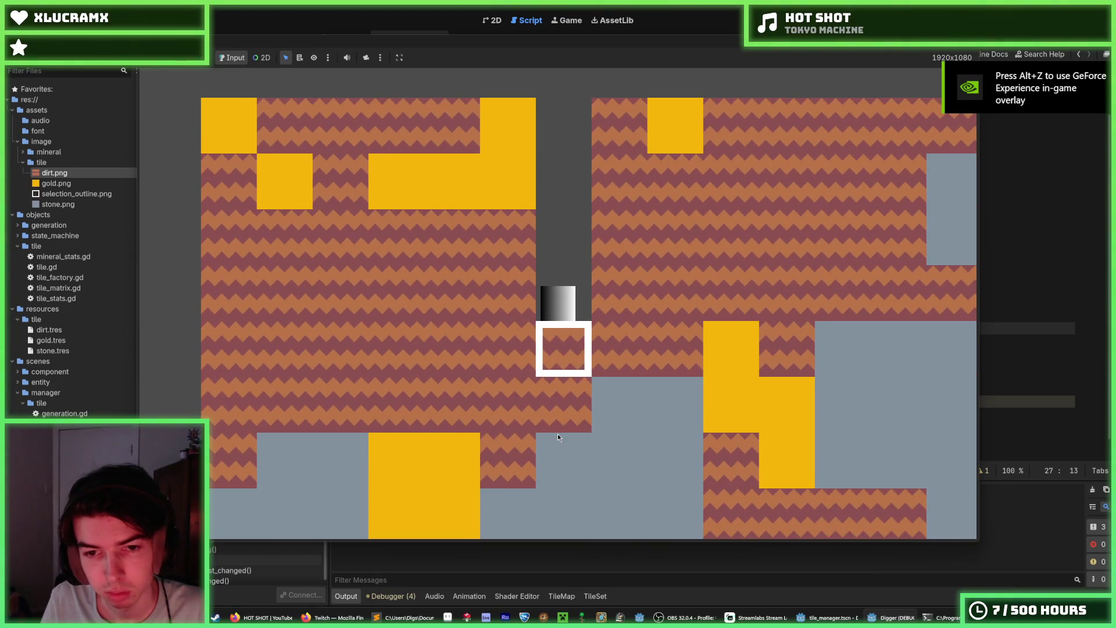
pyautogui.click(557, 434)
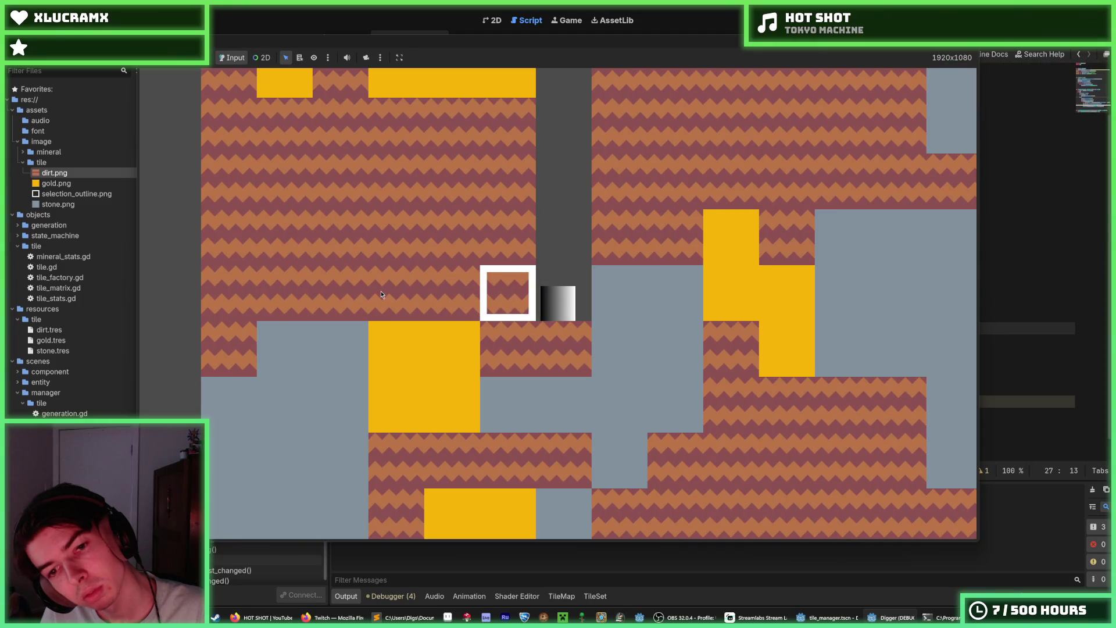
pyautogui.click(404, 309)
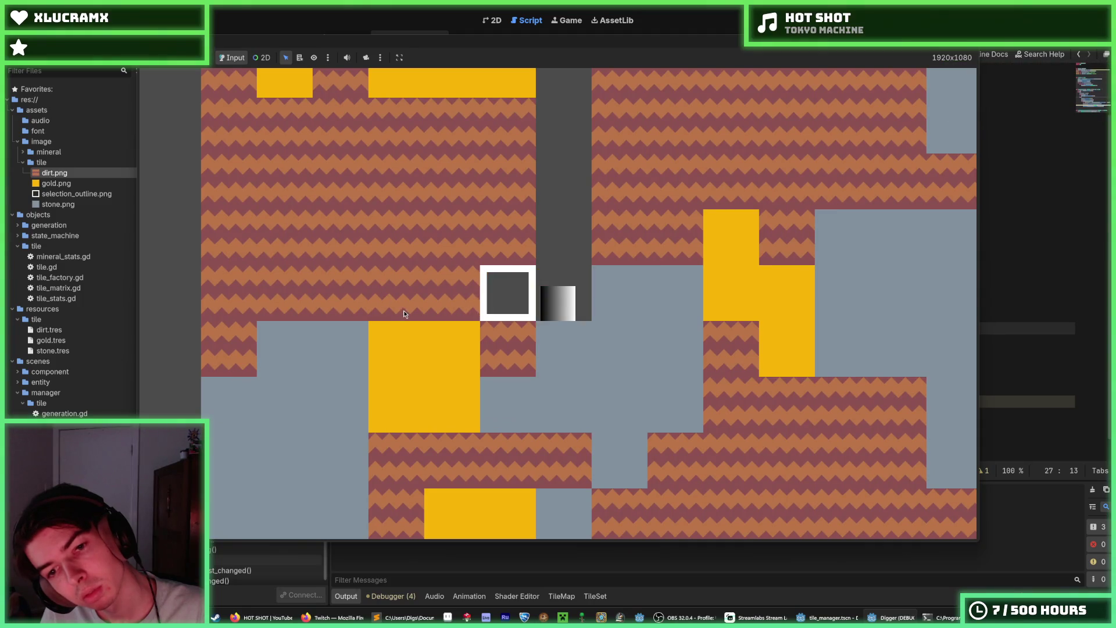
pyautogui.click(550, 389)
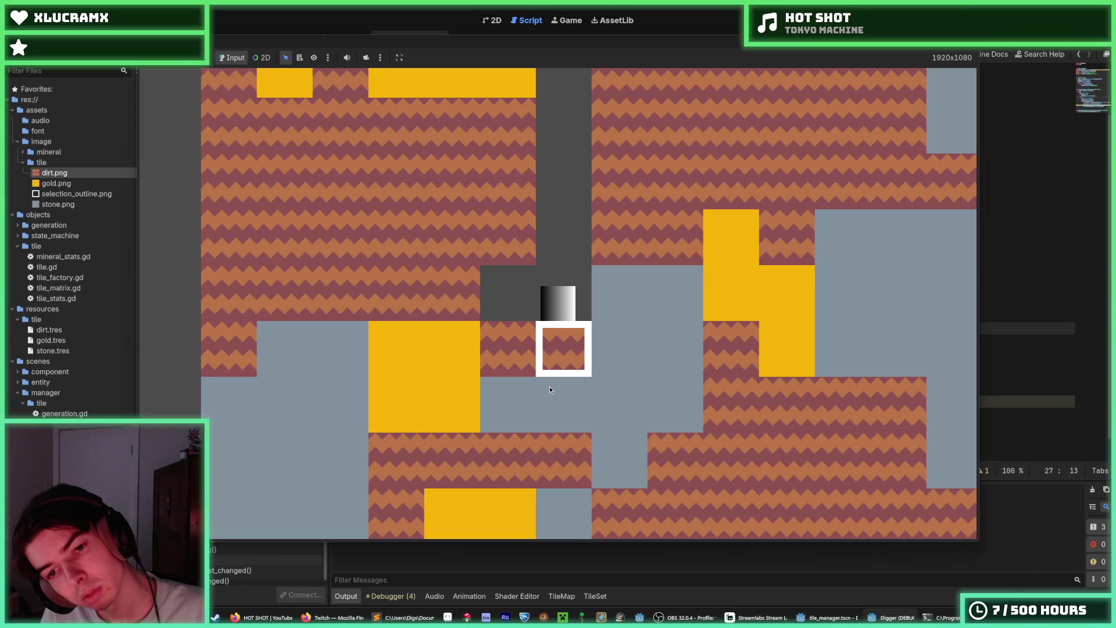
pyautogui.press('F8')
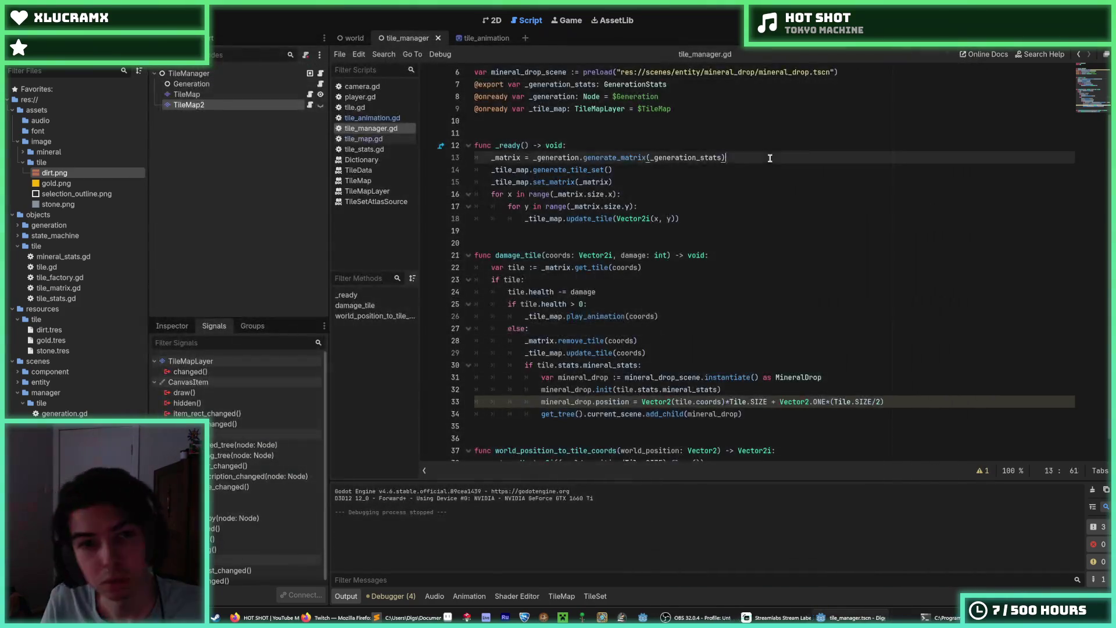
# Step: In the tile_animation scene, drag the AnimationPlayer's jiggle length to 0.4 seconds and run the game
pyautogui.click(462, 39)
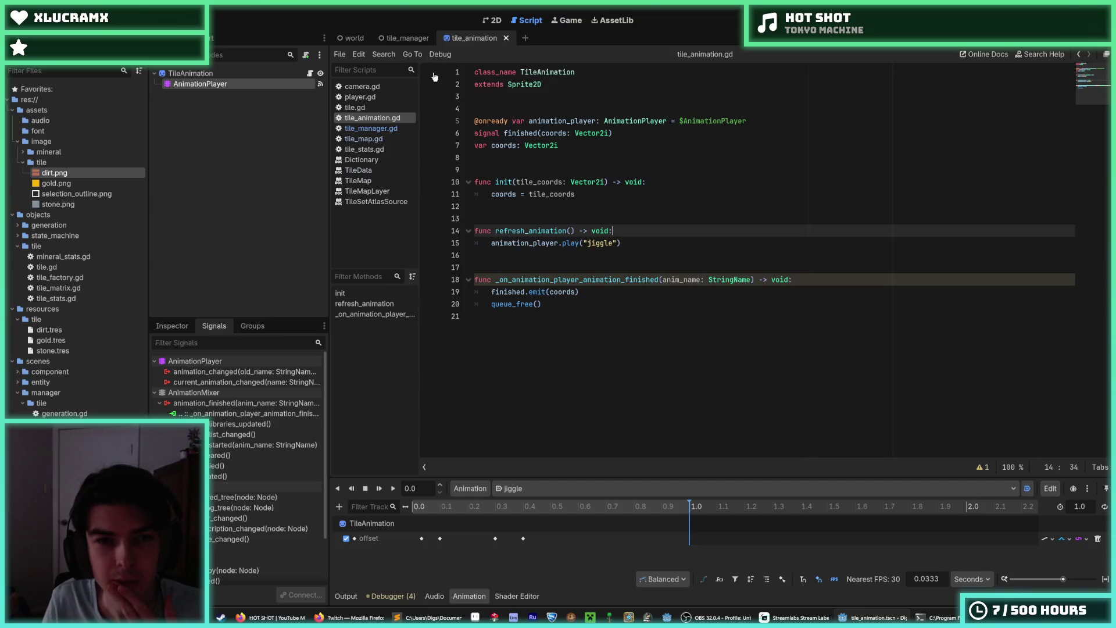
pyautogui.click(190, 74)
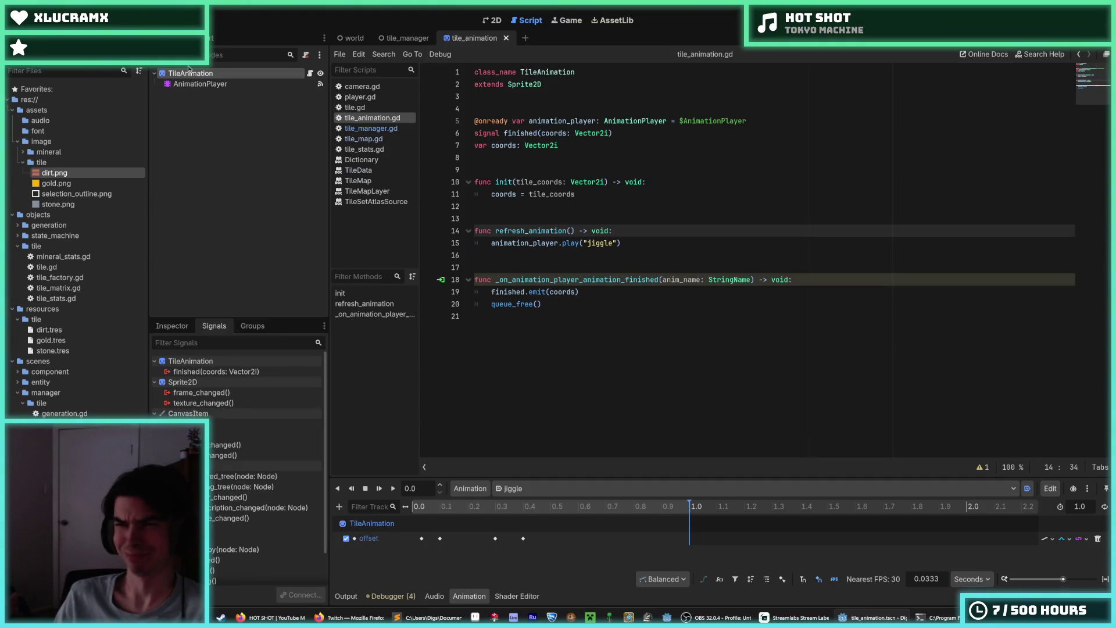
pyautogui.click(488, 20)
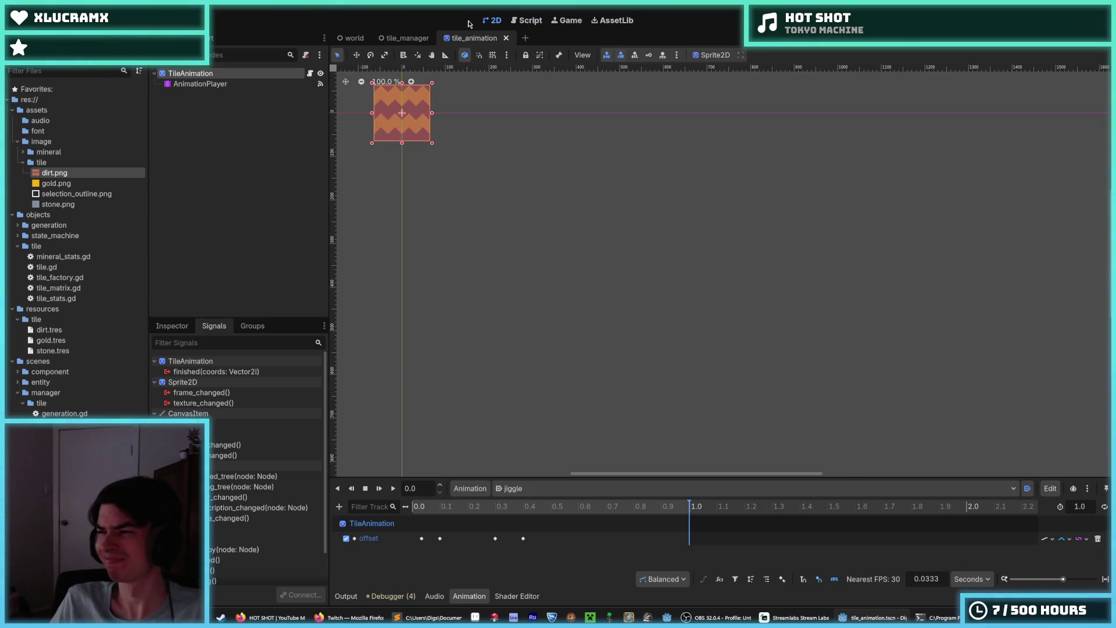
pyautogui.click(200, 84)
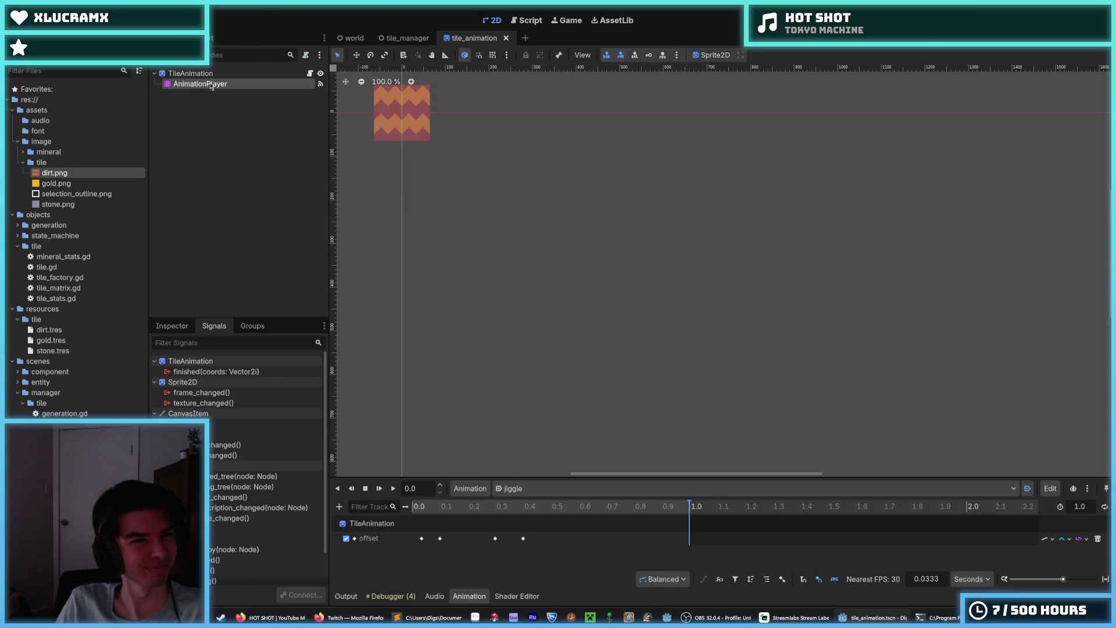
pyautogui.click(176, 326)
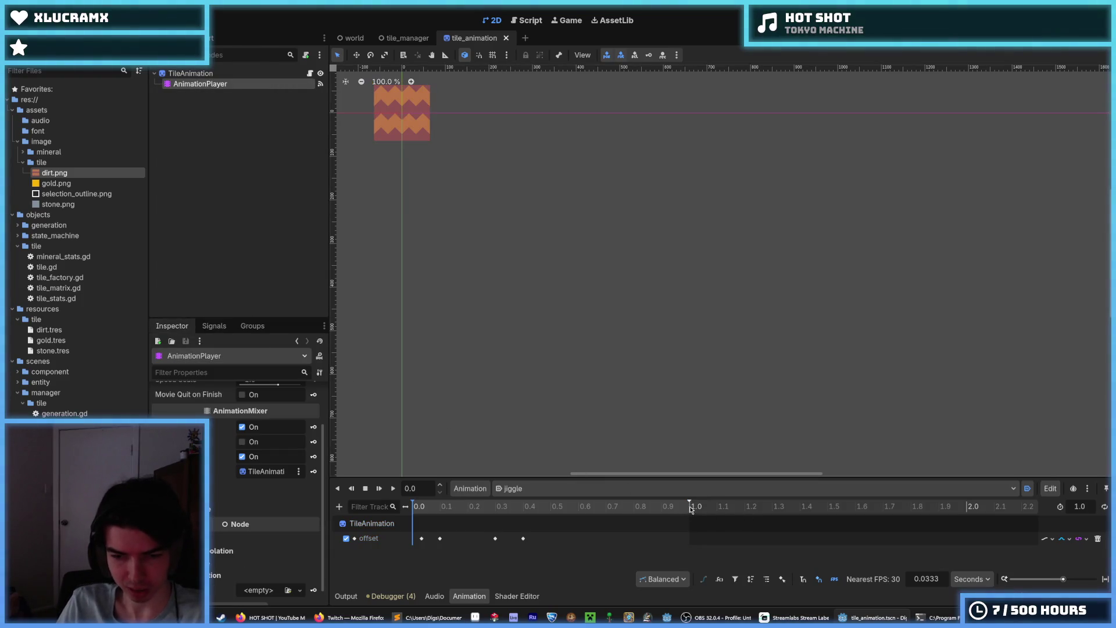
pyautogui.moveTo(691, 500); pyautogui.dragTo(523, 502)
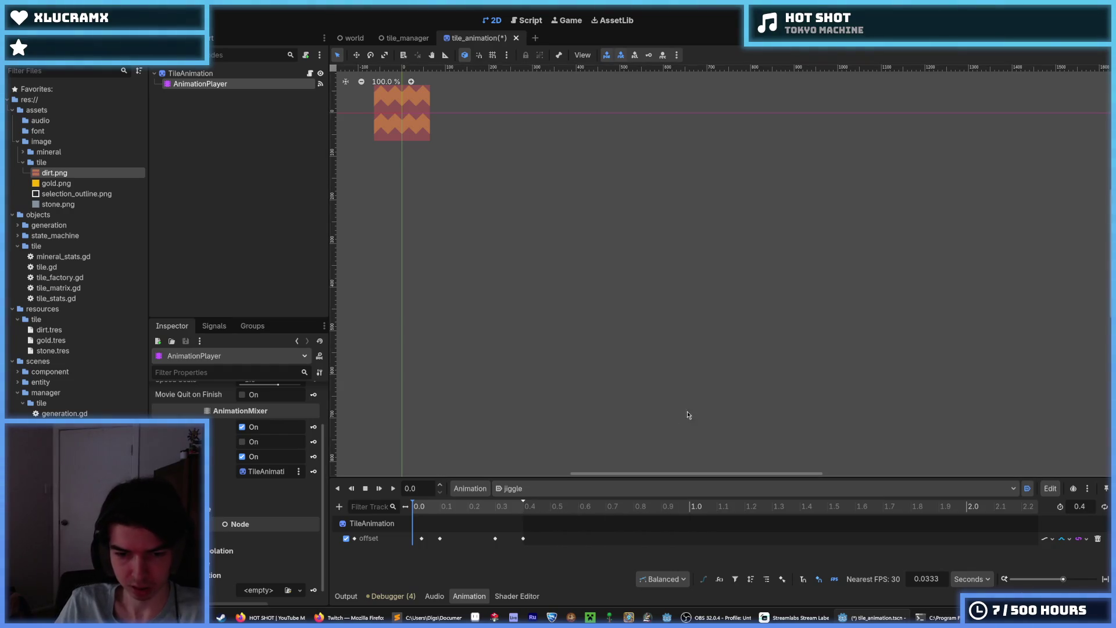
pyautogui.press('F5')
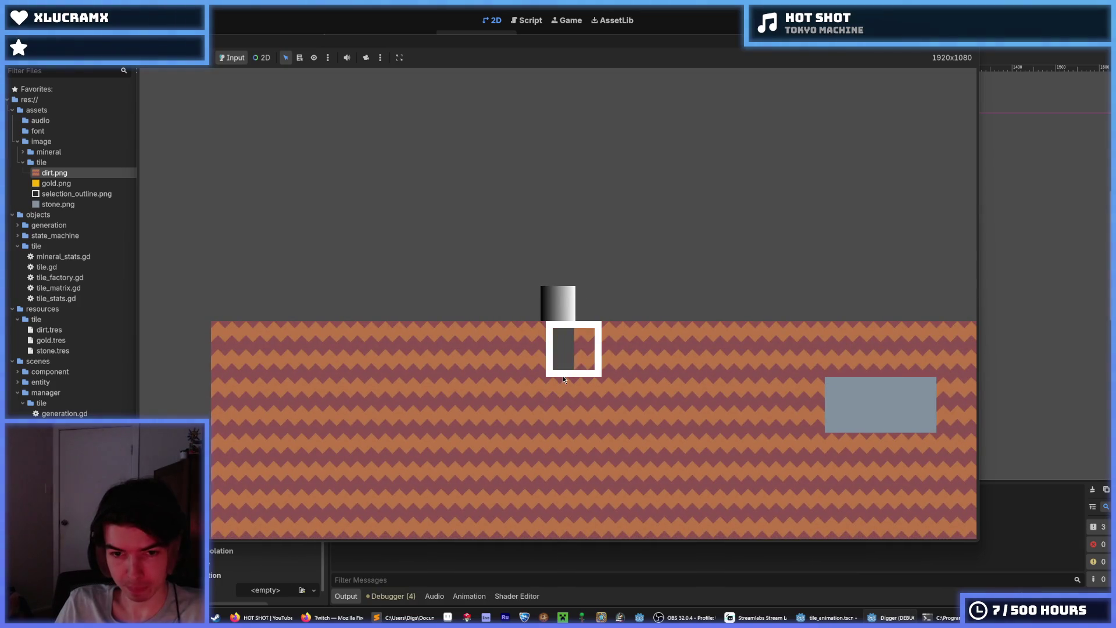
# Step: Click to dig six tiles down, then several tiles right and up-right, and stop the run
pyautogui.click(562, 376)
pyautogui.click(556, 384)
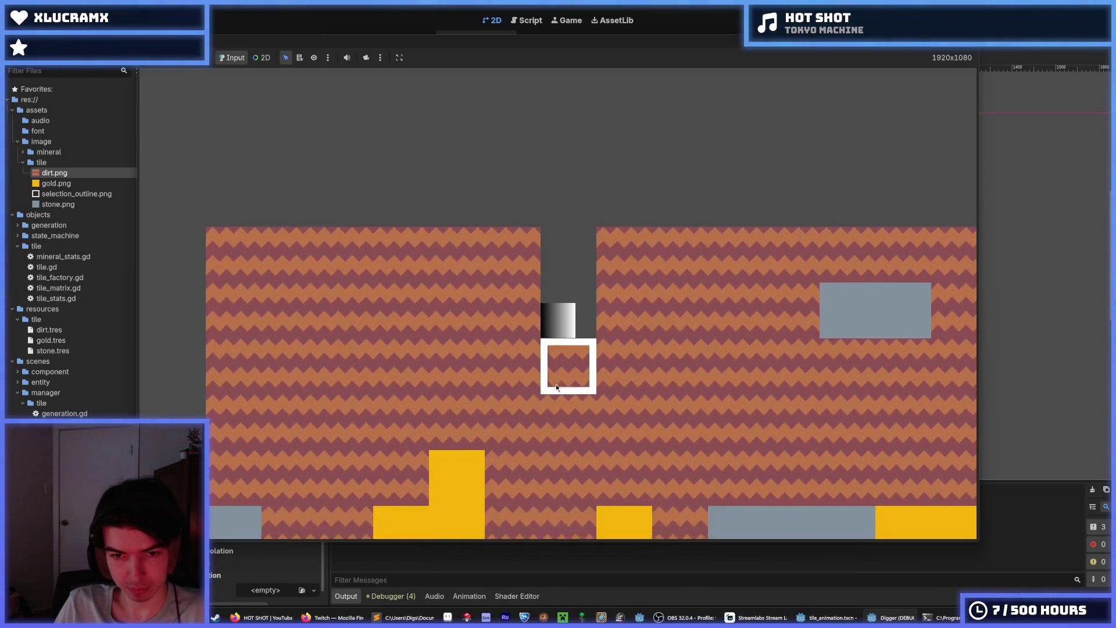
pyautogui.click(556, 384)
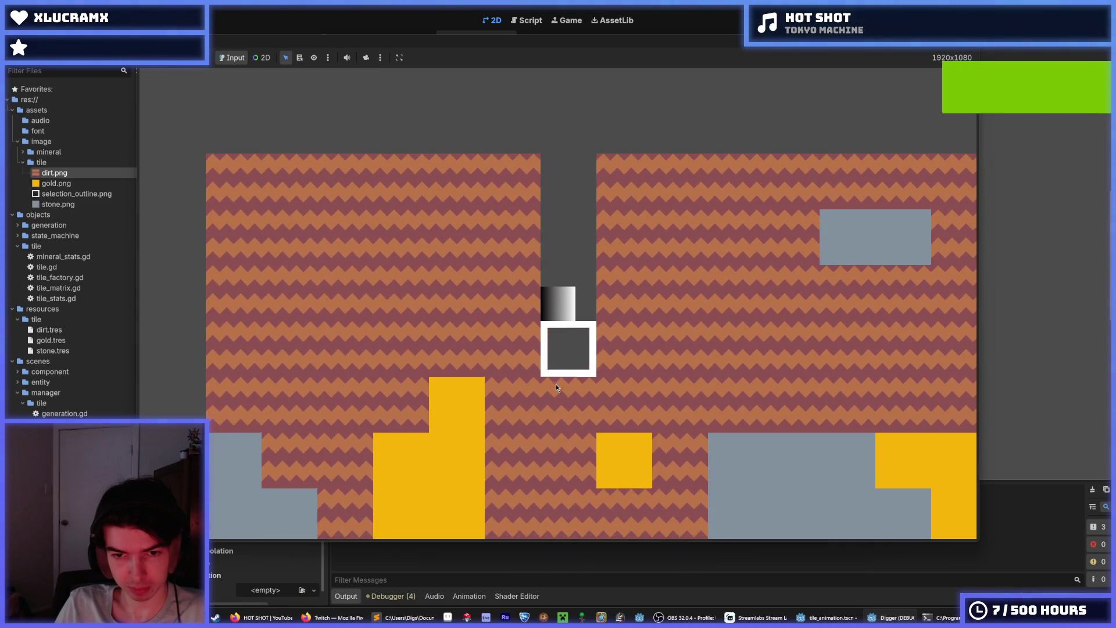
pyautogui.click(555, 384)
pyautogui.click(556, 384)
pyautogui.click(555, 384)
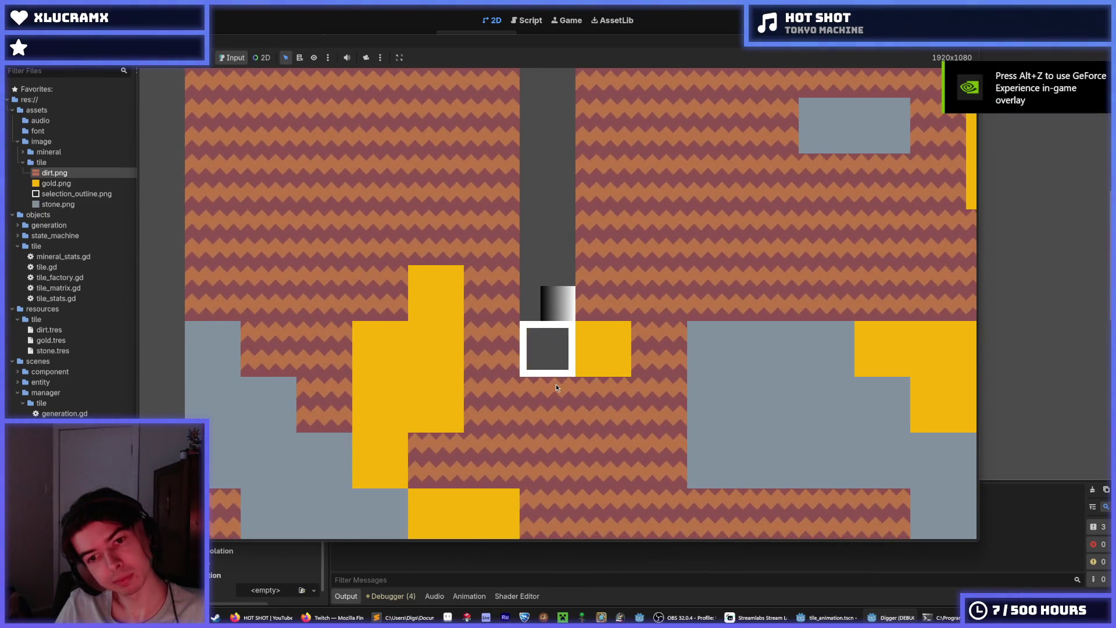
pyautogui.click(556, 383)
pyautogui.click(635, 330)
pyautogui.click(561, 390)
pyautogui.click(632, 283)
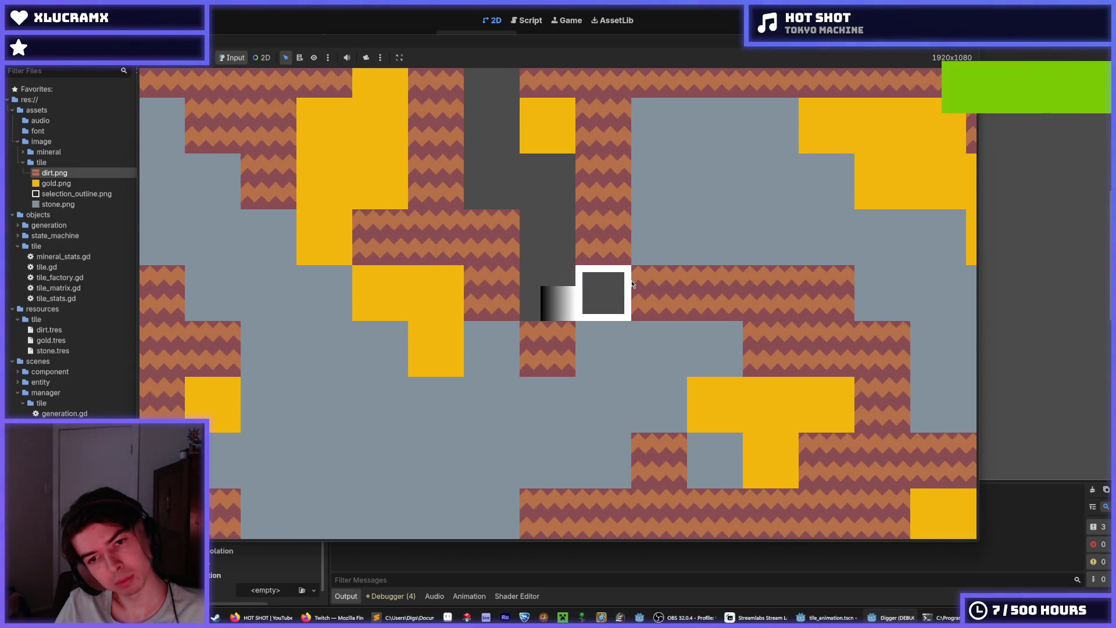
pyautogui.click(646, 280)
pyautogui.click(646, 281)
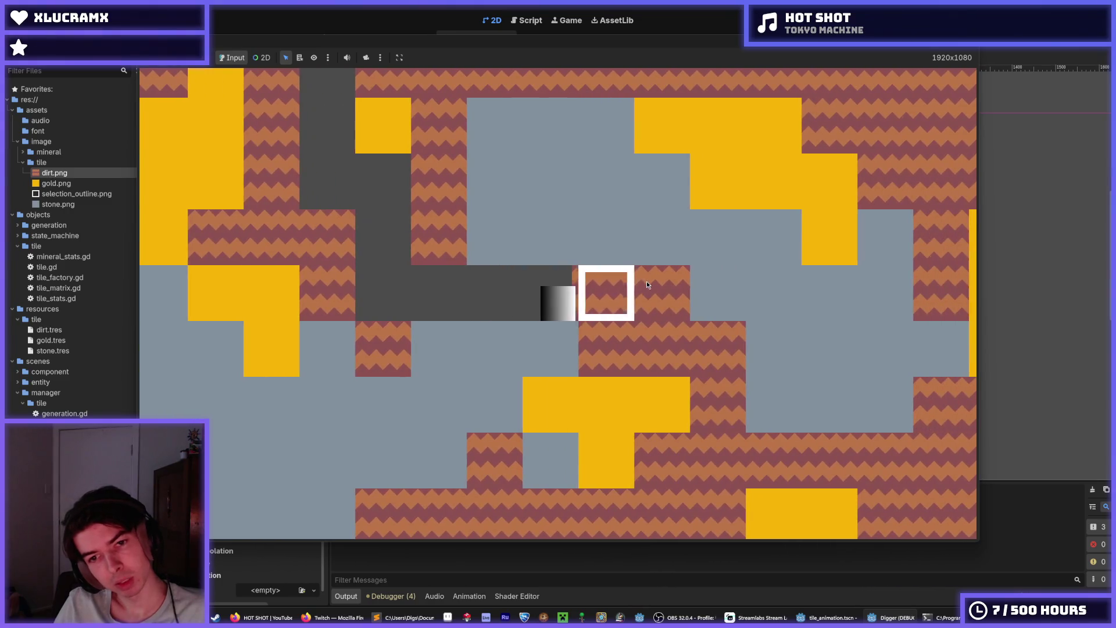
pyautogui.click(646, 281)
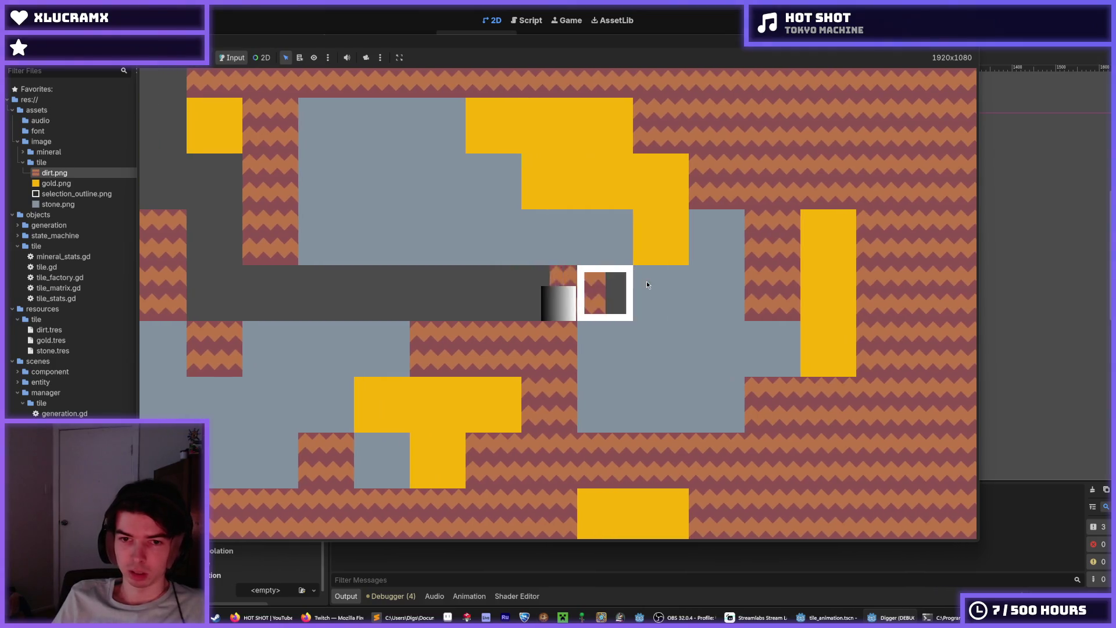
pyautogui.press('F8')
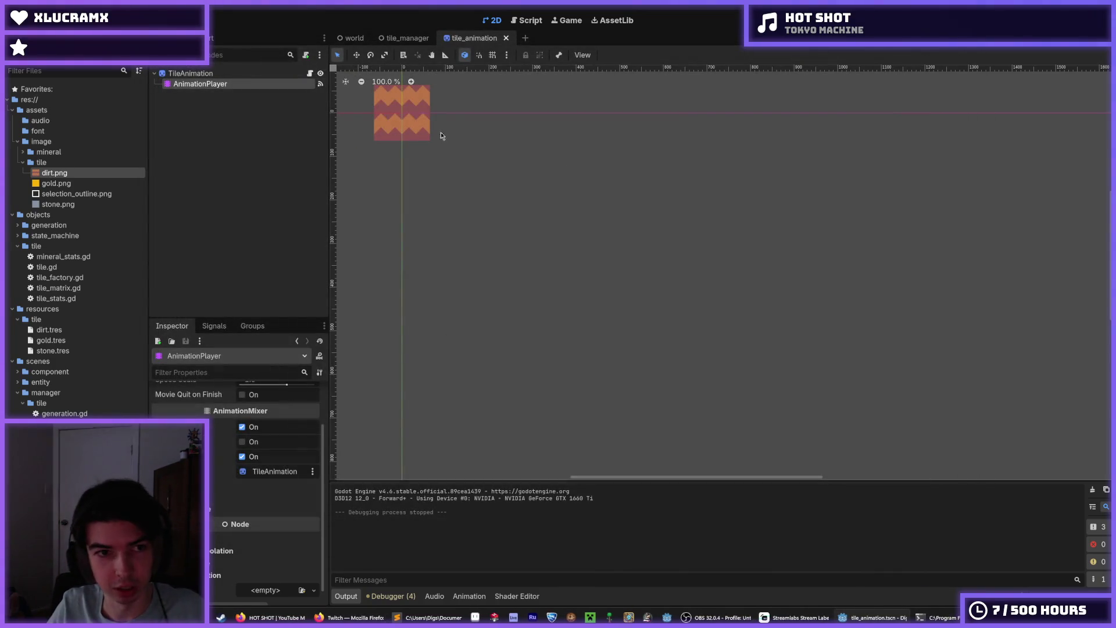
# Step: Open the TileAnimation script and clear the sprite's default dirt texture
pyautogui.click(206, 75)
pyautogui.click(311, 74)
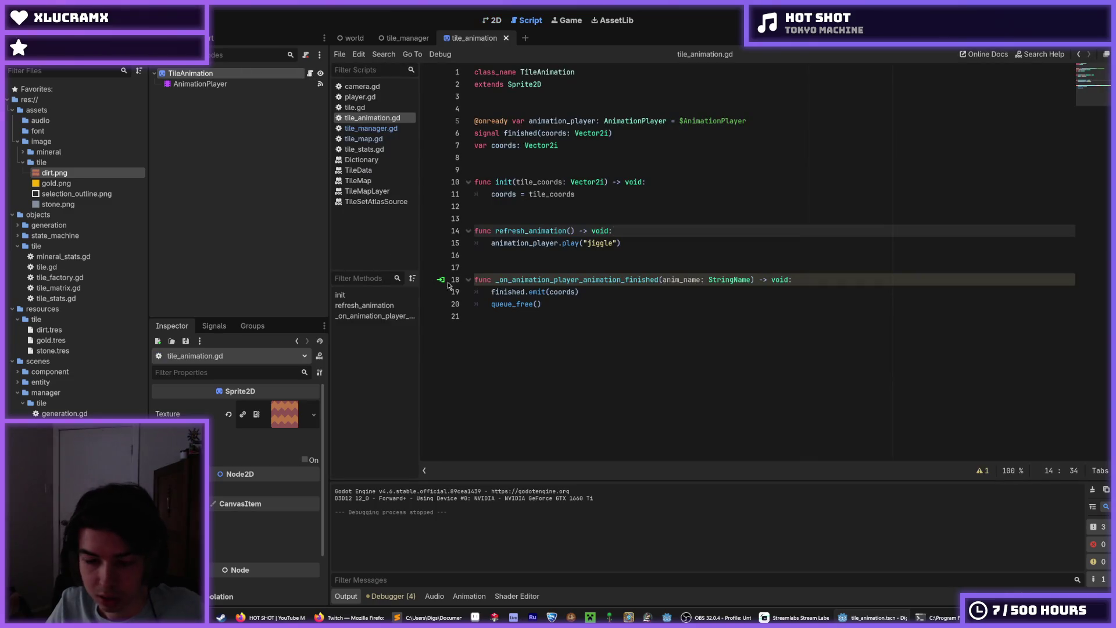
pyautogui.click(529, 335)
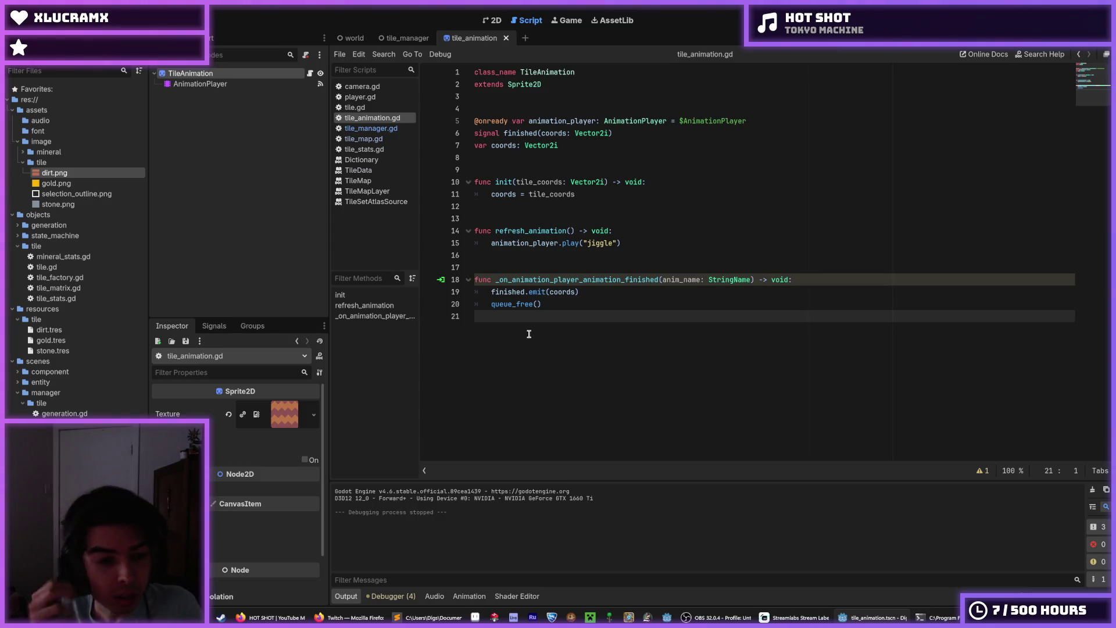
pyautogui.click(229, 414)
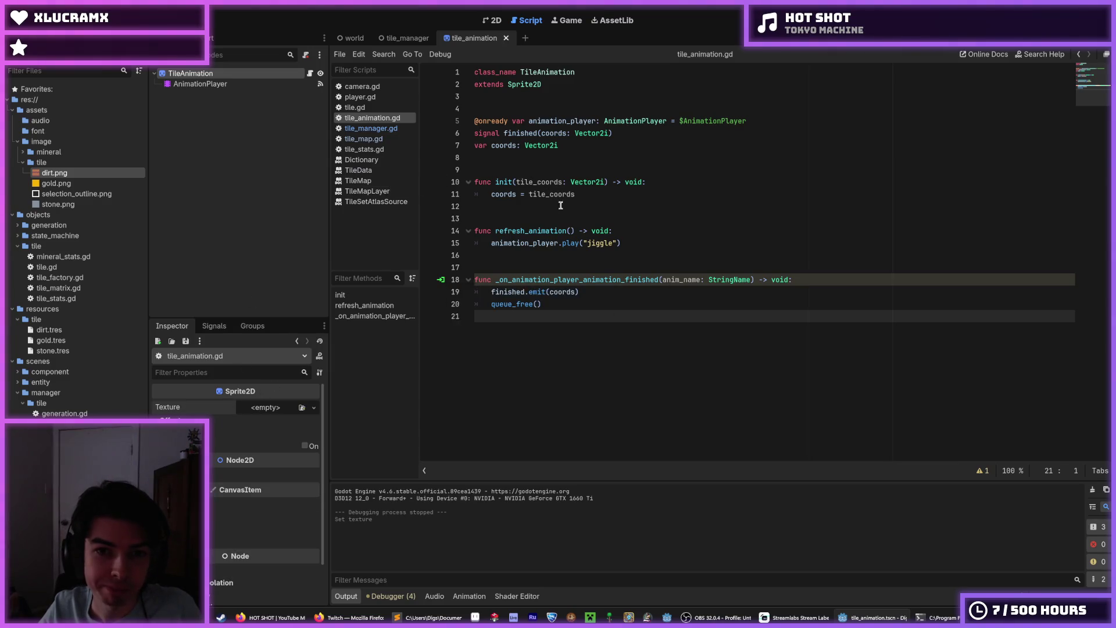
# Step: Add a 'texture: Texture' parameter to init after coords
pyautogui.click(514, 184)
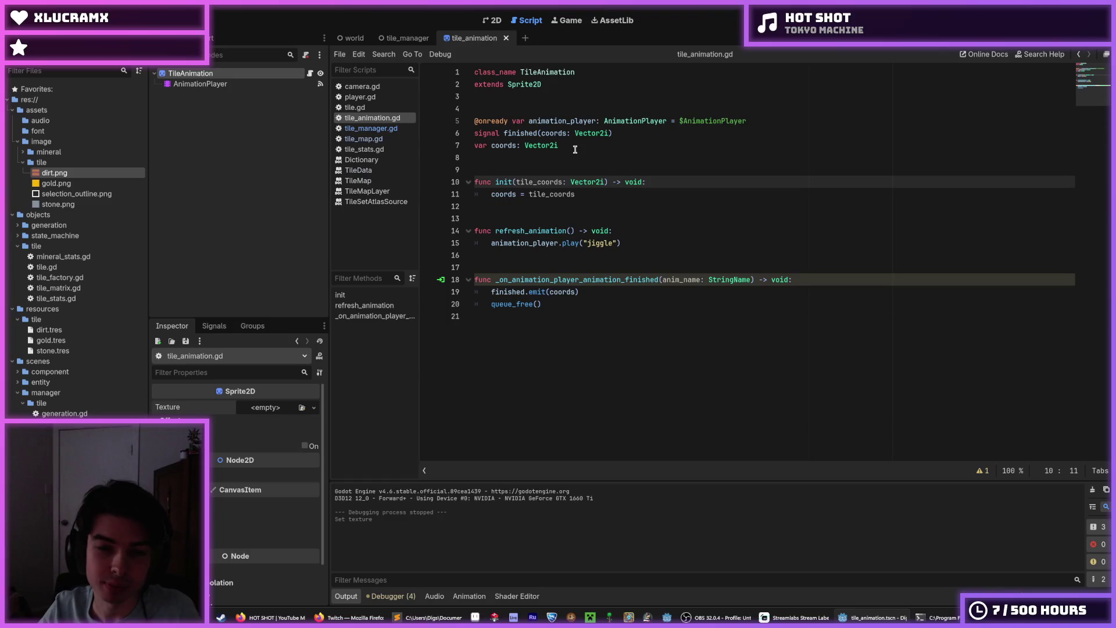
pyautogui.write('texture,')
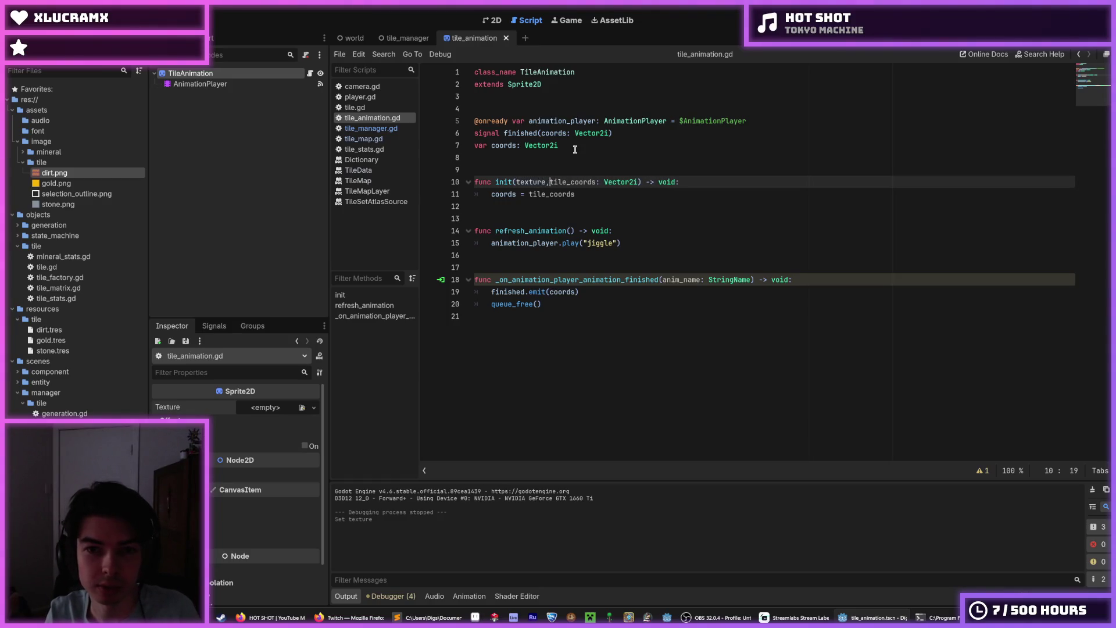
pyautogui.write(': t')
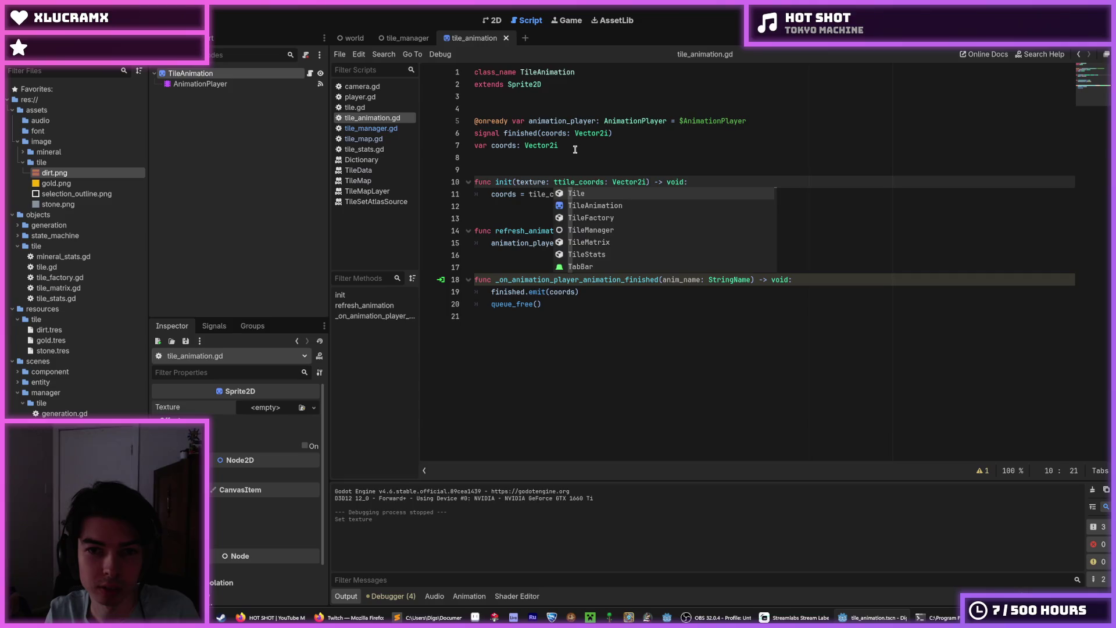
pyautogui.press('BackSpace')
pyautogui.press('BackSpace')
pyautogui.press('BackSpace')
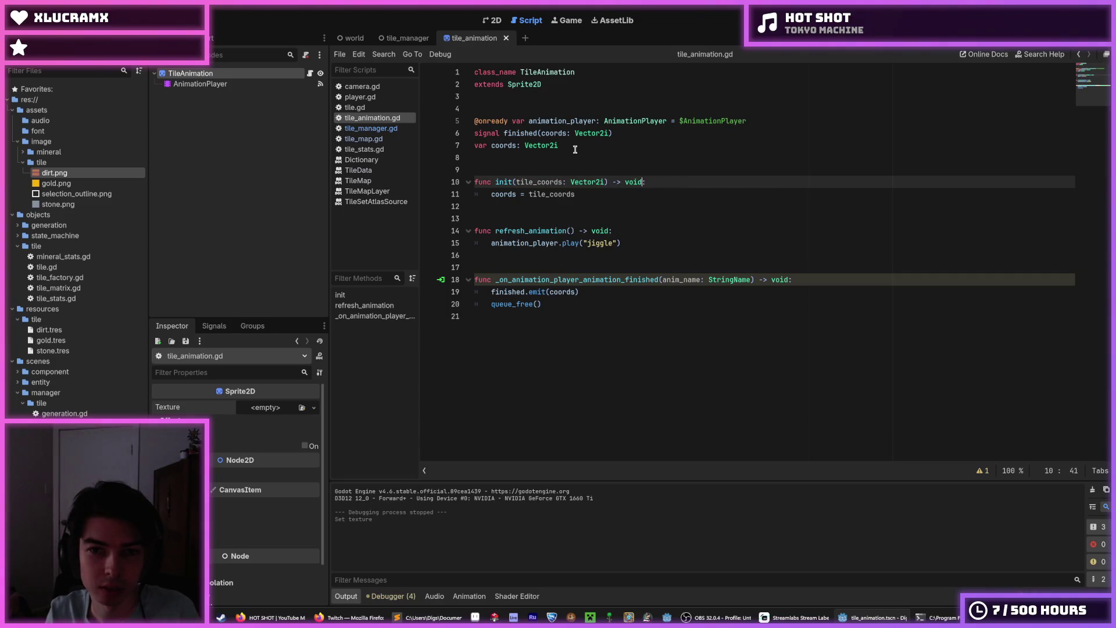
pyautogui.write(', texture: T')
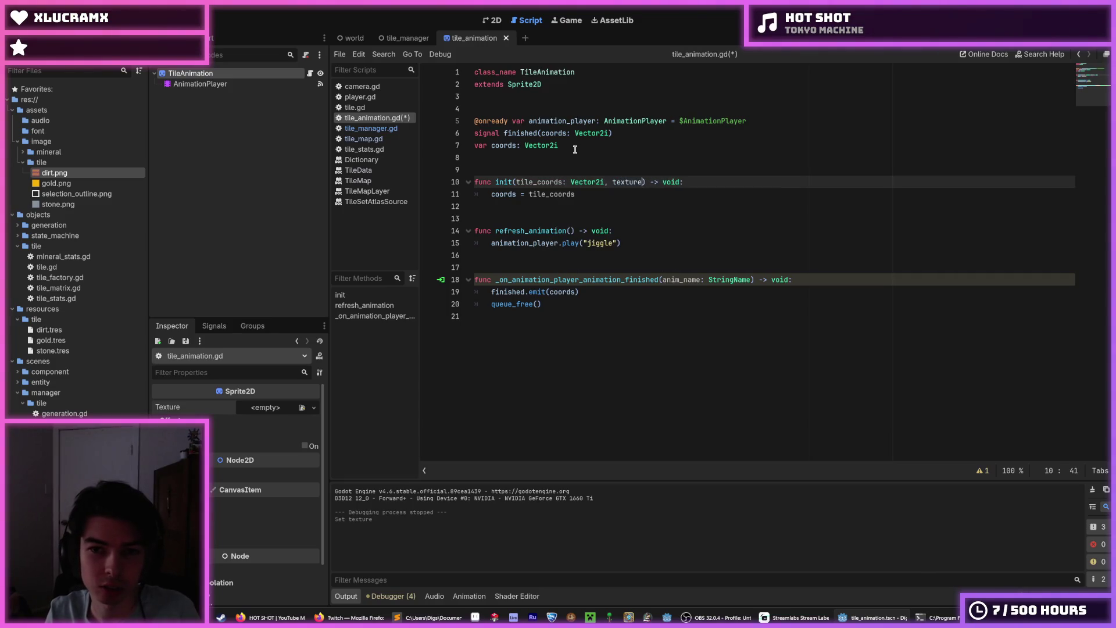
pyautogui.write('exture')
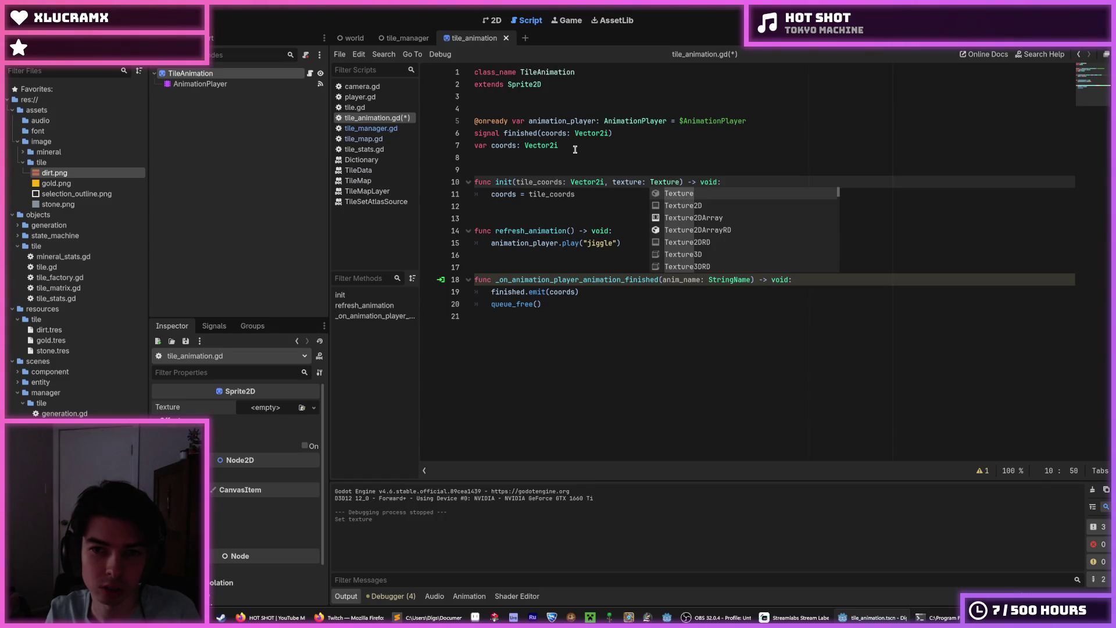
pyautogui.press('Escape')
pyautogui.press('Down')
pyautogui.hotkey('ctrl', 's')
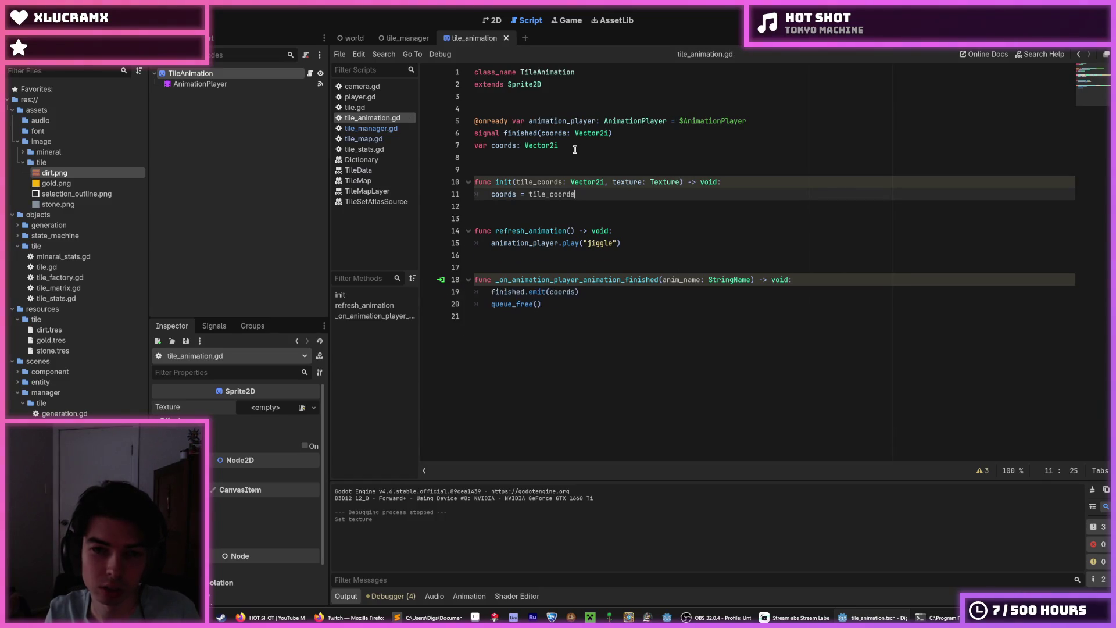
# Step: Add 'texture = tile_texture' to init, rename the parameter to tile_texture, and save
pyautogui.press('Return')
pyautogui.write('texture = texture')
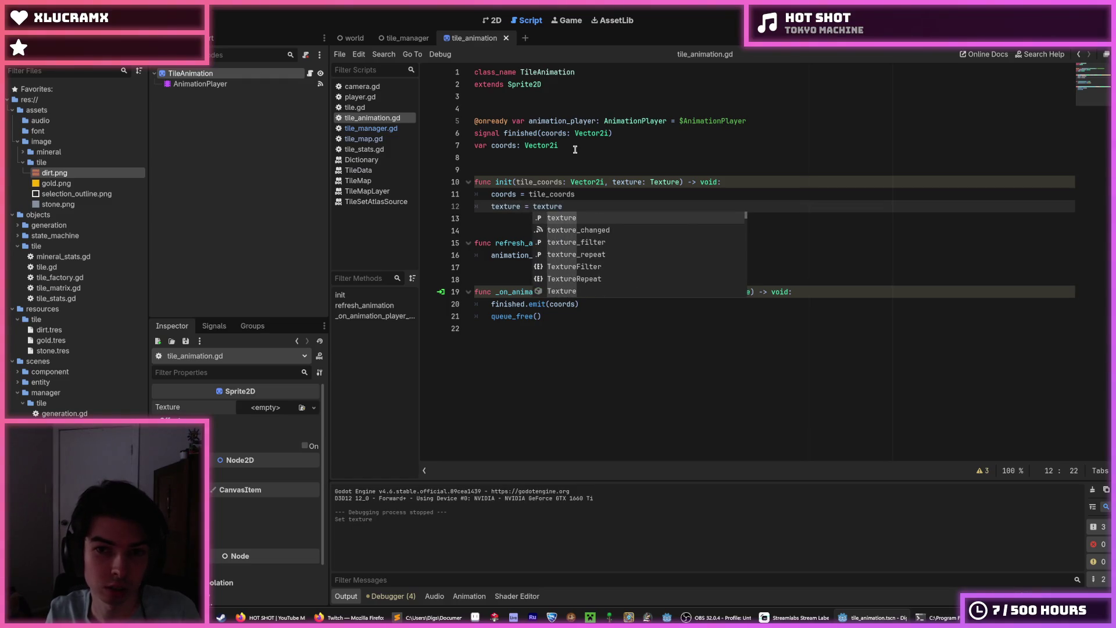
pyautogui.hotkey('ctrl', 'Left')
pyautogui.write('tile')
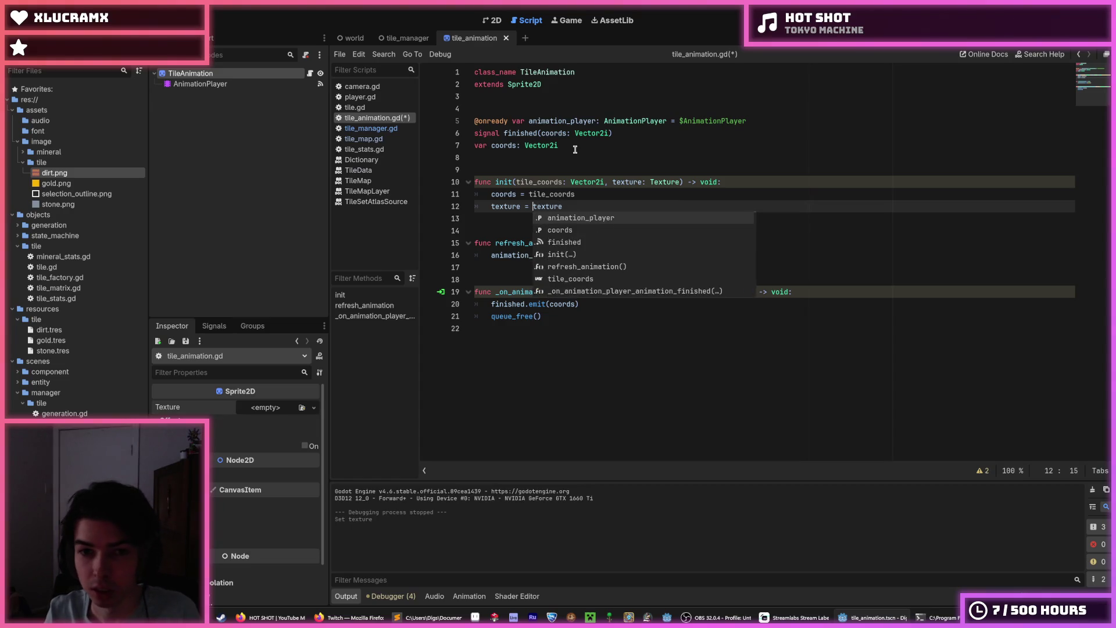
pyautogui.write('_t')
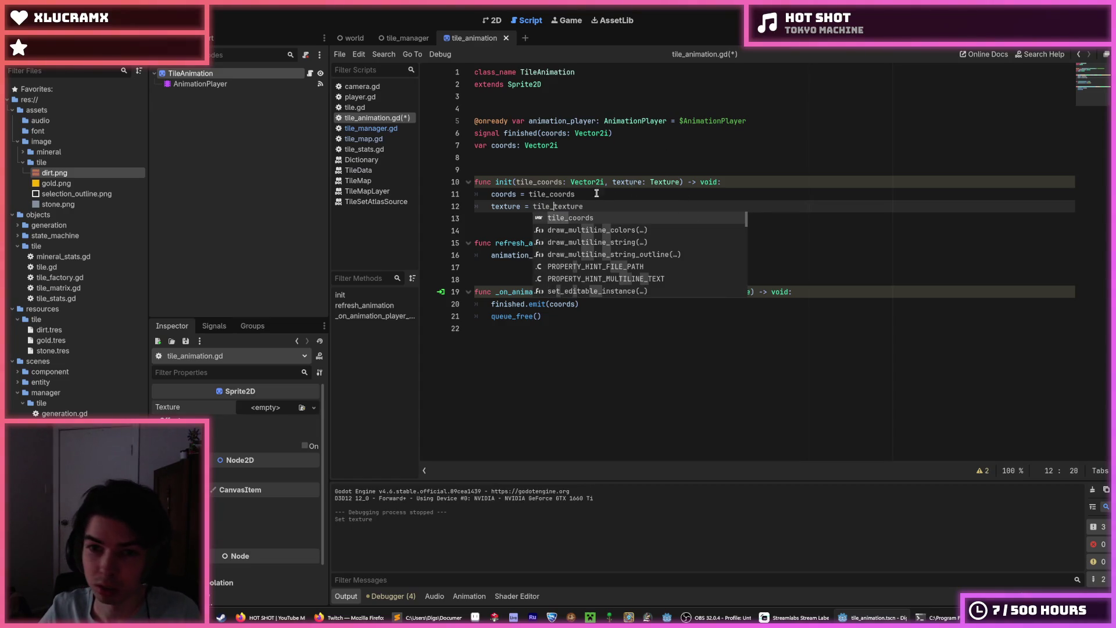
pyautogui.click(611, 192)
pyautogui.click(612, 182)
pyautogui.write('tile_')
pyautogui.click(644, 199)
pyautogui.hotkey('ctrl', 's')
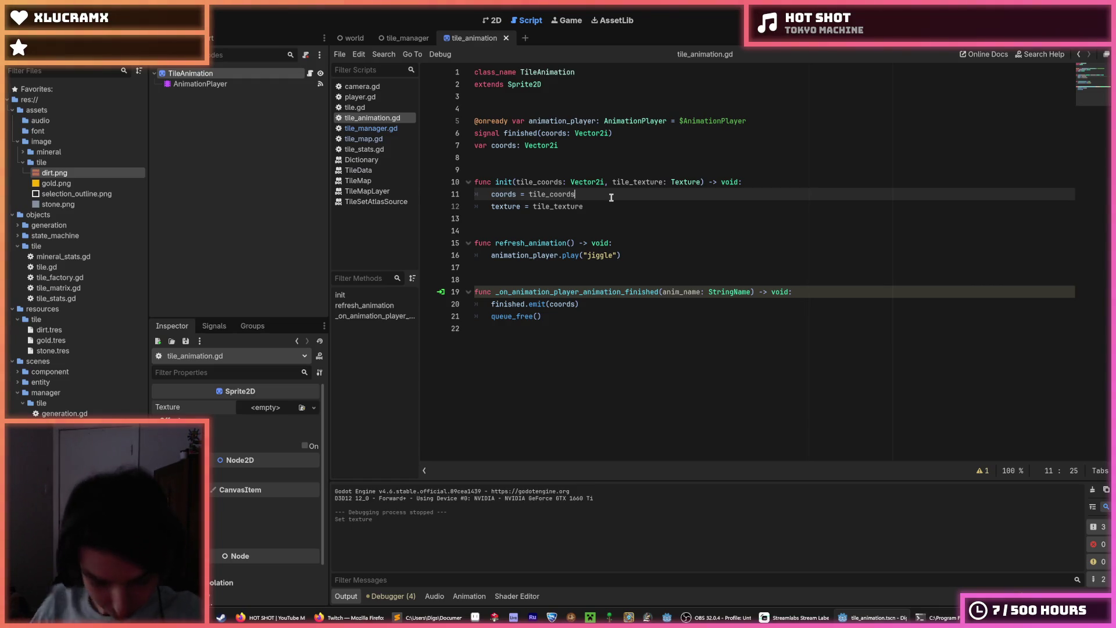
pyautogui.click(349, 130)
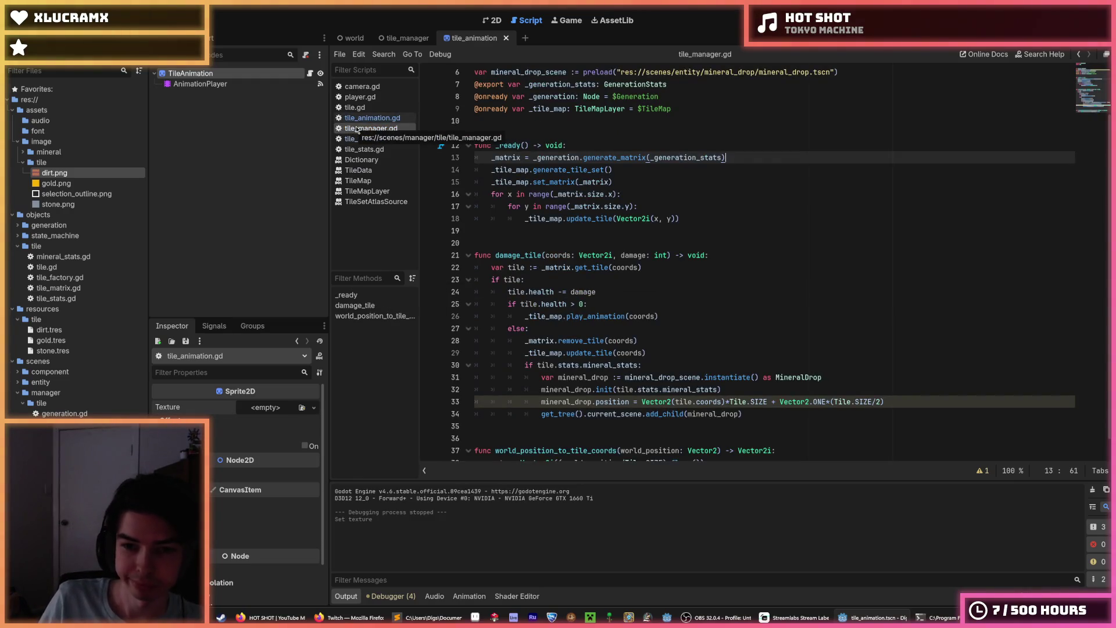
pyautogui.click(373, 118)
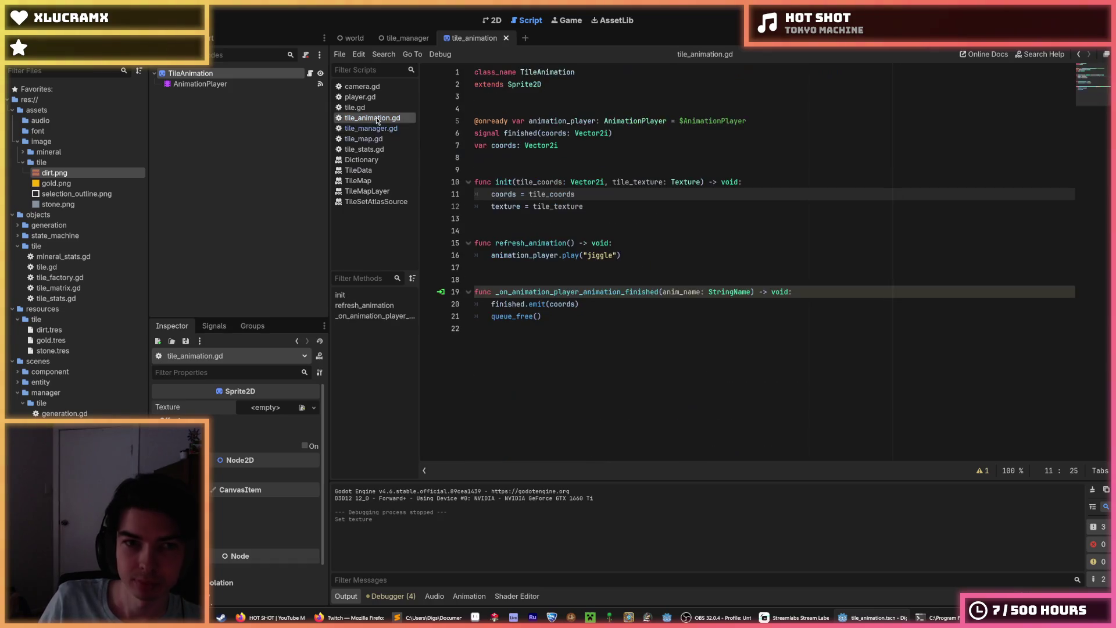
# Step: Copy source.texture from line 56 into line 41's init call as the second argument
pyautogui.click(369, 137)
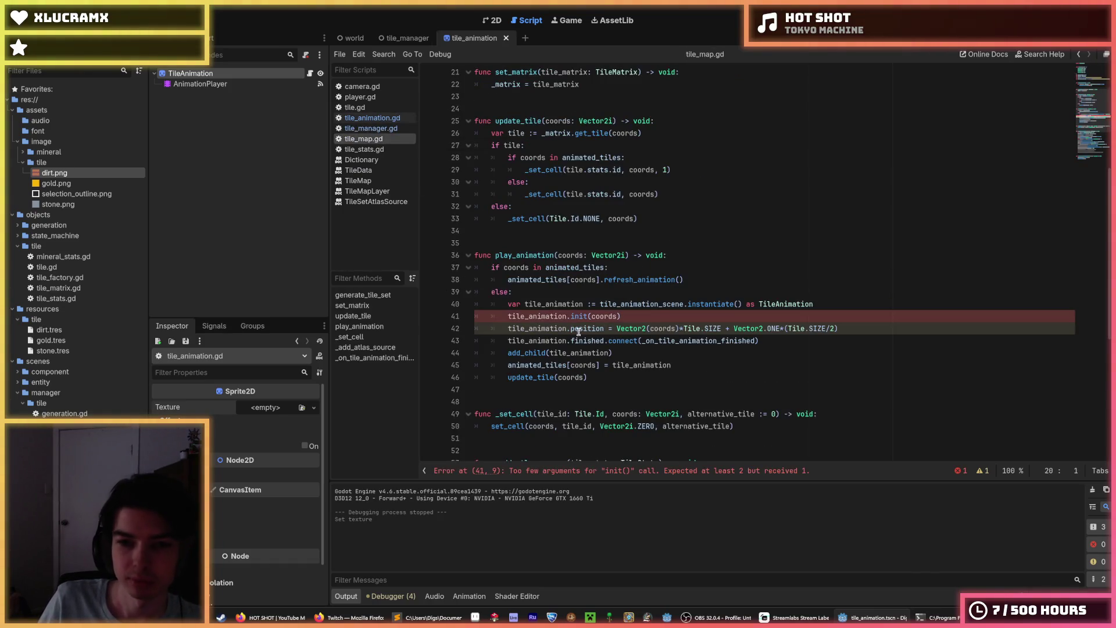
pyautogui.click(618, 316)
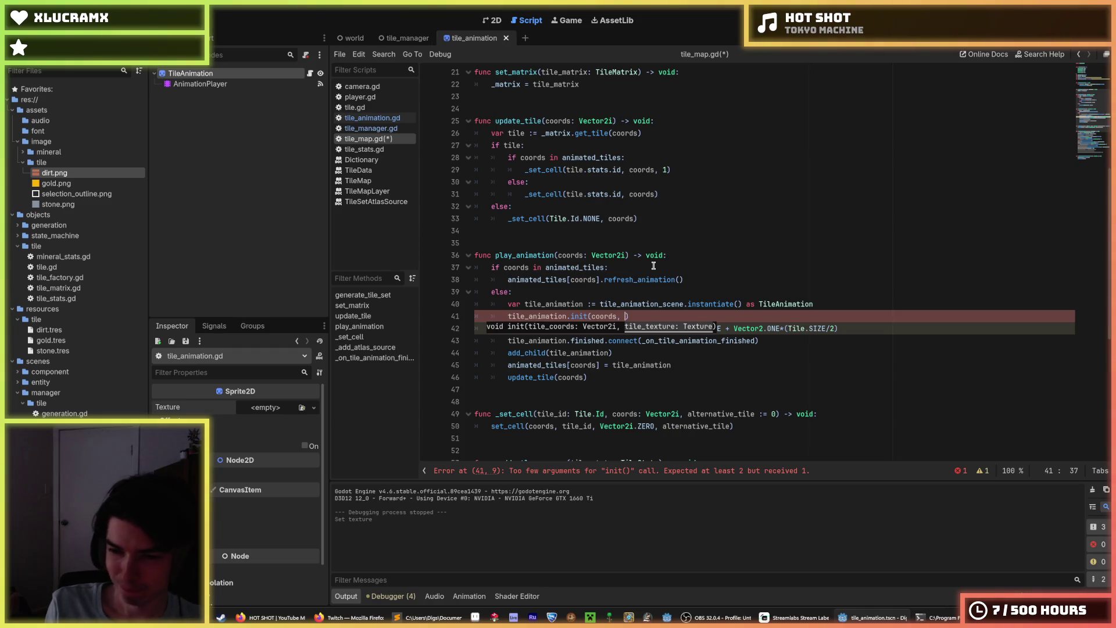
pyautogui.scroll(-6, 654, 266)
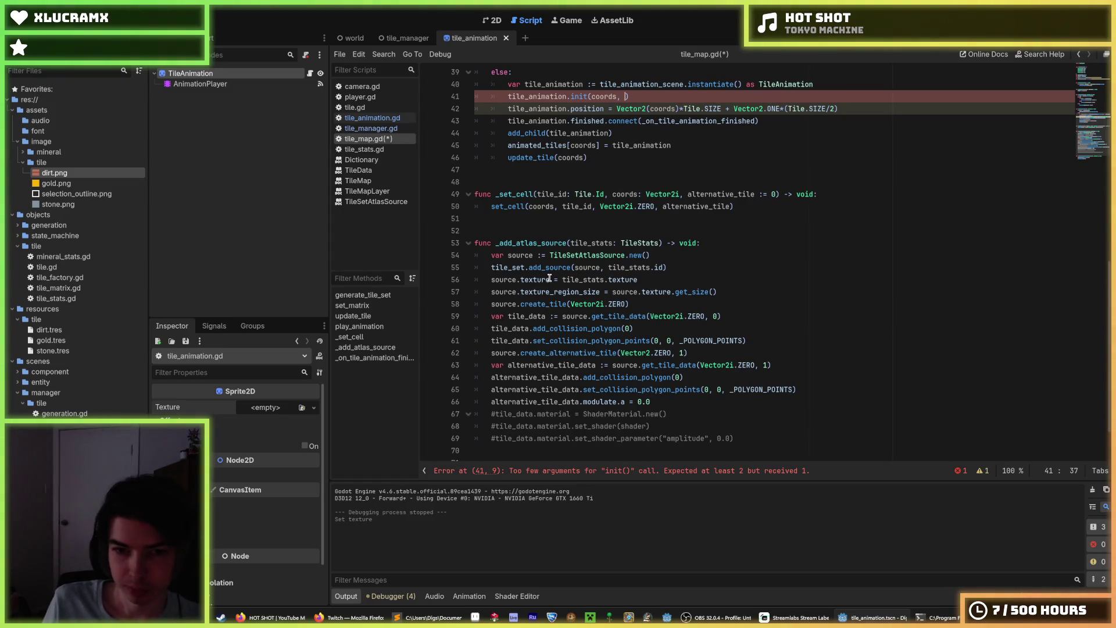
pyautogui.moveTo(549, 278)
pyautogui.moveTo(549, 278); pyautogui.dragTo(488, 278)
pyautogui.hotkey('ctrl', 'c')
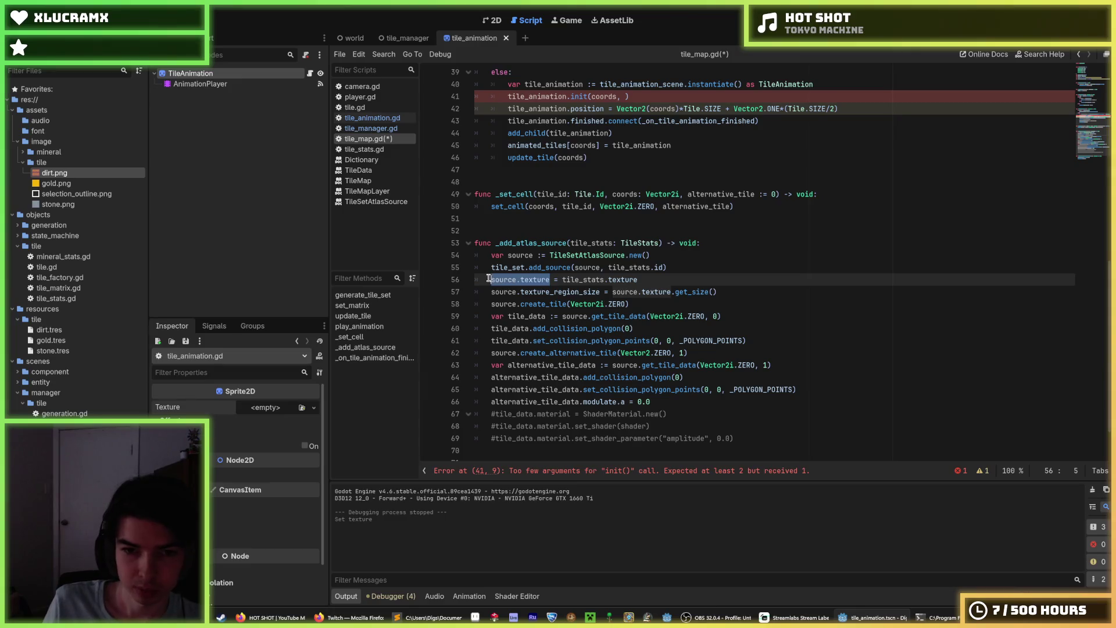
pyautogui.scroll(4, 608, 218)
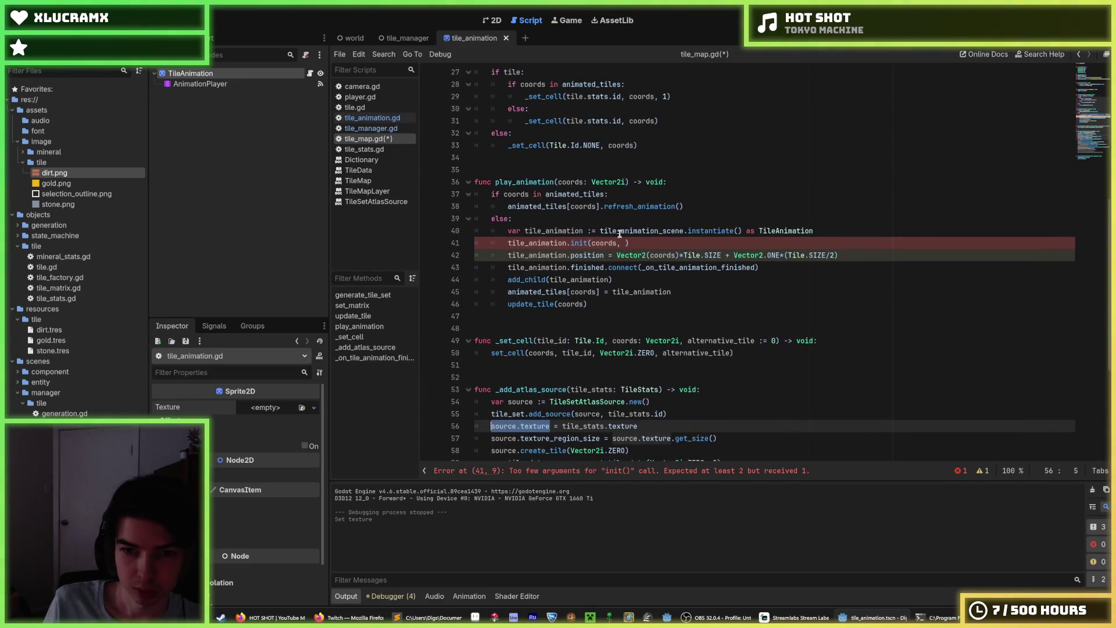
pyautogui.click(624, 240)
pyautogui.hotkey('ctrl', 'v')
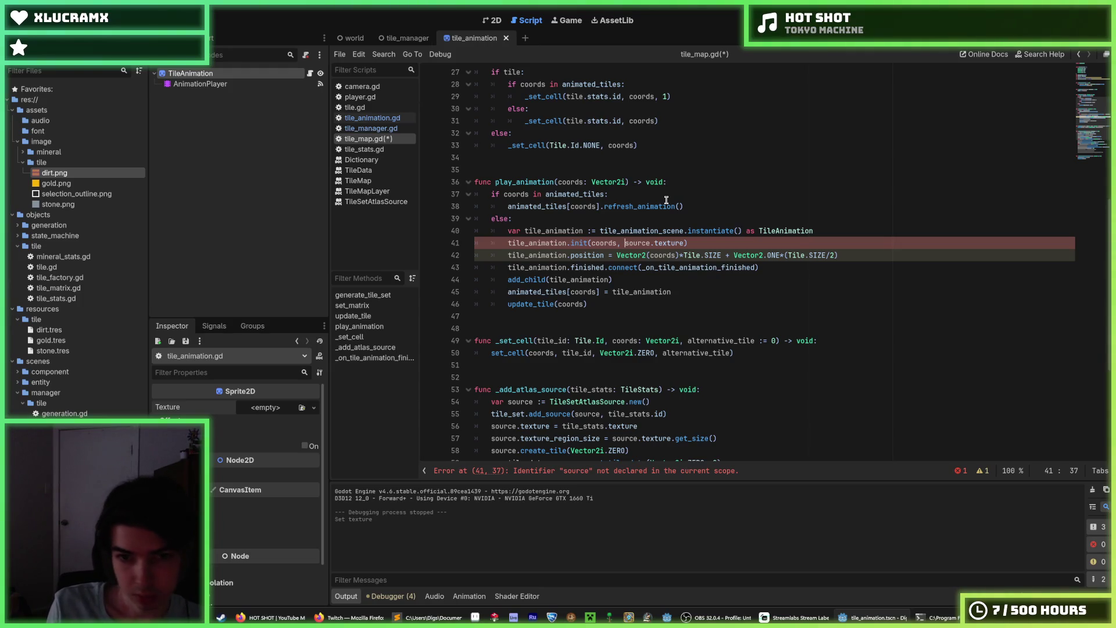
pyautogui.hotkey('ctrl', 'space')
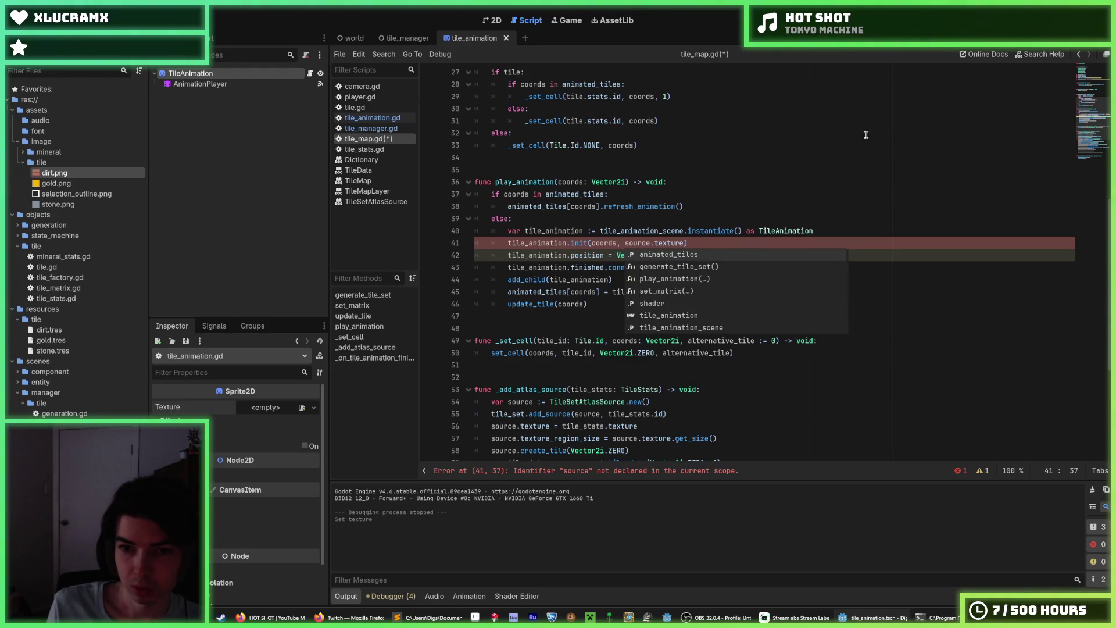
# Step: Search the help for 'tilemap' and open the TileMapLayer class result
pyautogui.click(1019, 53)
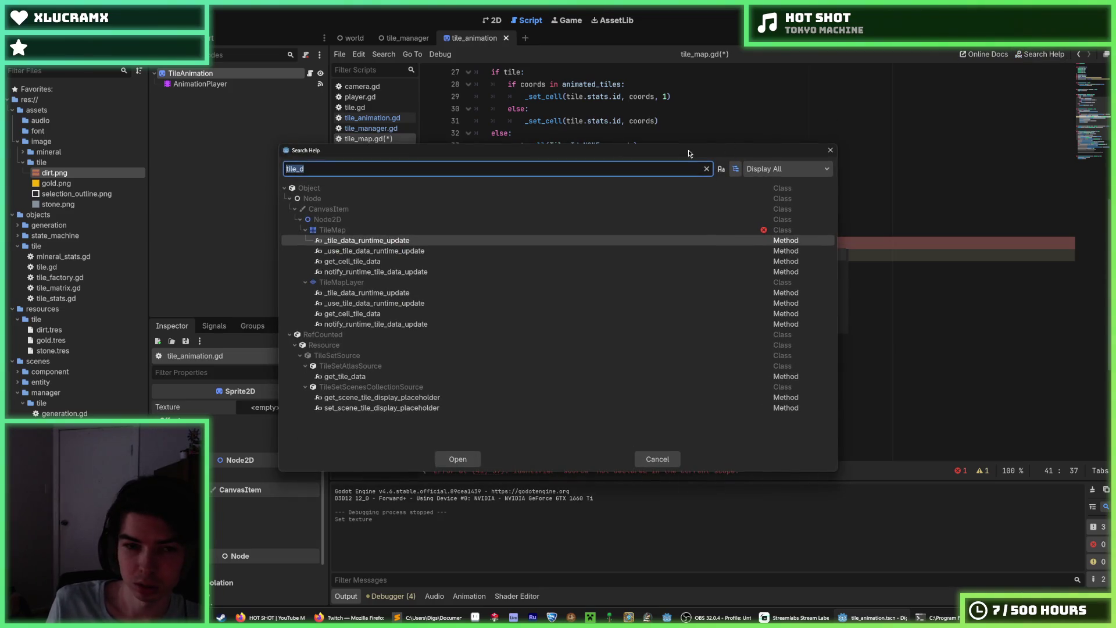
pyautogui.write('source')
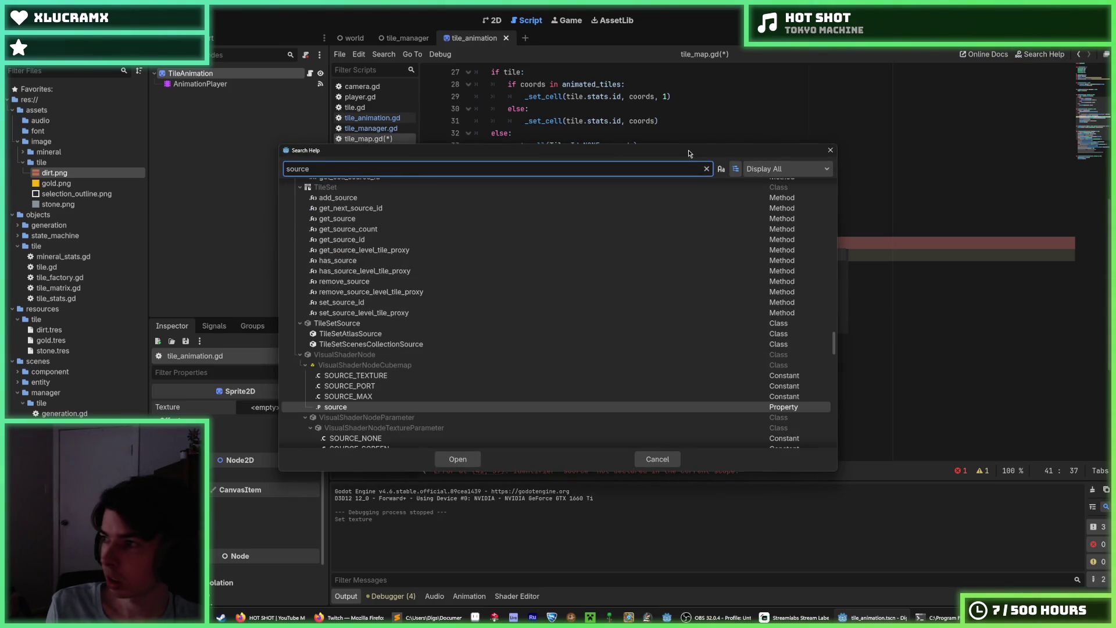
pyautogui.press('Home')
pyautogui.write('tilemap')
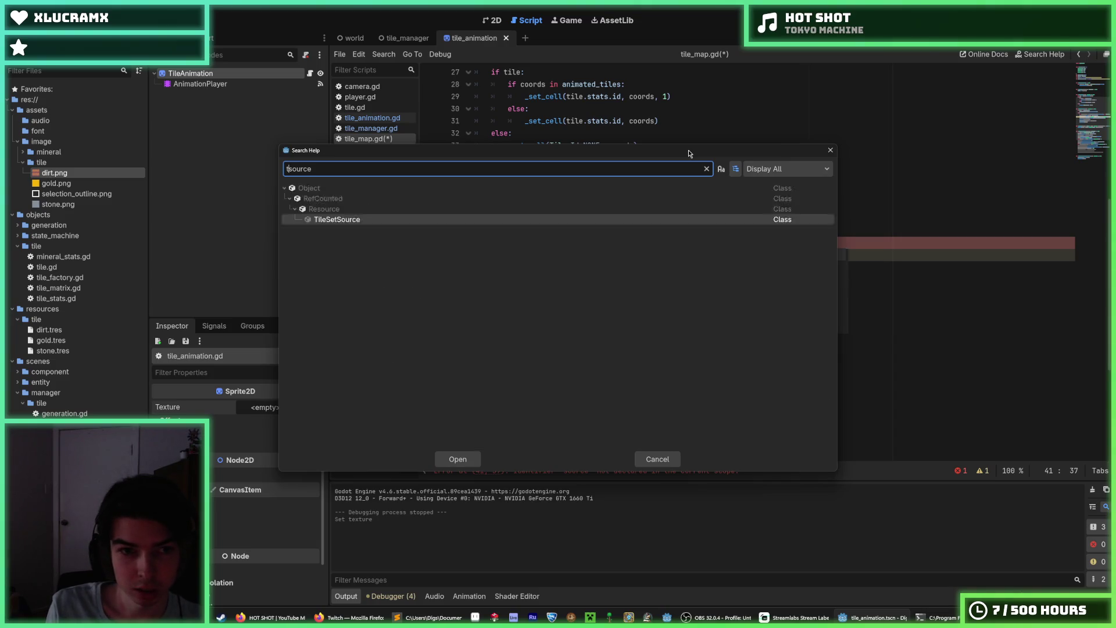
pyautogui.press('Delete')
pyautogui.press('Delete')
pyautogui.press('Delete')
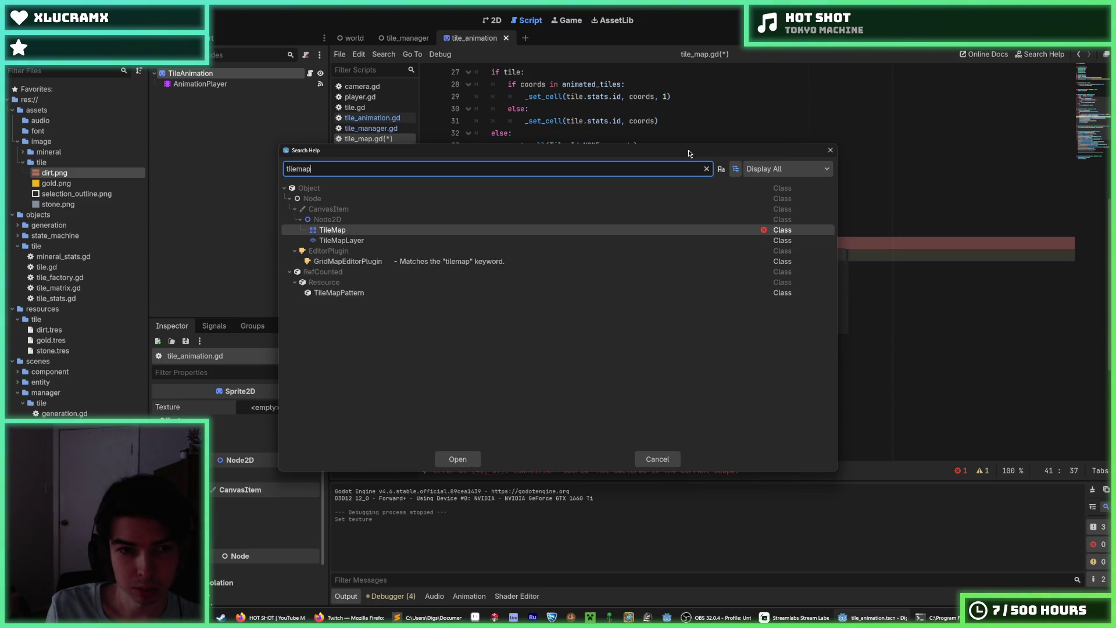
pyautogui.press('Down')
pyautogui.scroll(-5, 786, 183)
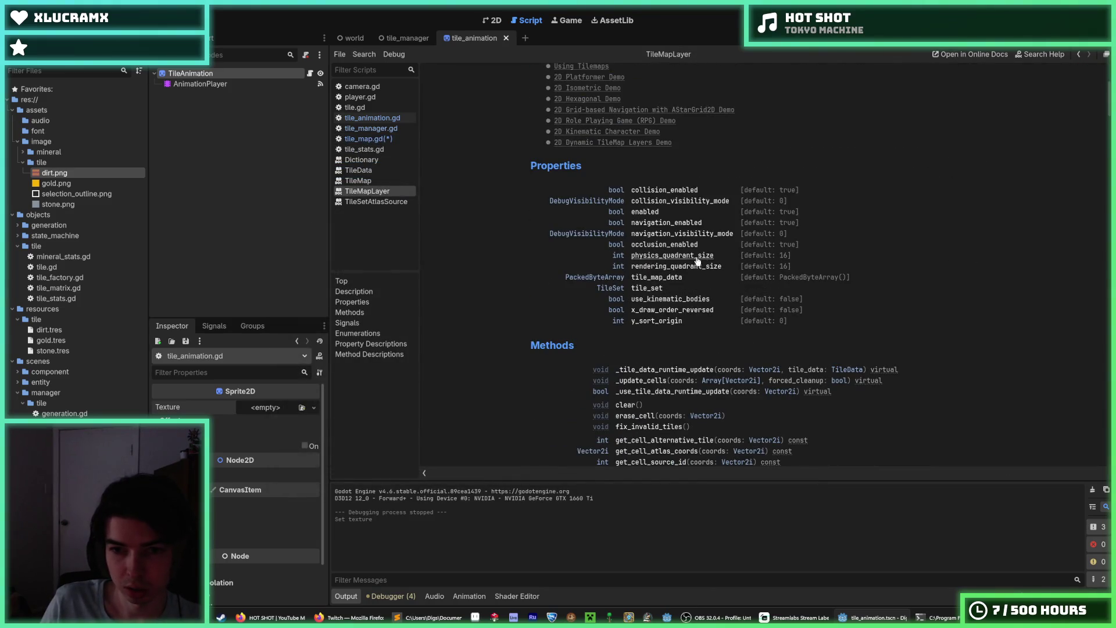
# Step: Find 'source' in the TileMapLayer docs and step through the first matches
pyautogui.scroll(-6, 680, 258)
pyautogui.scroll(3, 669, 258)
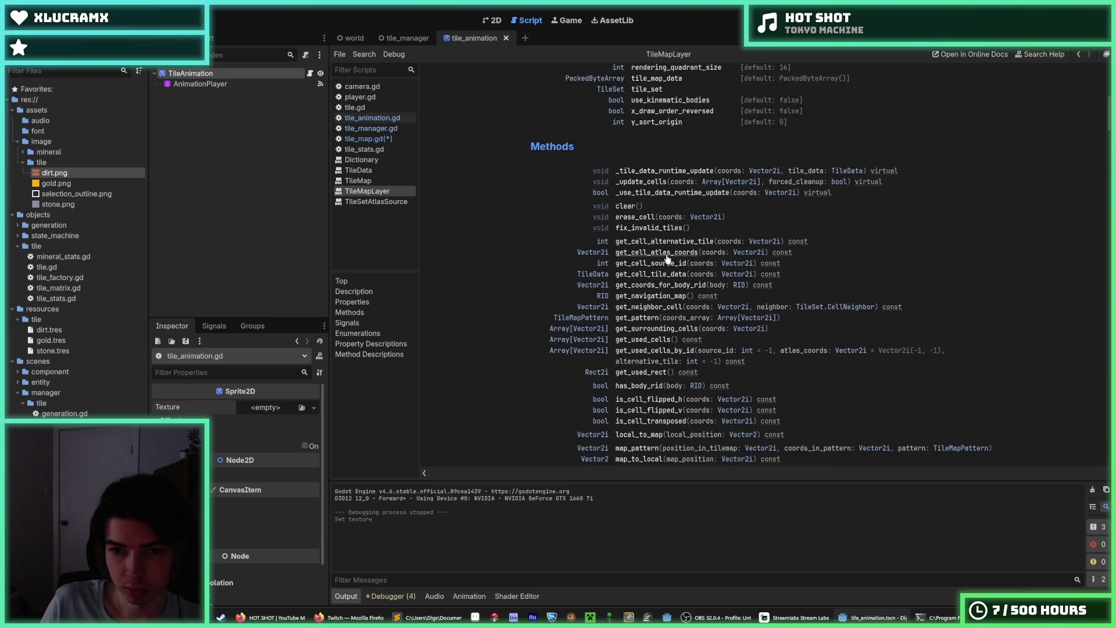
pyautogui.hotkey('ctrl', 'f')
pyautogui.write('source')
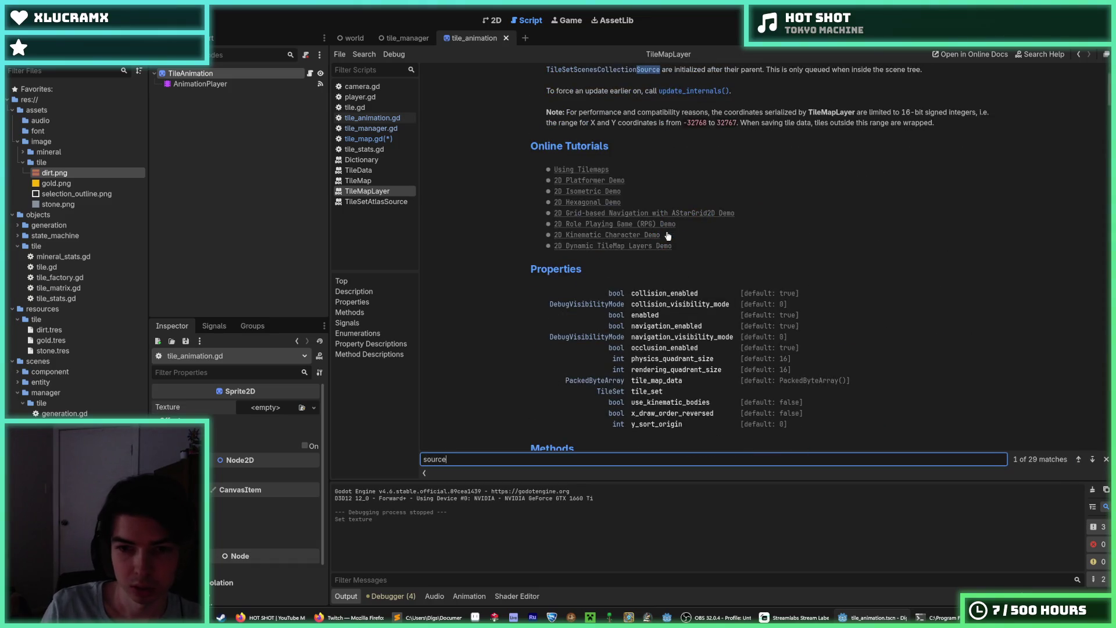
pyautogui.scroll(2, 724, 269)
pyautogui.press('Return')
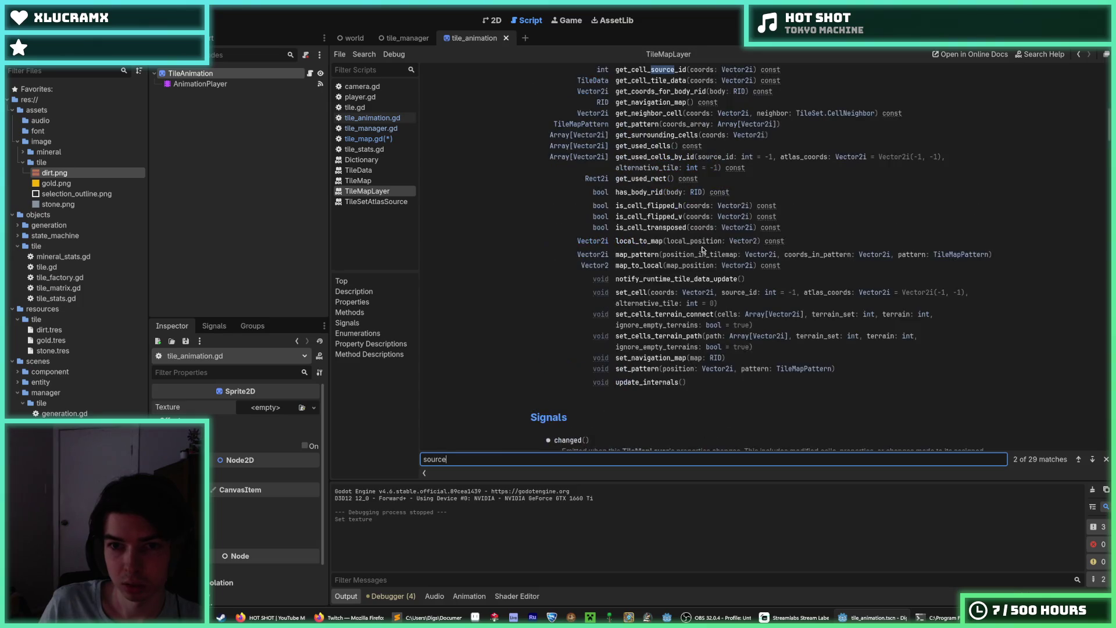
pyautogui.scroll(1, 657, 124)
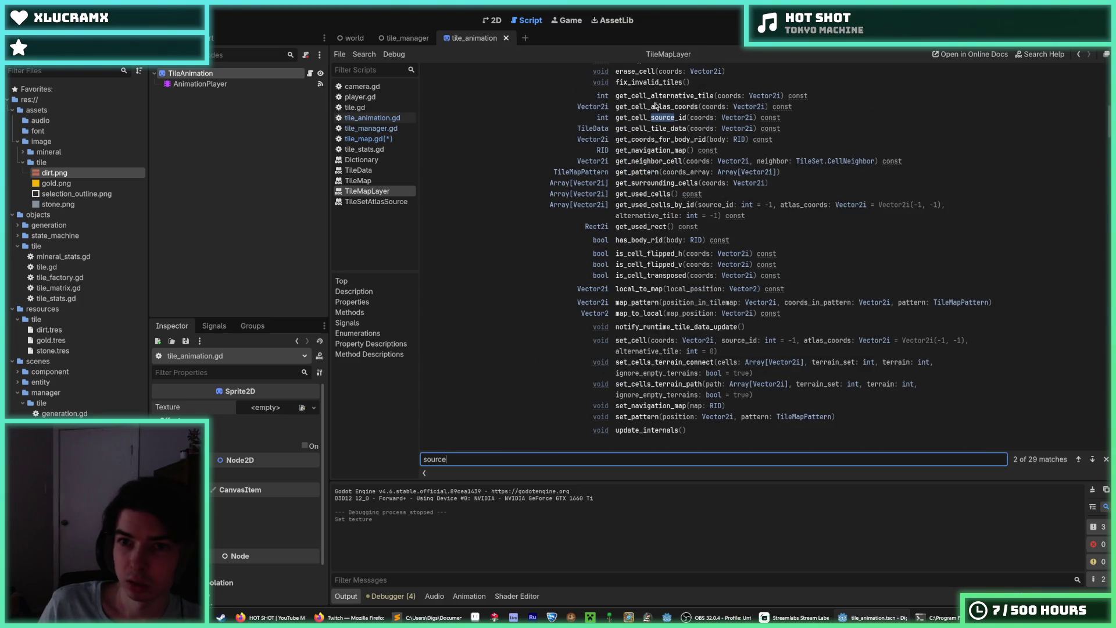
pyautogui.press('Return')
# Step: Step through the remaining 'source' matches to get_cell_source_id, then return to tile_map.gd
pyautogui.scroll(3, 657, 124)
pyautogui.press('Return')
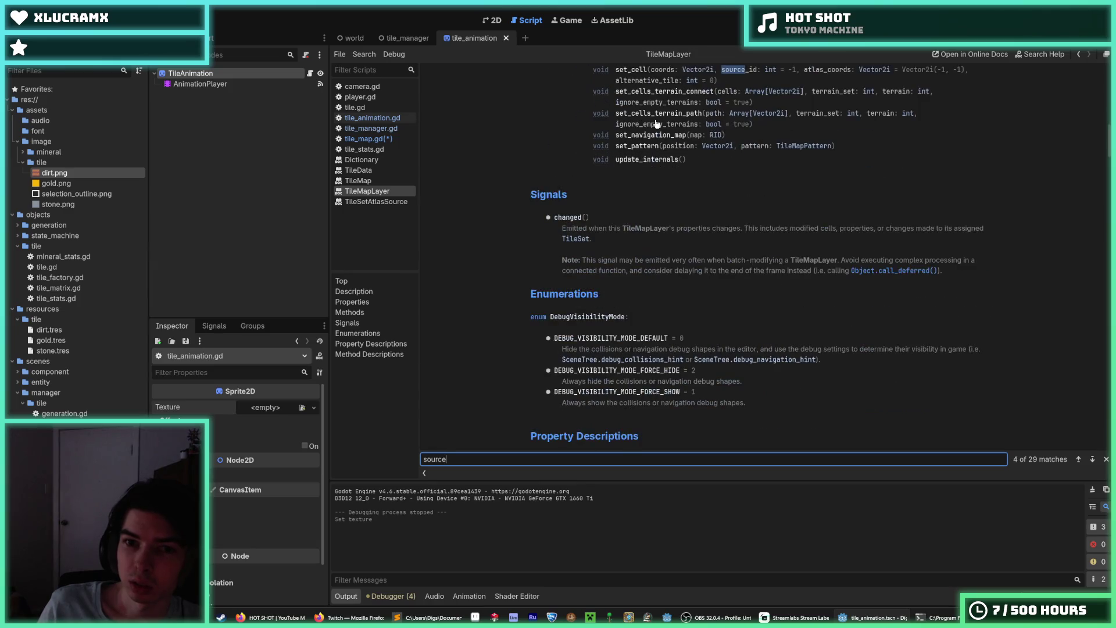
pyautogui.scroll(3, 657, 124)
pyautogui.press('Return')
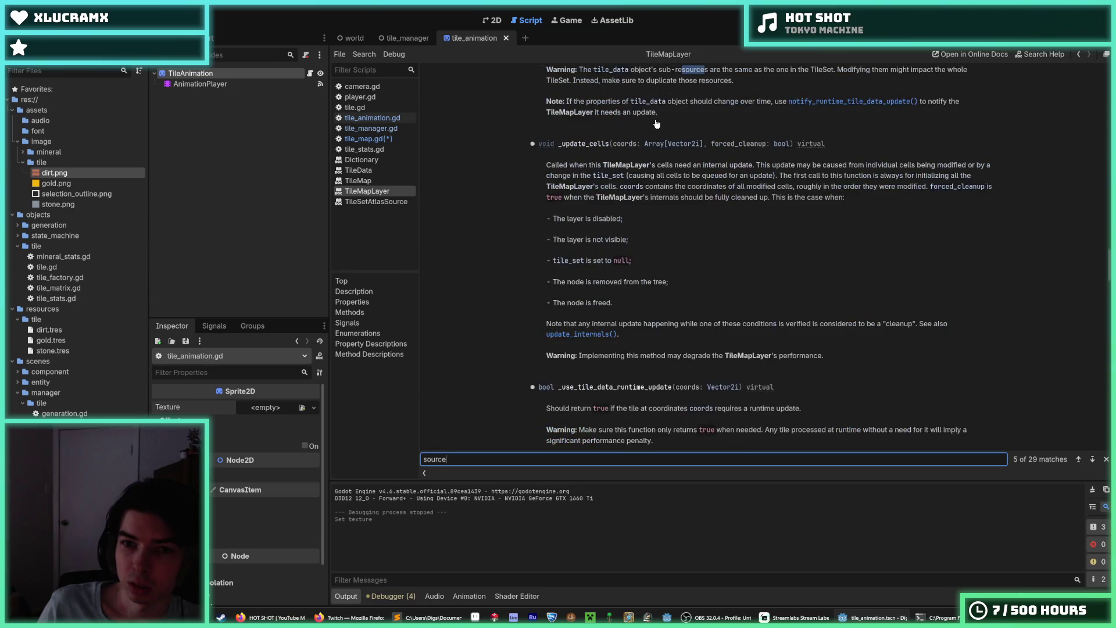
pyautogui.press('Return')
pyautogui.press('Return')
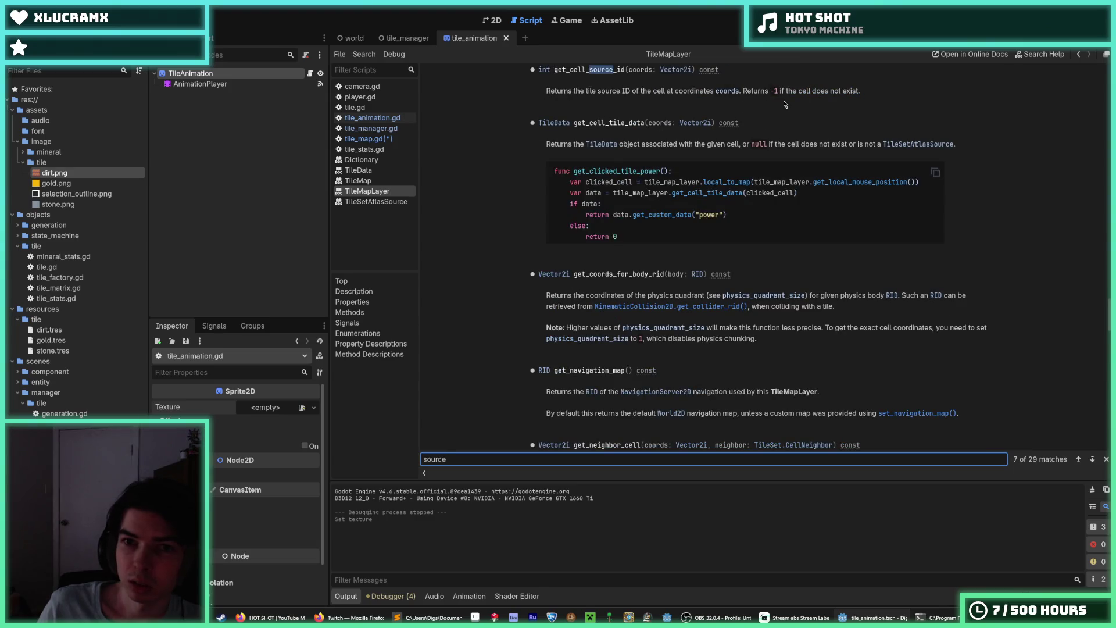
pyautogui.click(368, 139)
pyautogui.moveTo(622, 227)
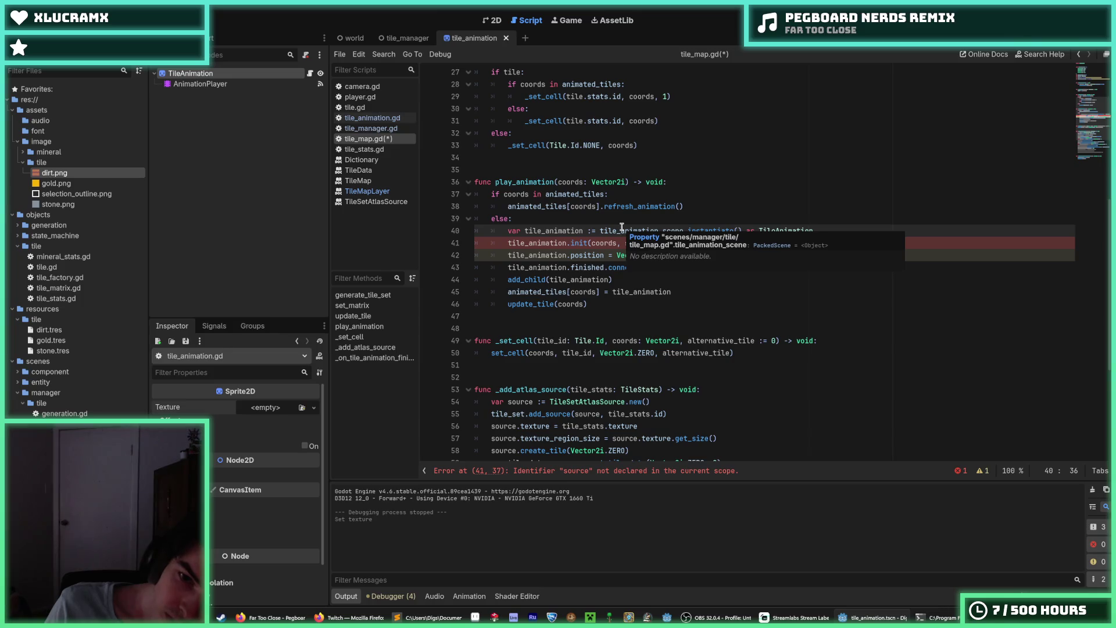
# Step: Select TileSetAtlasSource and add_source around line 54 to view their documentation
pyautogui.click(610, 398)
pyautogui.doubleClick(610, 398)
pyautogui.moveTo(610, 398)
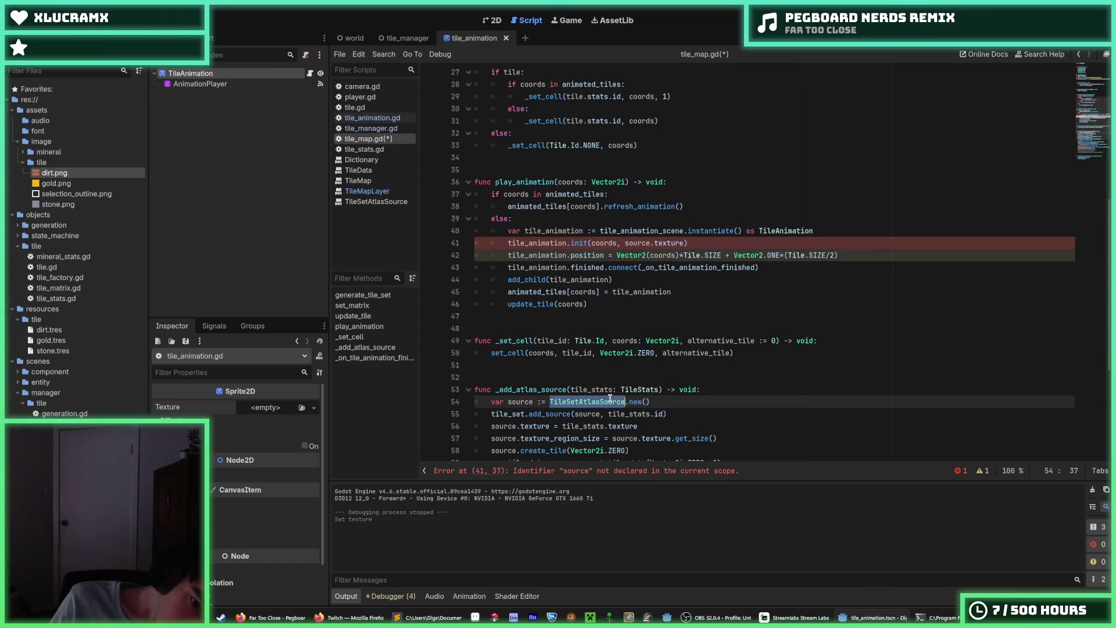
pyautogui.click(610, 399)
pyautogui.doubleClick(610, 399)
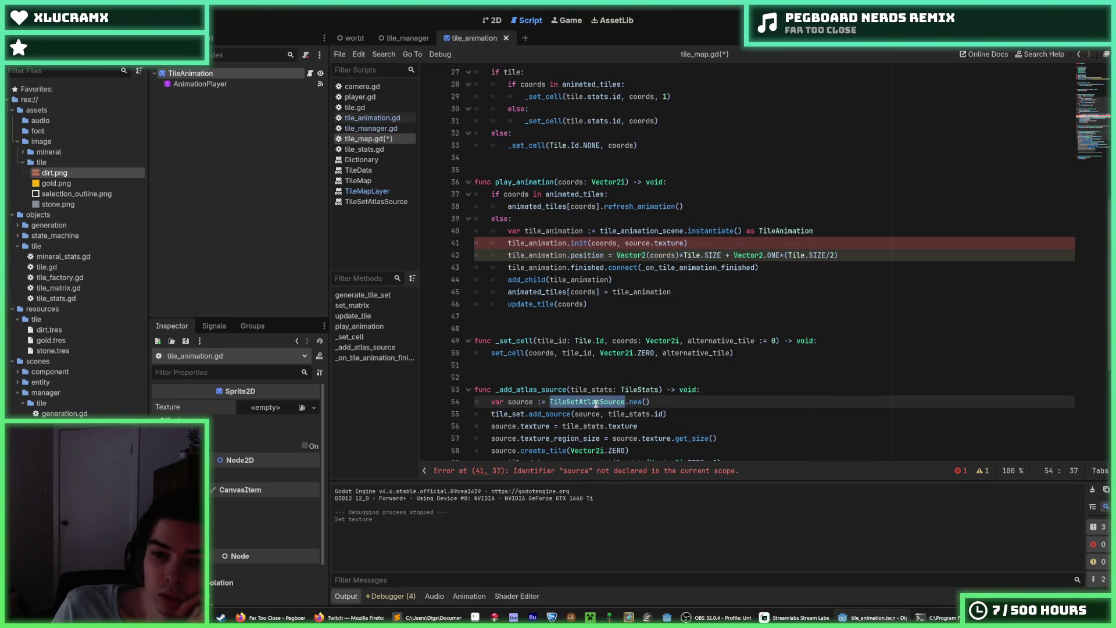
pyautogui.doubleClick(547, 413)
pyautogui.scroll(-2, 546, 412)
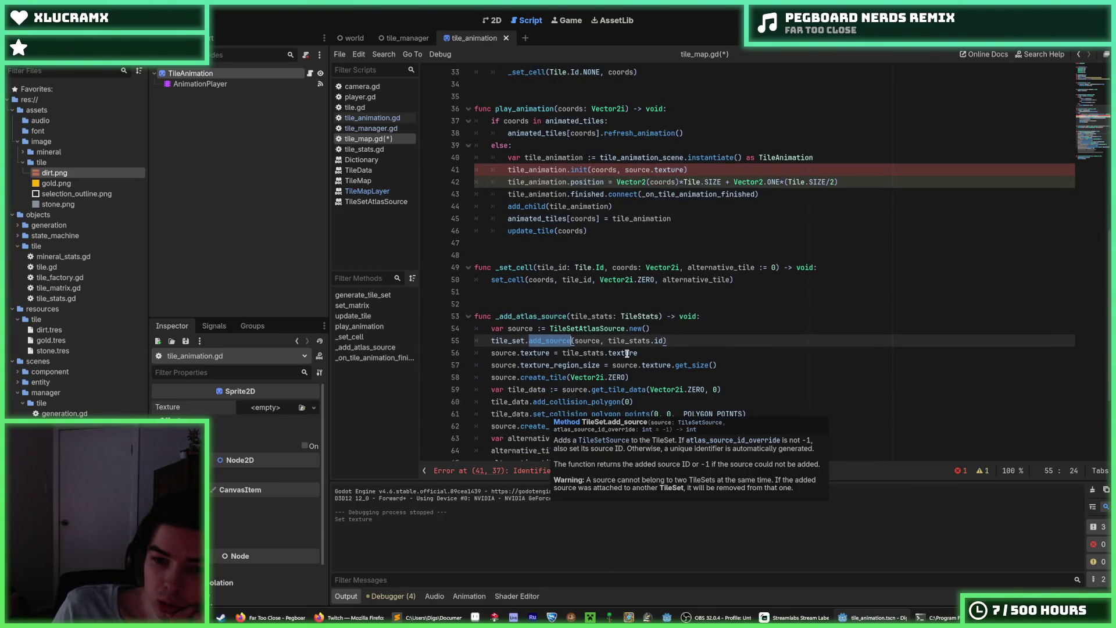
pyautogui.moveTo(647, 341)
# Step: Inspect the failing init call on line 41 by selecting coords and the whole line
pyautogui.click(650, 170)
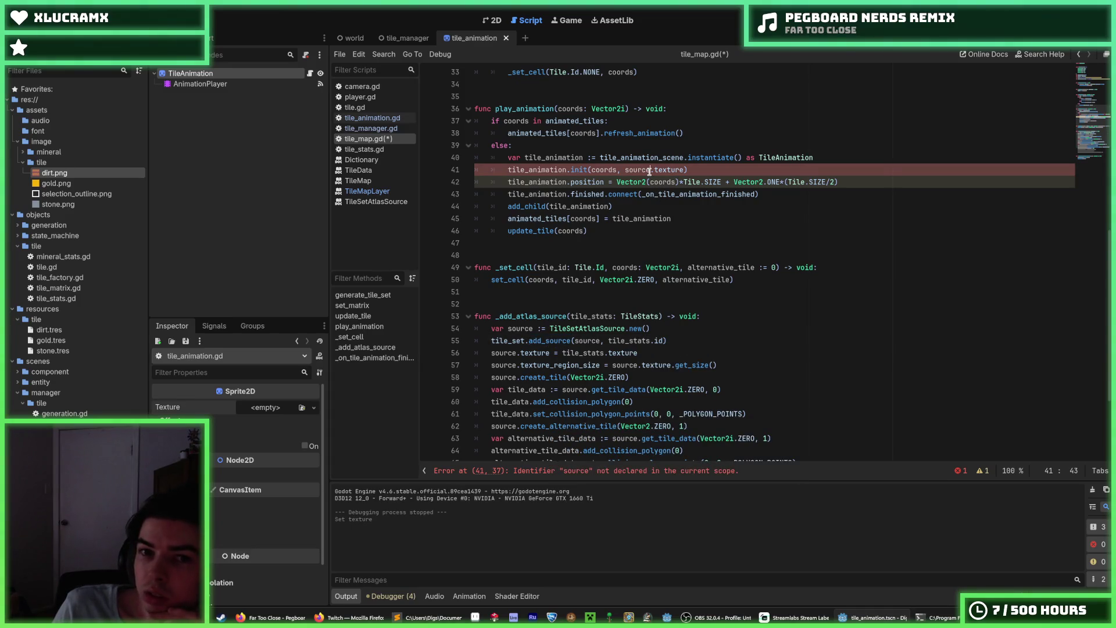
pyautogui.scroll(1, 650, 170)
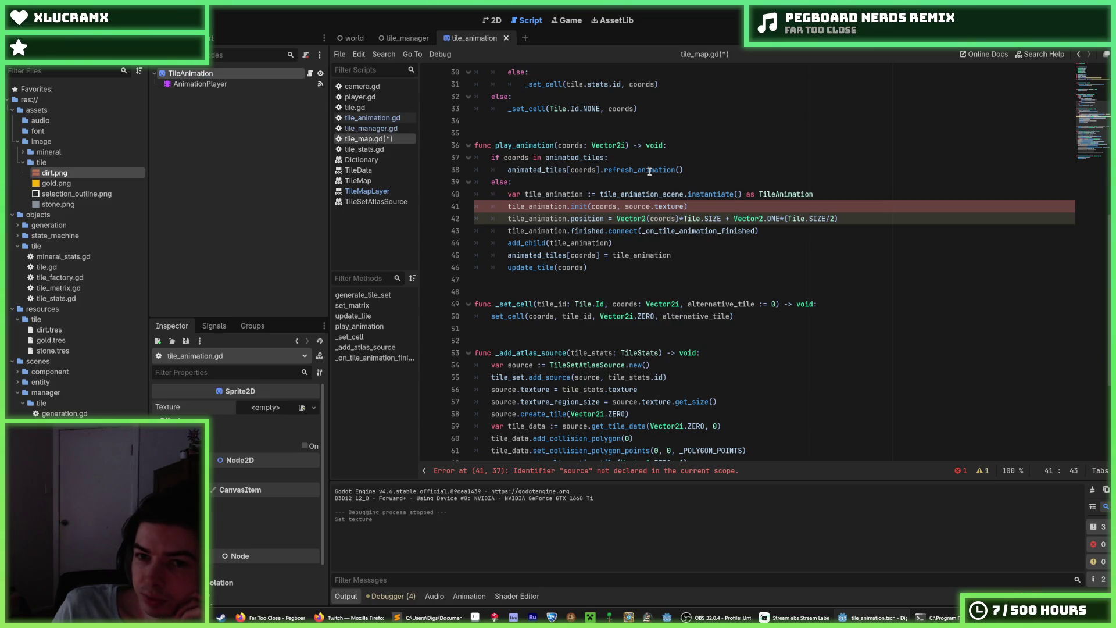
pyautogui.click(625, 148)
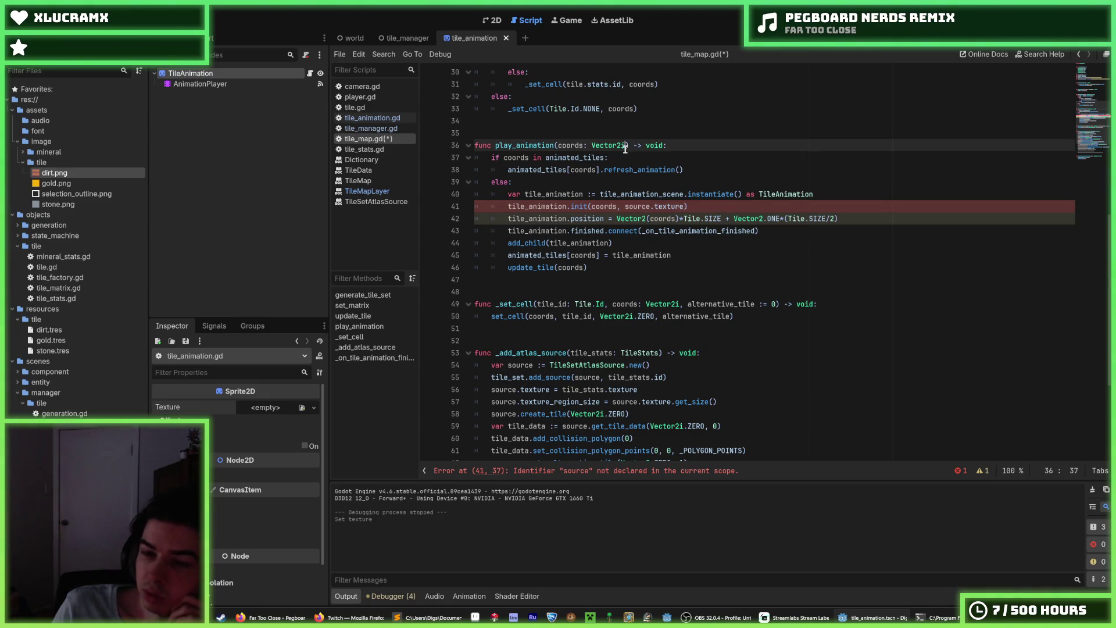
pyautogui.click(608, 207)
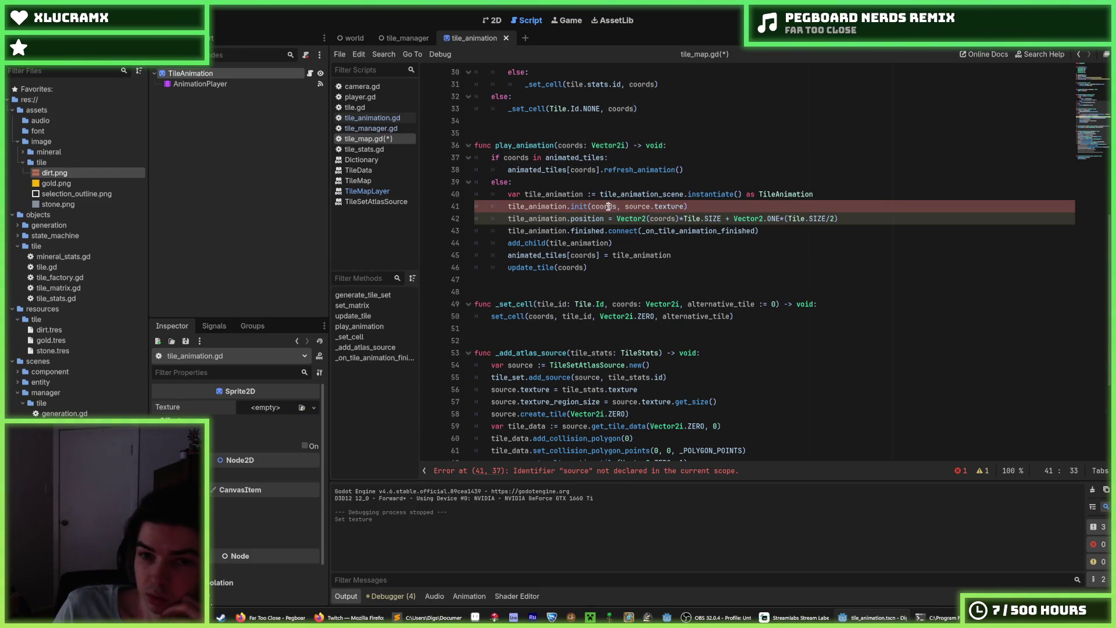
pyautogui.doubleClick(608, 207)
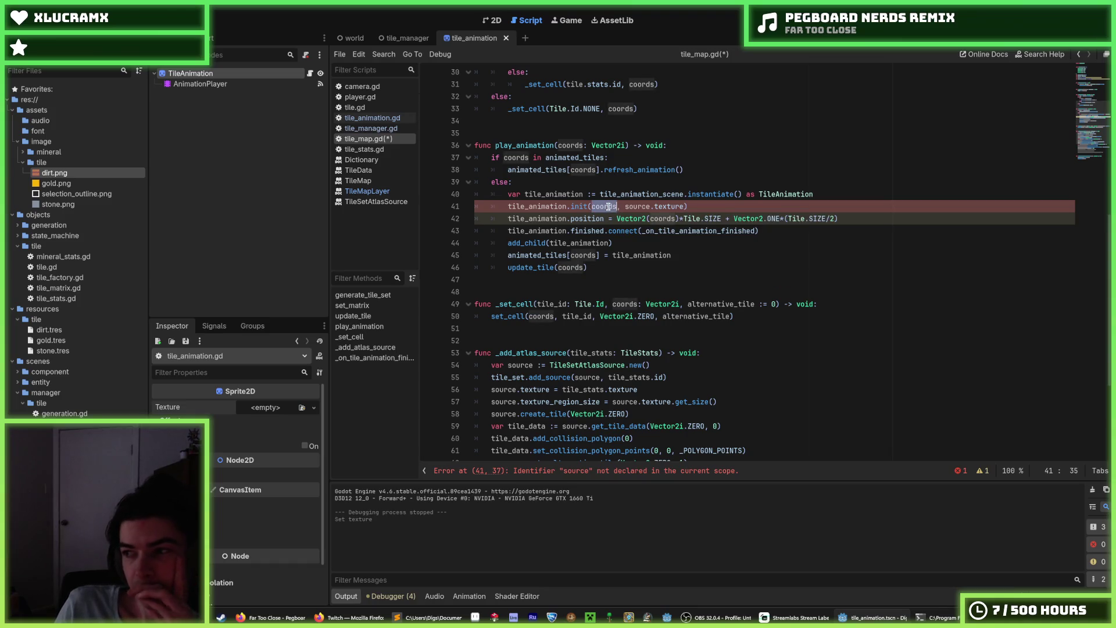
pyautogui.tripleClick(608, 206)
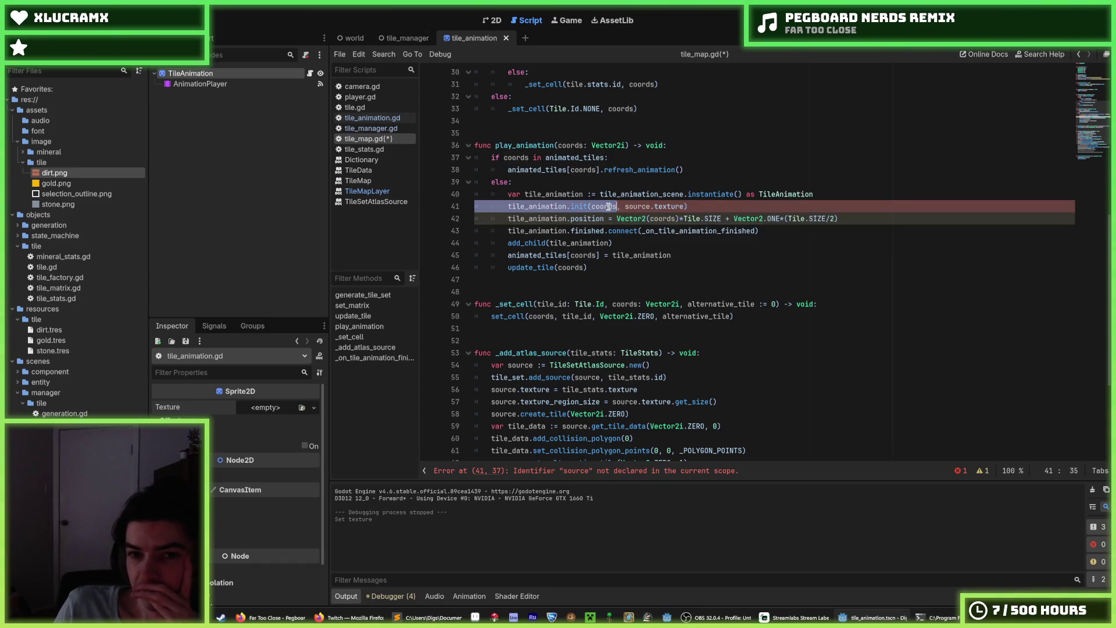
pyautogui.click(606, 206)
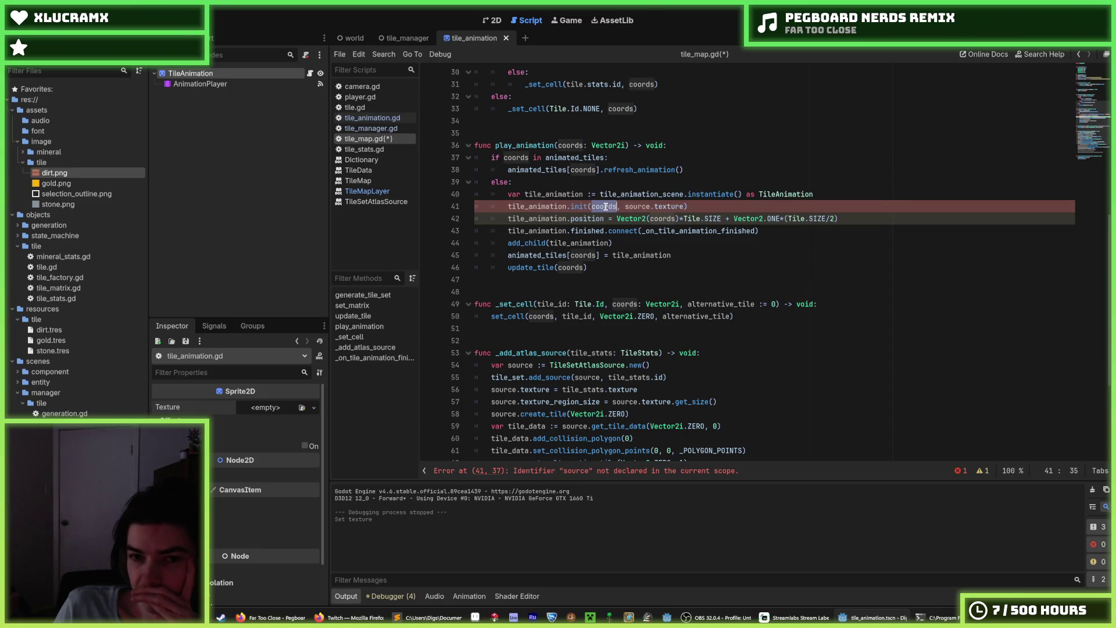
# Step: Open the TileMapLayer class documentation from Search Help
pyautogui.scroll(1, 889, 118)
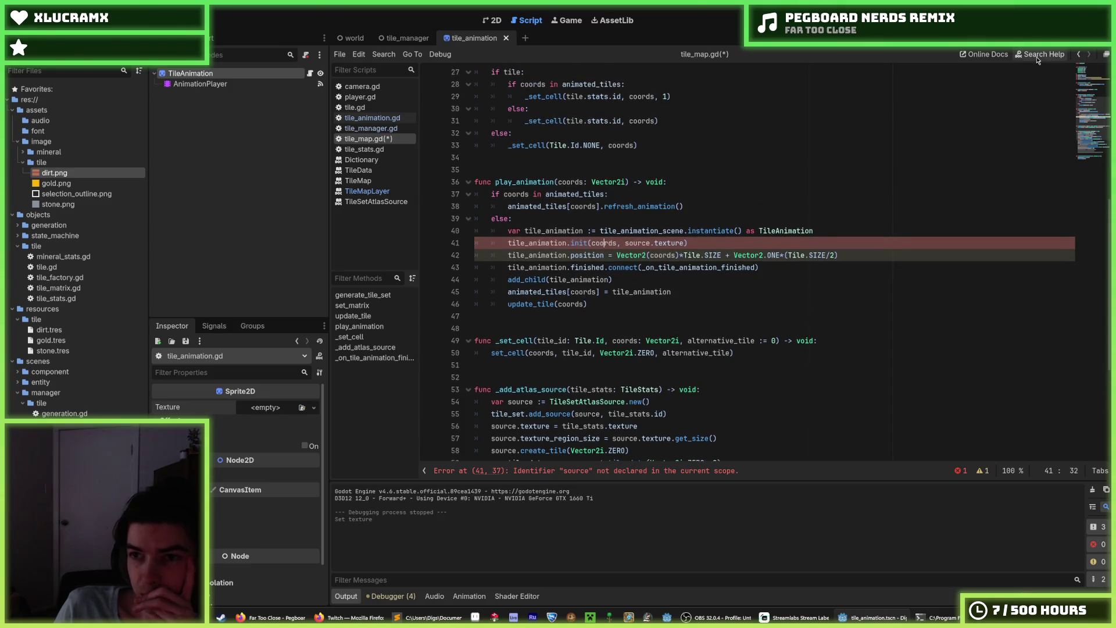
pyautogui.click(1039, 54)
pyautogui.doubleClick(343, 239)
# Step: Follow TileMapLayer's get_cell_tile_data method through to the TileData class reference
pyautogui.scroll(-15, 630, 295)
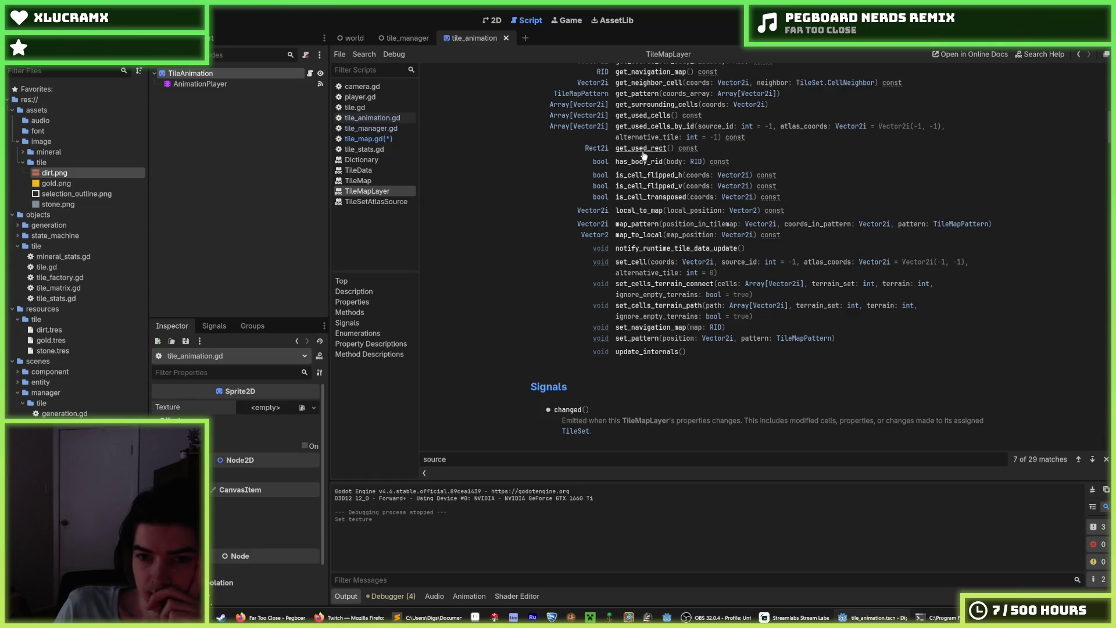
pyautogui.scroll(2, 644, 174)
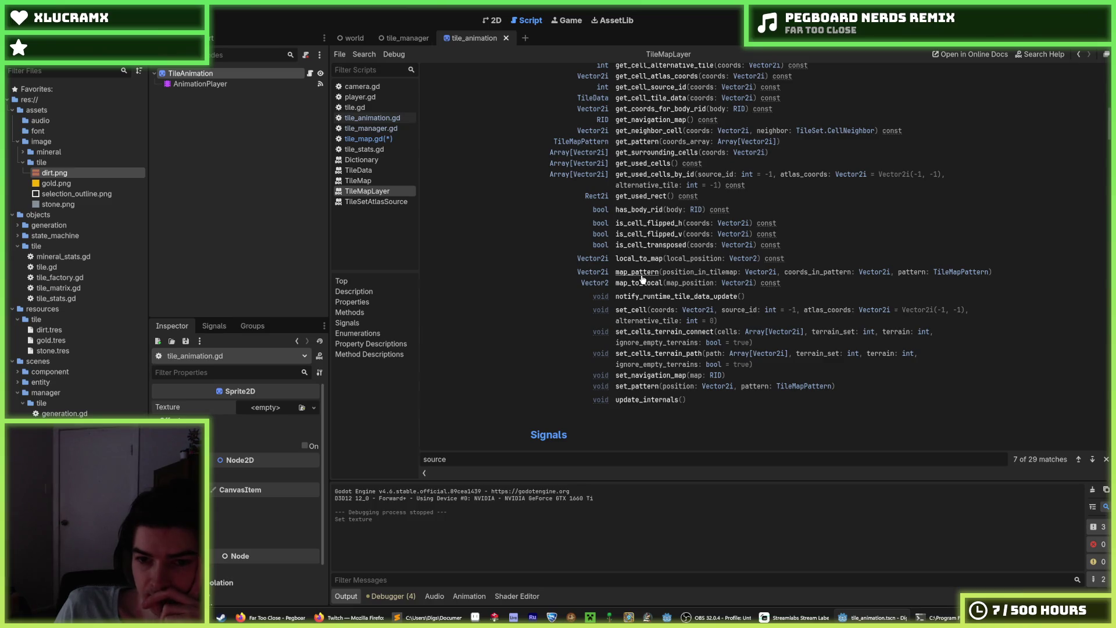
pyautogui.scroll(2, 642, 278)
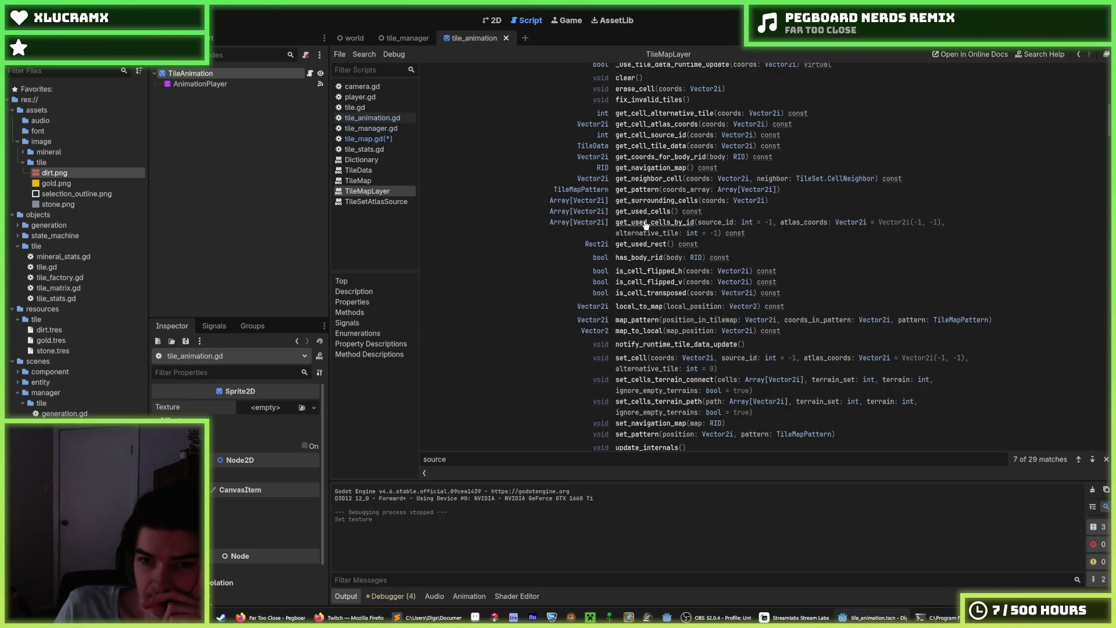
pyautogui.scroll(2, 646, 209)
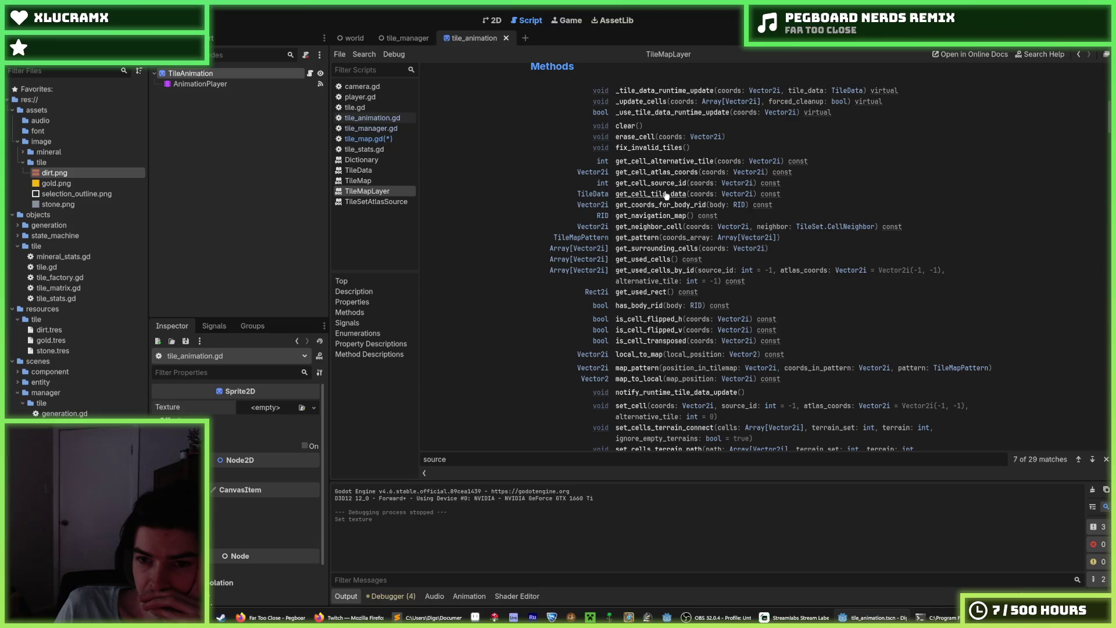
pyautogui.click(667, 195)
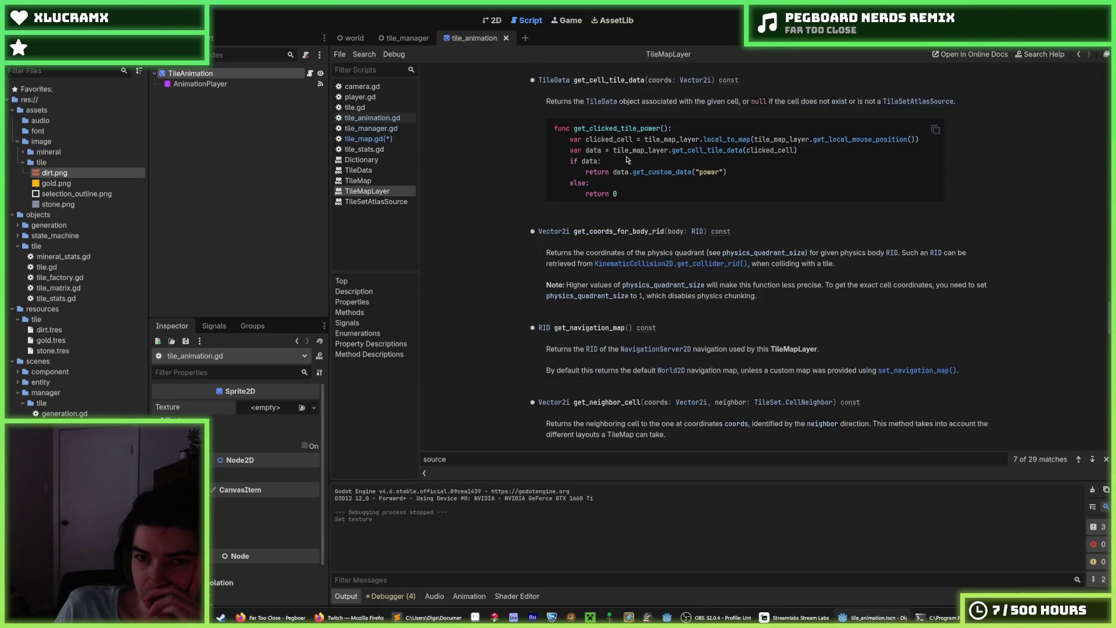
pyautogui.click(599, 102)
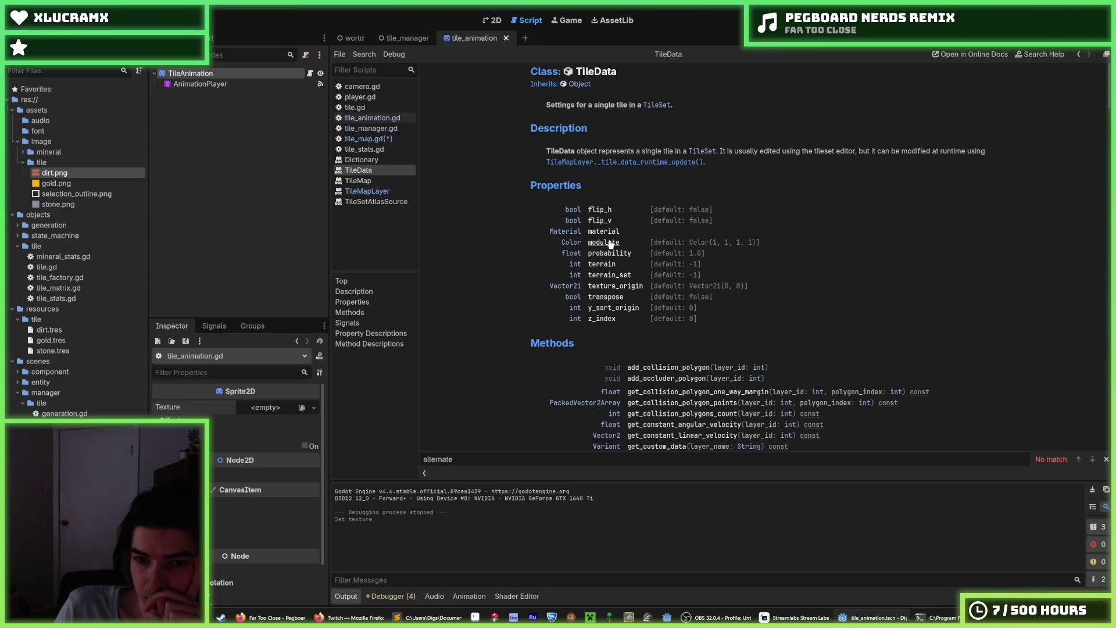
# Step: Browse the TileData class reference, jumping to the terrain property description
pyautogui.scroll(-10, 610, 300)
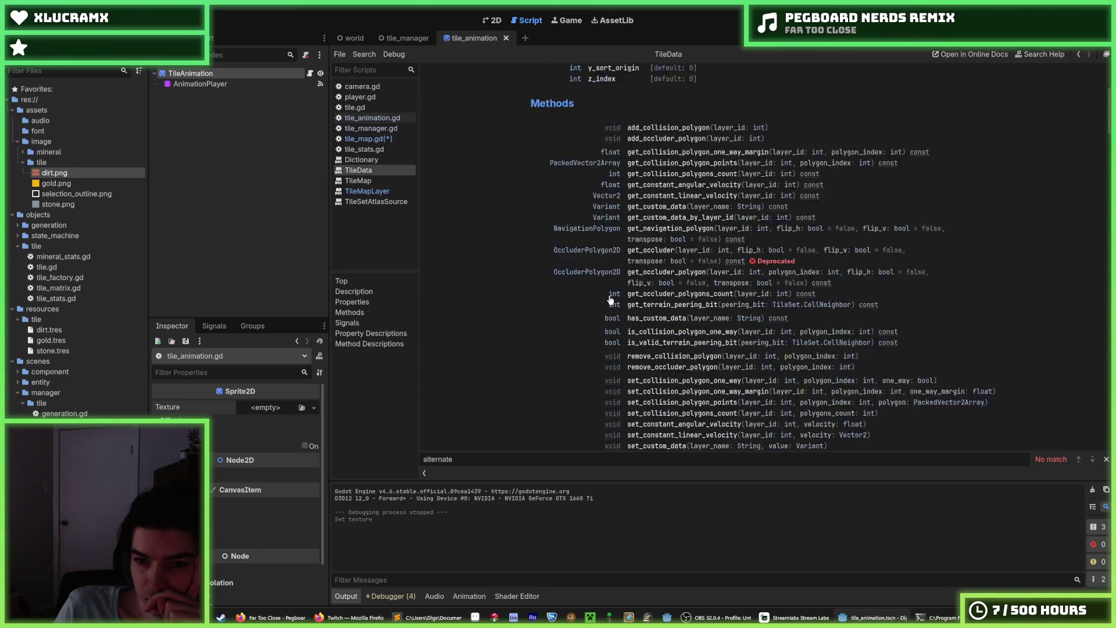
pyautogui.scroll(10, 607, 279)
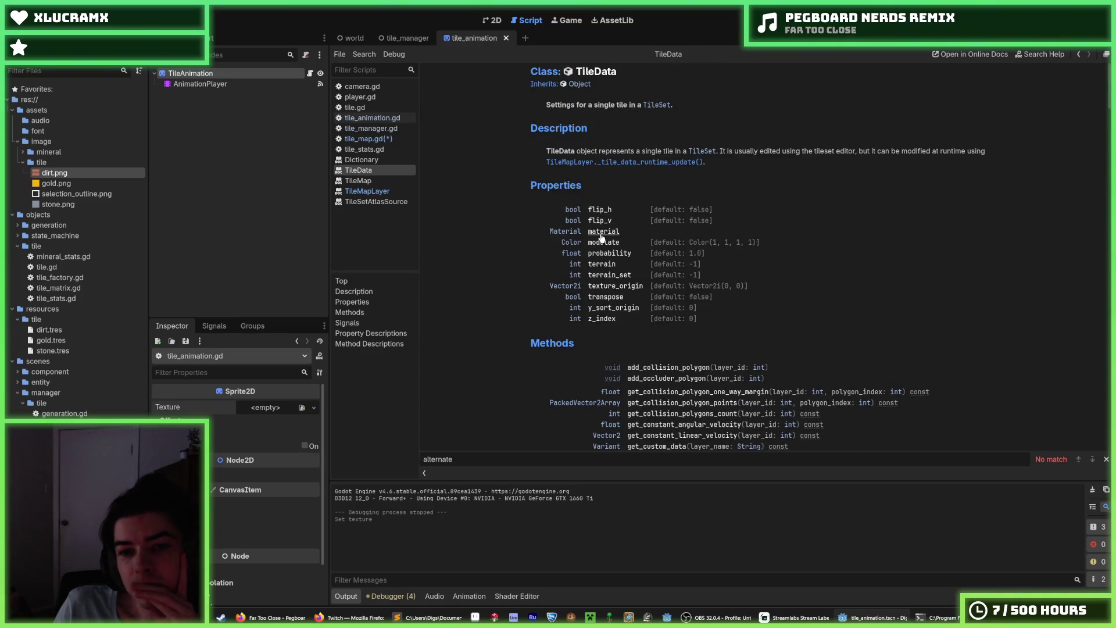
pyautogui.click(602, 264)
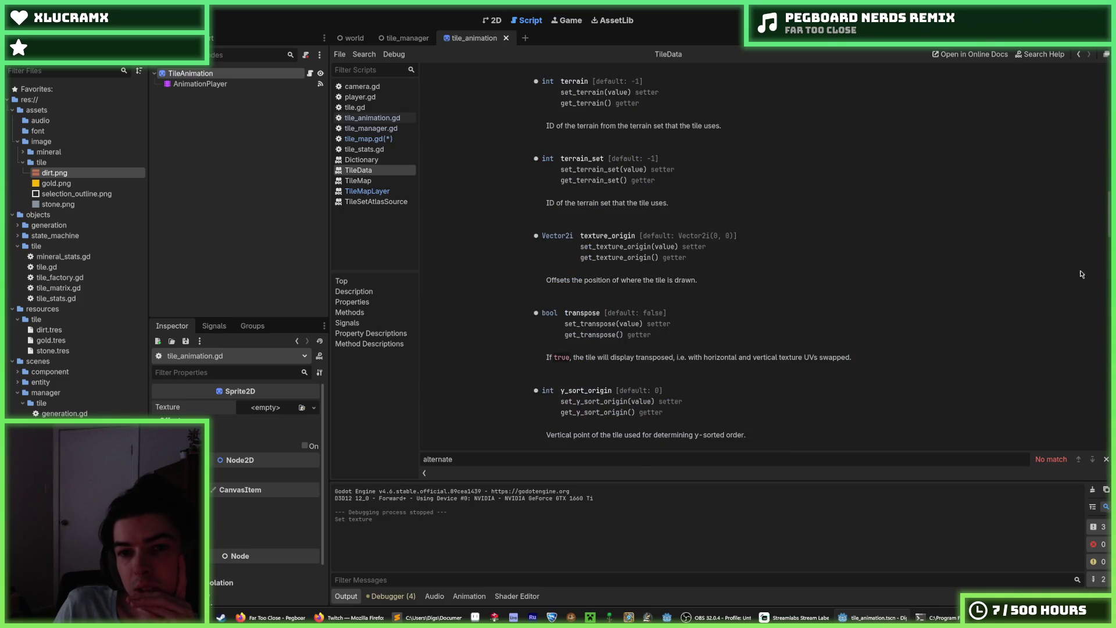
pyautogui.moveTo(1107, 248)
pyautogui.mouseDown()
pyautogui.moveTo(1077, 131)
pyautogui.moveTo(1089, 94)
pyautogui.moveTo(1086, 140)
pyautogui.mouseUp()
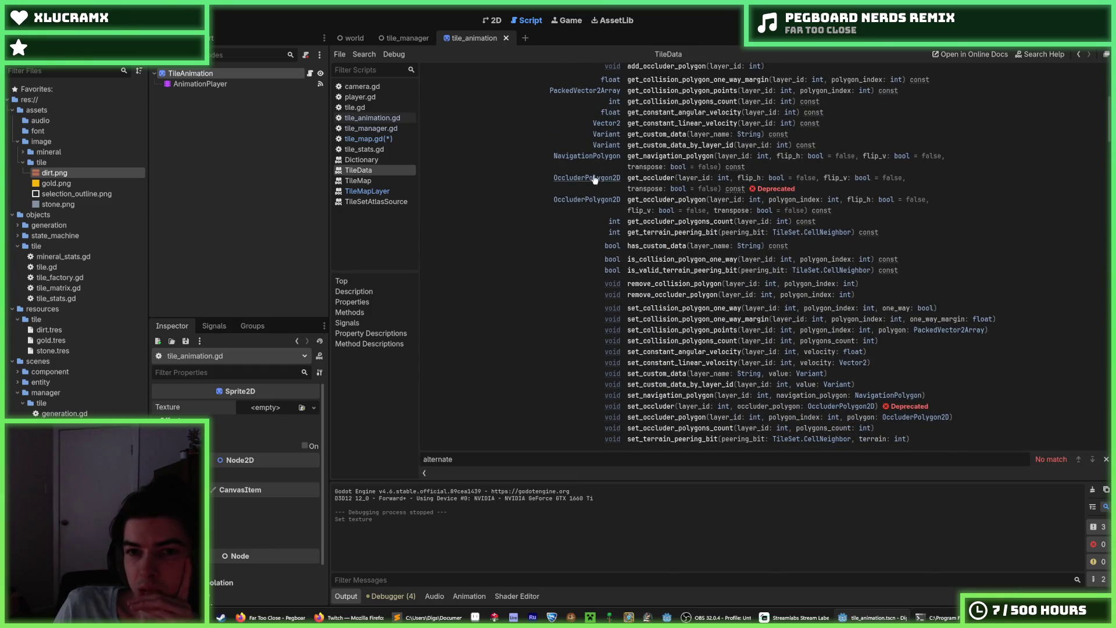
pyautogui.scroll(-3, 590, 174)
pyautogui.scroll(5, 595, 195)
# Step: Check line 41 of tile_map.gd, then bring up the TileMapLayer documentation page again
pyautogui.click(375, 139)
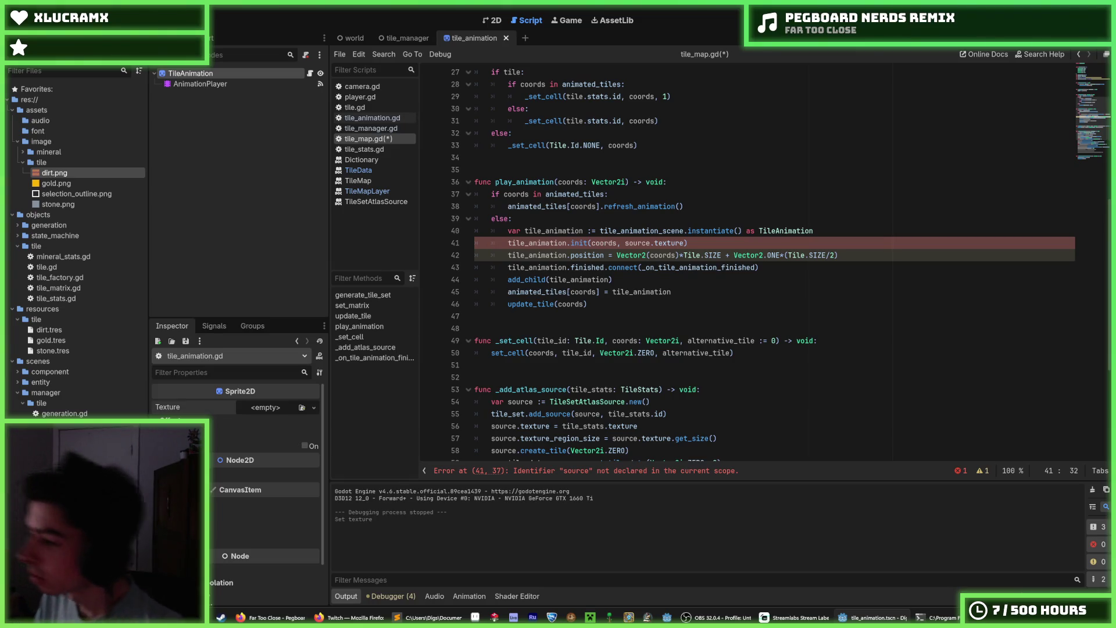
pyautogui.click(806, 365)
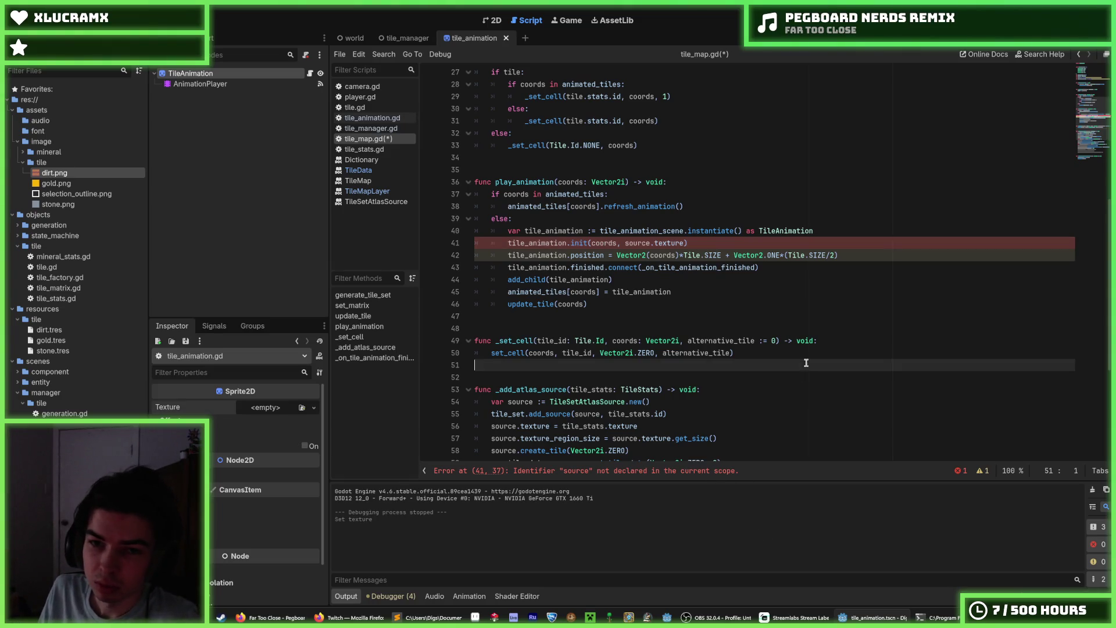
pyautogui.click(704, 247)
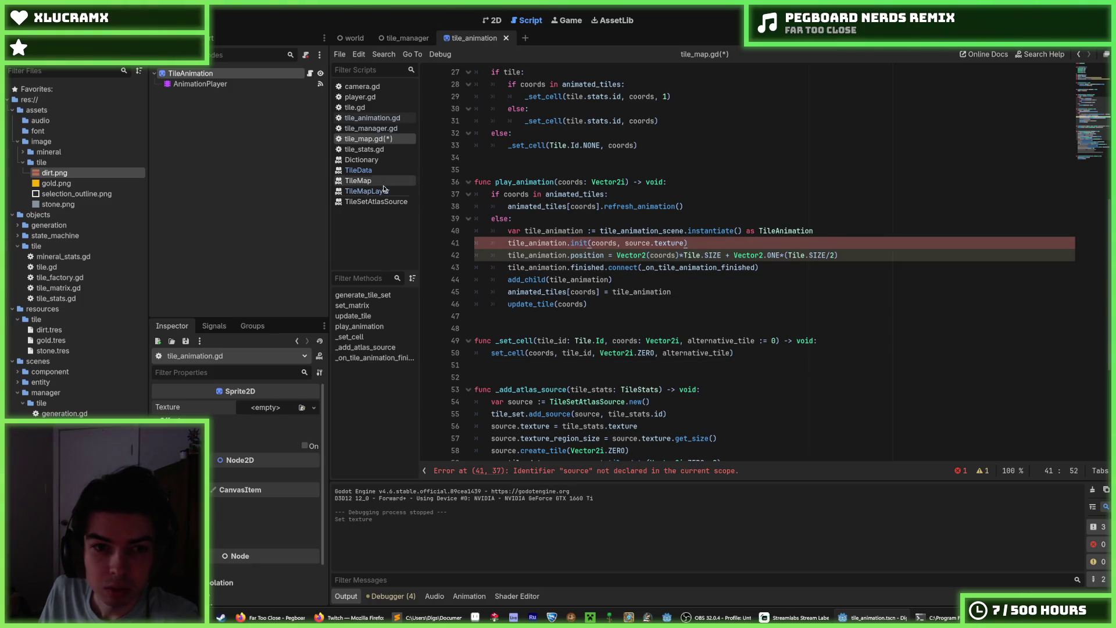
pyautogui.click(382, 187)
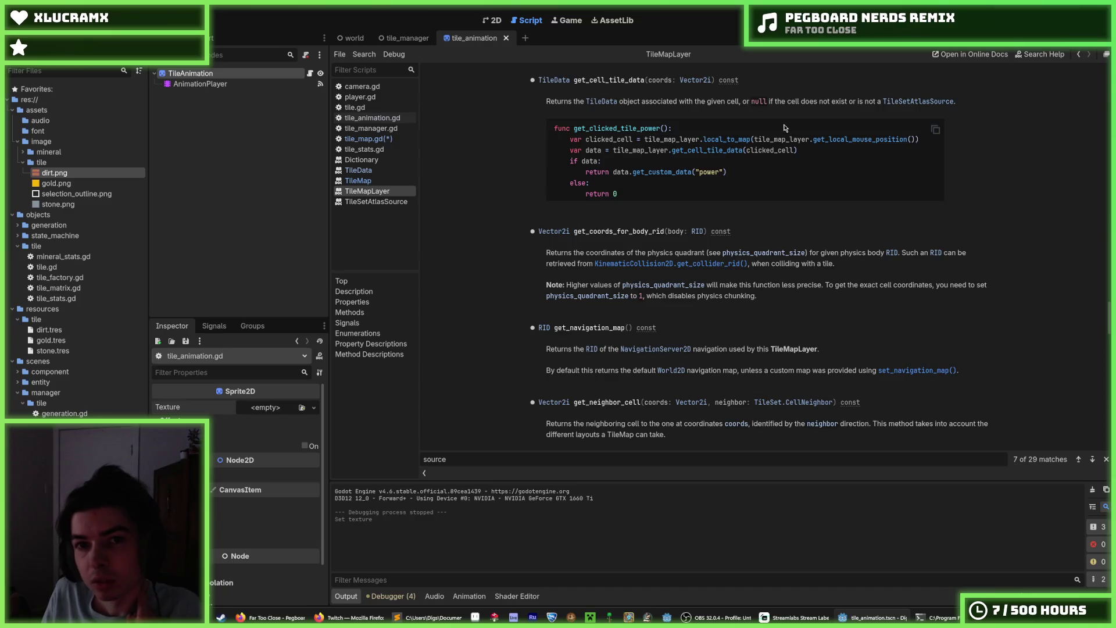
# Step: Find and select get_cell_source_id in the TileMapLayer docs, then return to tile_map.gd
pyautogui.scroll(3, 576, 232)
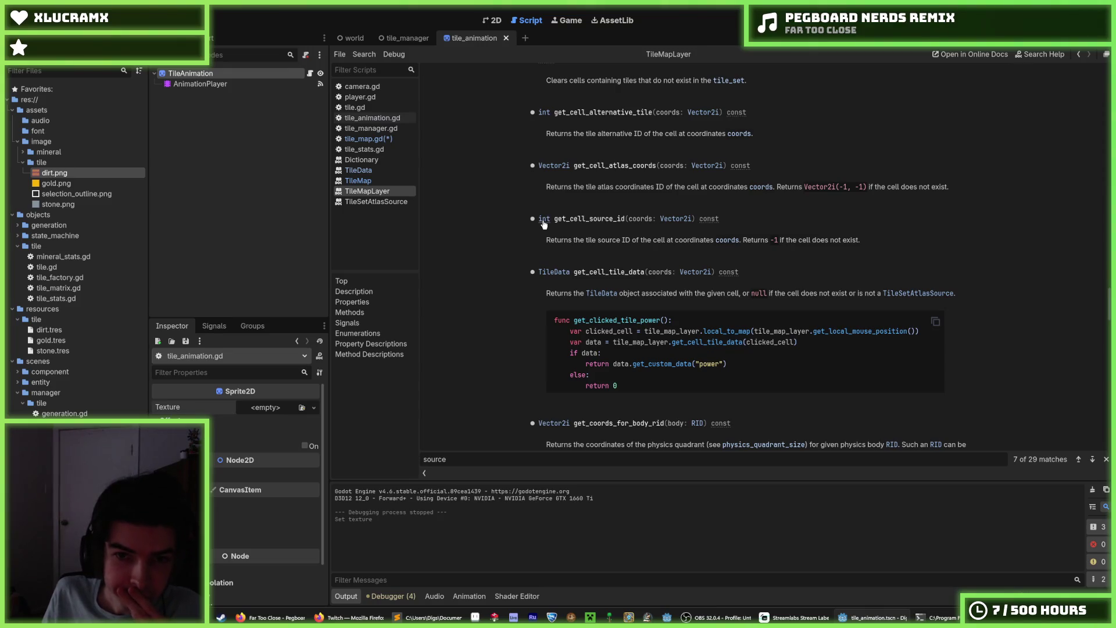
pyautogui.doubleClick(575, 220)
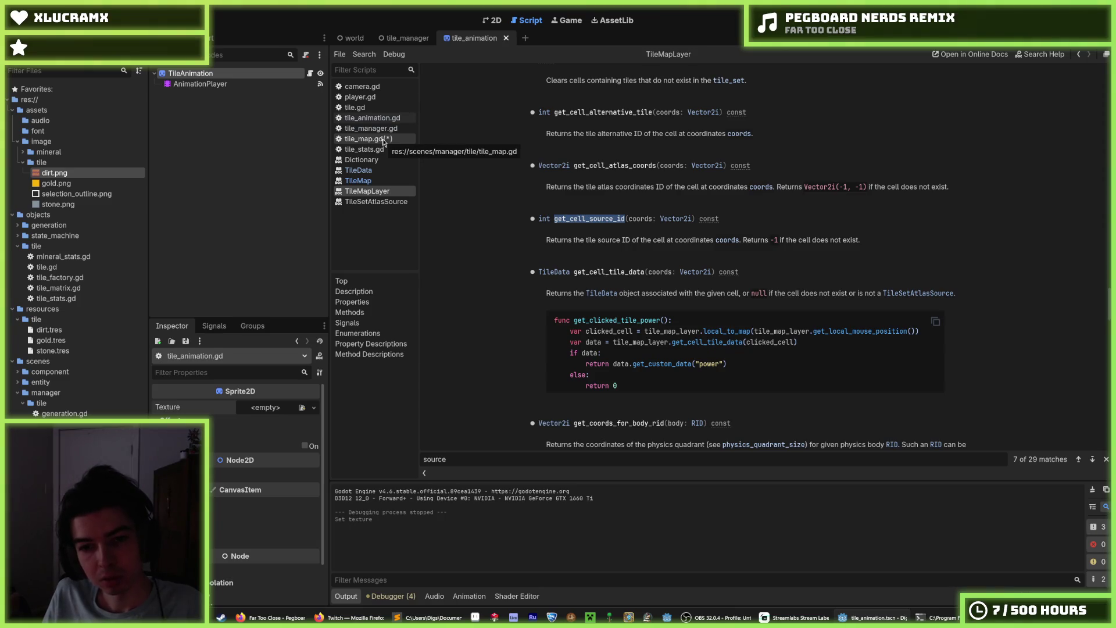
pyautogui.click(384, 142)
pyautogui.scroll(-4, 586, 302)
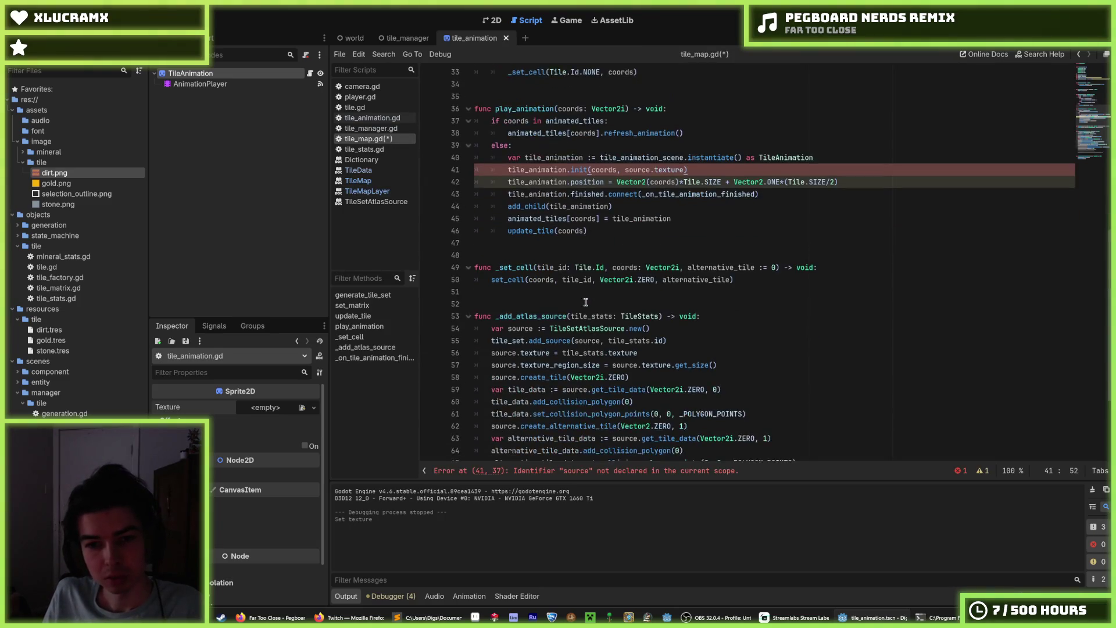
pyautogui.click(686, 280)
pyautogui.click(683, 268)
pyautogui.click(679, 256)
pyautogui.click(684, 244)
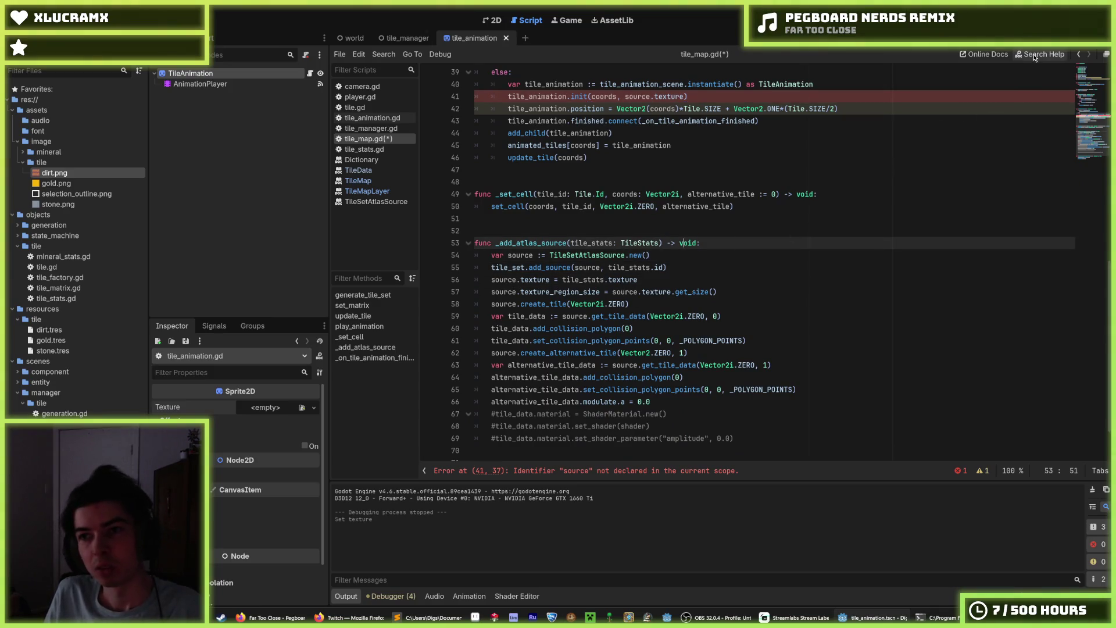
pyautogui.click(1035, 54)
pyautogui.click(830, 150)
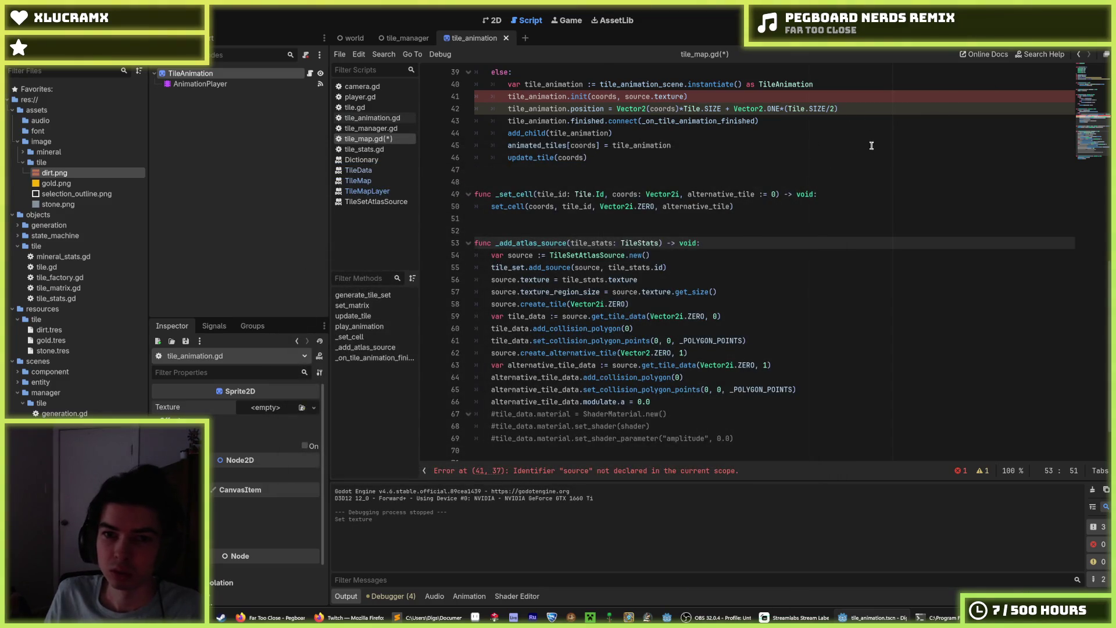
pyautogui.scroll(2, 871, 144)
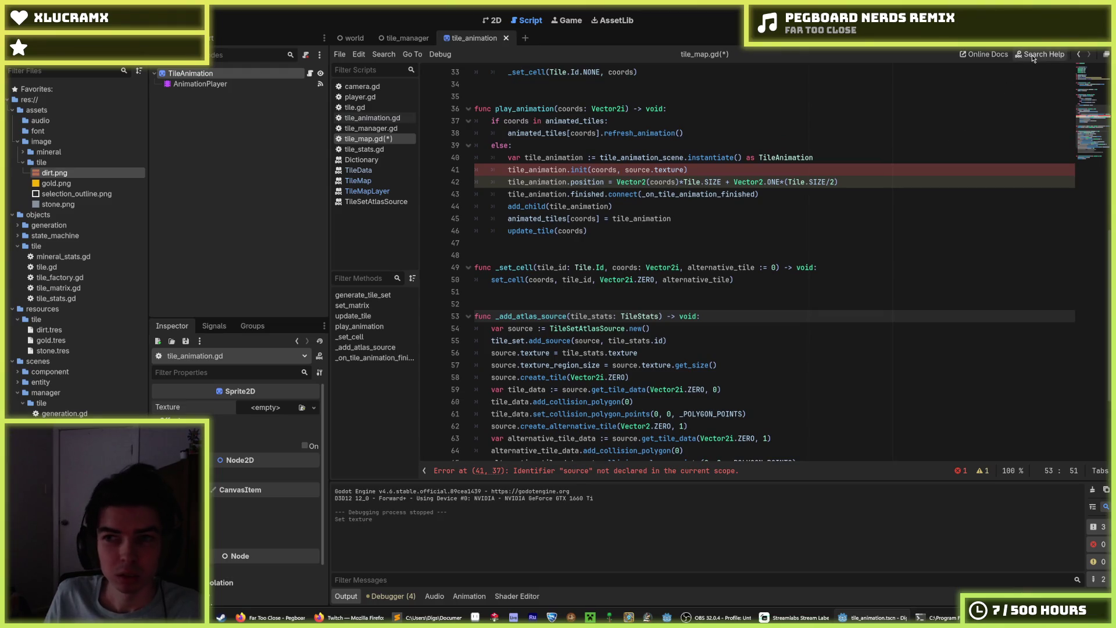
pyautogui.click(1033, 54)
pyautogui.click(832, 150)
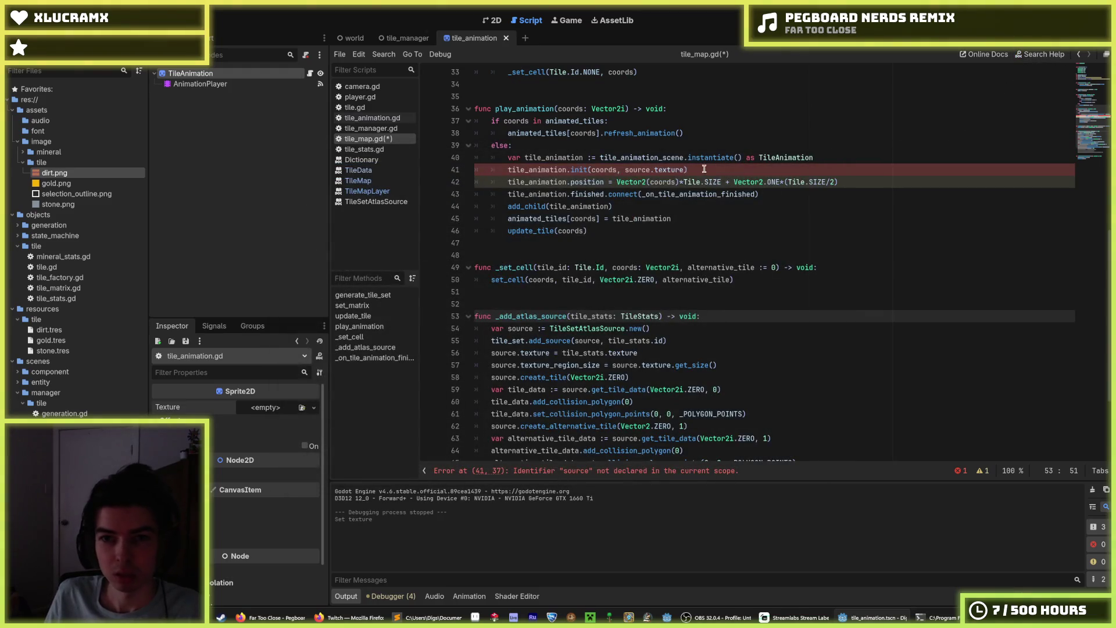
pyautogui.moveTo(702, 169); pyautogui.dragTo(505, 168)
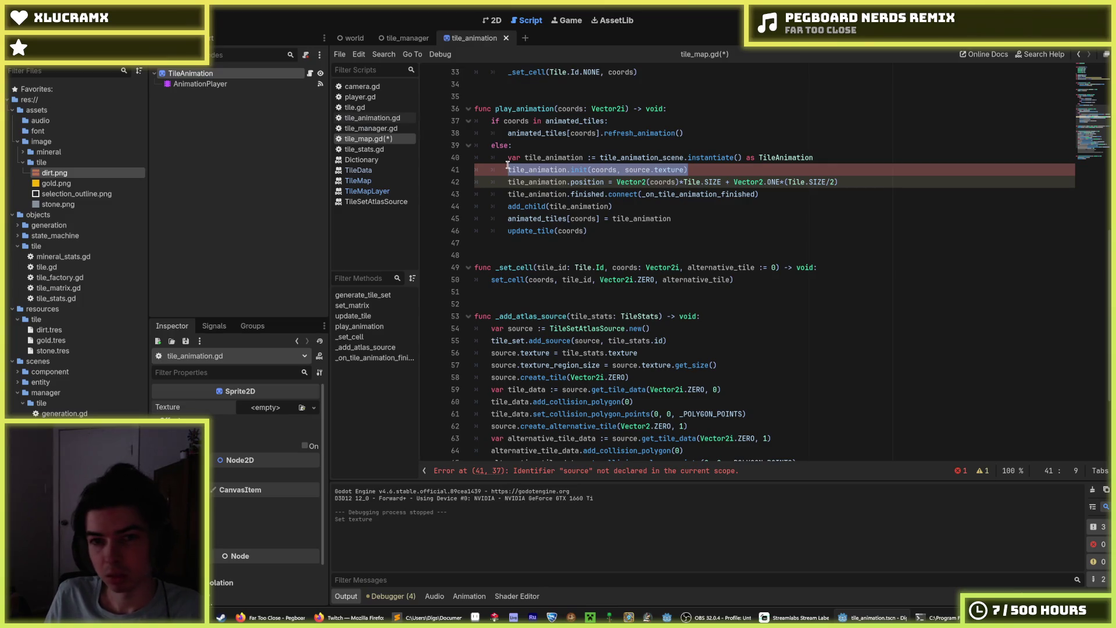